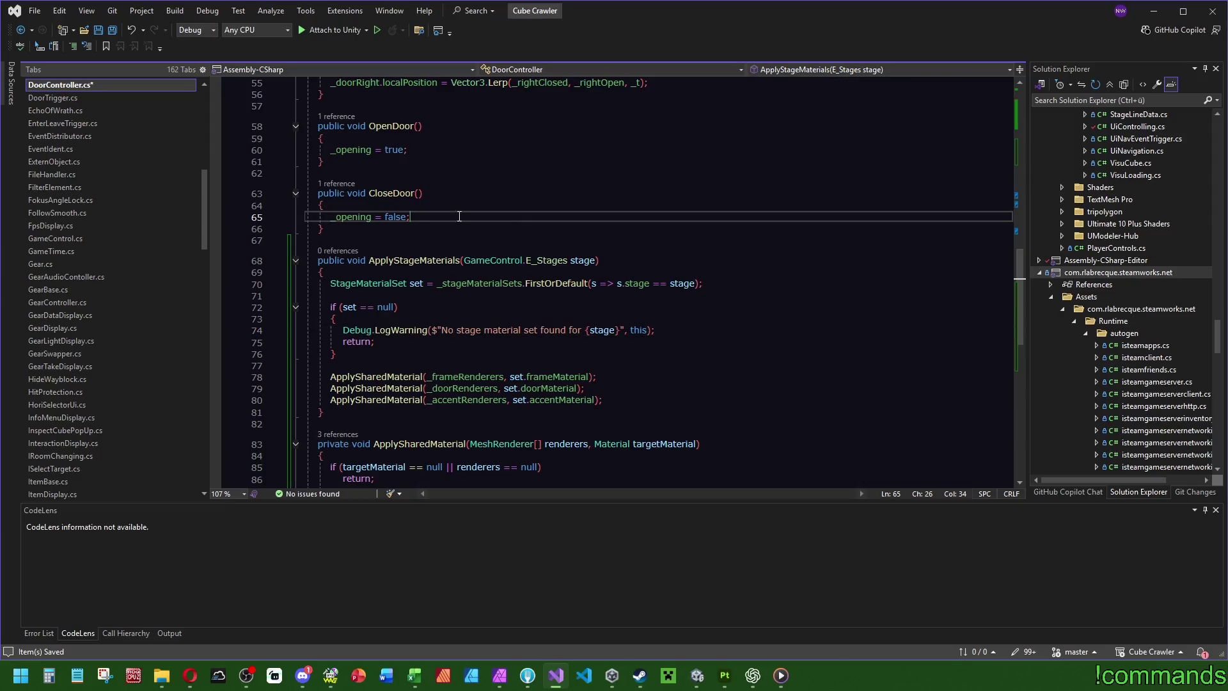
Step: Save DoorController.cs so the new ApplyStageMaterials method is stored
key("ctrl+s")
scroll(798, 479, "down", 4)
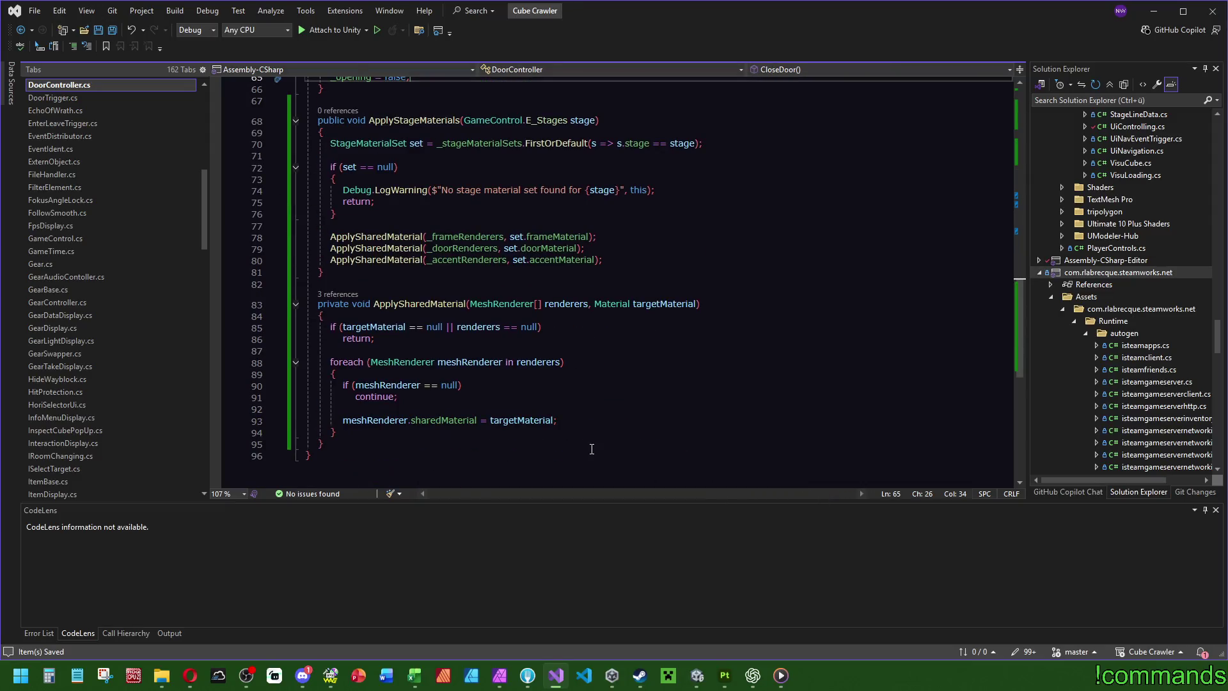
scroll(798, 479, "up", 4)
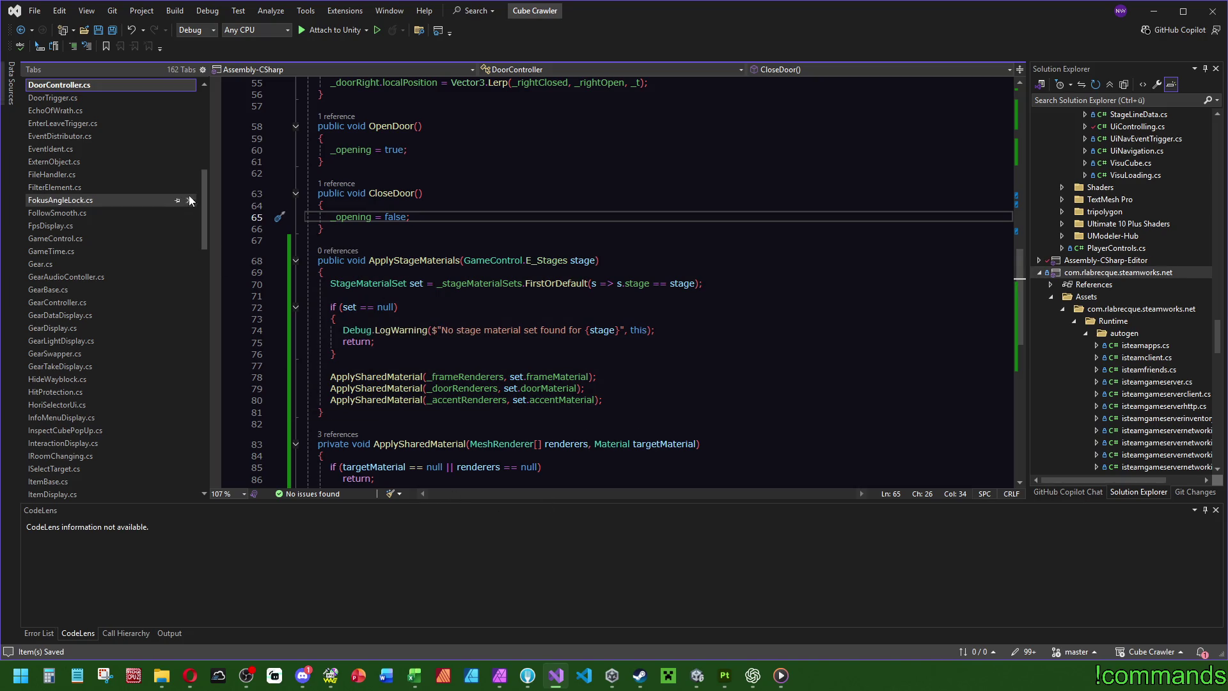
mouse_move(201, 203)
left_mouse_down()
mouse_move(194, 170)
mouse_move(214, 325)
left_mouse_up()
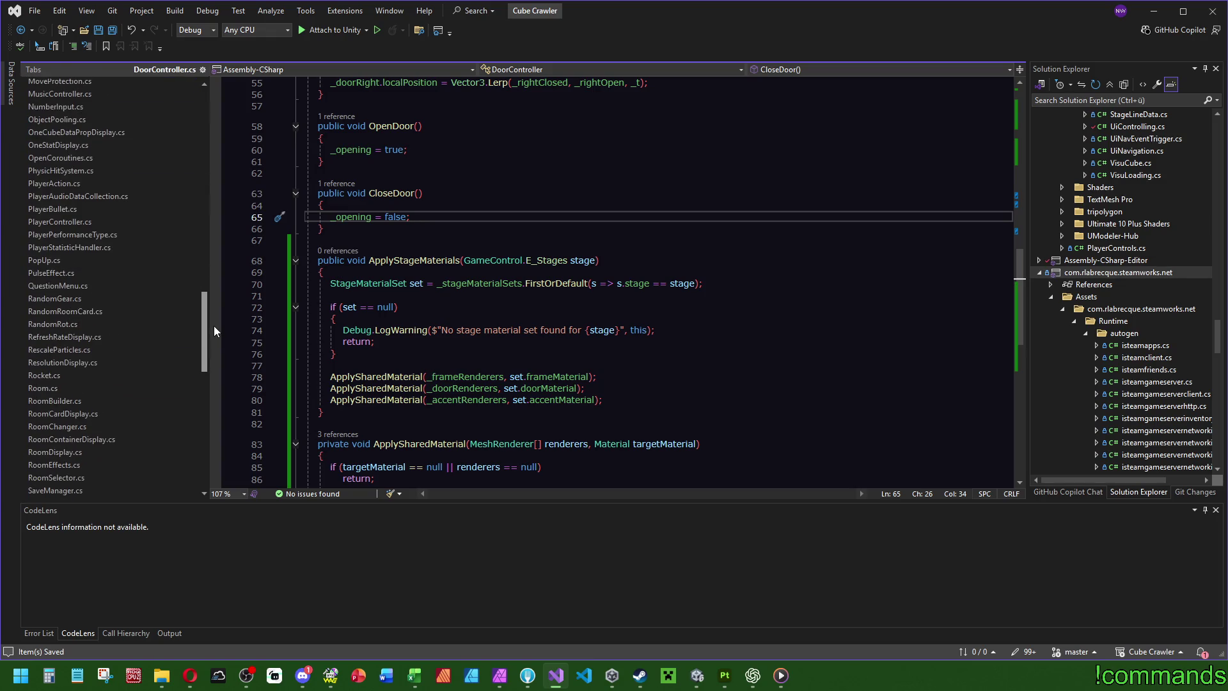
Step: In RoomBuilder.cs, start an empty 'if ()' on a new line after line 272 in SpawnDoor
left_click(98, 401)
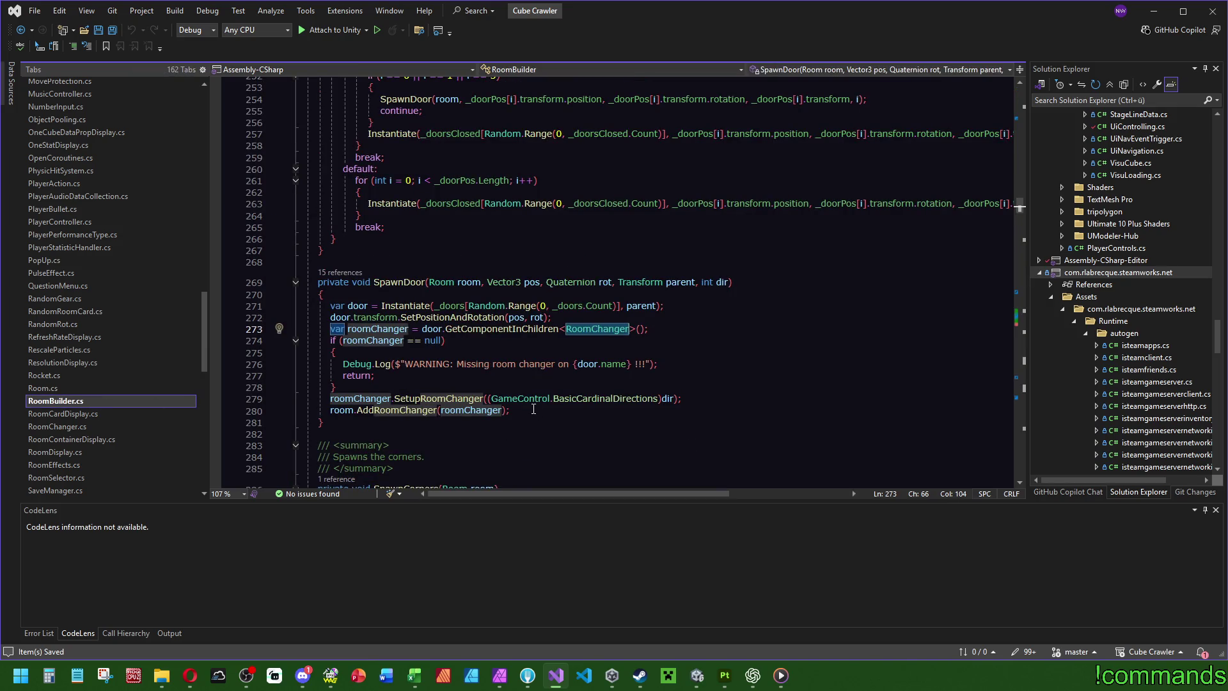
left_click(360, 306)
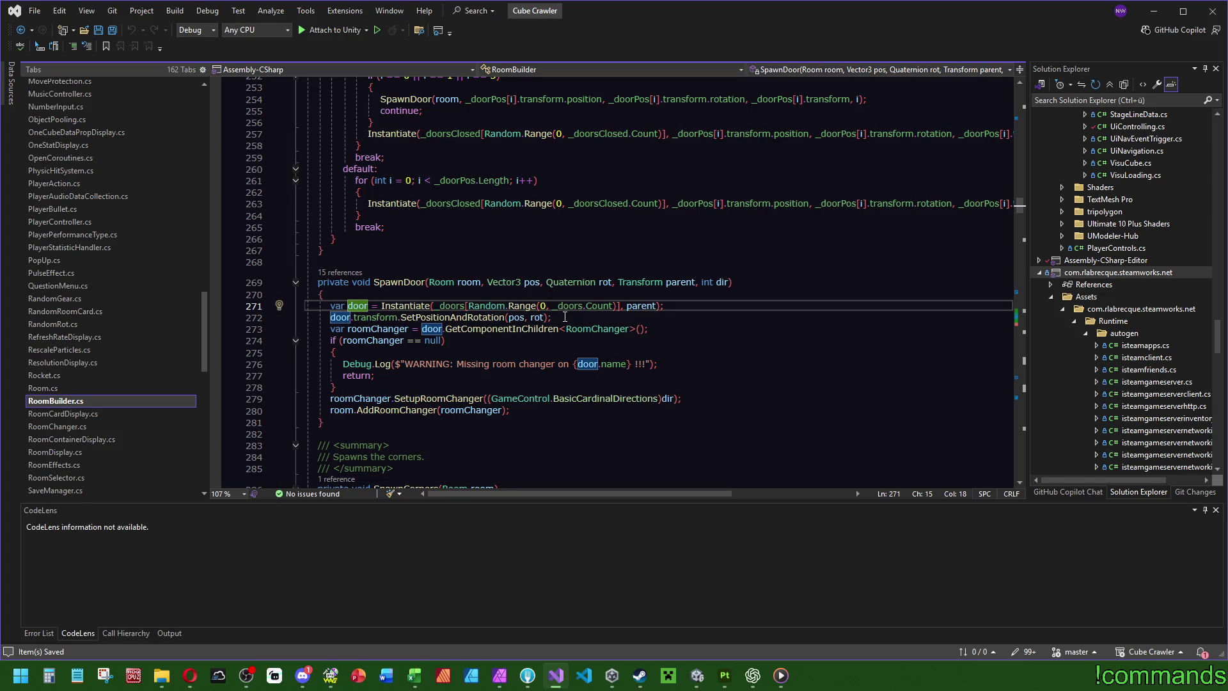
left_click(591, 317)
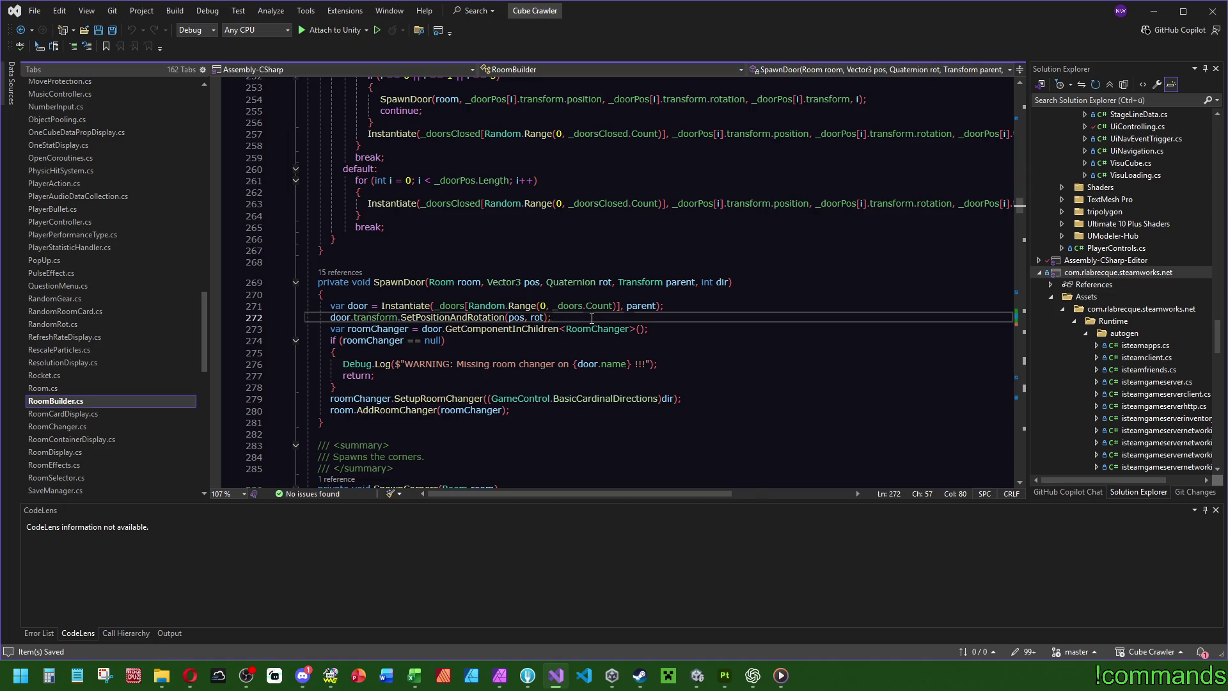
key("Return")
type("if (")
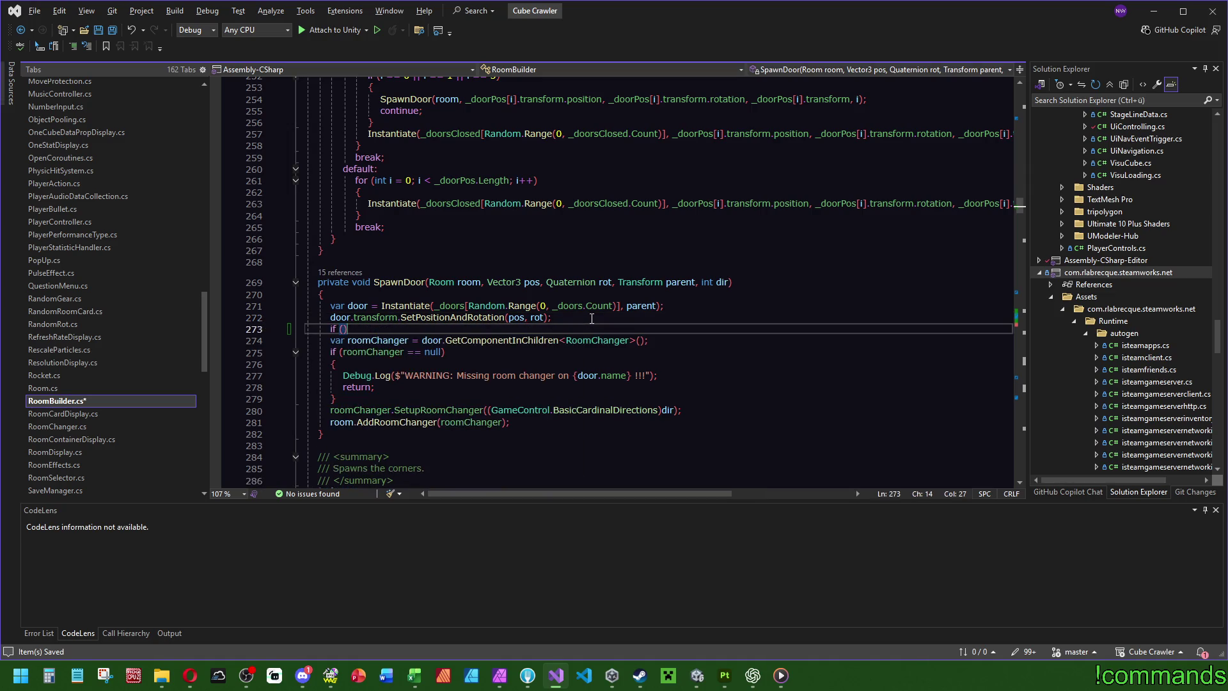
key("Left")
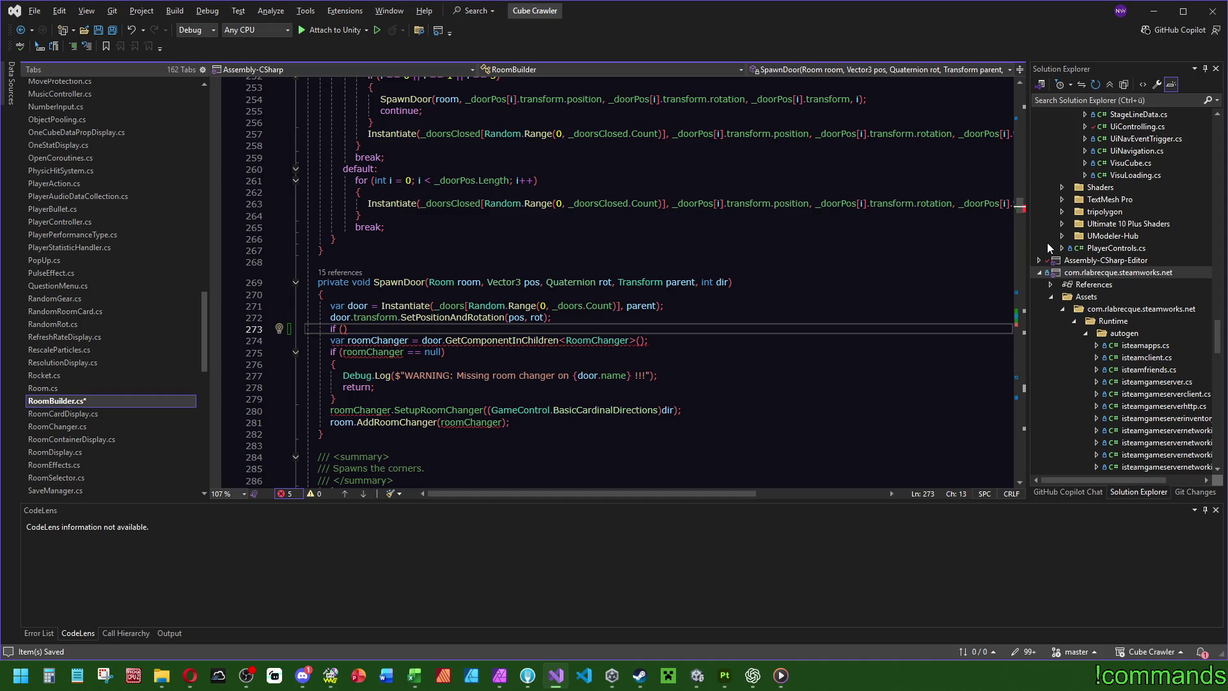
Step: Make the if condition door.TryGetComponent(out DoorController doorController)
type("door.TryGetComponent")
type("(")
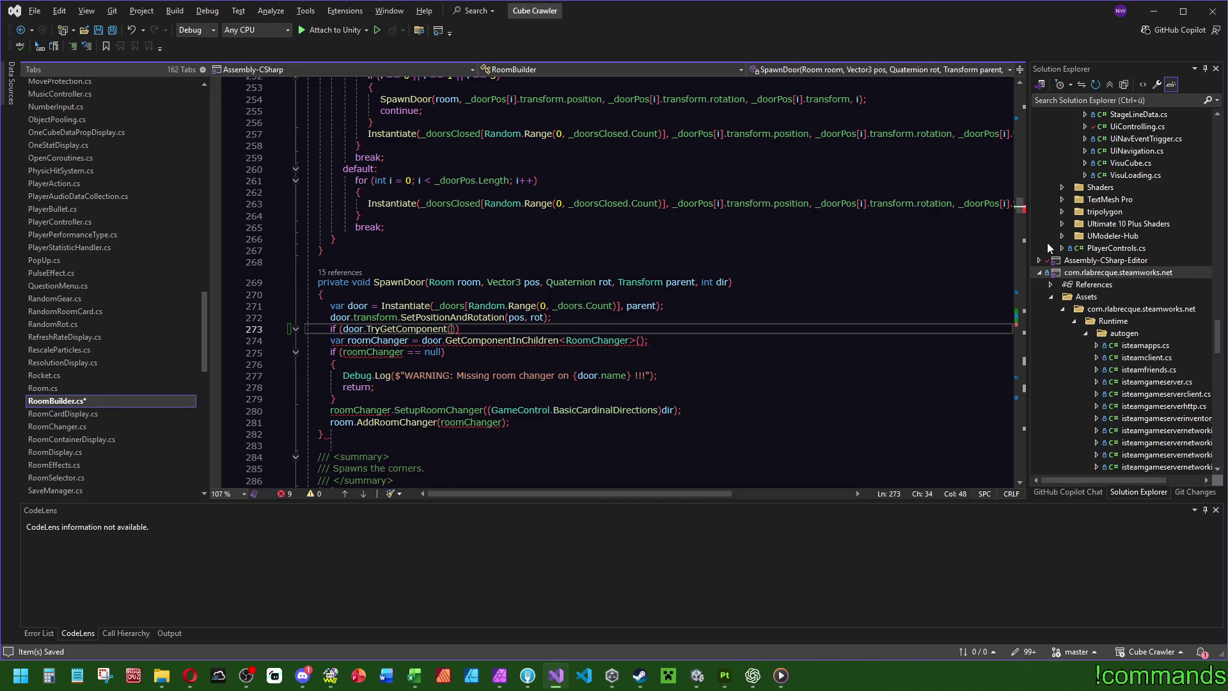
type("out ")
type("DoorController ")
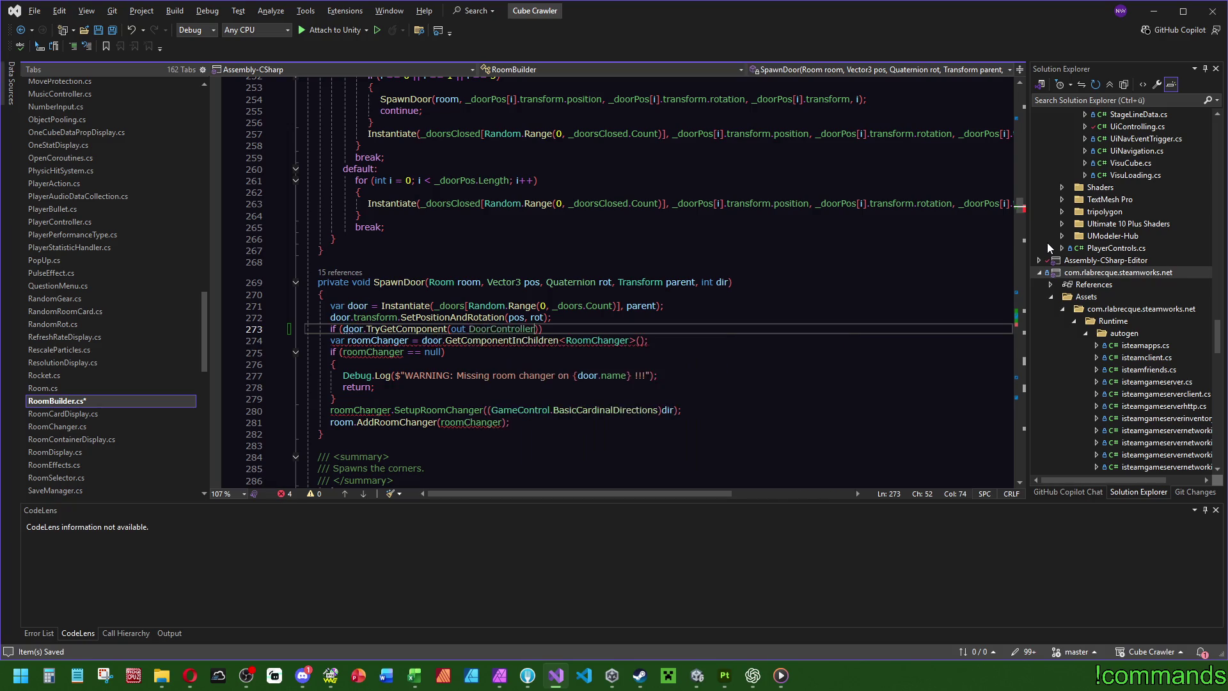
type("doorC")
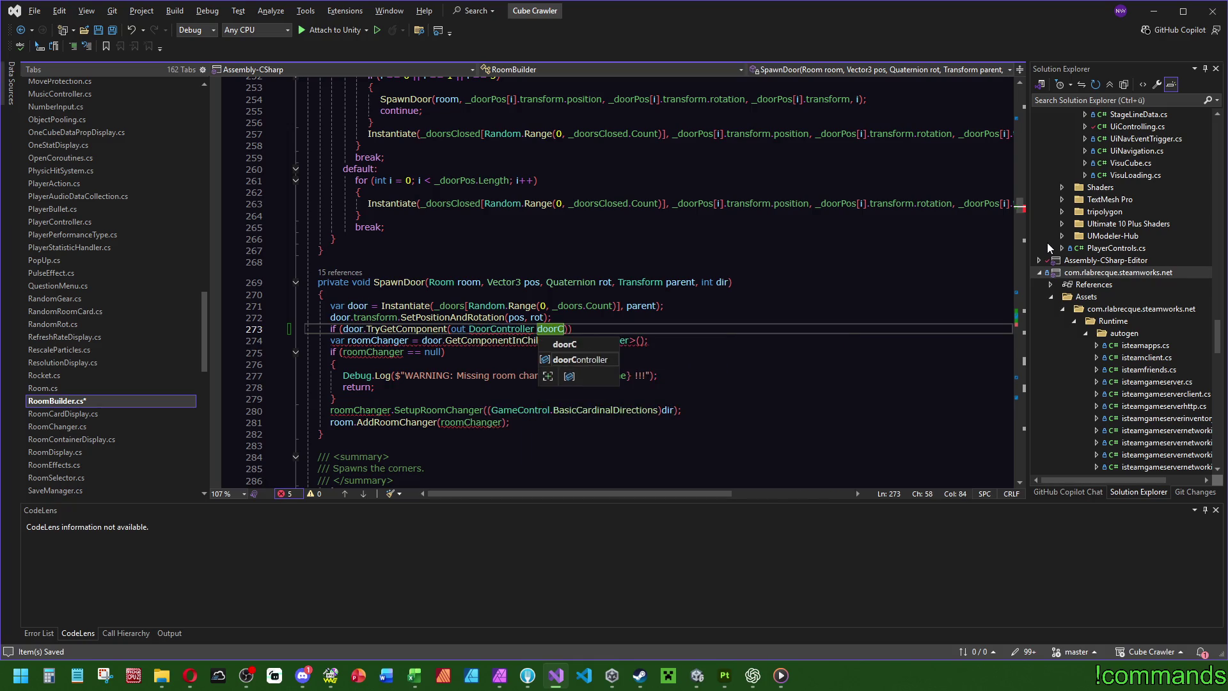
type("ontroller")
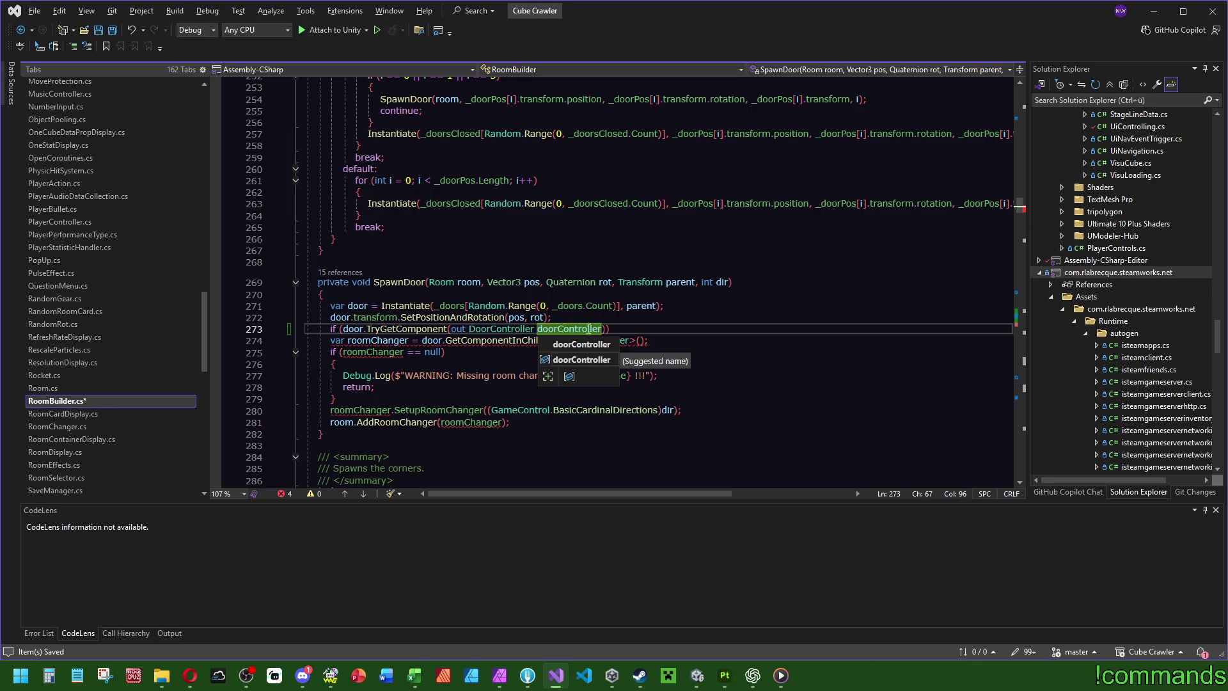
left_click(625, 327)
key("Return")
Step: Inside the if, call doorController.ApplyStageMaterials();
type("doorController.")
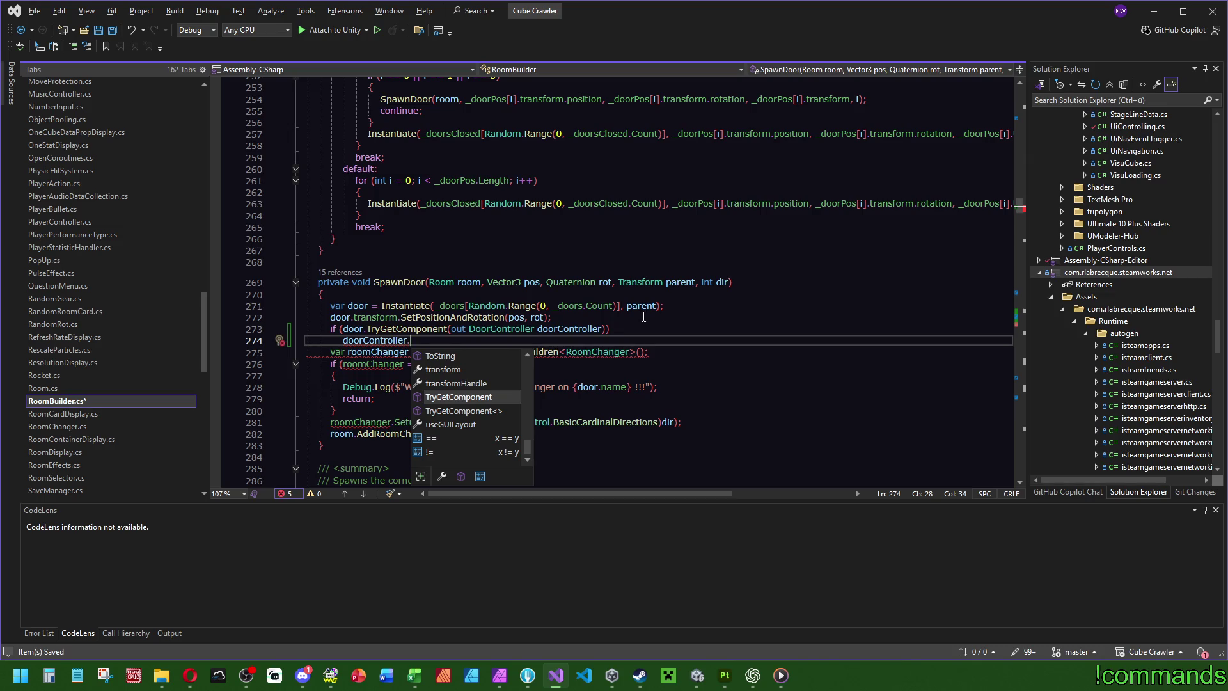
scroll(508, 443, "up", 4)
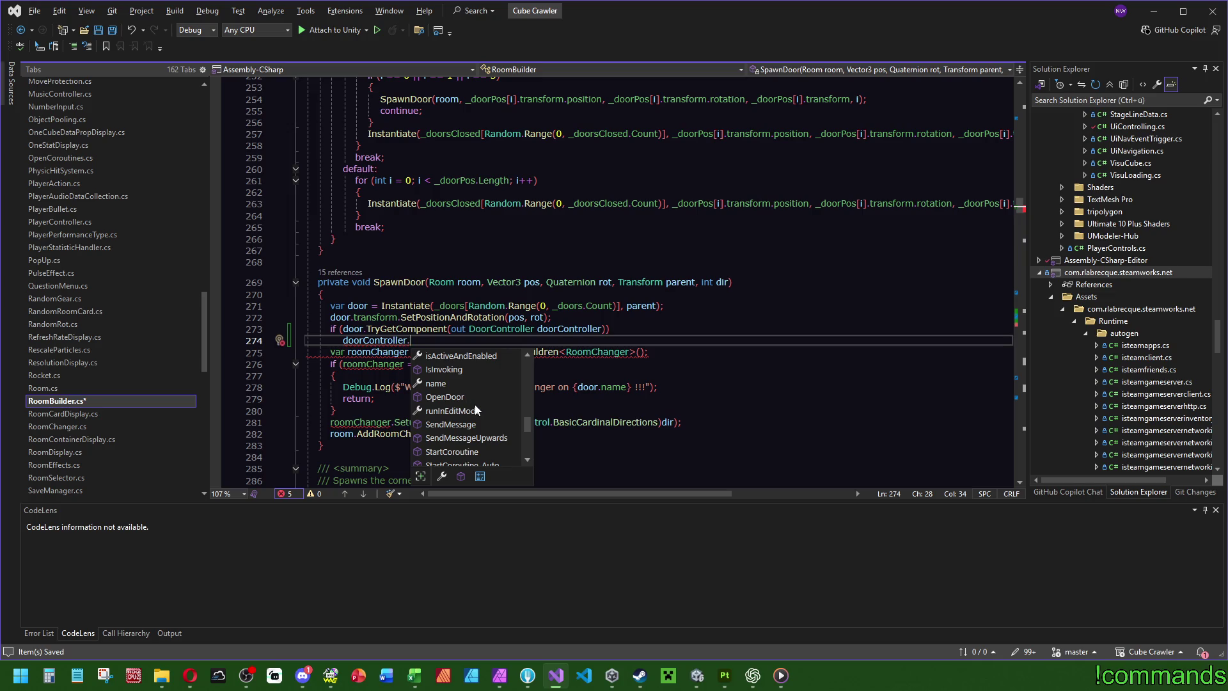
scroll(474, 415, "up", 5)
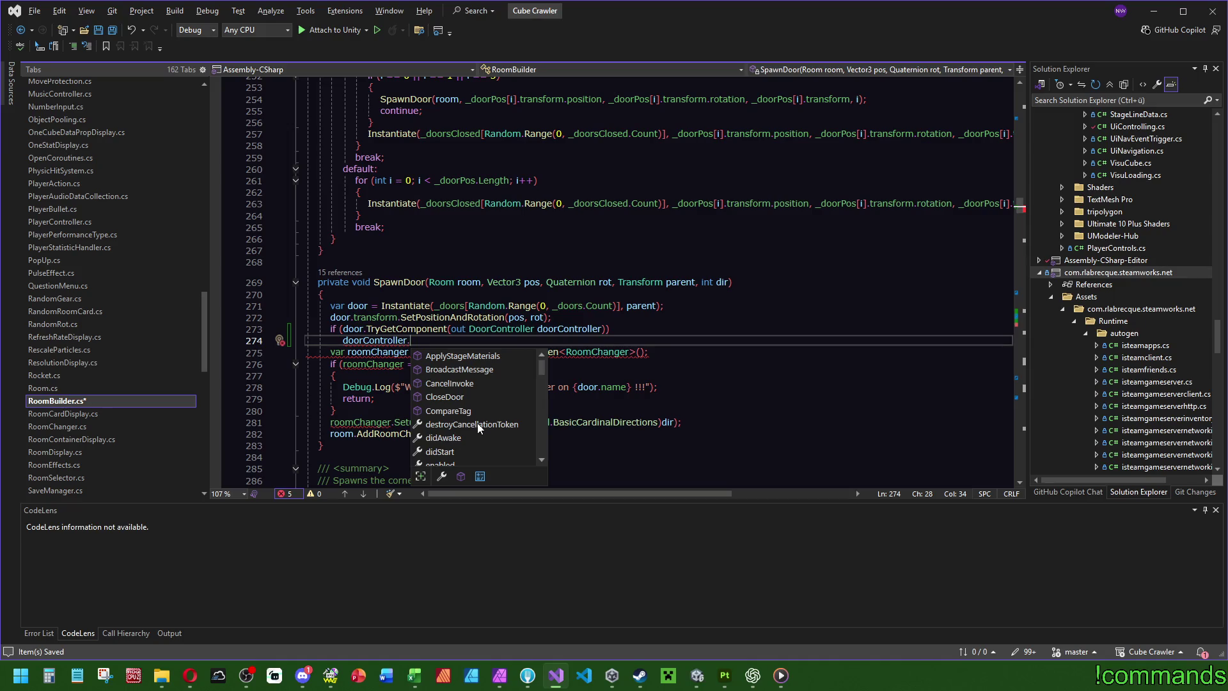
scroll(477, 426, "down", 10)
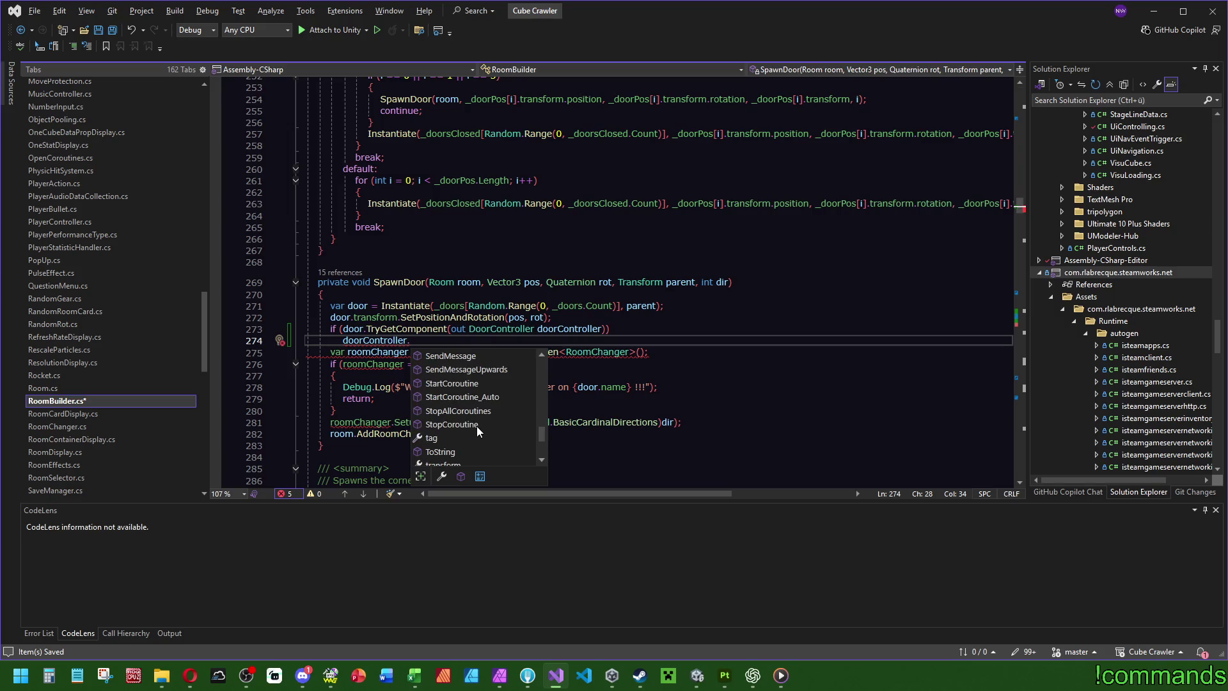
scroll(477, 426, "up", 10)
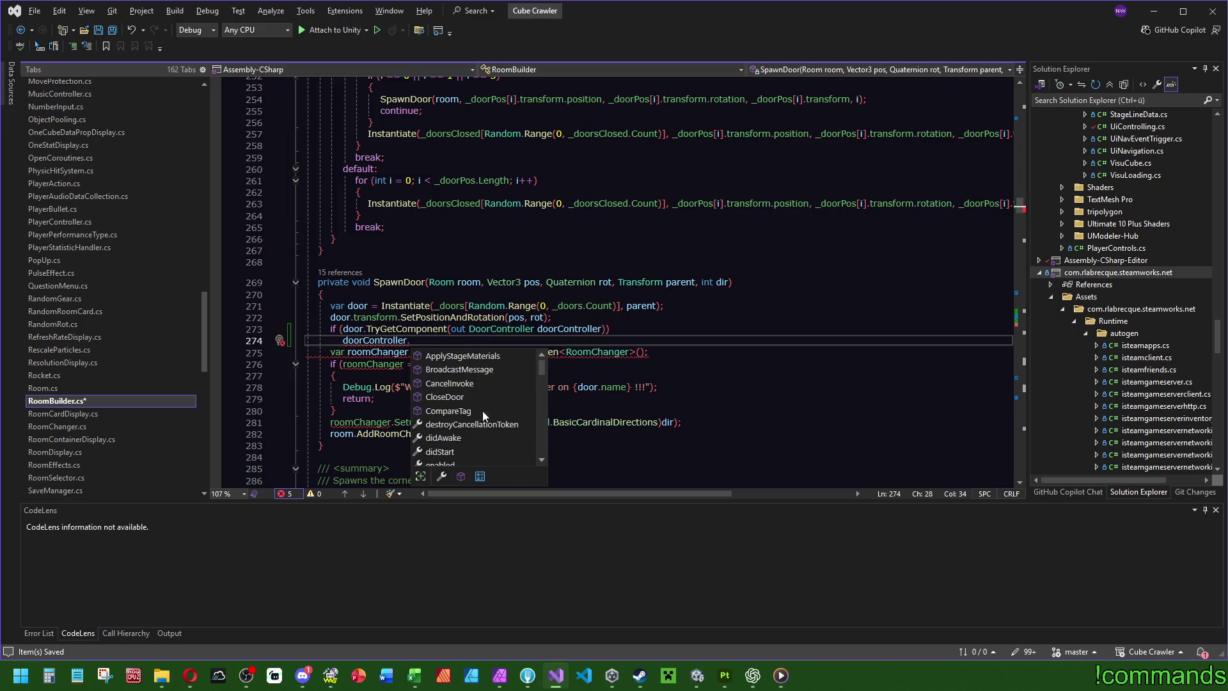
key("Tab")
type("();")
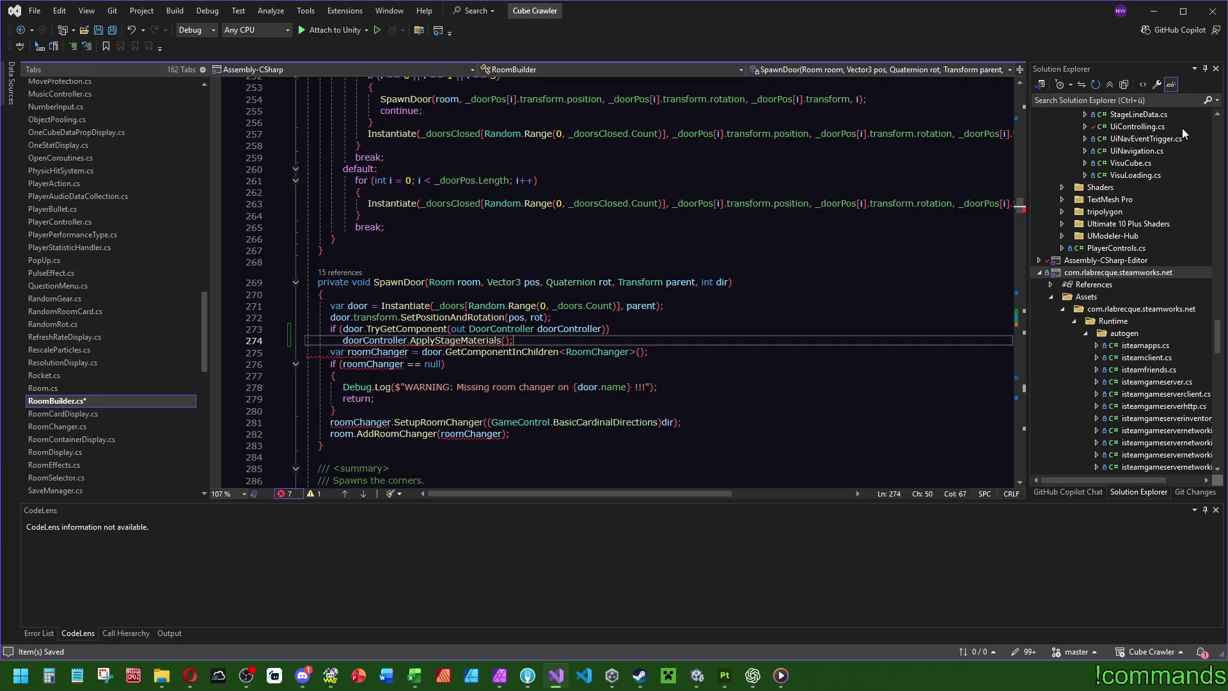
mouse_move(452, 340)
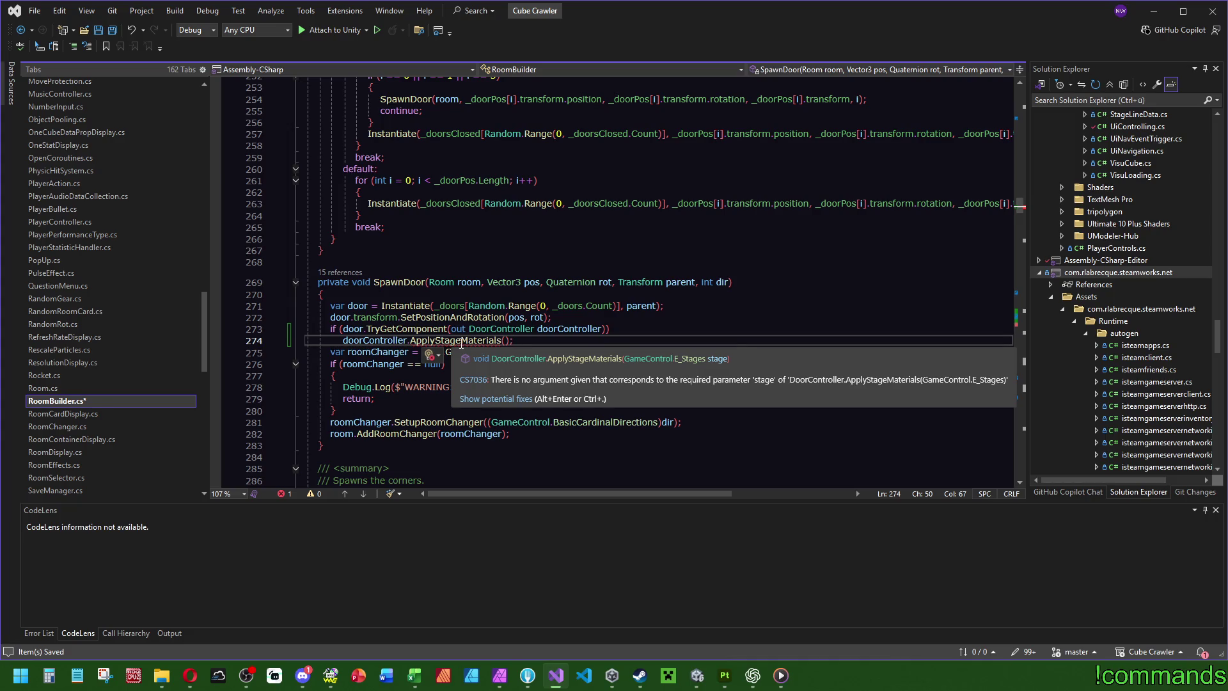
Step: Pass room.OriginStage as the ApplyStageMaterials argument
mouse_move(1023, 208)
left_mouse_down()
mouse_move(1023, 119)
mouse_move(1036, 300)
left_mouse_up()
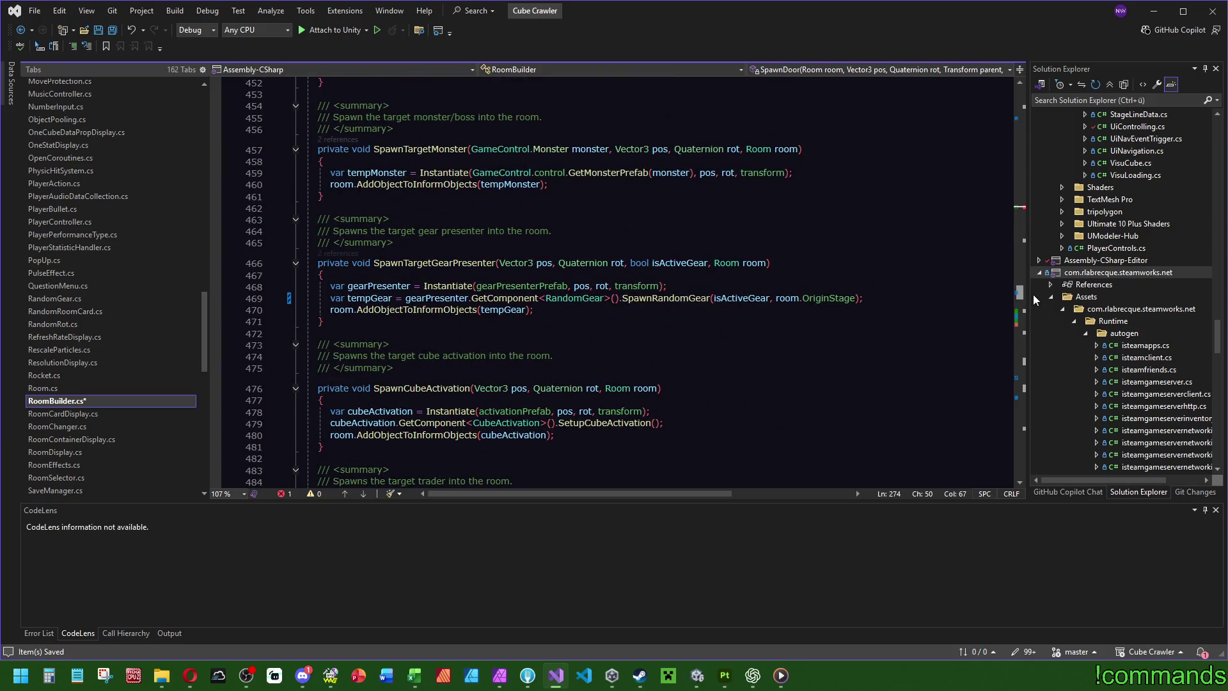
left_click_drag(1036, 300, 1035, 213)
type("room.opr")
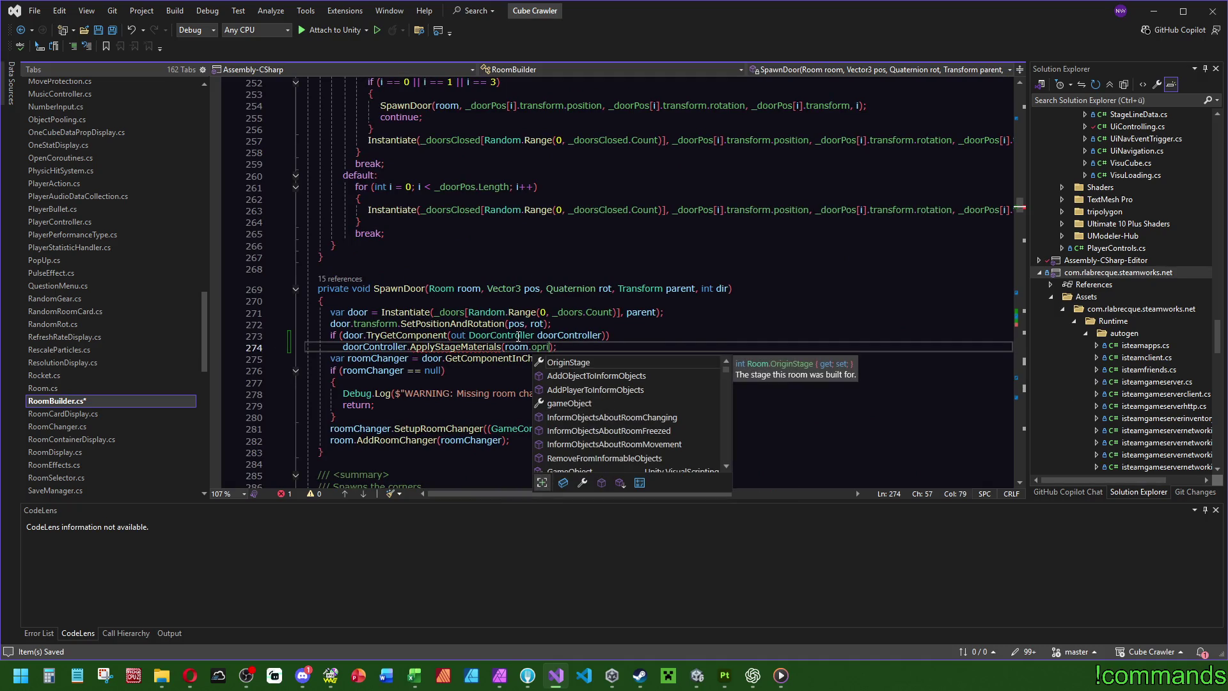
key("Tab")
Step: Cast the argument to (GameControl.E_Stages) and jump to the E_Stages enum definition
mouse_move(557, 346)
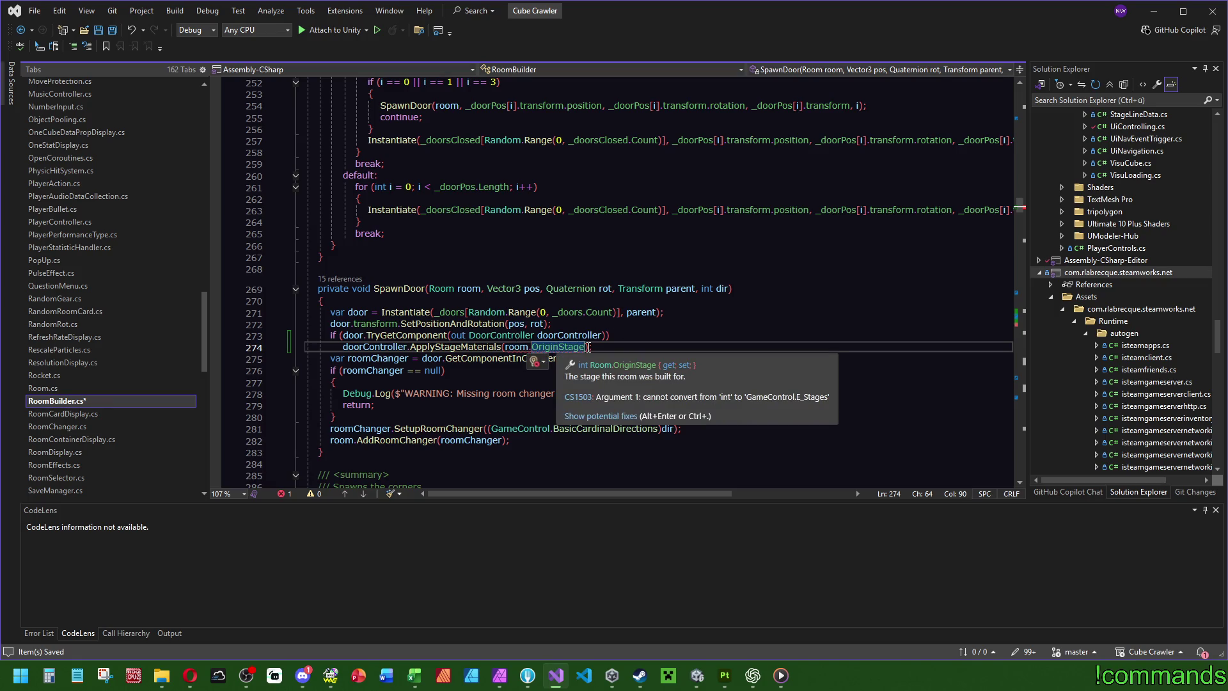
left_click(512, 347)
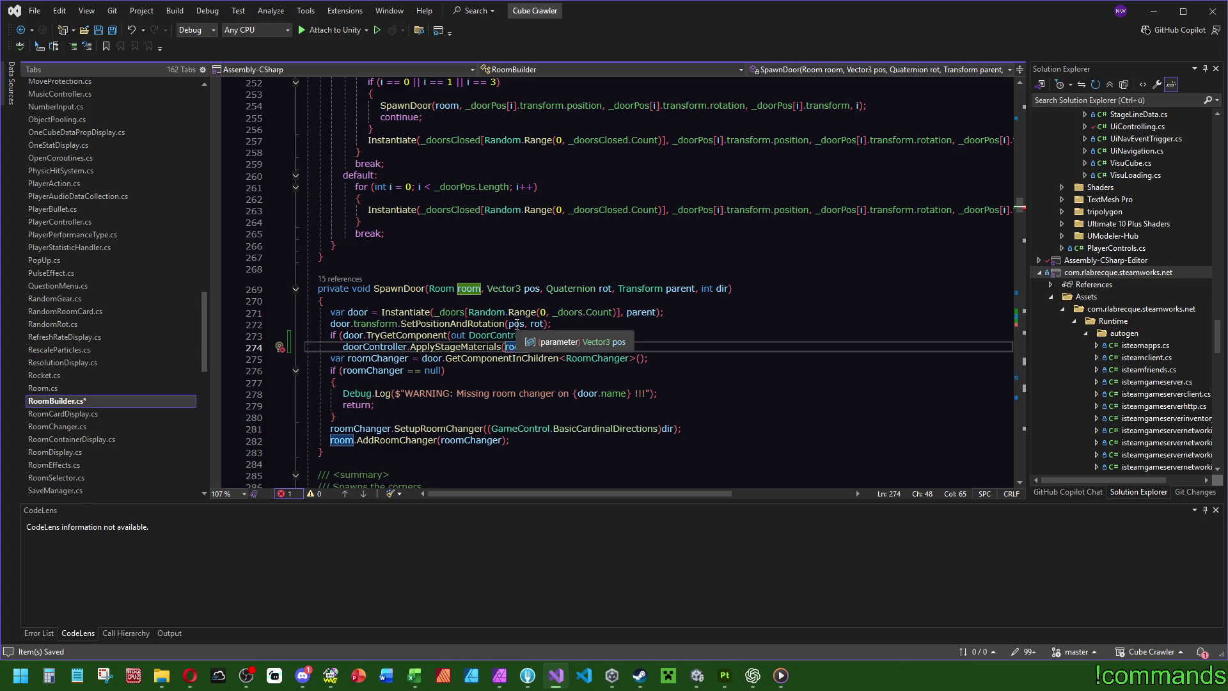
type("(")
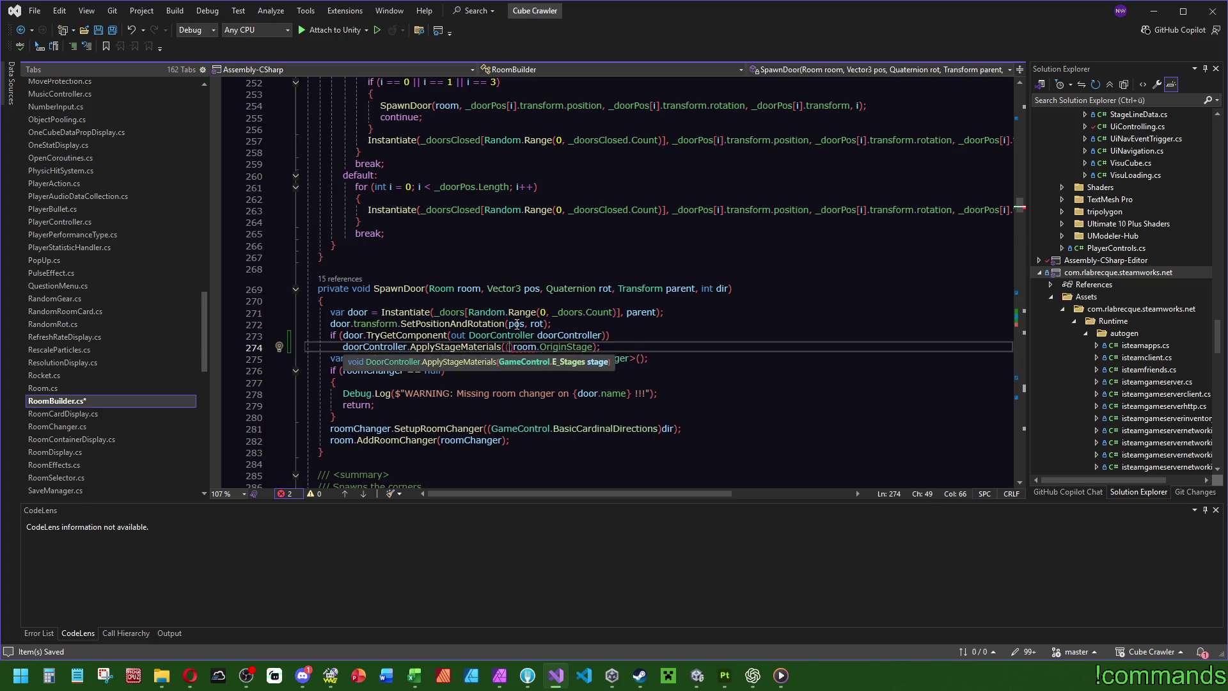
type("GameControl.")
key("Tab")
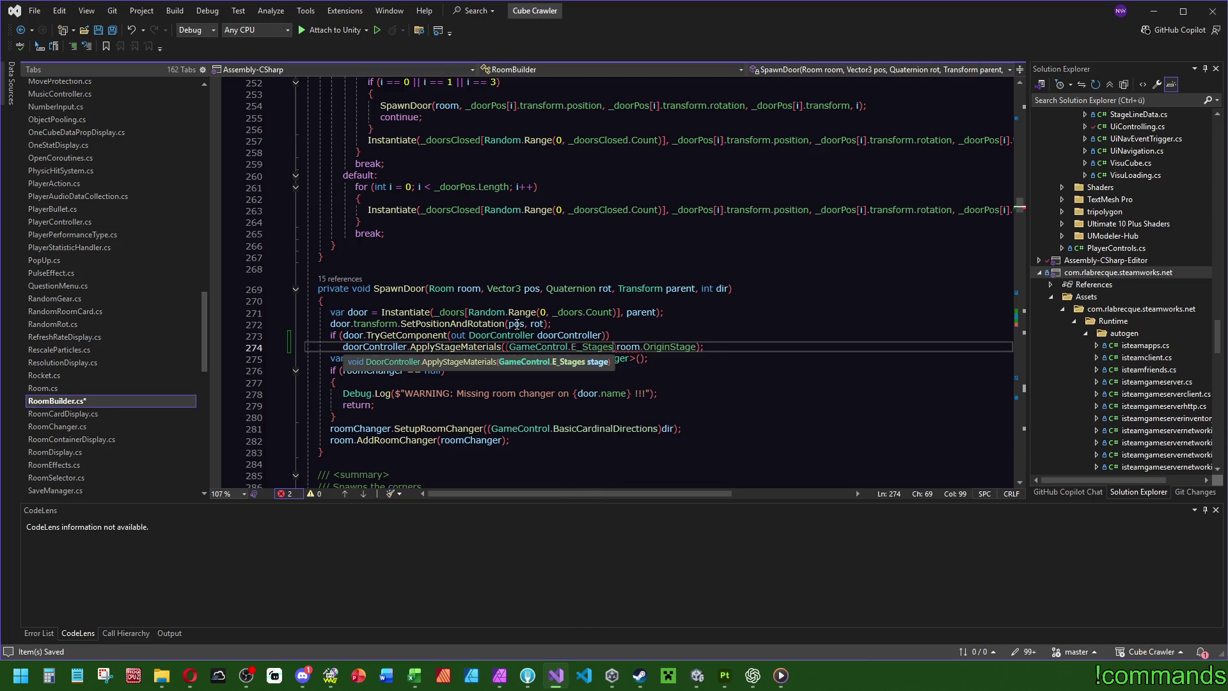
left_click(602, 349, "ctrl")
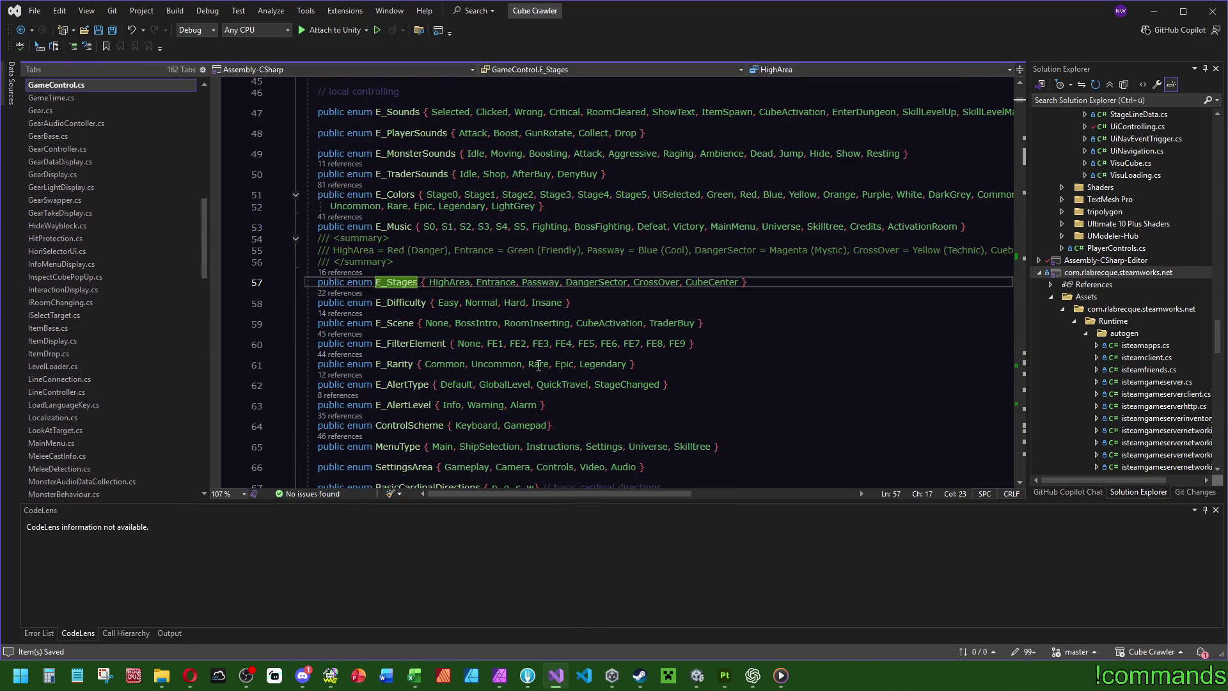
Step: Review the E_Stages and E_Colors enum values in GameControl.cs
mouse_move(404, 282)
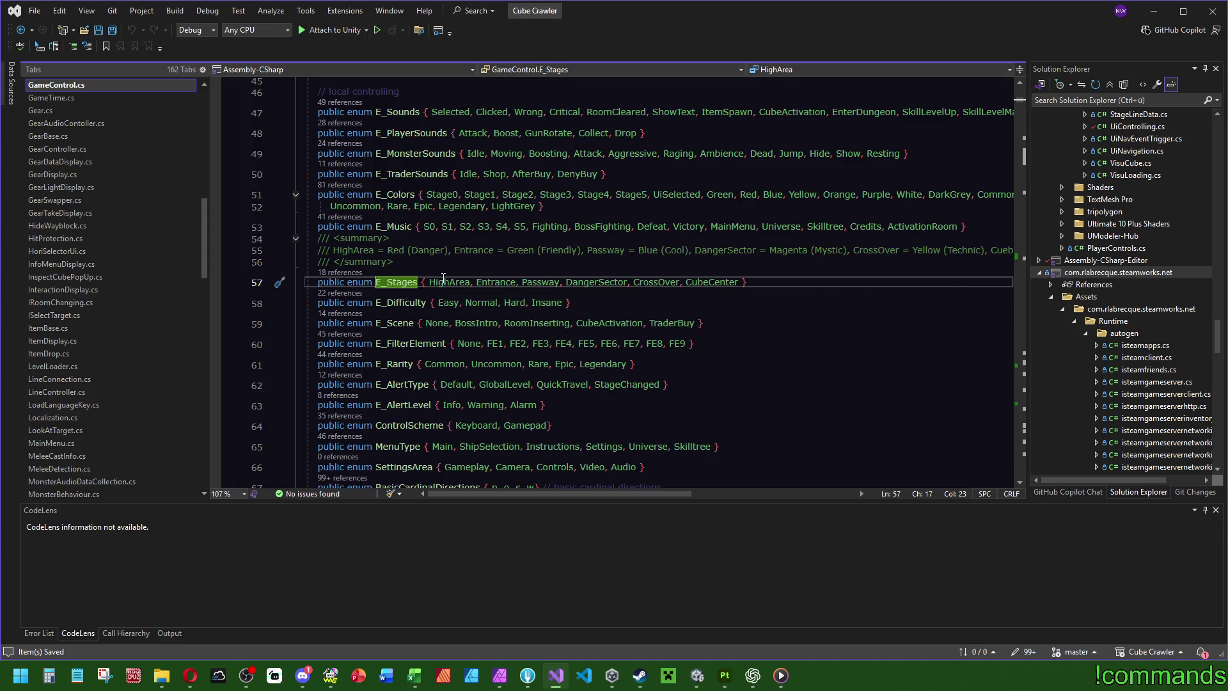
mouse_move(539, 284)
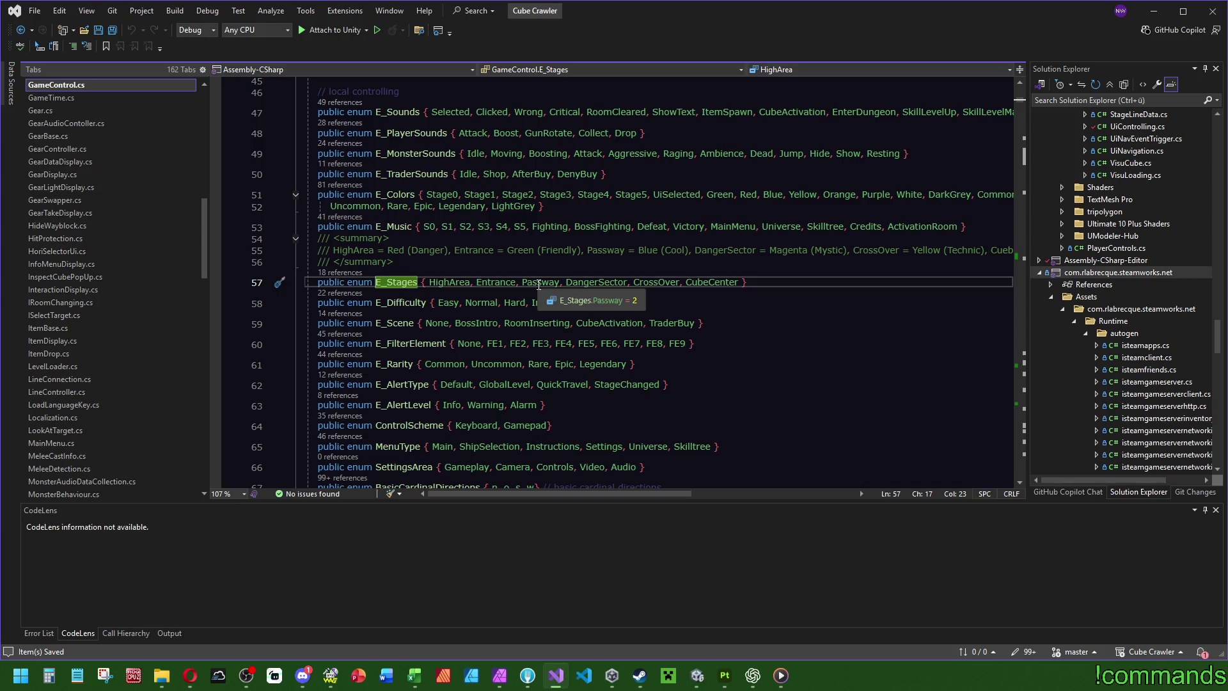
left_click(734, 282)
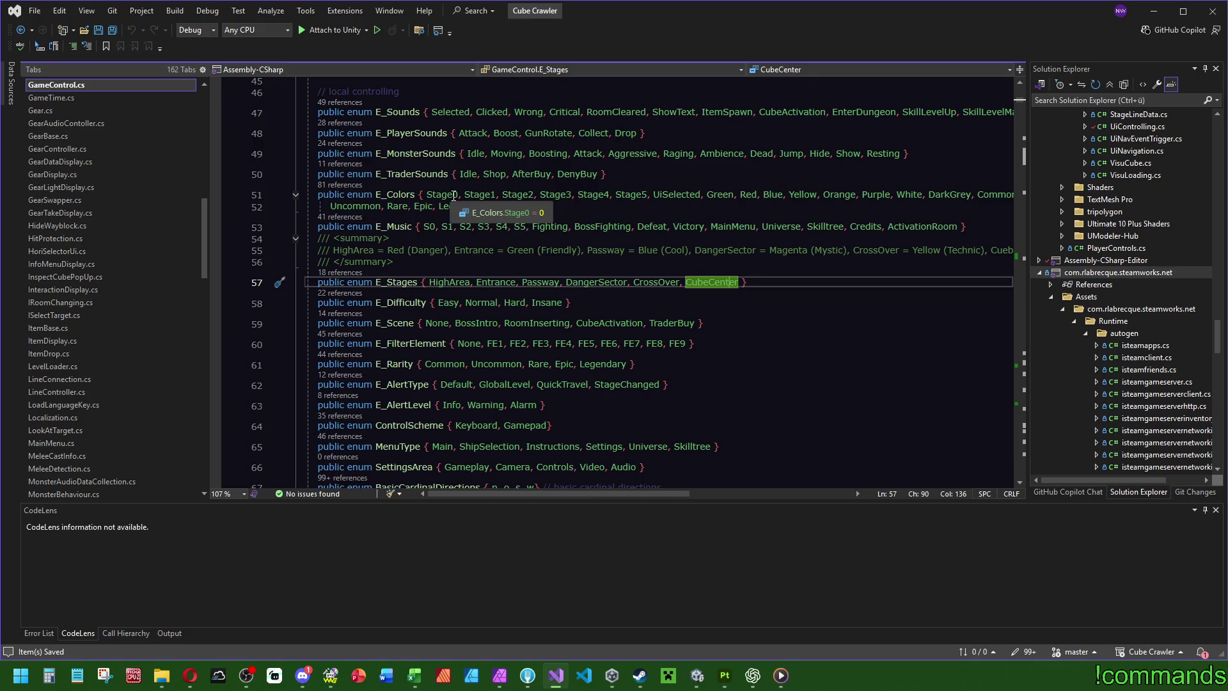
mouse_move(626, 196)
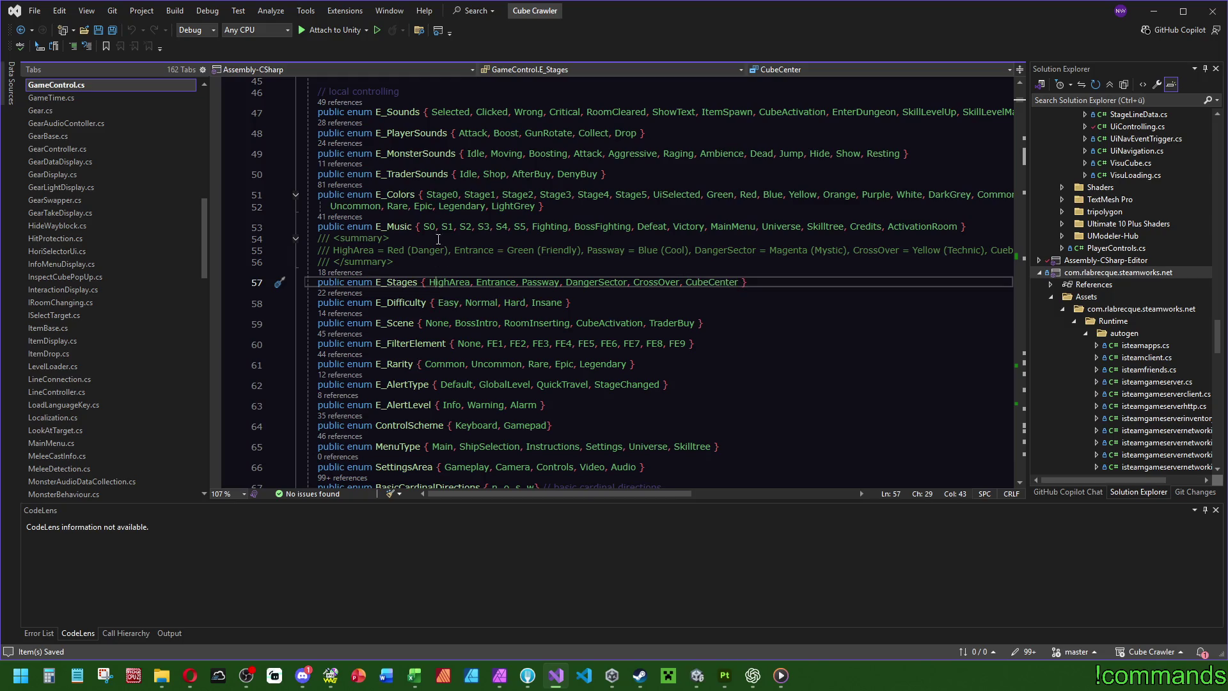
left_click(465, 195)
left_click(499, 282)
left_click(518, 194)
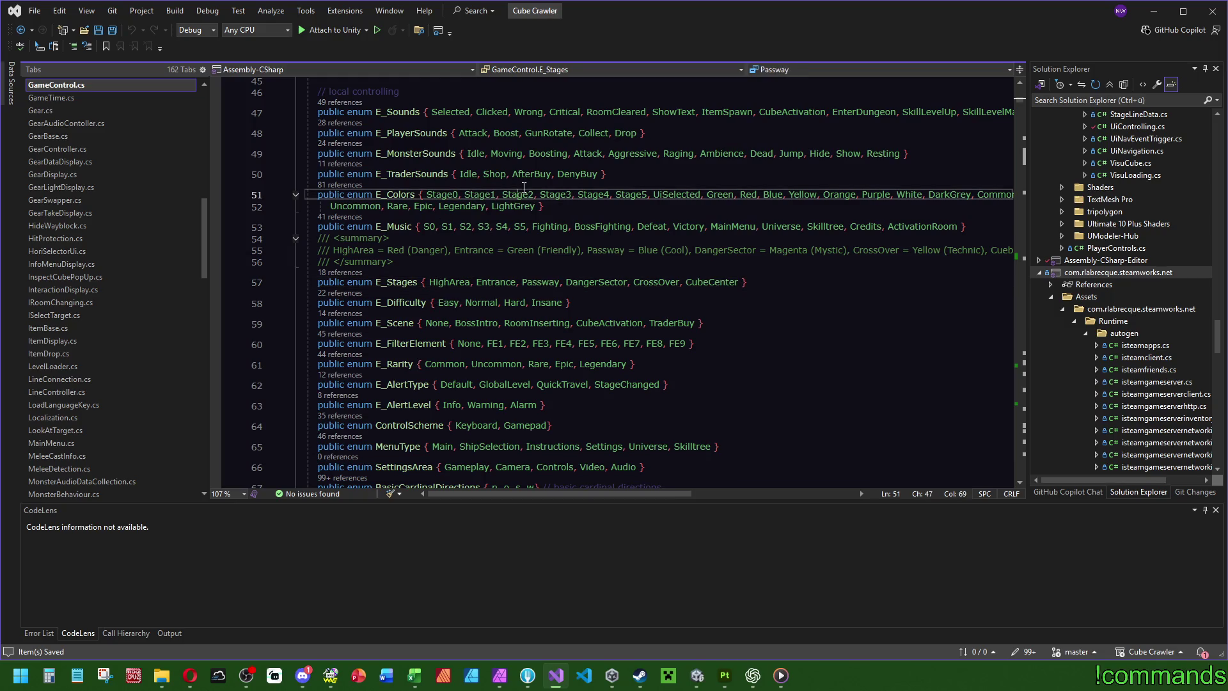
left_click(589, 282)
left_click(594, 194)
left_click(656, 282)
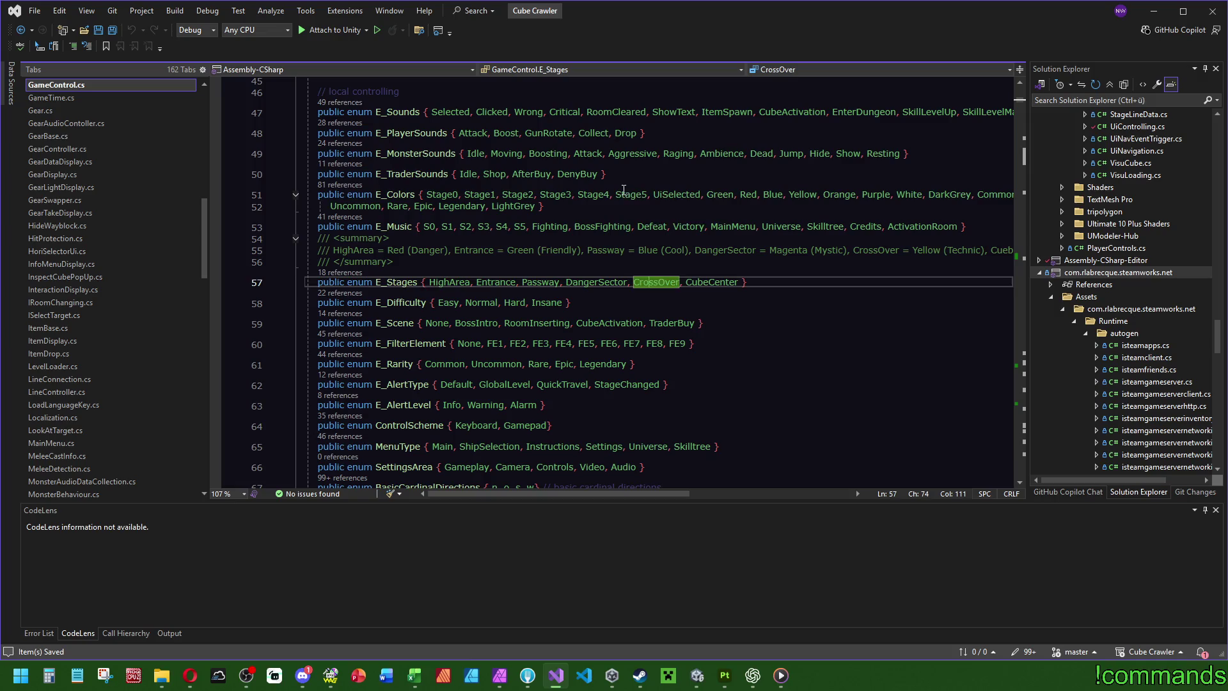
left_click(623, 195)
left_click(639, 364)
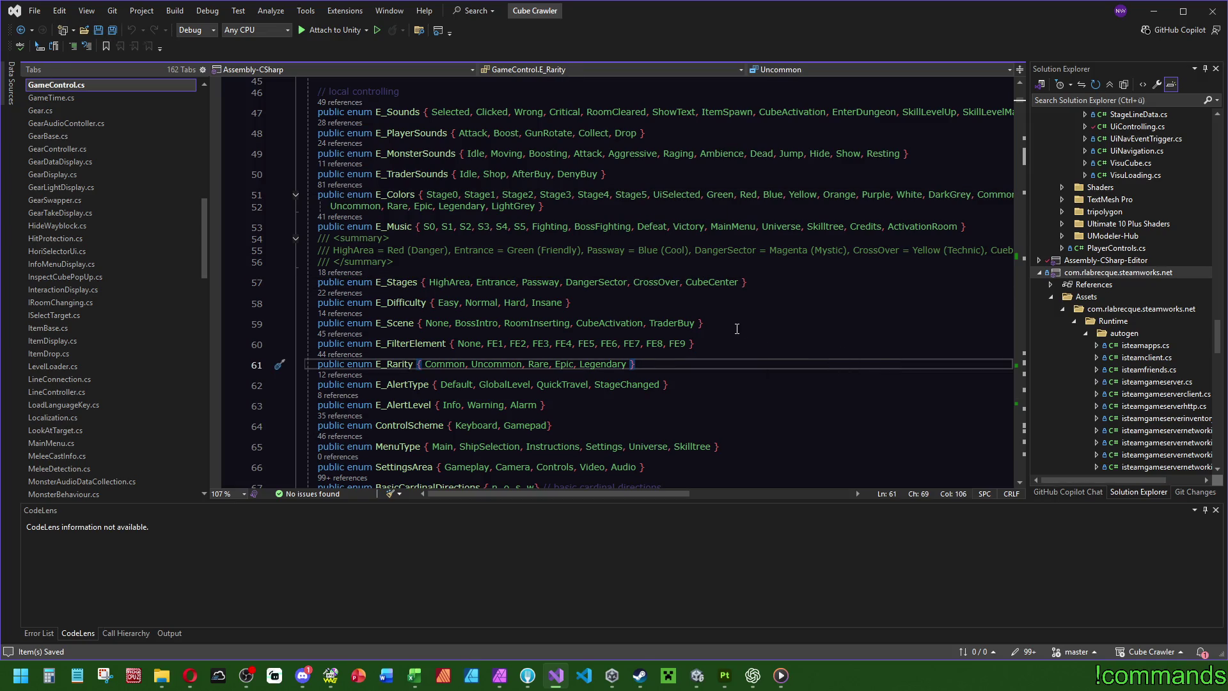
Step: Return to RoomBuilder, review ApplyStageMaterials in DoorController, then switch to Unity
key("ctrl+minus")
key("ctrl+minus")
key("ctrl+minus")
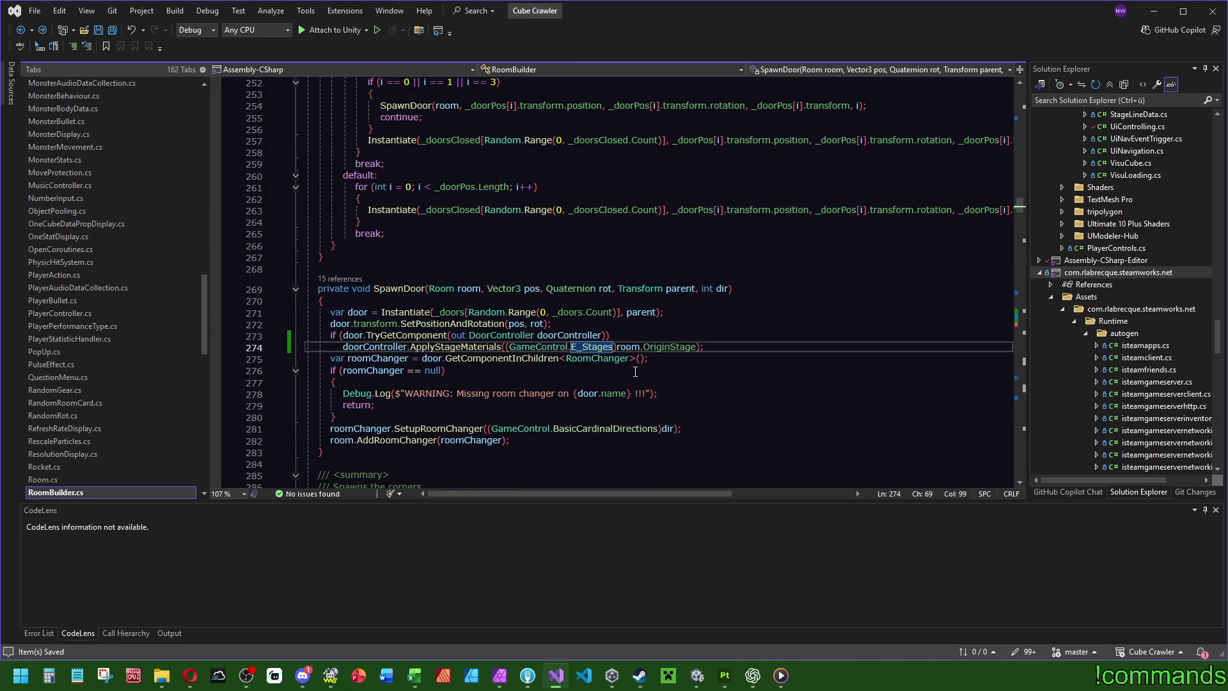
left_click(430, 347, "ctrl")
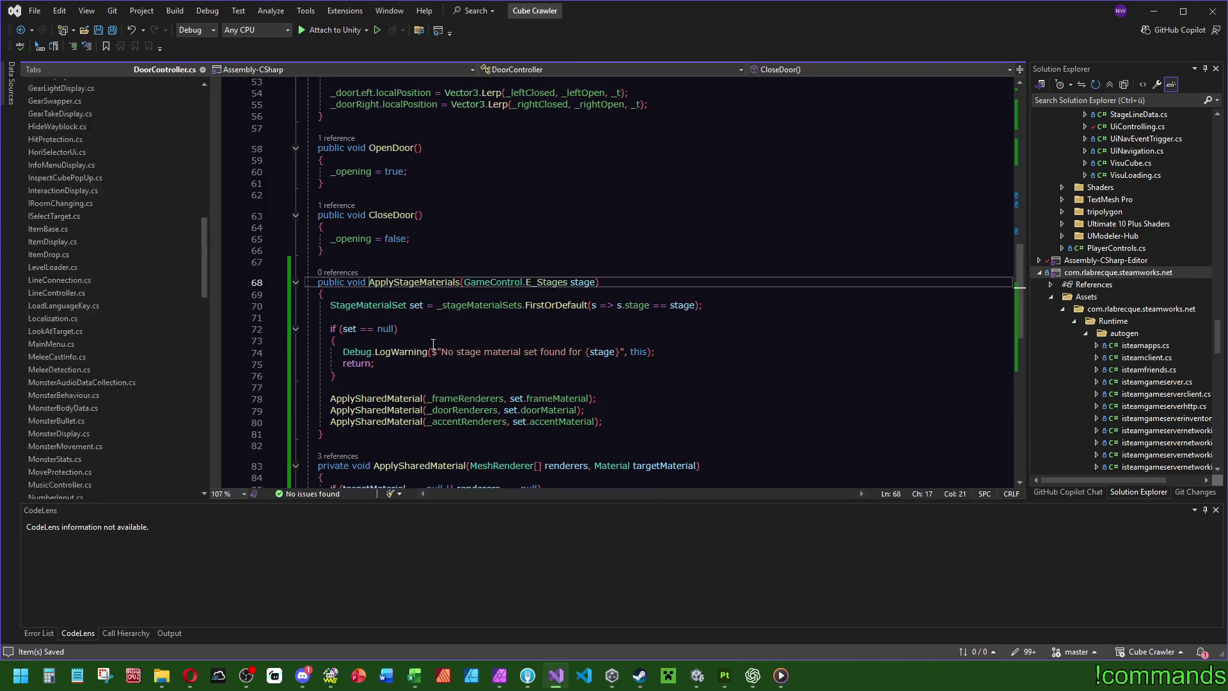
left_click(423, 214)
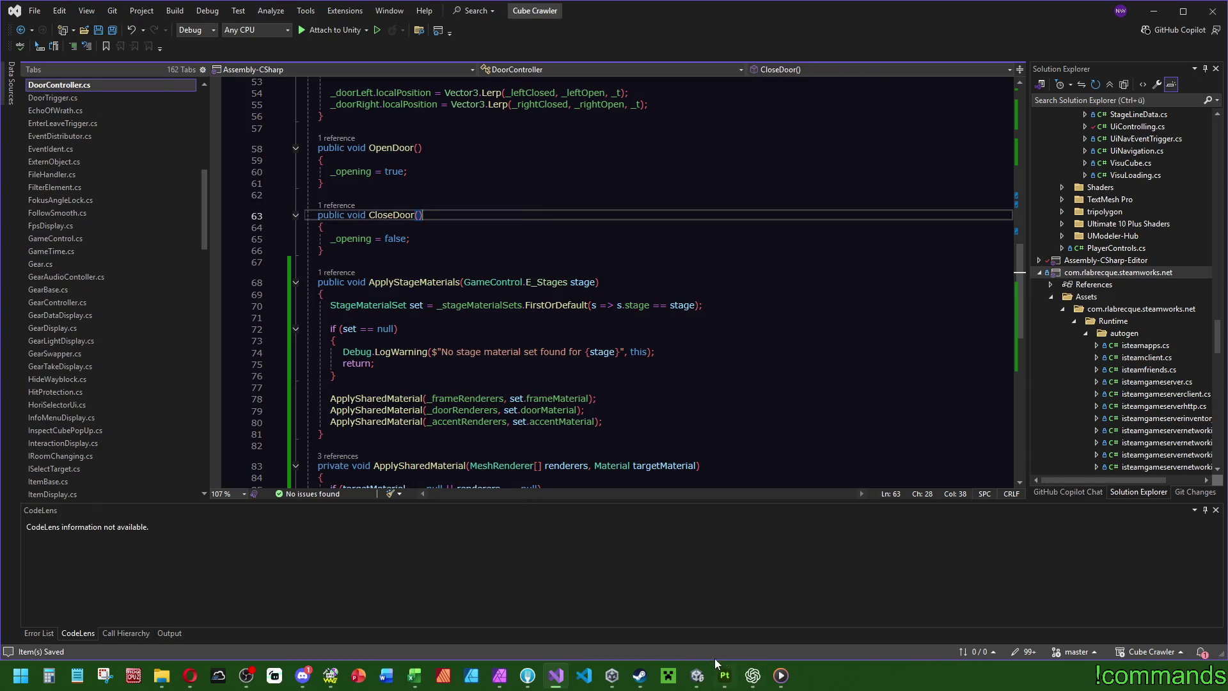
left_click(697, 676)
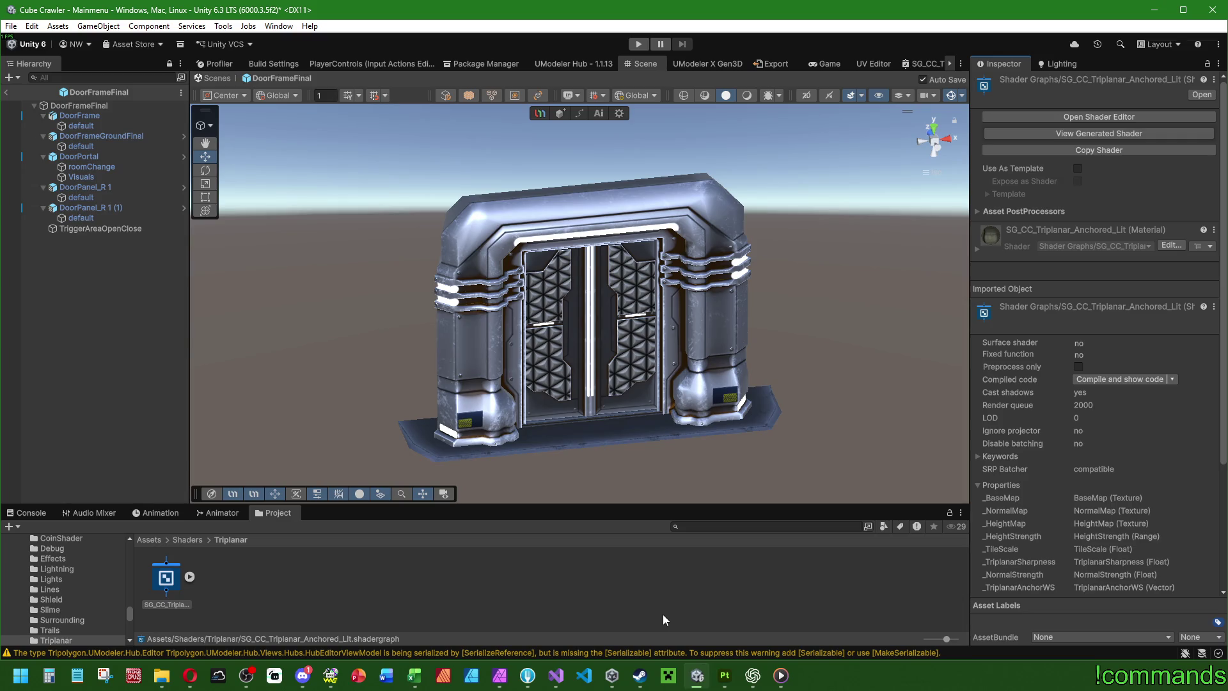
Step: Clear the shader asset selection and show the Console panel
left_click(321, 575)
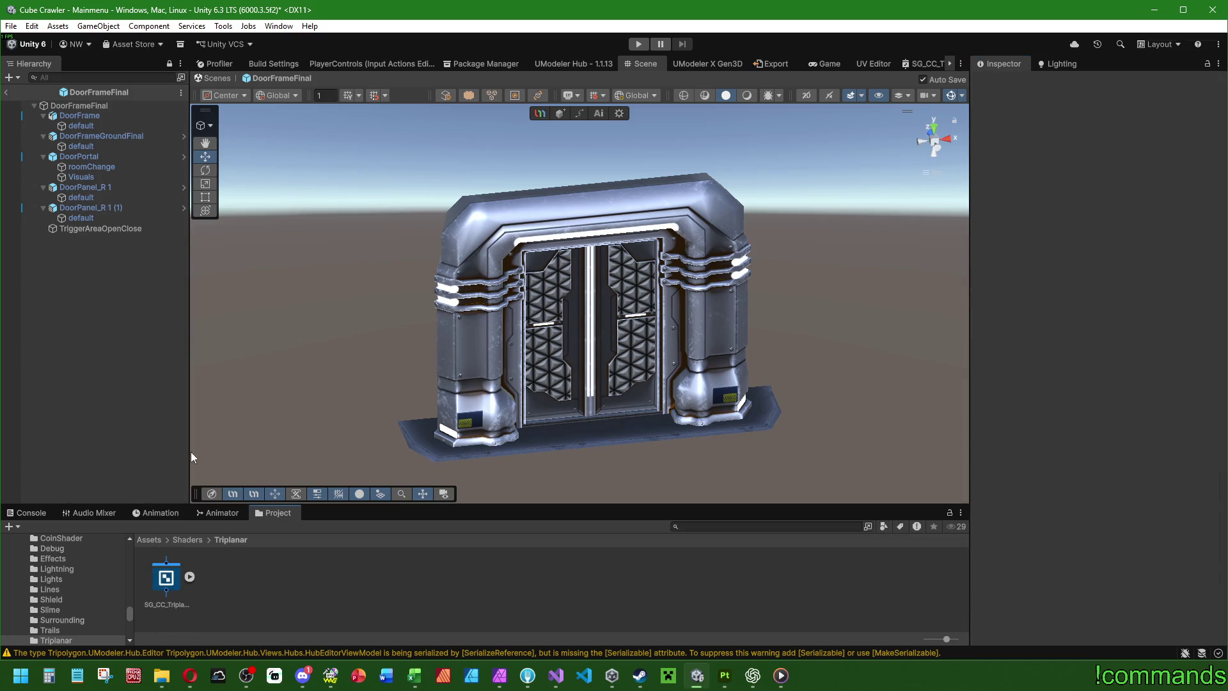
left_click(9, 526)
left_click(305, 565)
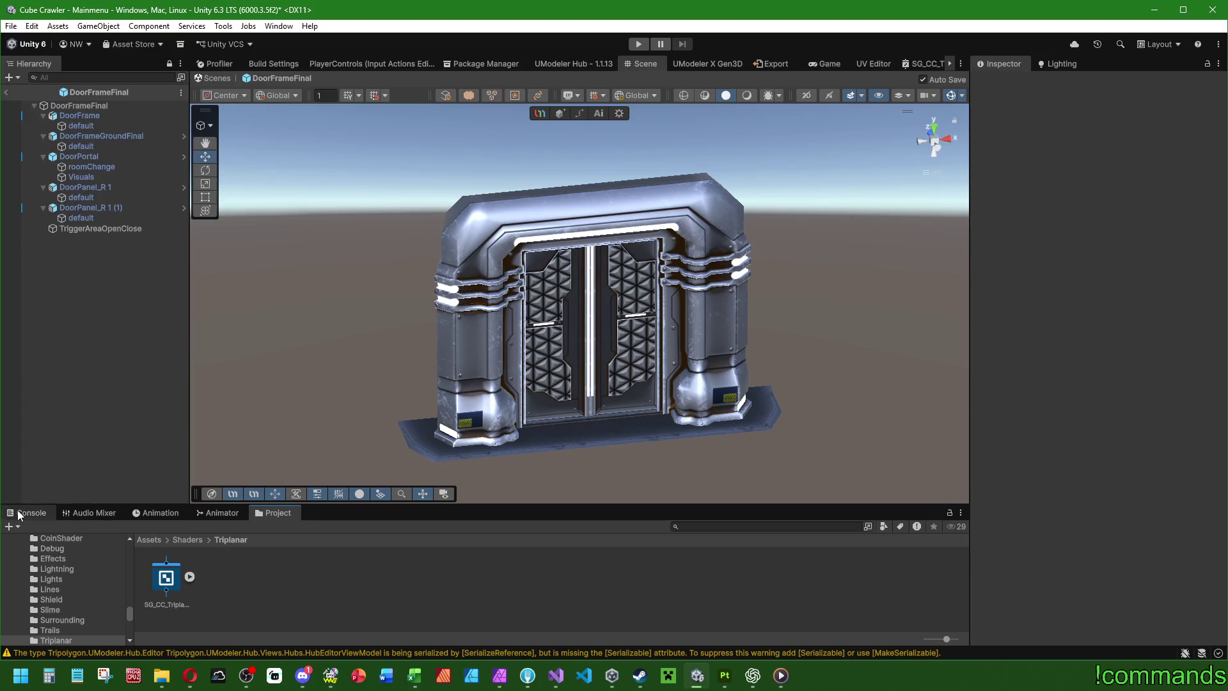
left_click(31, 512)
Step: Assign meshes to DoorFrameFinal's Frame, Accent and Door Renderers lists
left_click(124, 105)
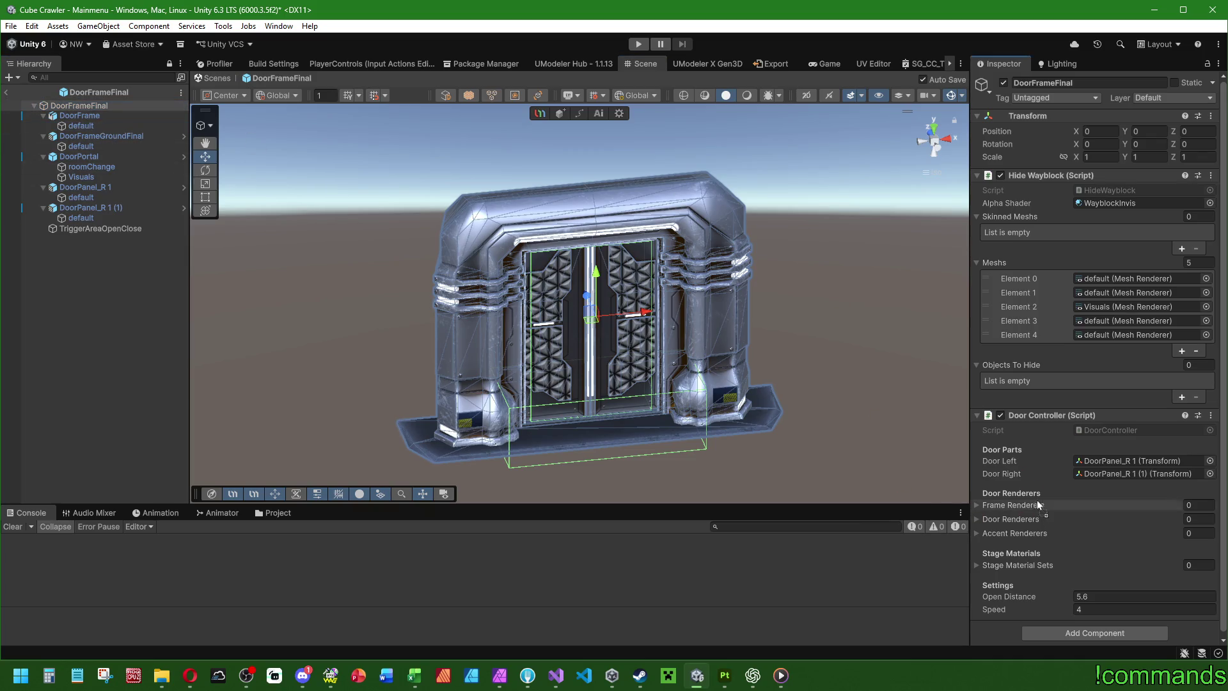
left_click_drag(1037, 503, 1014, 504)
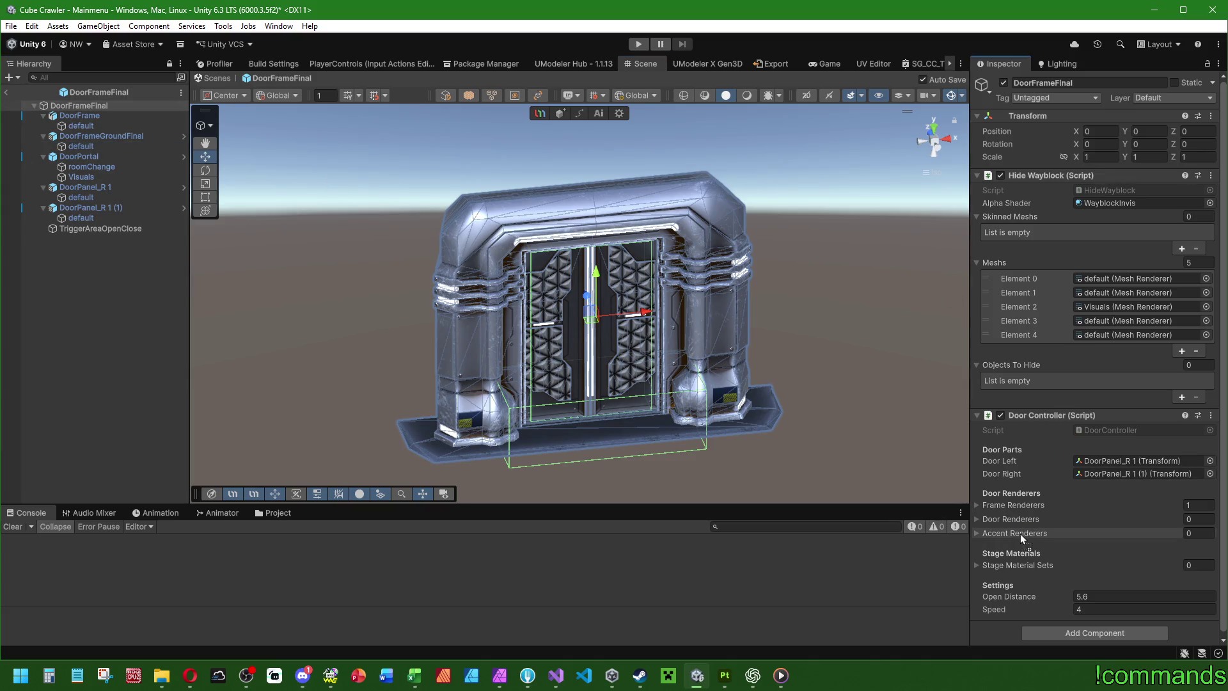
left_click_drag(1020, 533, 1018, 528)
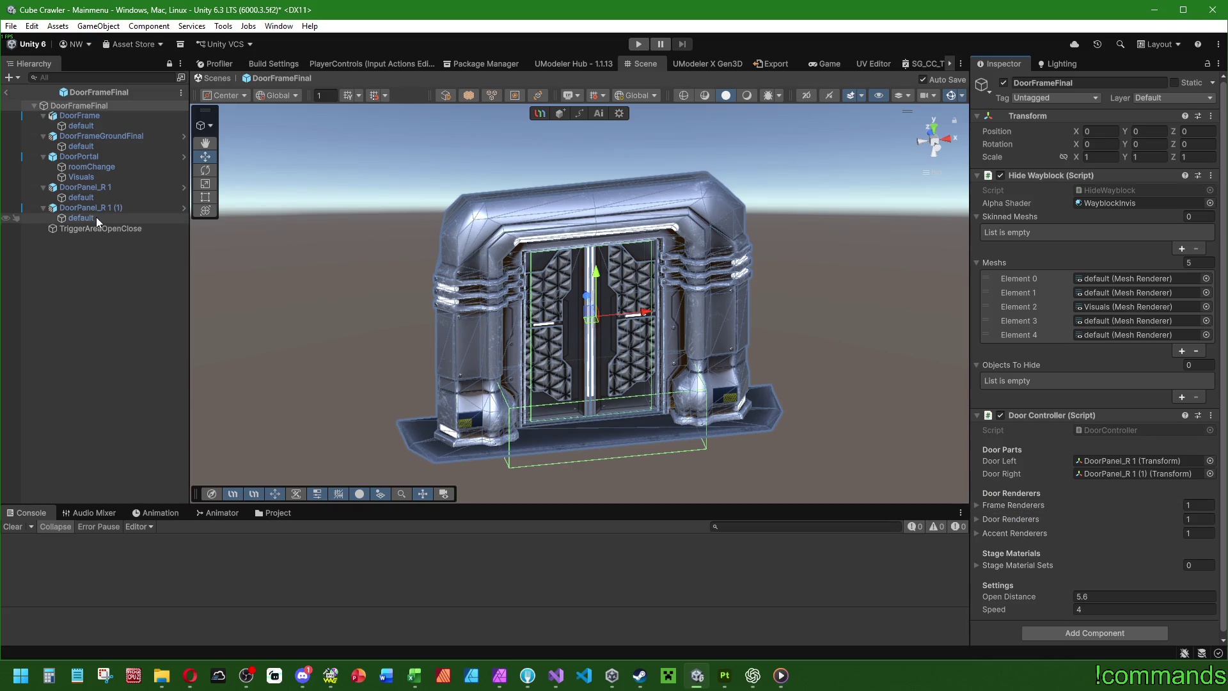
mouse_move(81, 218)
left_mouse_down()
mouse_move(1049, 481)
mouse_move(1018, 519)
left_mouse_up()
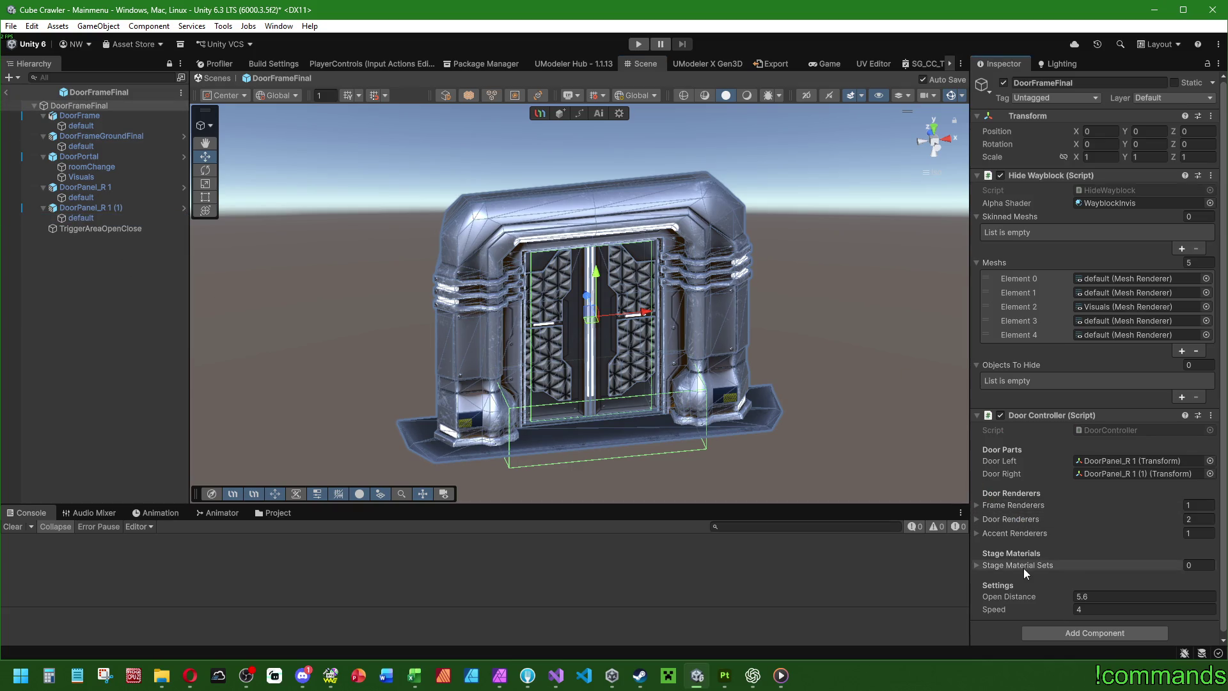
Step: Add two Stage Material Sets entries and set Element 1's stage to Entrance
left_click(977, 563)
scroll(1011, 565, "down", 1)
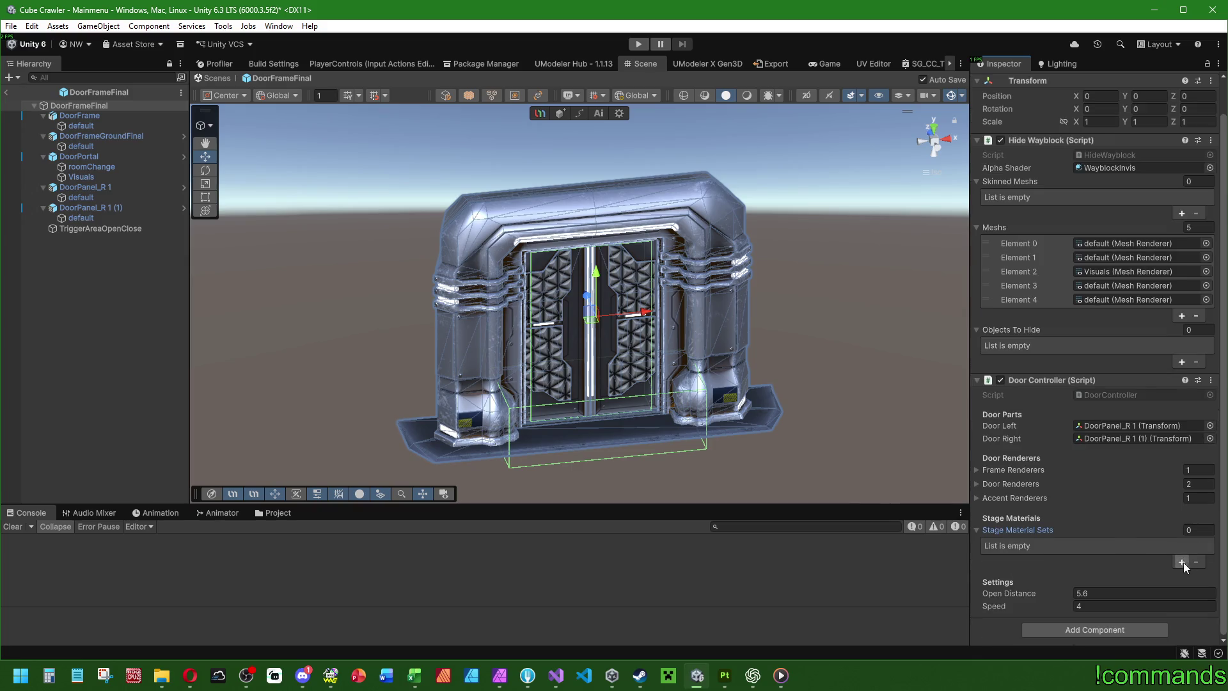
left_click(1182, 562)
left_click(1182, 562)
left_click(994, 545)
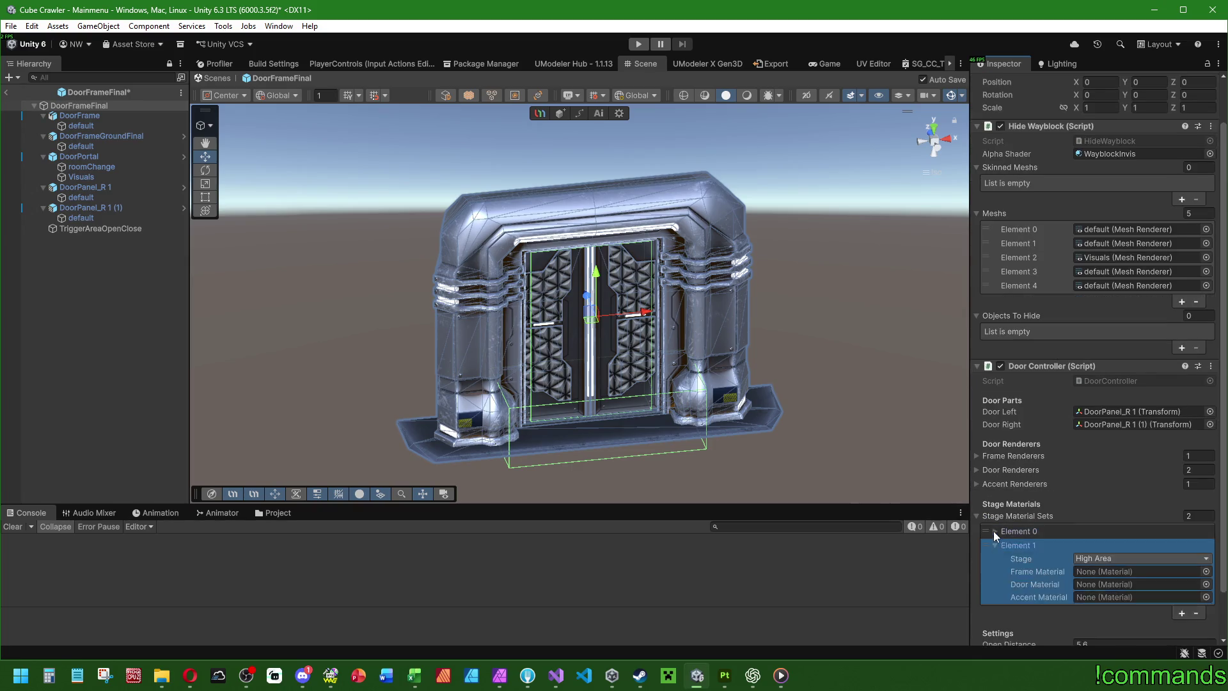
scroll(1055, 441, "down", 2)
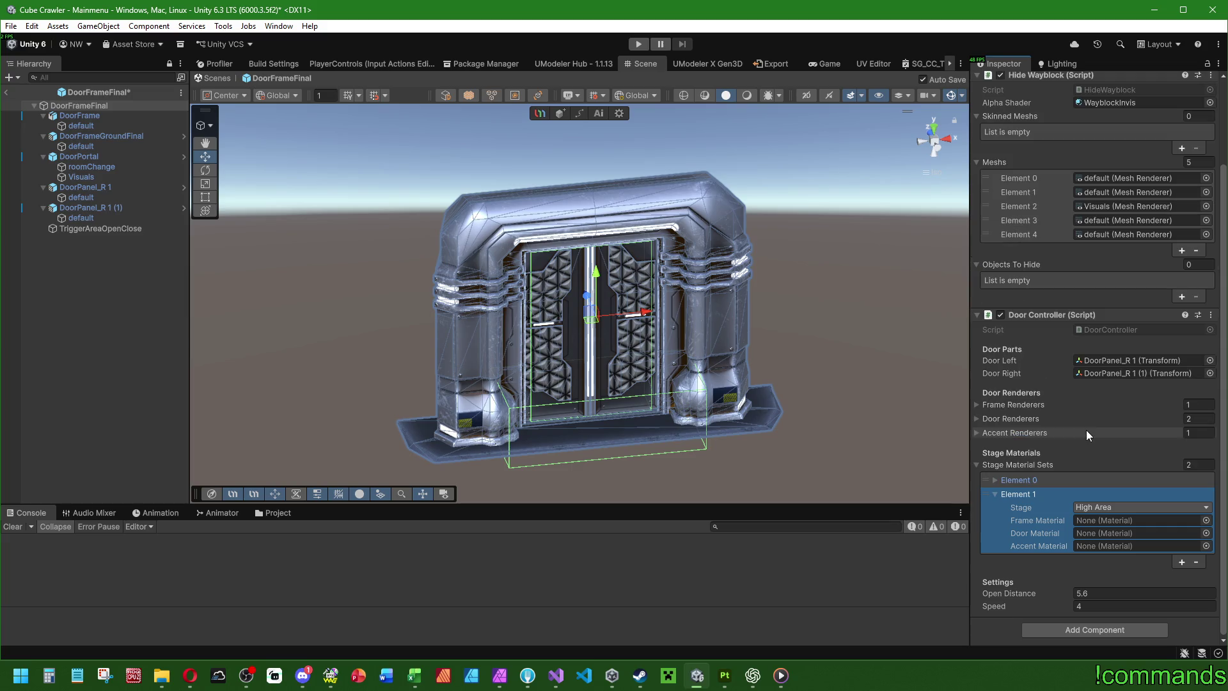
left_click(995, 480)
scroll(1083, 424, "down", 2)
left_click(1095, 507)
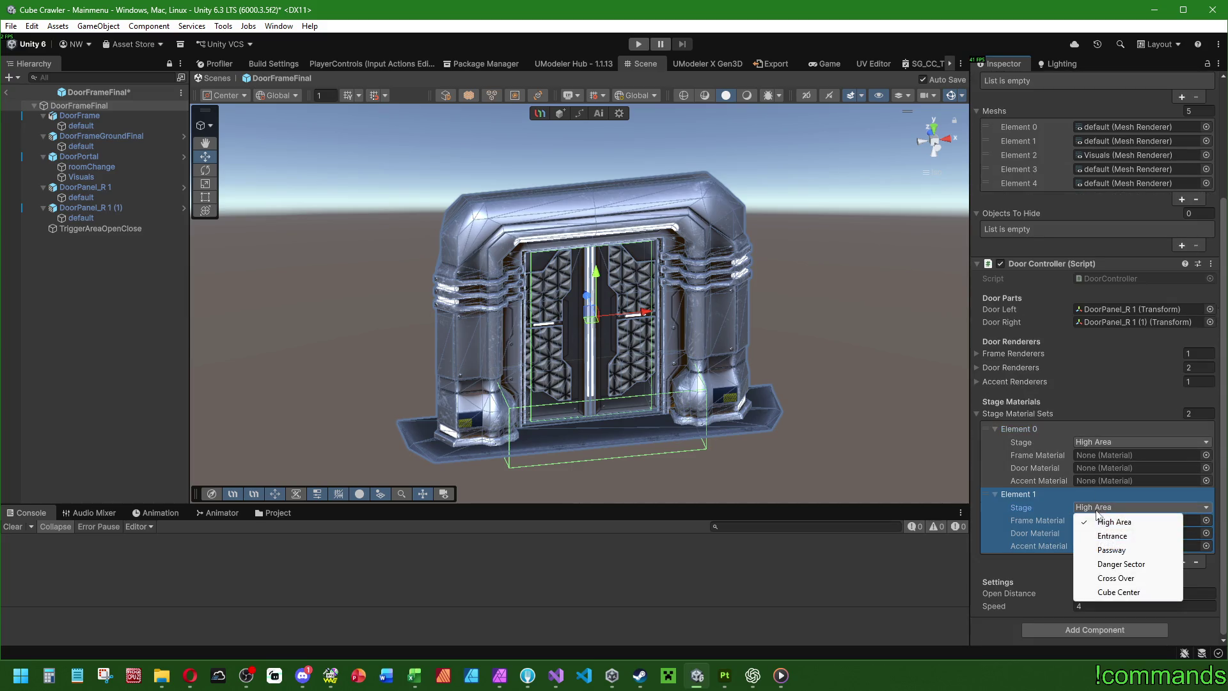
left_click(1099, 536)
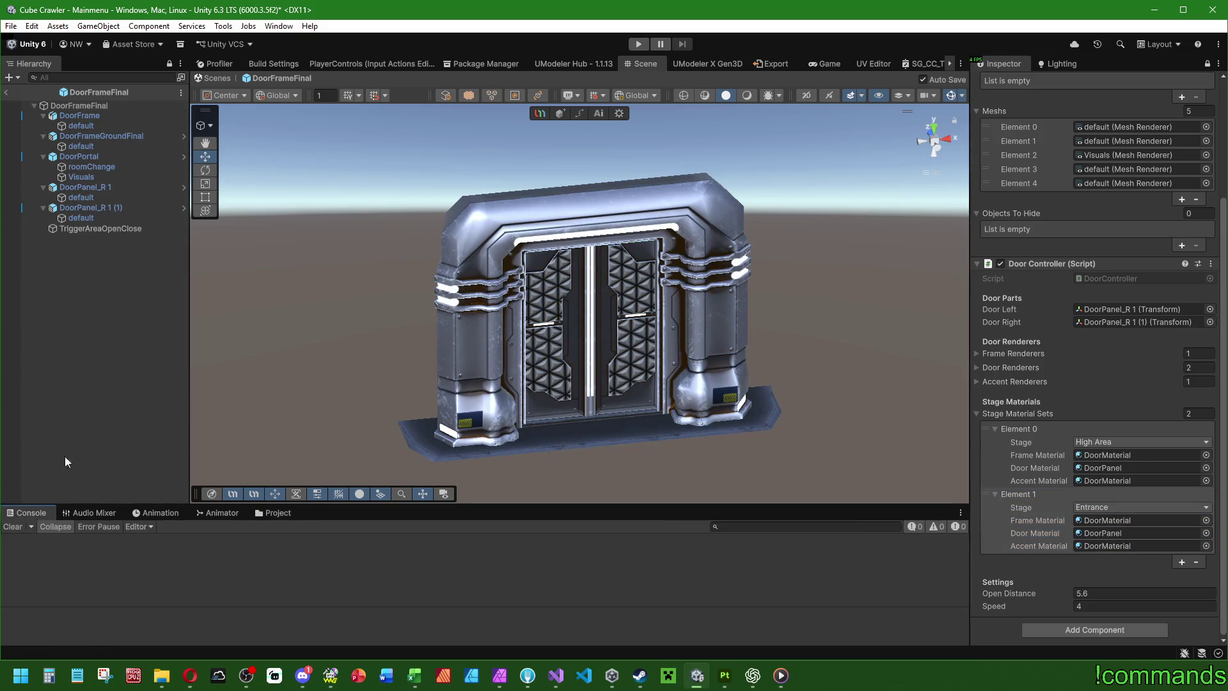
Step: Exit prefab mode to the Mainmenu scene and save the scene
left_click(6, 93)
left_click(11, 25)
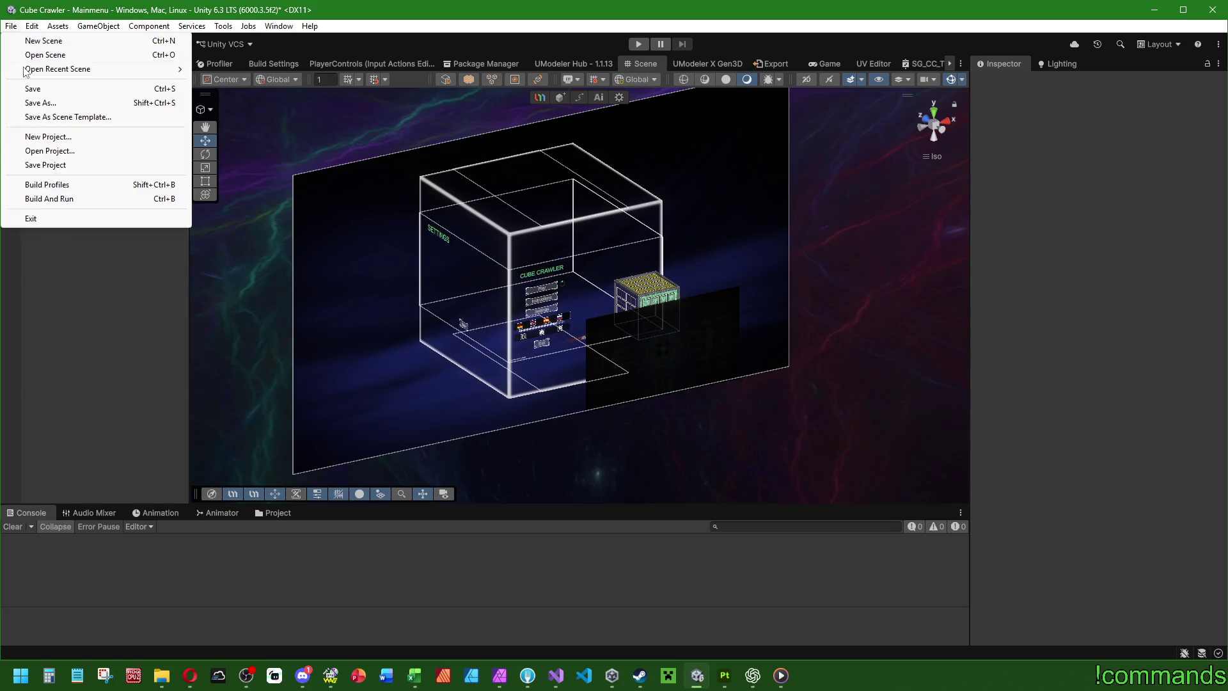
left_click(44, 164)
left_click(10, 26)
left_click(32, 88)
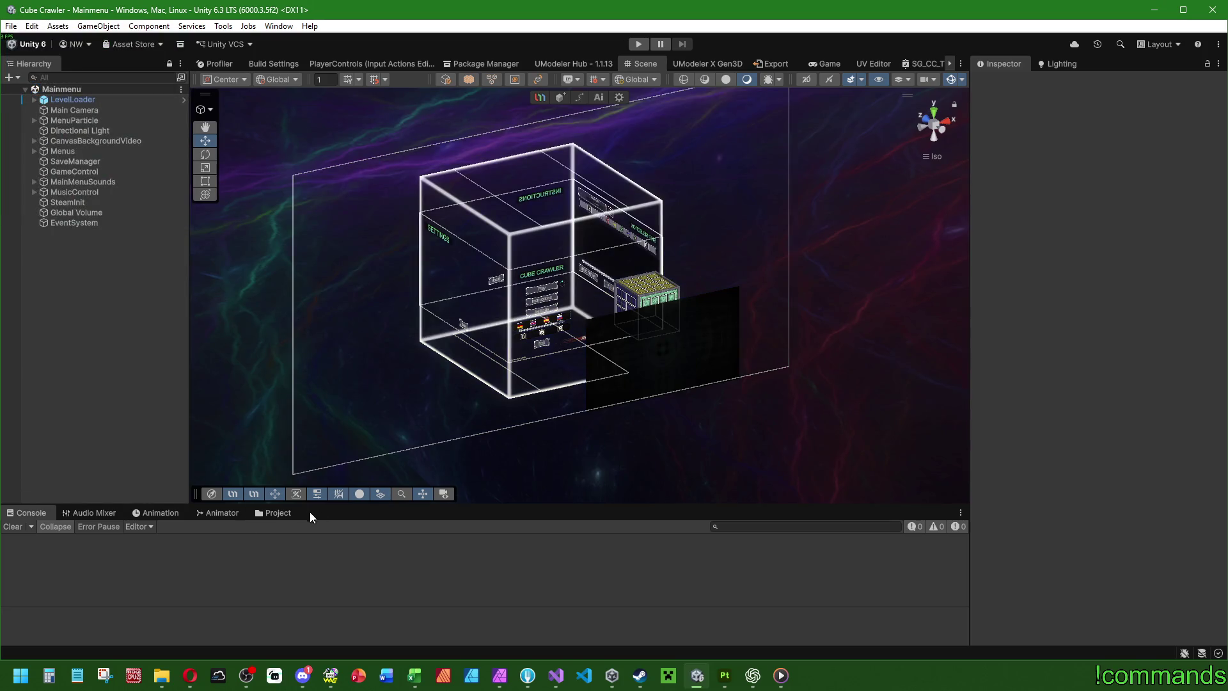
Step: In Visual Studio, find the ApplyStageMaterials call in RoomBuilder.cs via its references
left_click(554, 676)
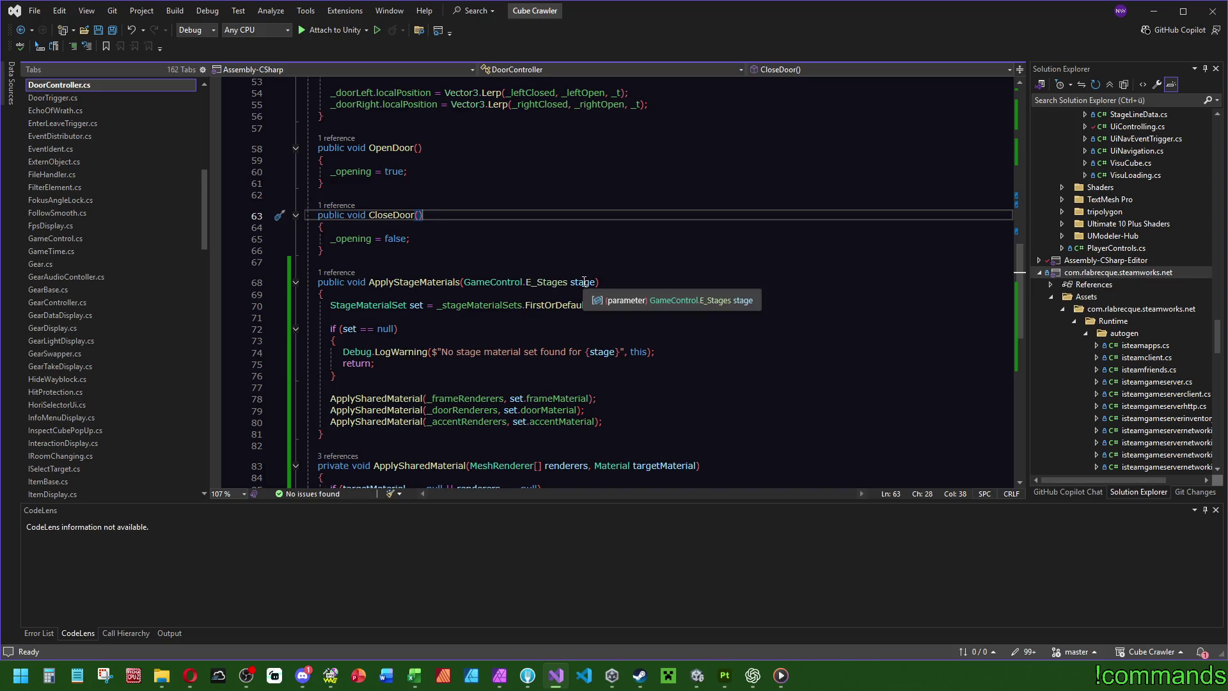
mouse_move(551, 281)
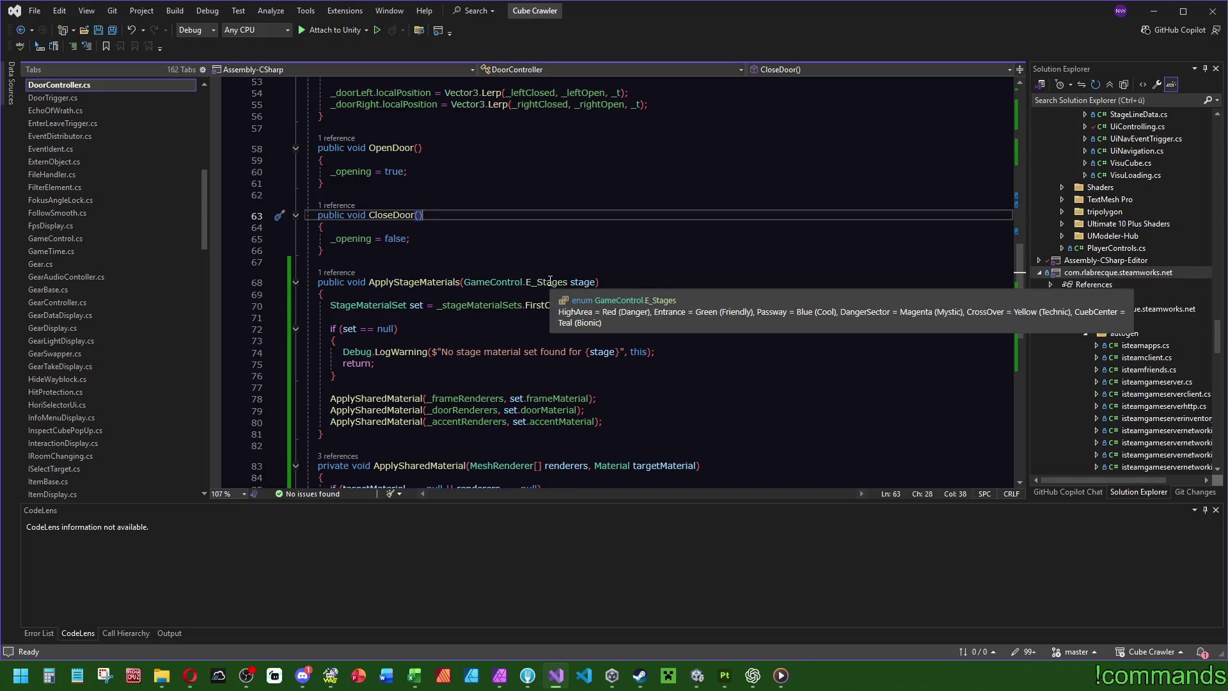
left_click(375, 291)
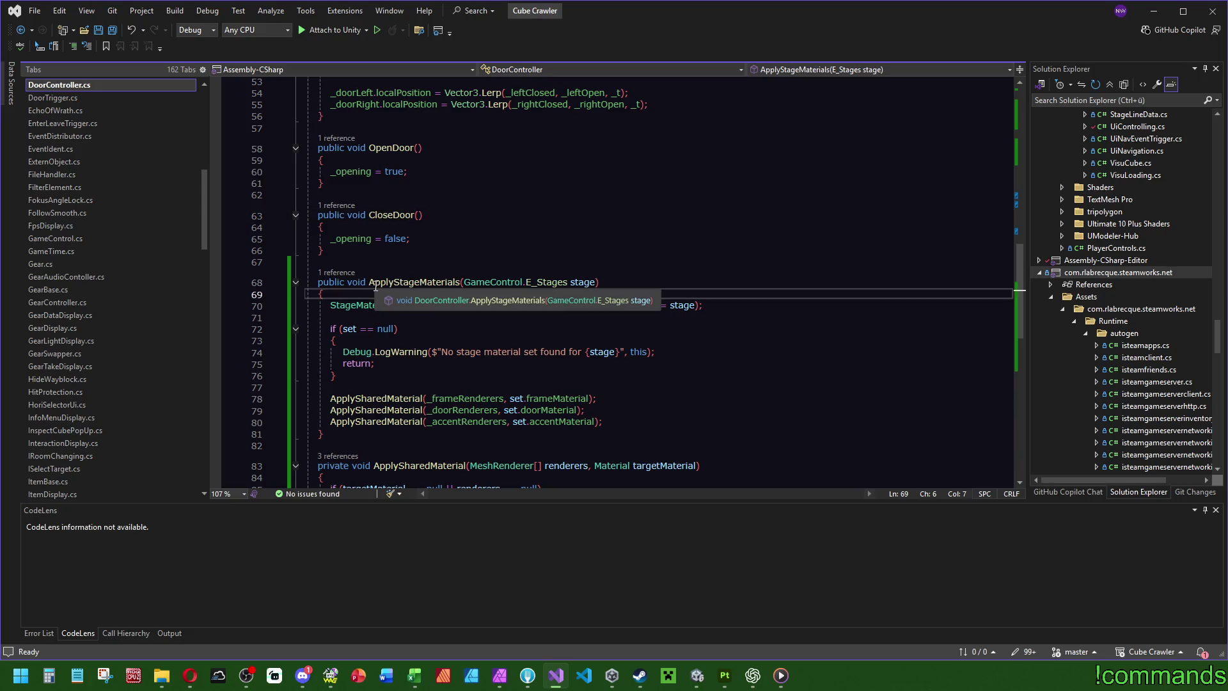
left_click(375, 288, "ctrl")
left_click(548, 324)
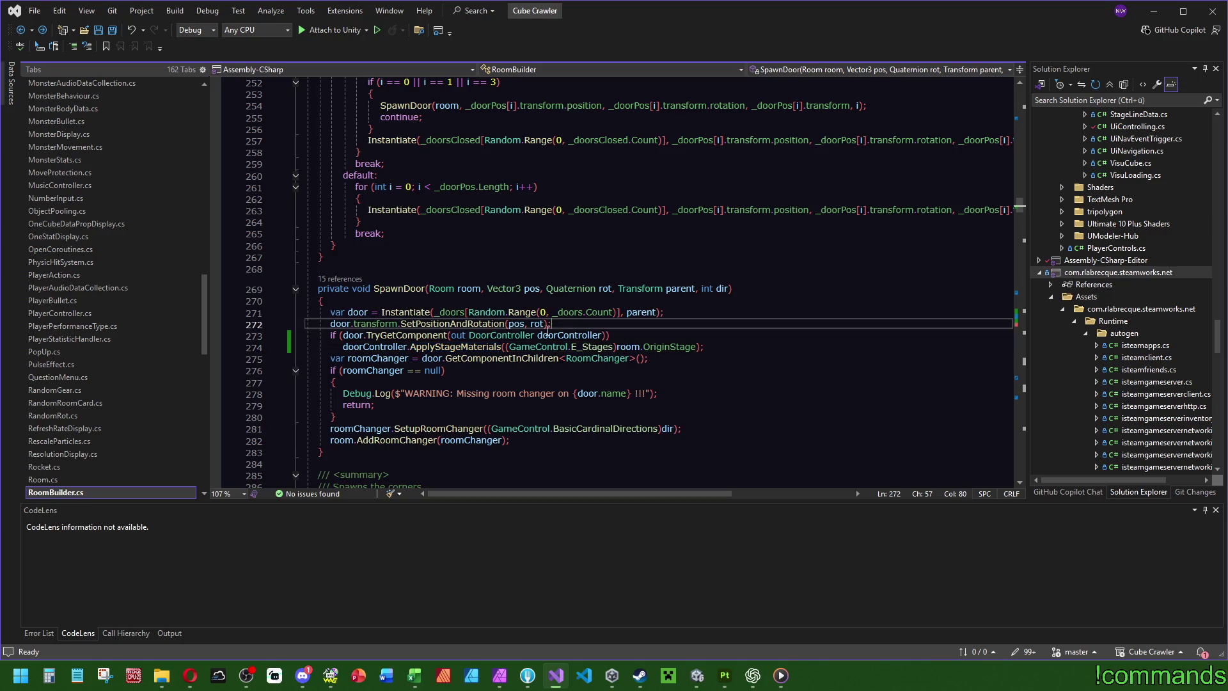
Step: Prefix the door if condition with 'room.OriginStage != 1 &&'
left_click(342, 335)
type("(")
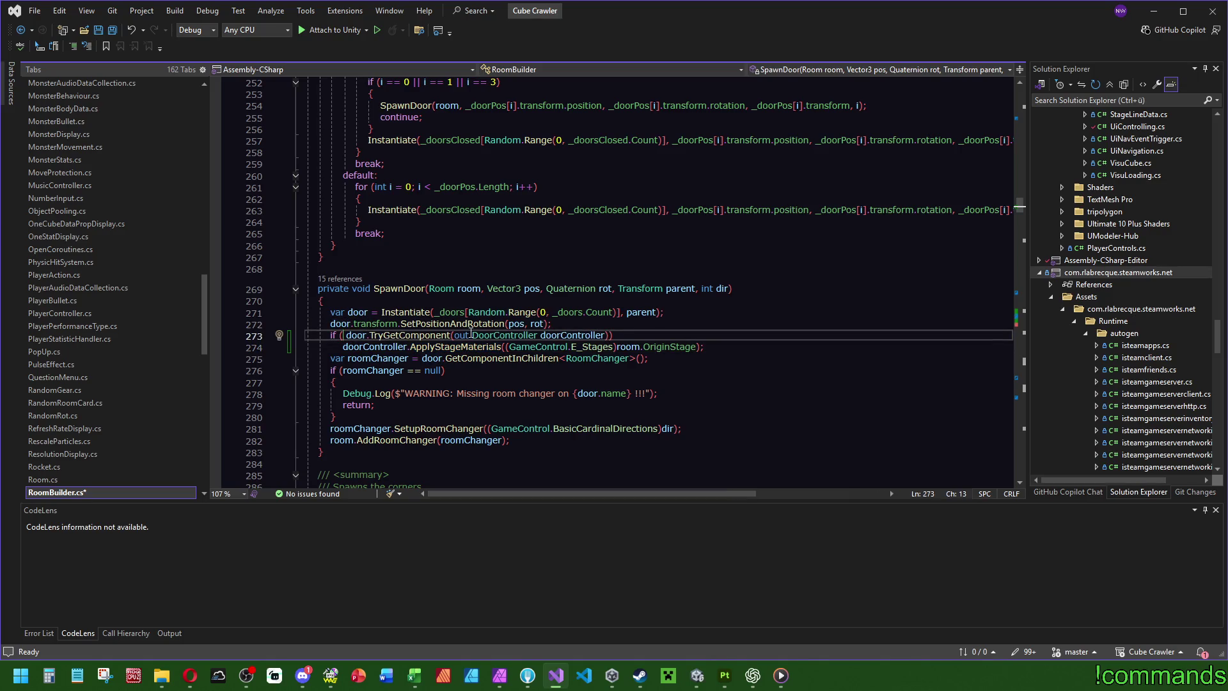
type("room.")
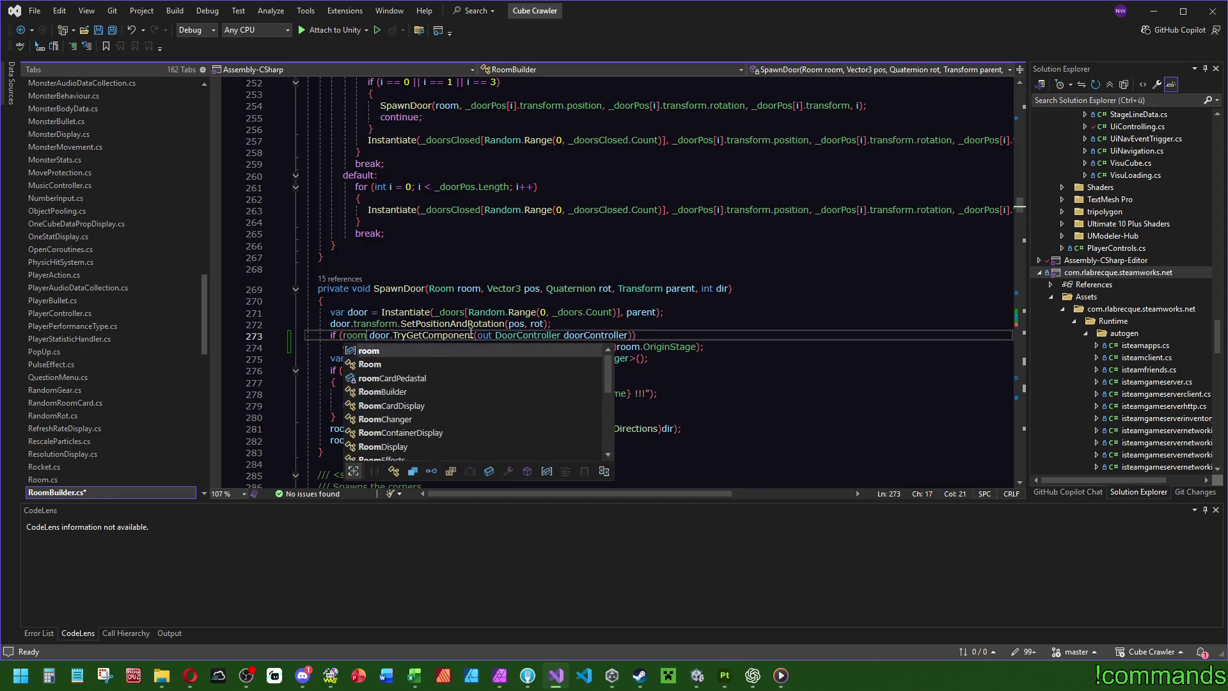
key("Return")
key("ctrl+z")
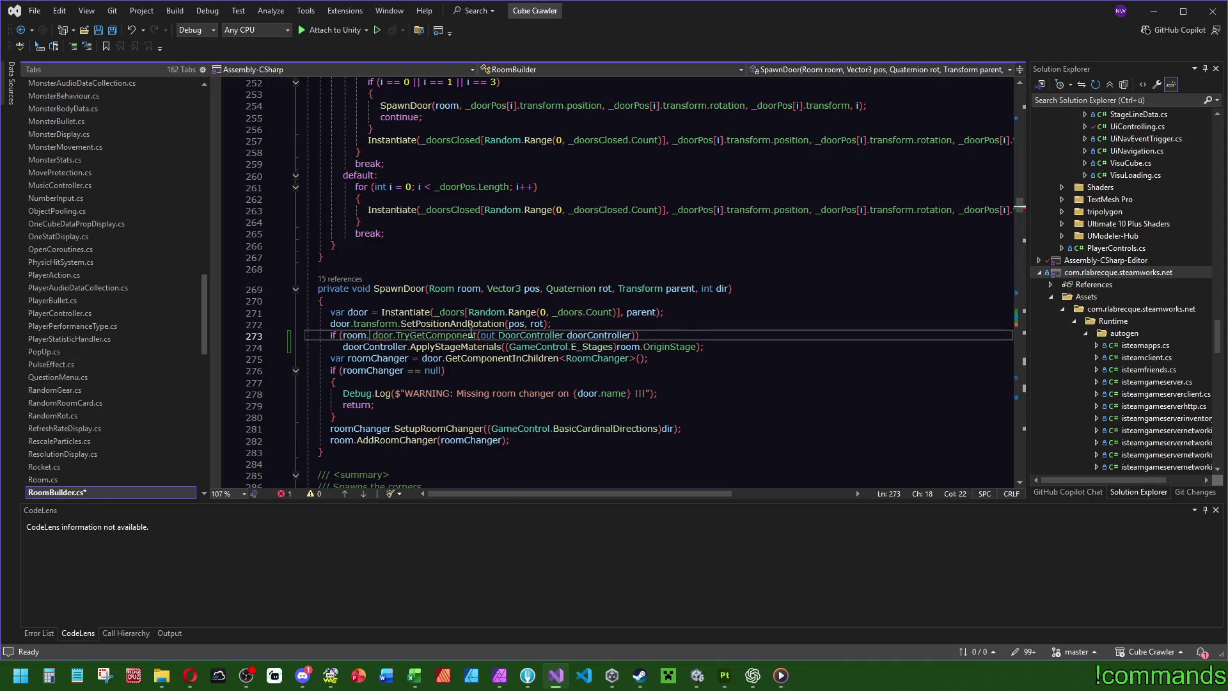
key("ctrl+space")
type("O")
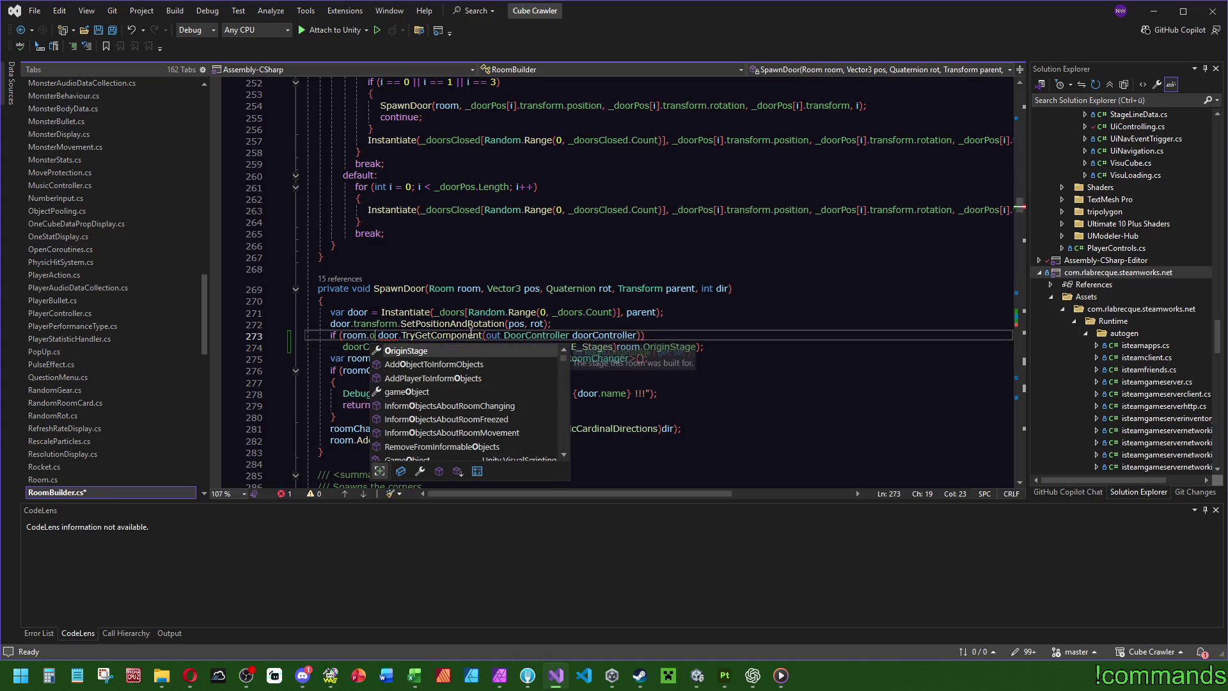
key("Tab")
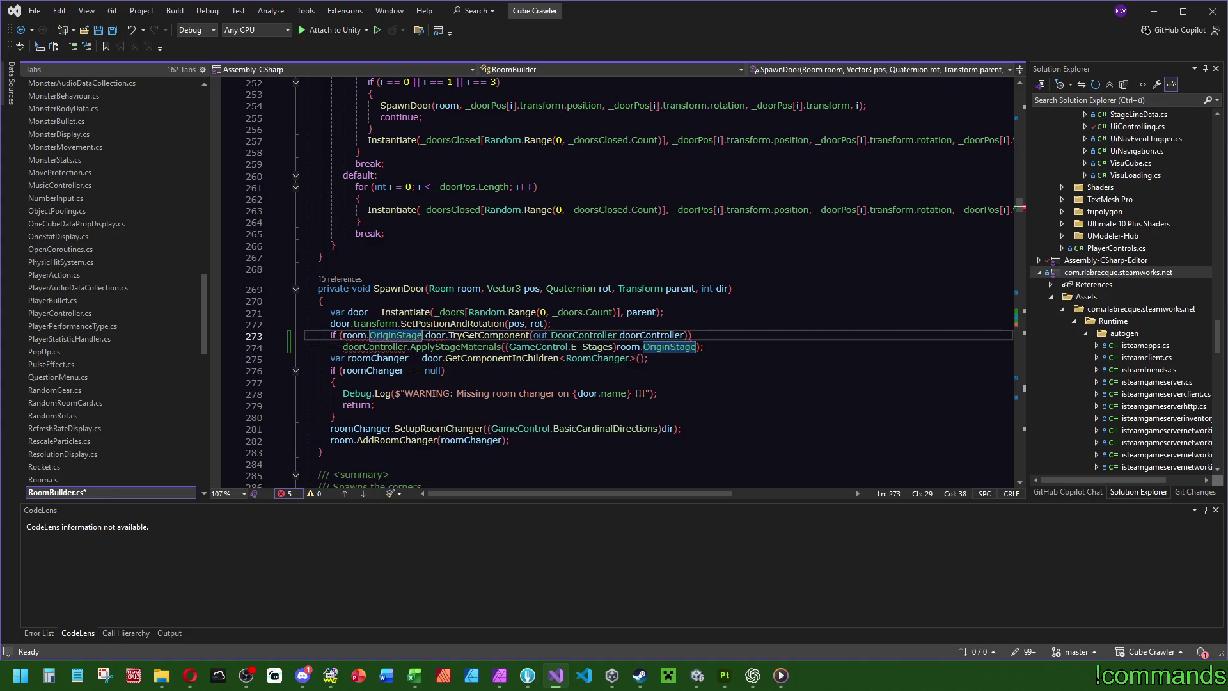
type("!= 1")
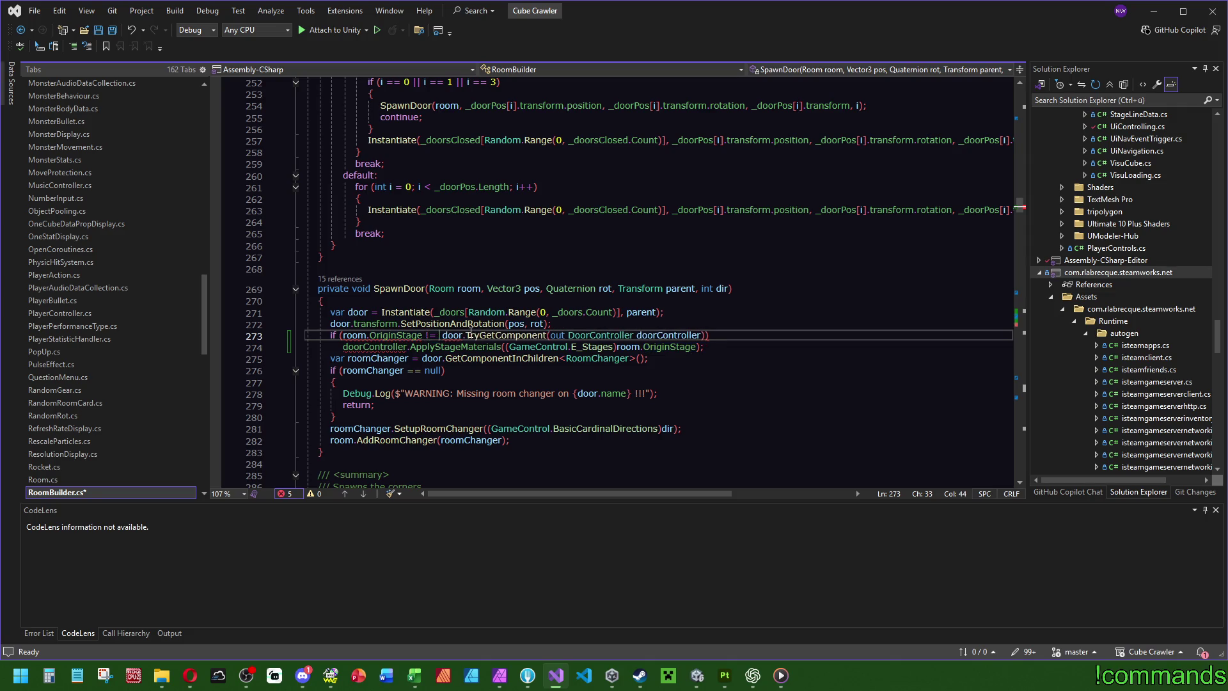
type(" &&")
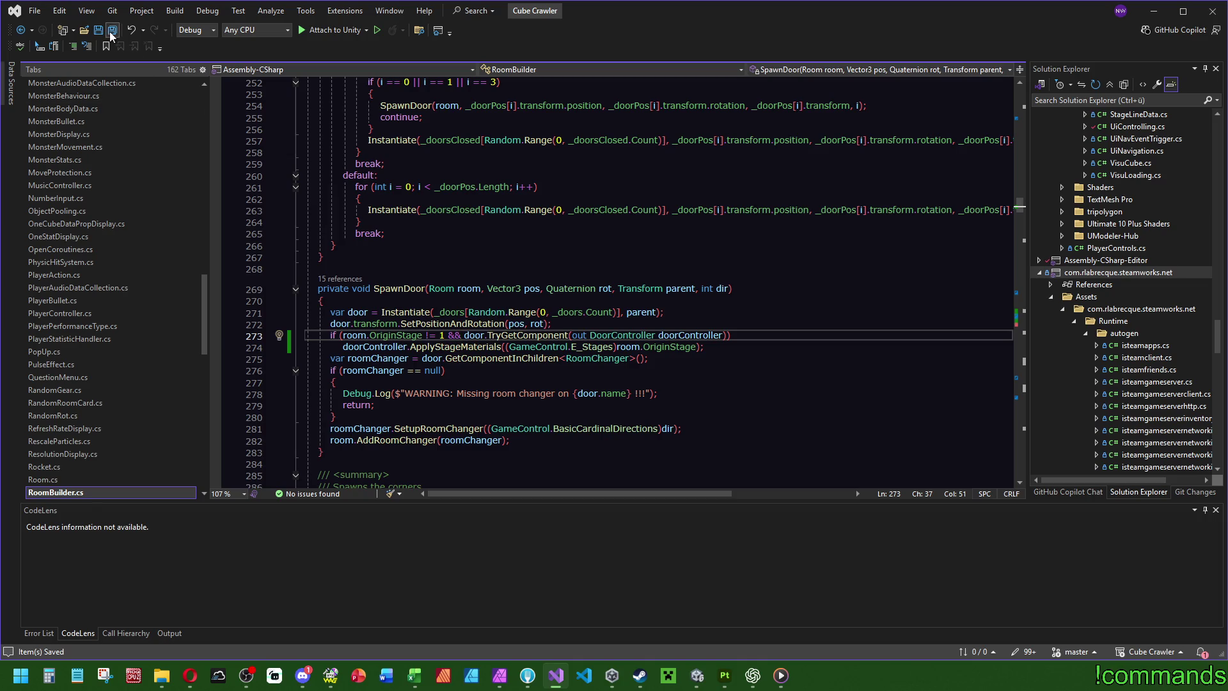
Step: Back in Unity, run File > Save Project and File > Save for the Mainmenu scene
mouse_move(697, 665)
left_click(737, 603)
left_click(697, 675)
left_click(8, 525)
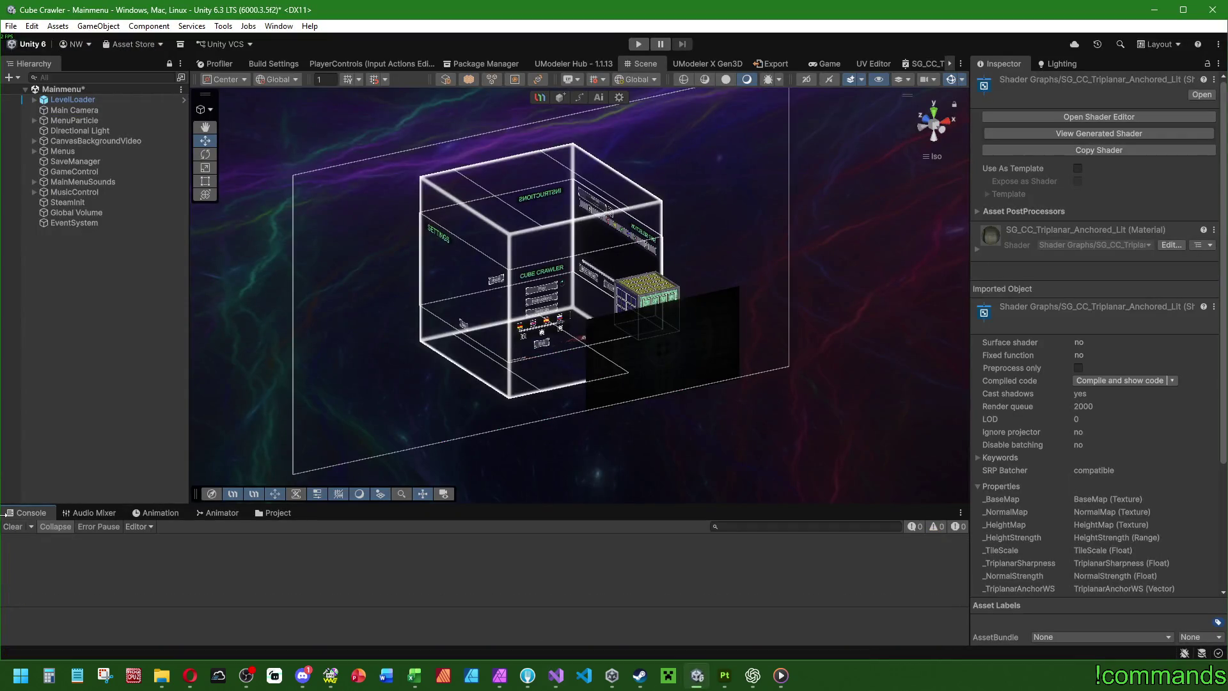
left_click(11, 25)
left_click(45, 165)
left_click(11, 25)
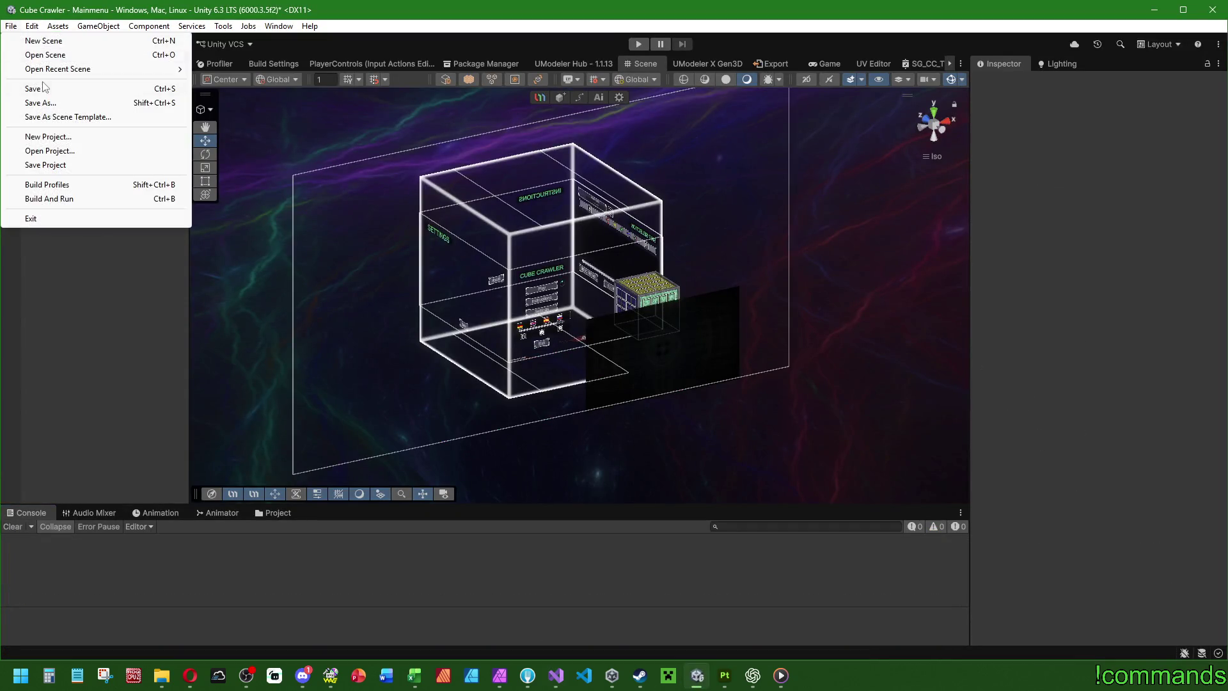
left_click(29, 90)
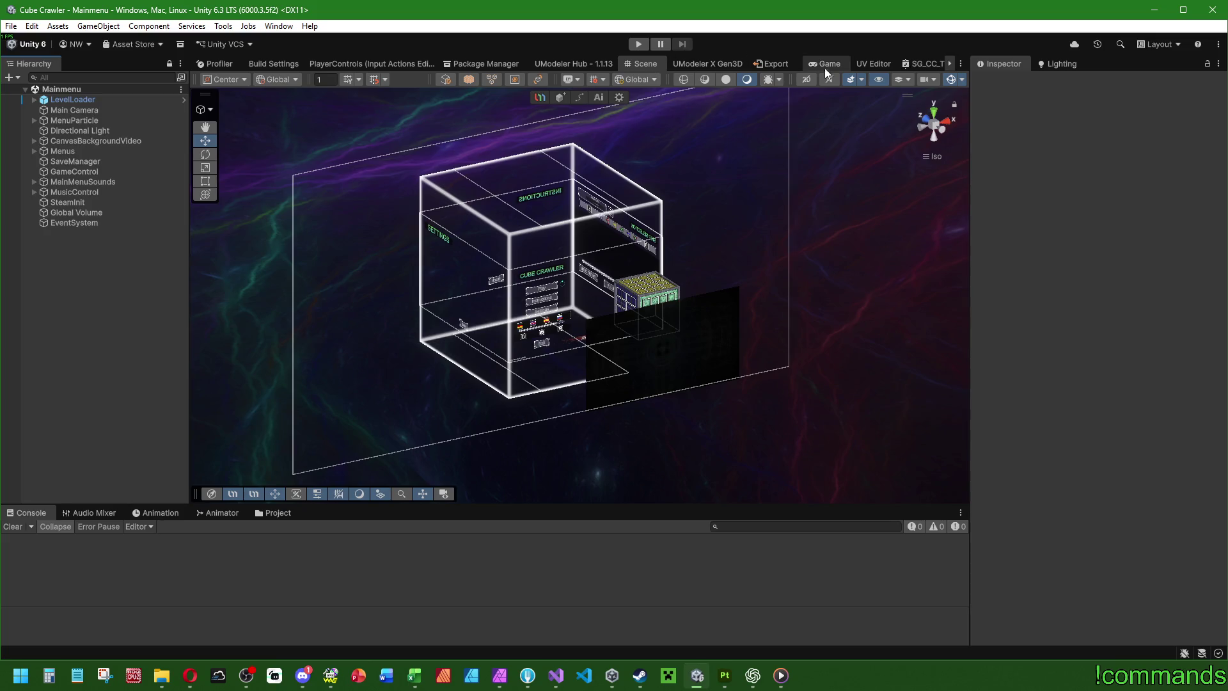
left_click(828, 64)
Step: Enter Play mode and navigate the Cube Crawler main menu with Enter and arrow keys to Ship selection
left_click(636, 42)
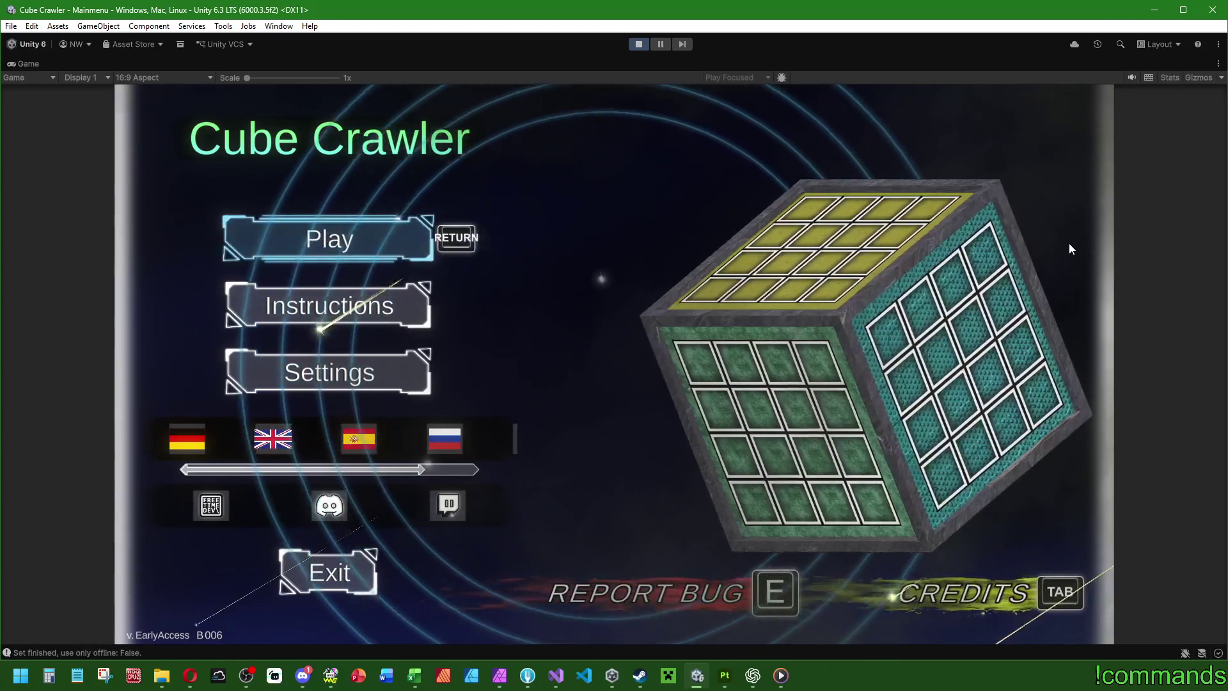
key("Return")
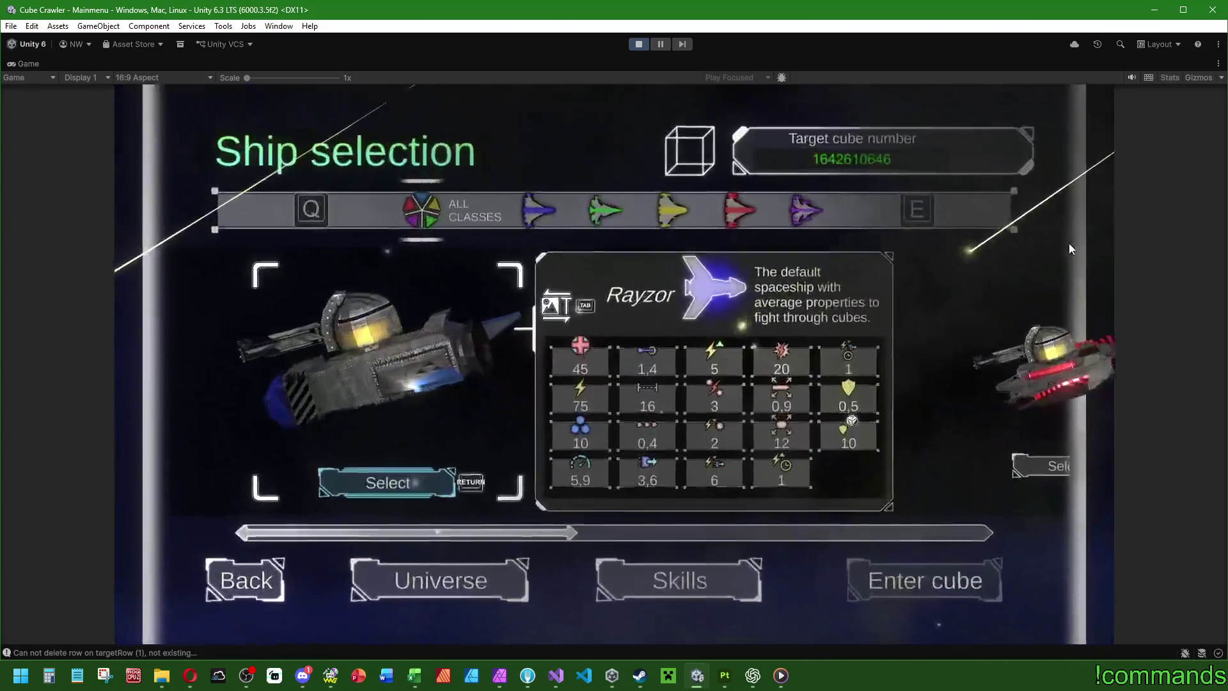
key("Return")
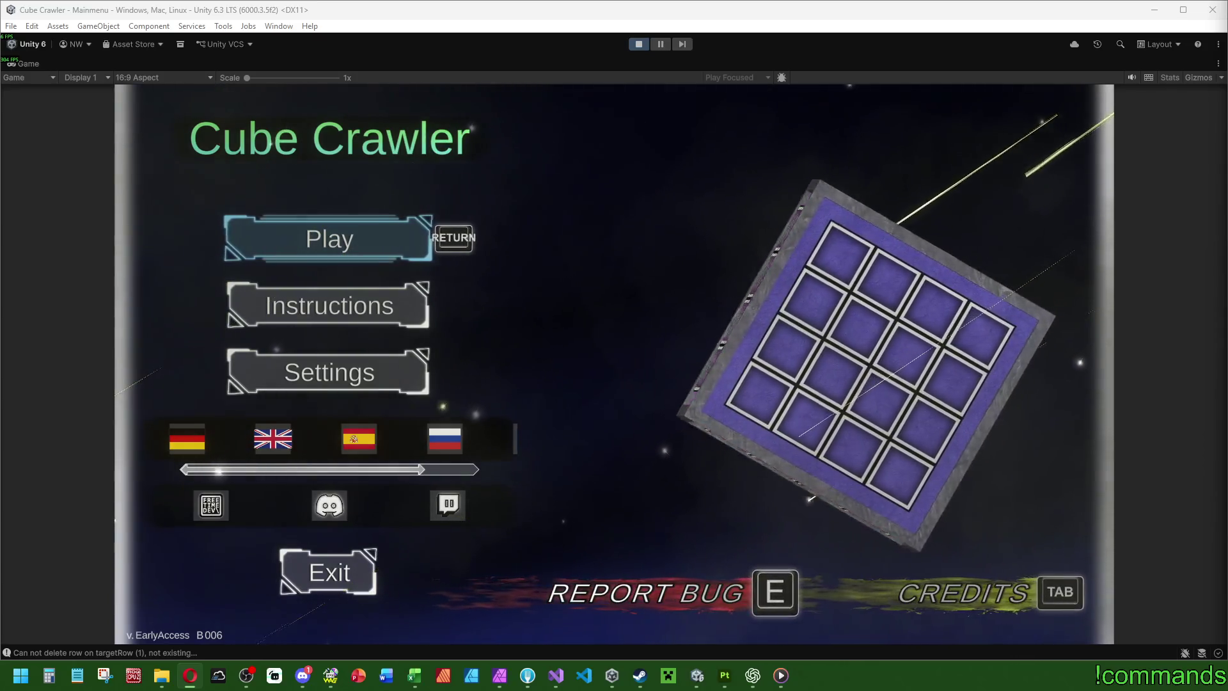
key("alt+Tab")
key("Down")
key("Up")
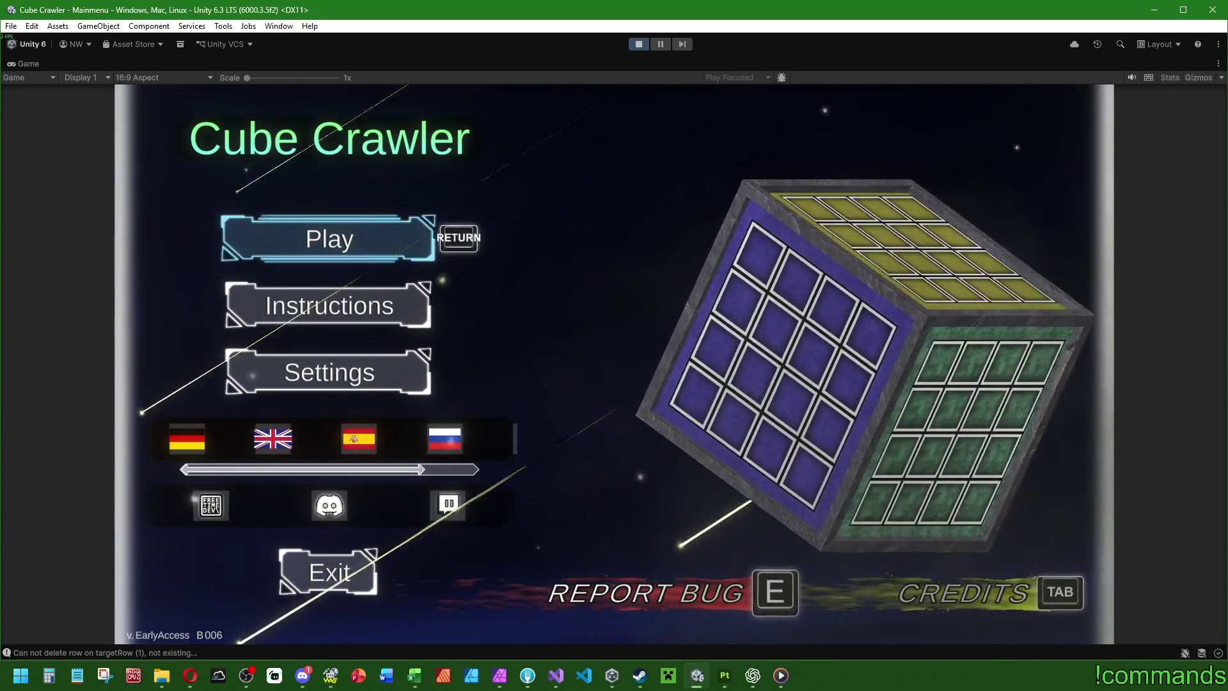
key("Return")
key("Return")
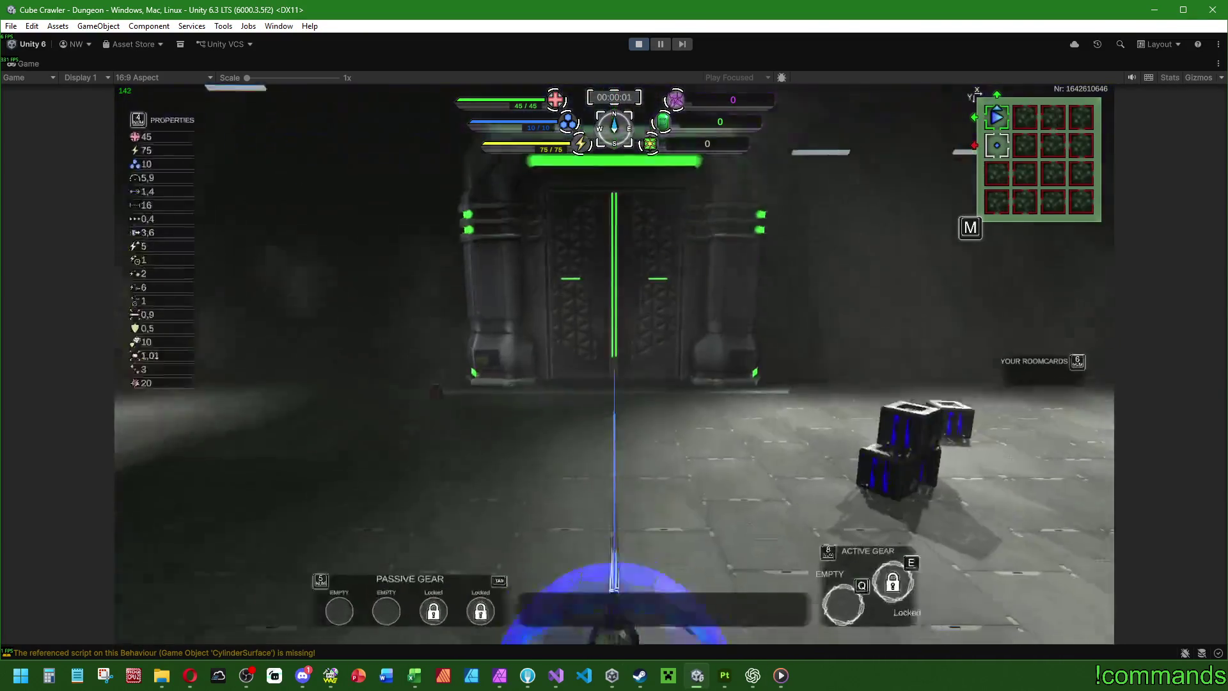
Step: Steer across the room and check the room-card map with M, then close it
key("d")
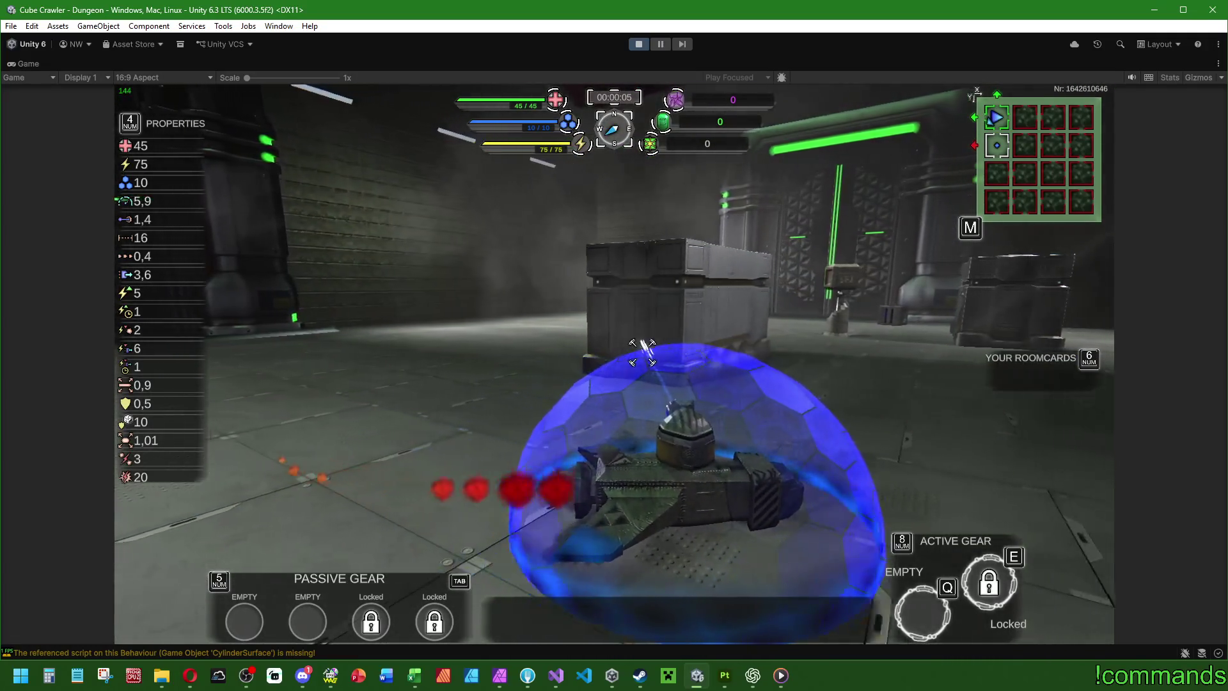
key("m")
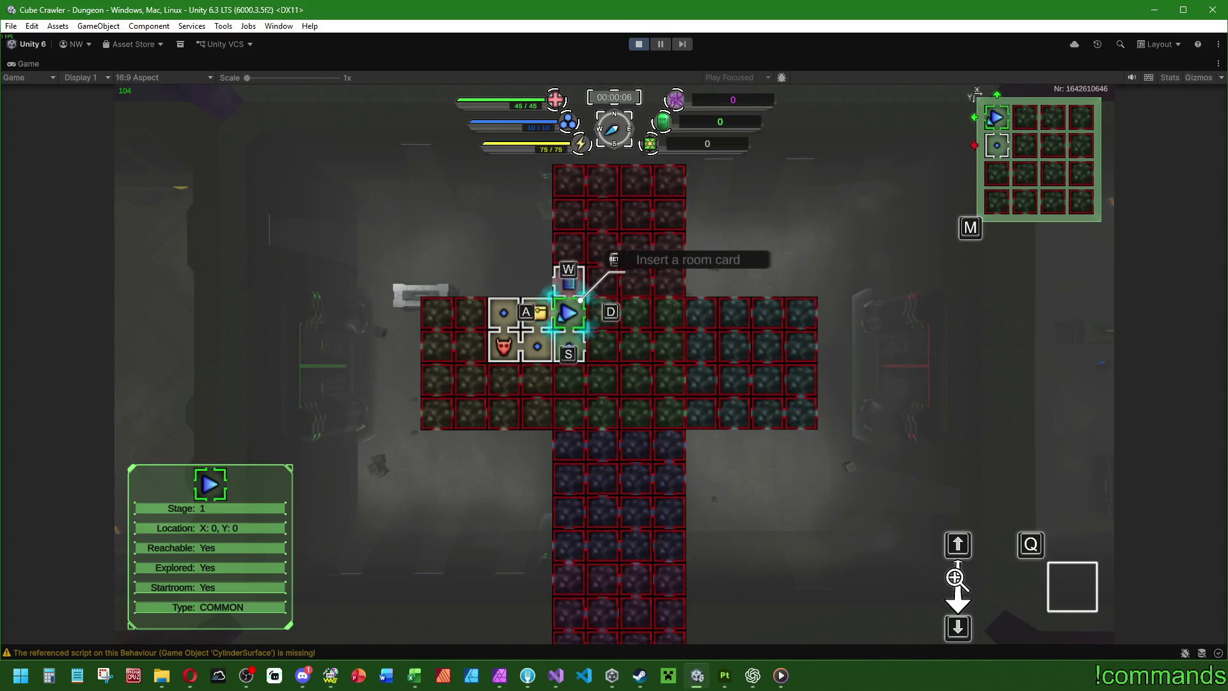
key("m")
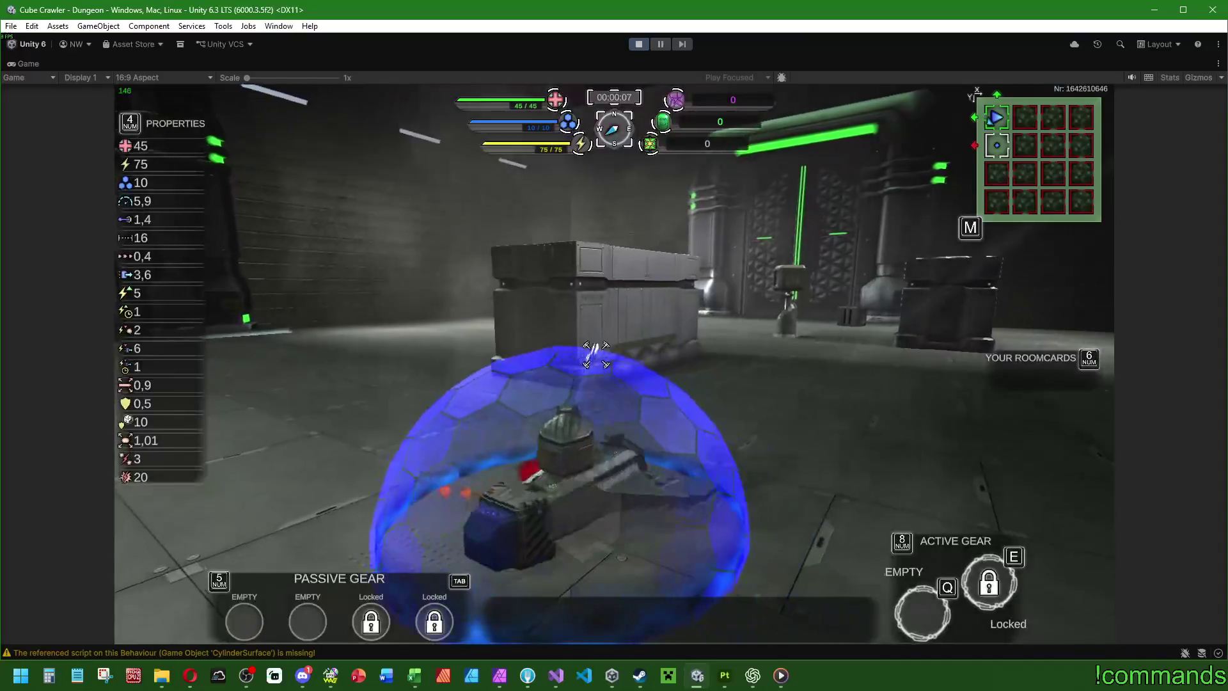
Step: Fire the laser and weave the ship forward toward the crates
key("a")
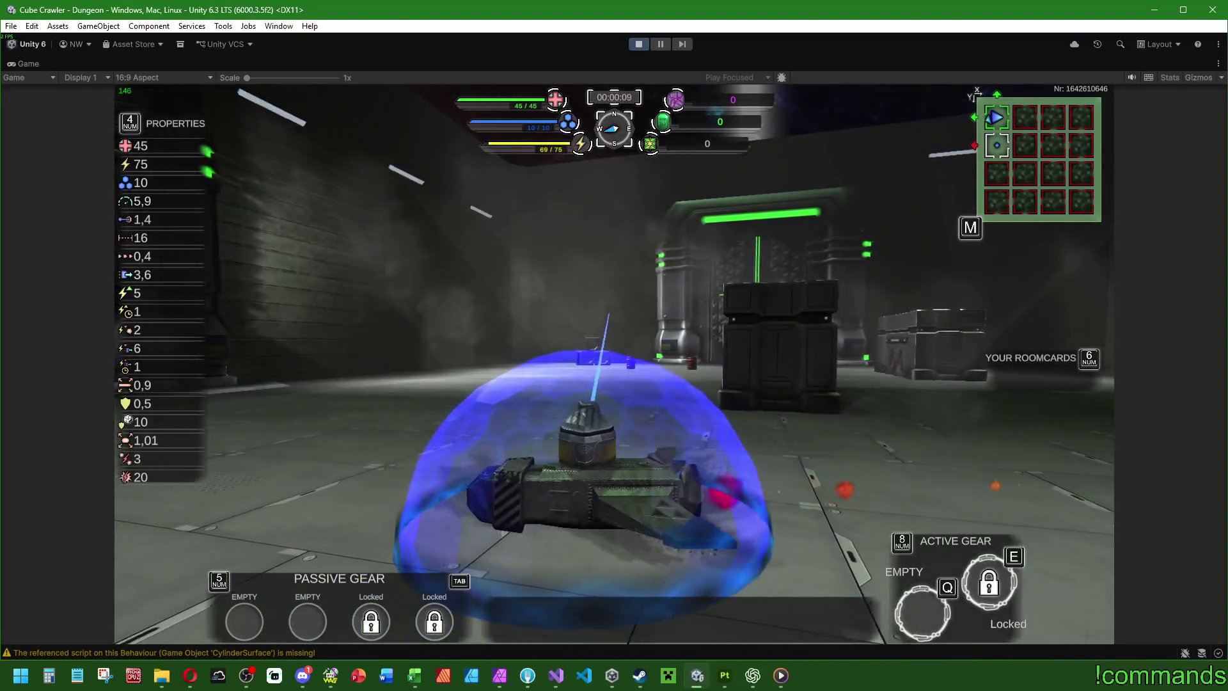
key("w")
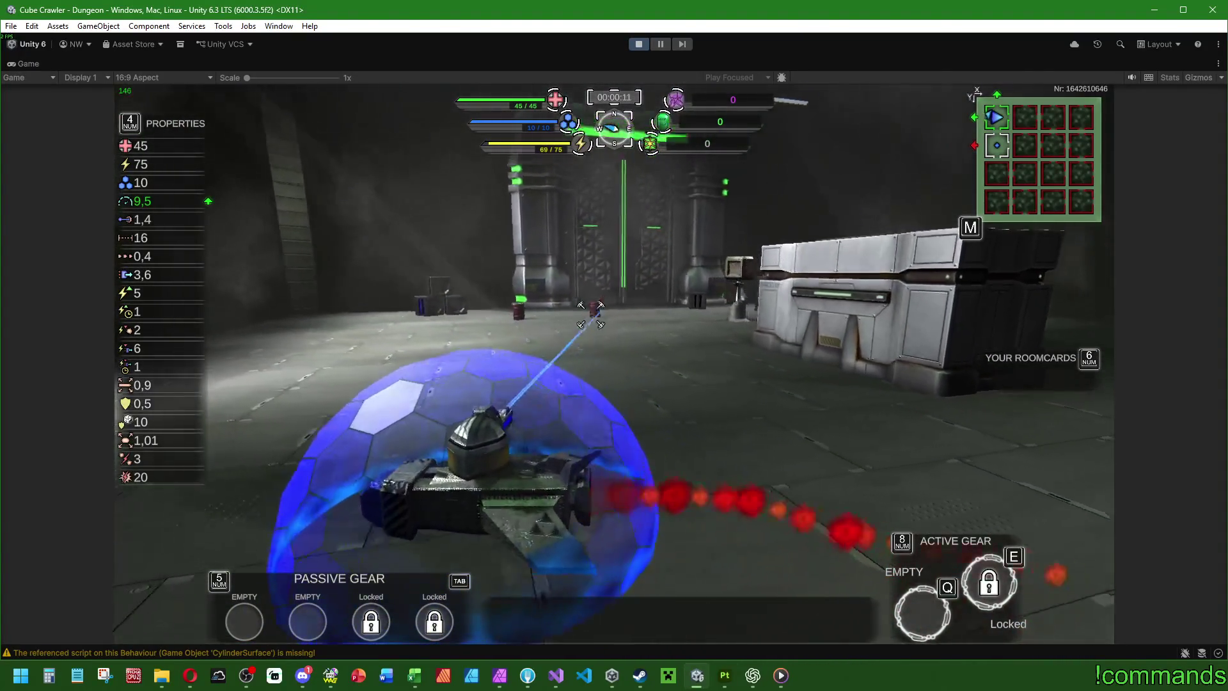
key("d")
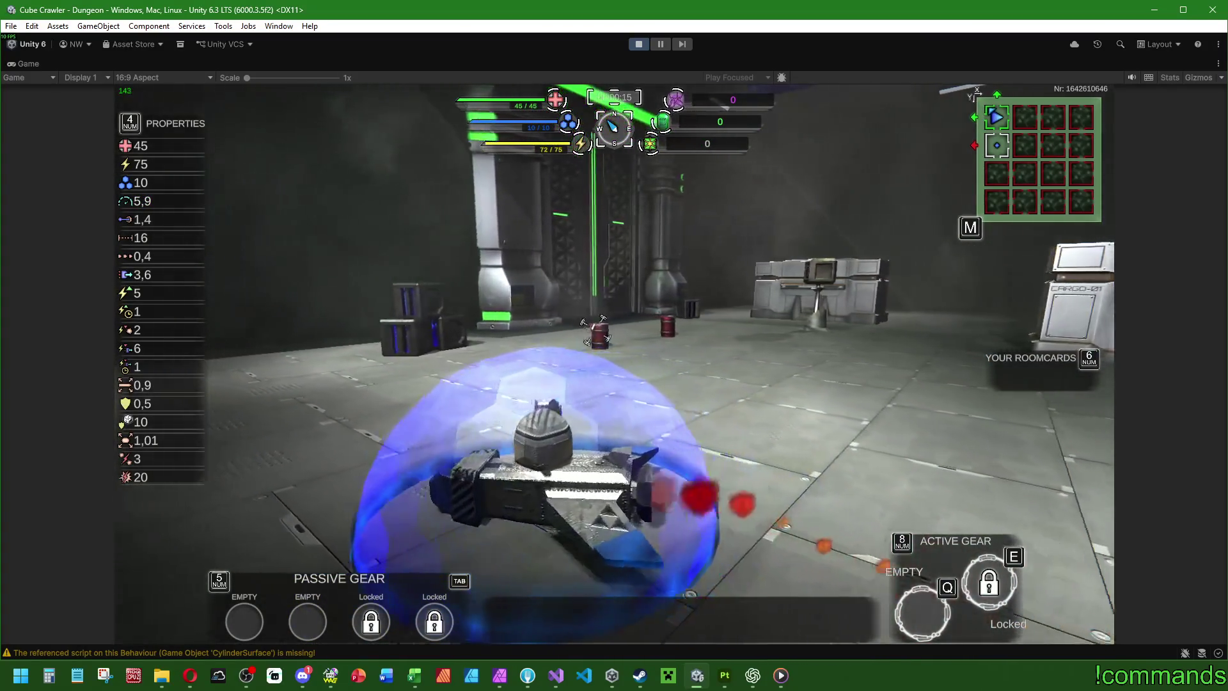
key("a")
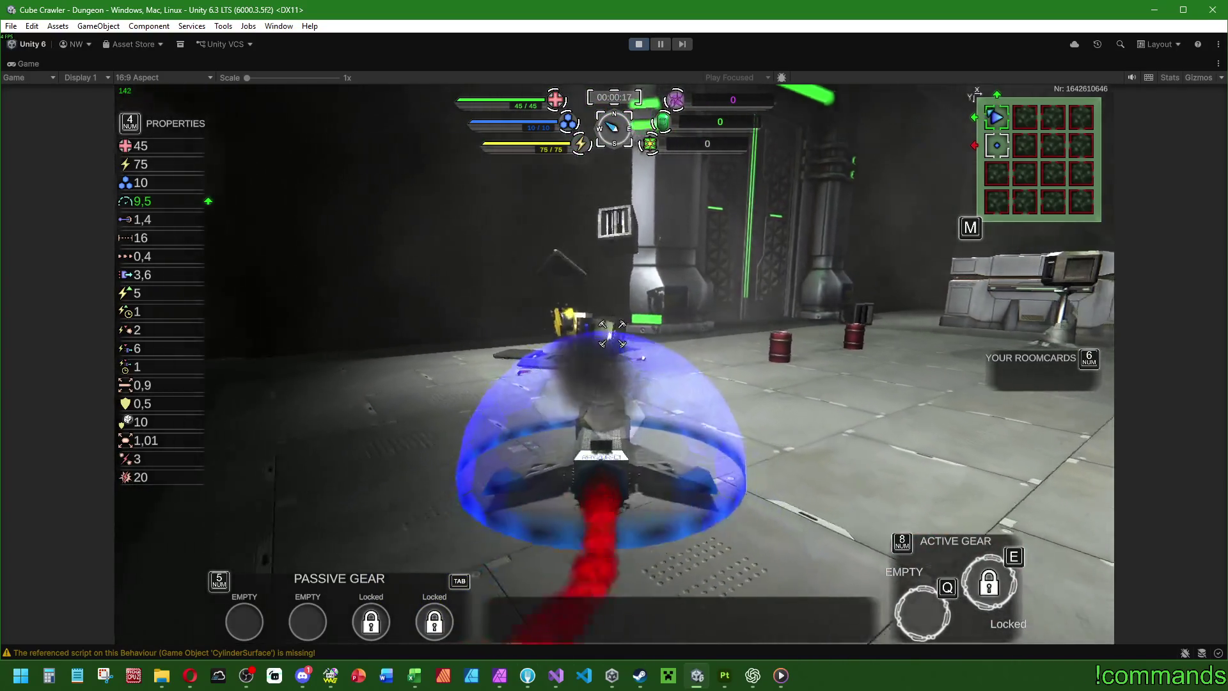
key("d")
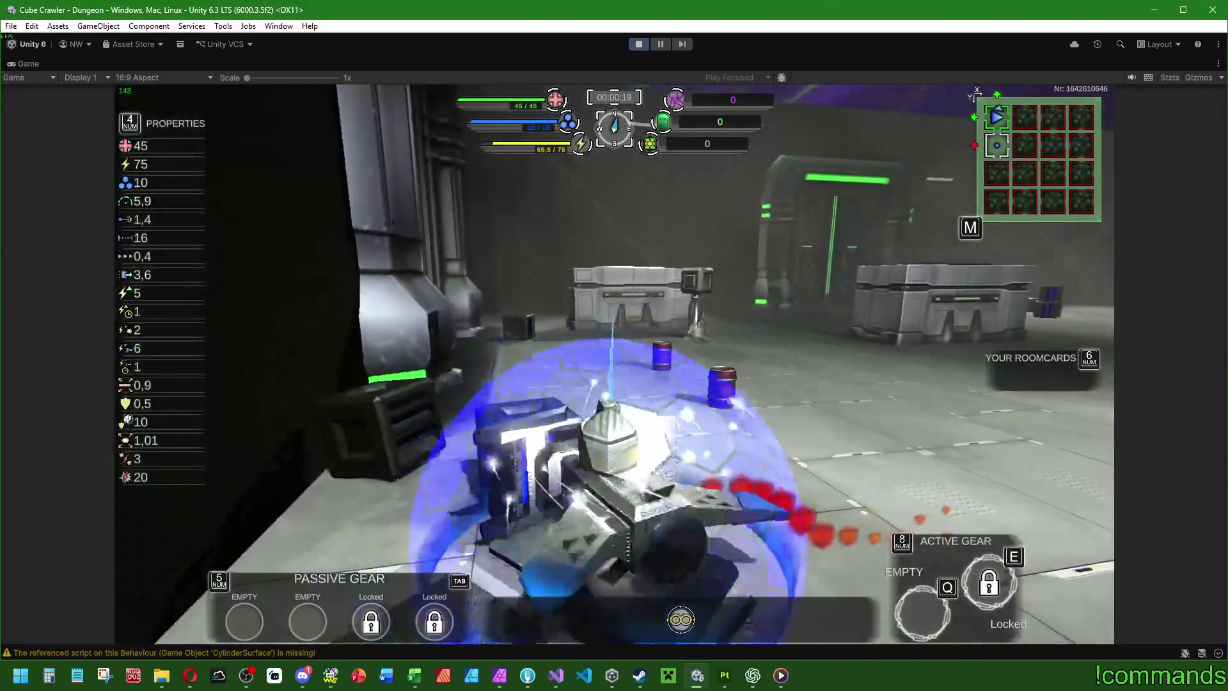
key("a")
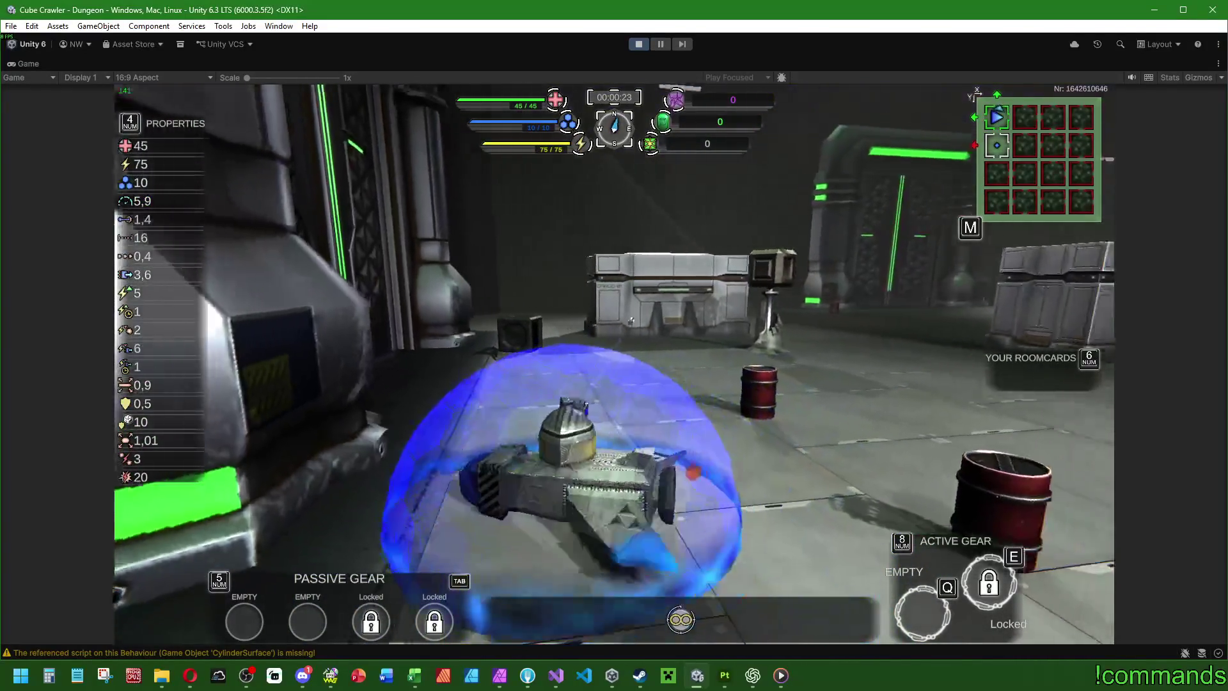
key("w")
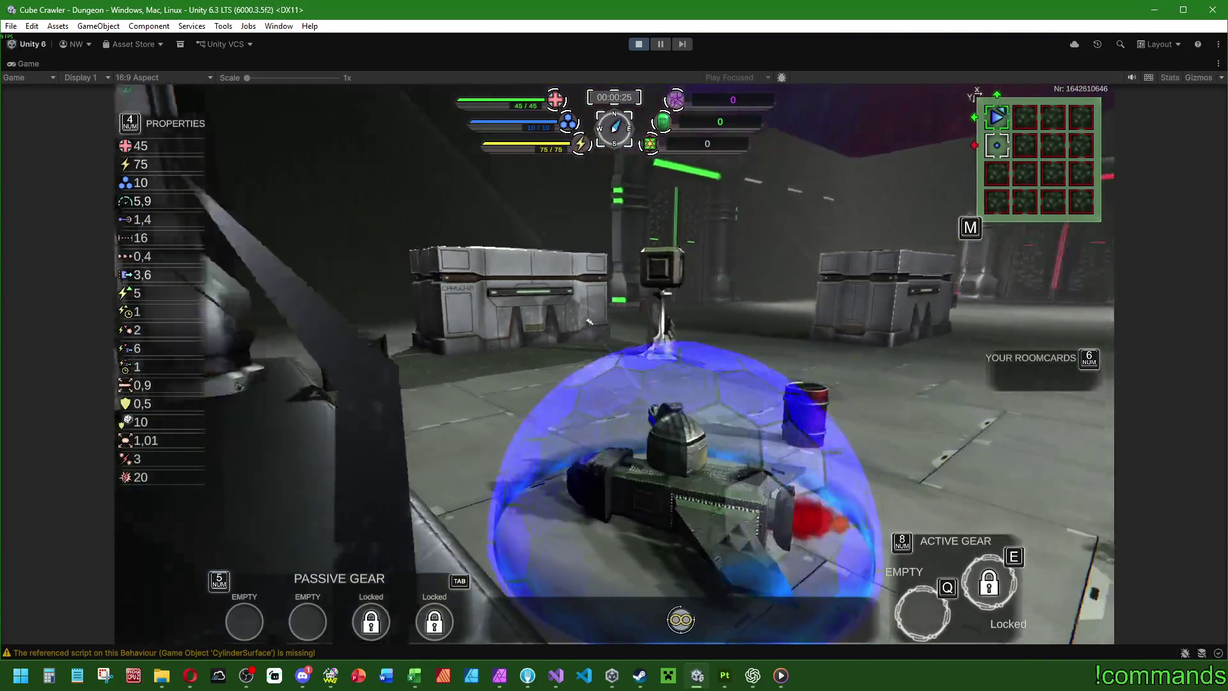
Step: Steer left and right toward the doorway and the CARGO-01 crate
key("a")
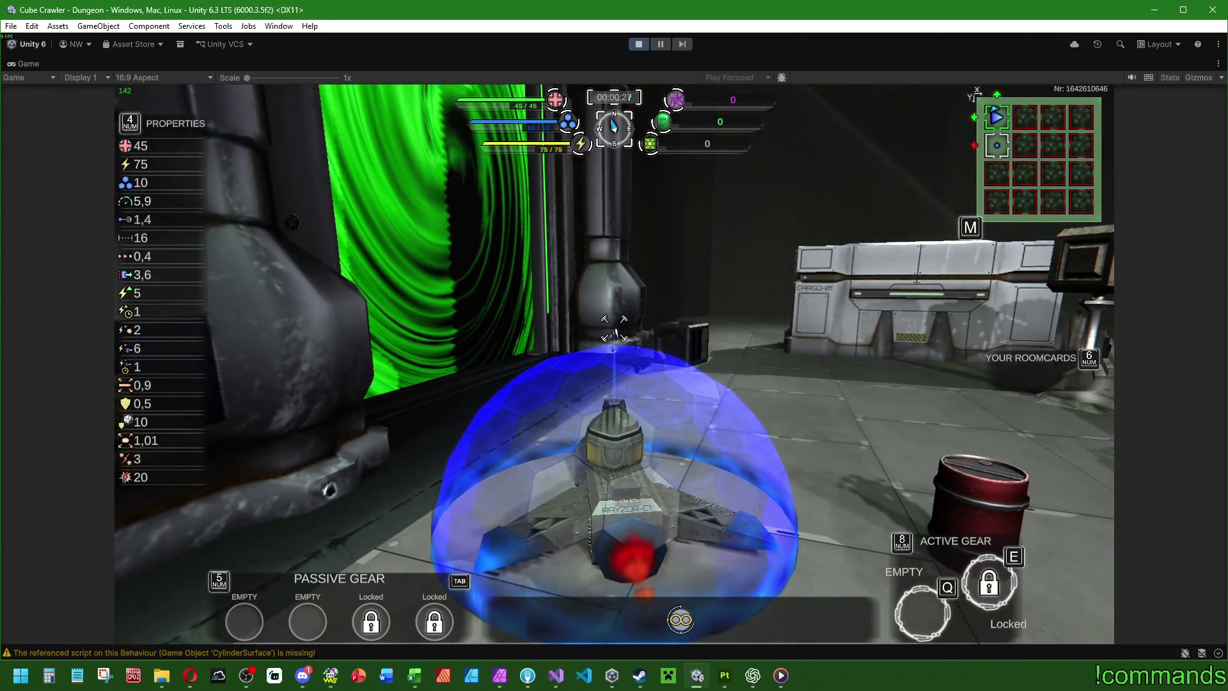
key("d")
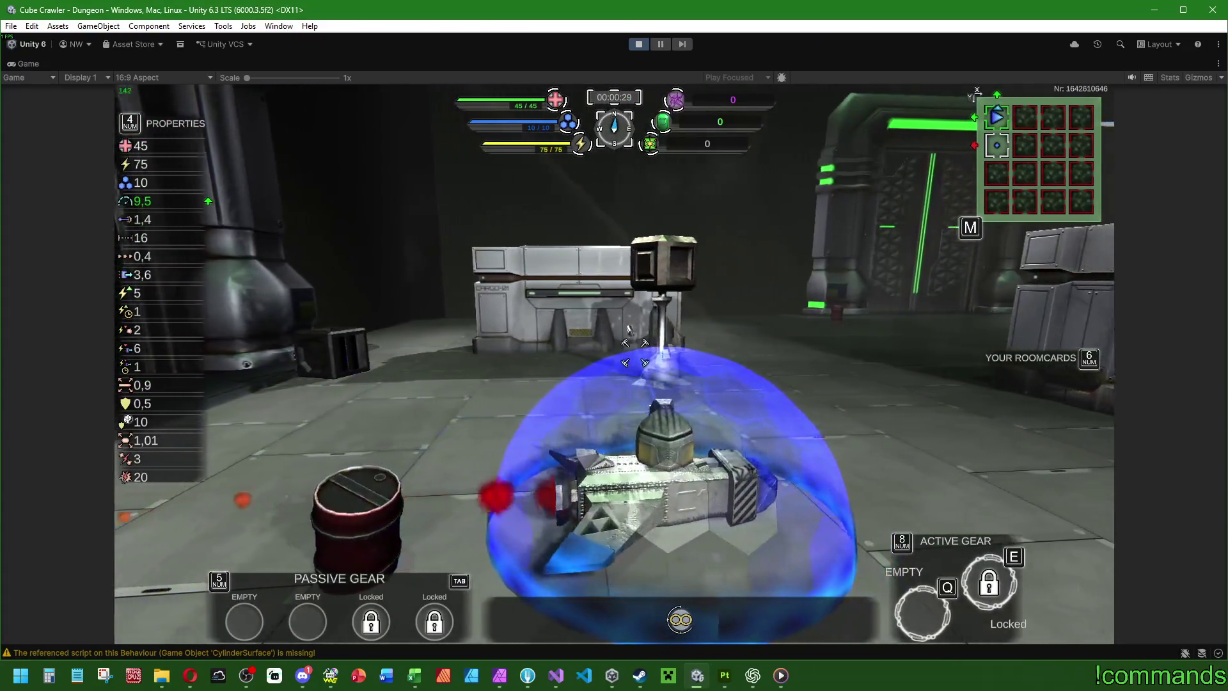
key("d")
key("d")
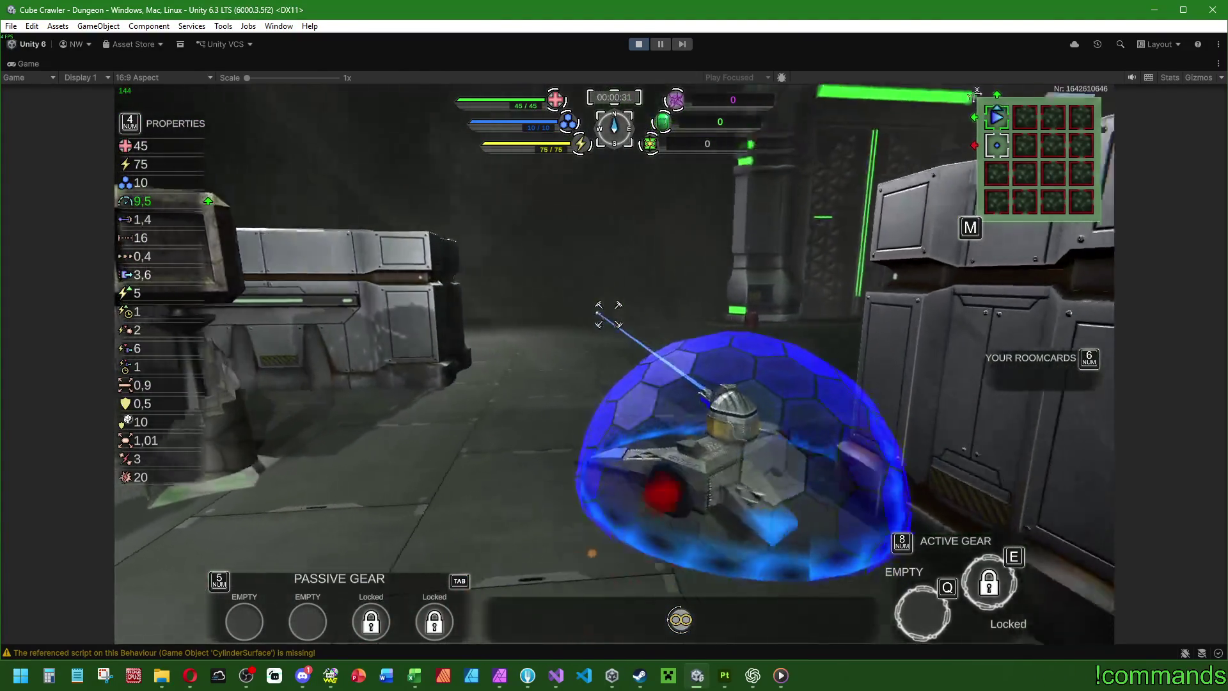
key("a")
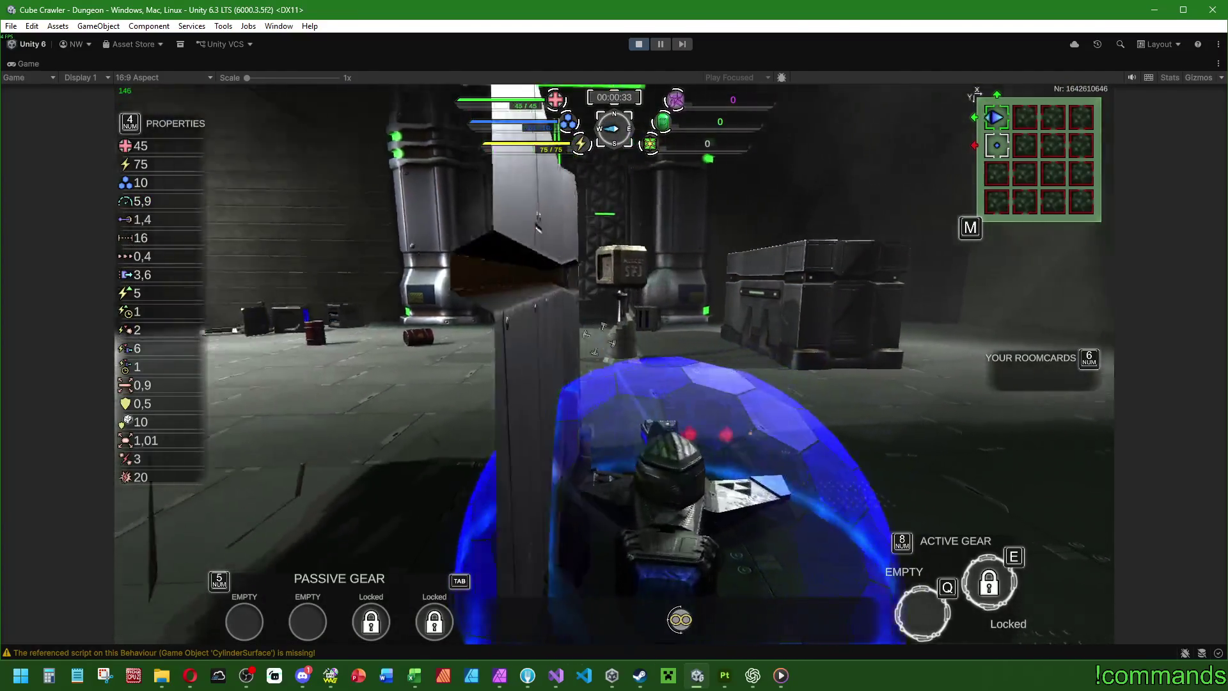
key("d")
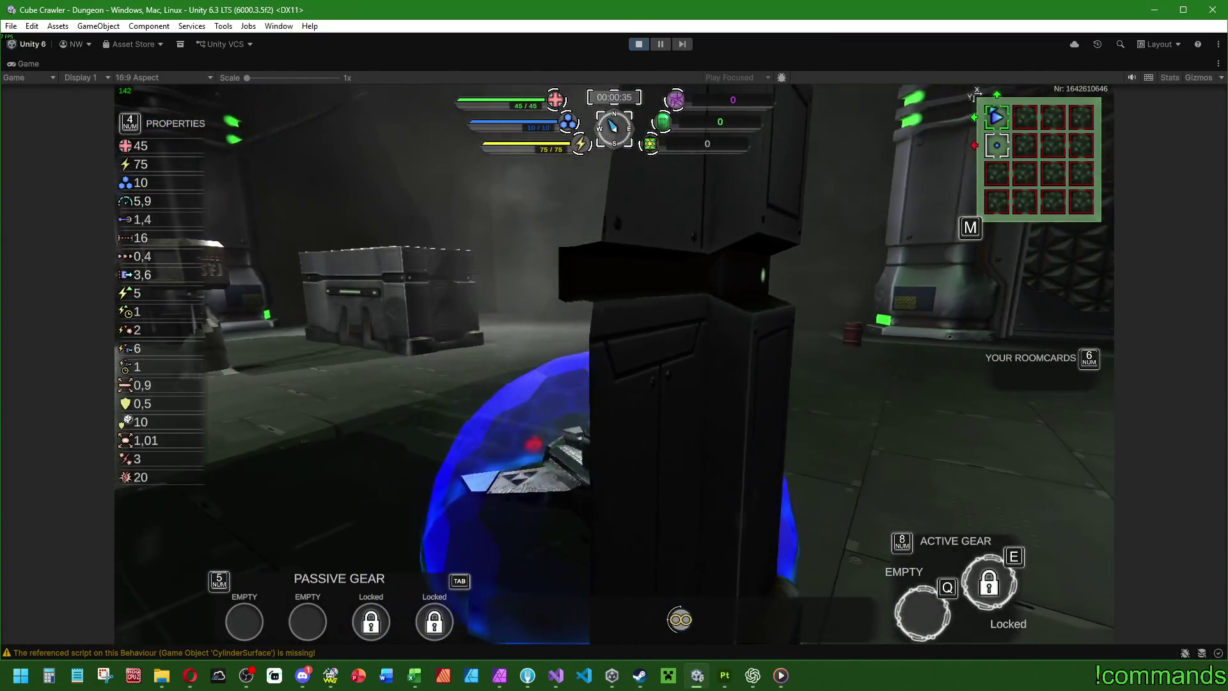
key("a")
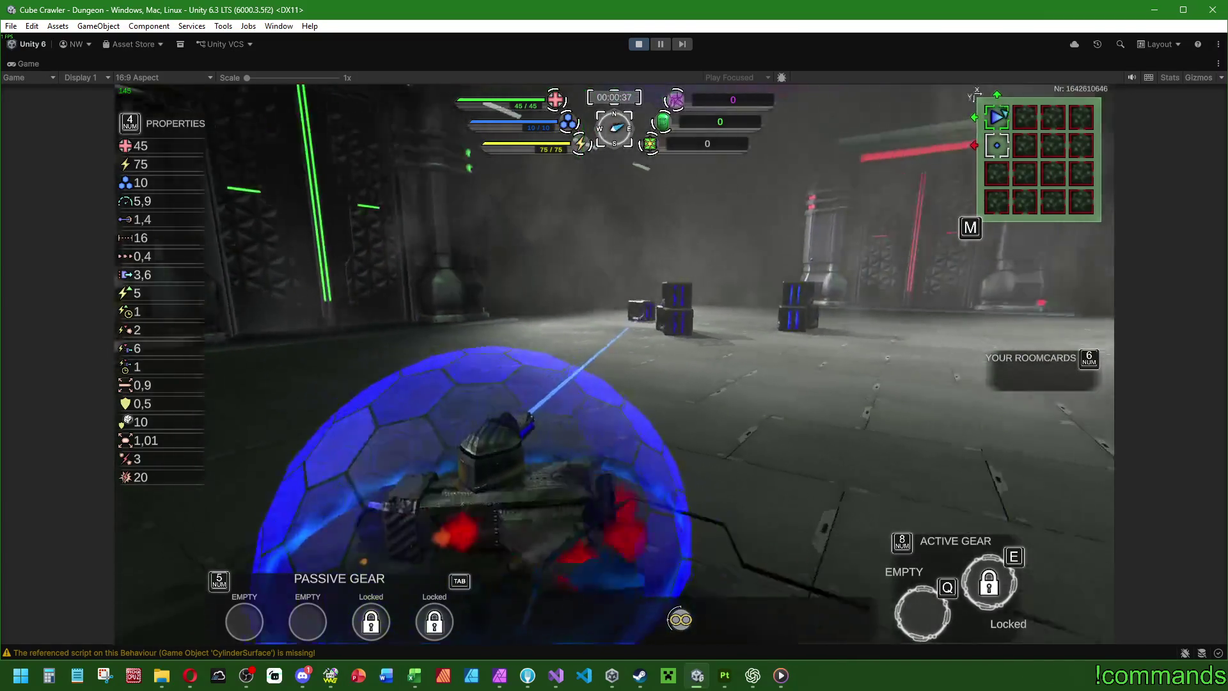
key("d")
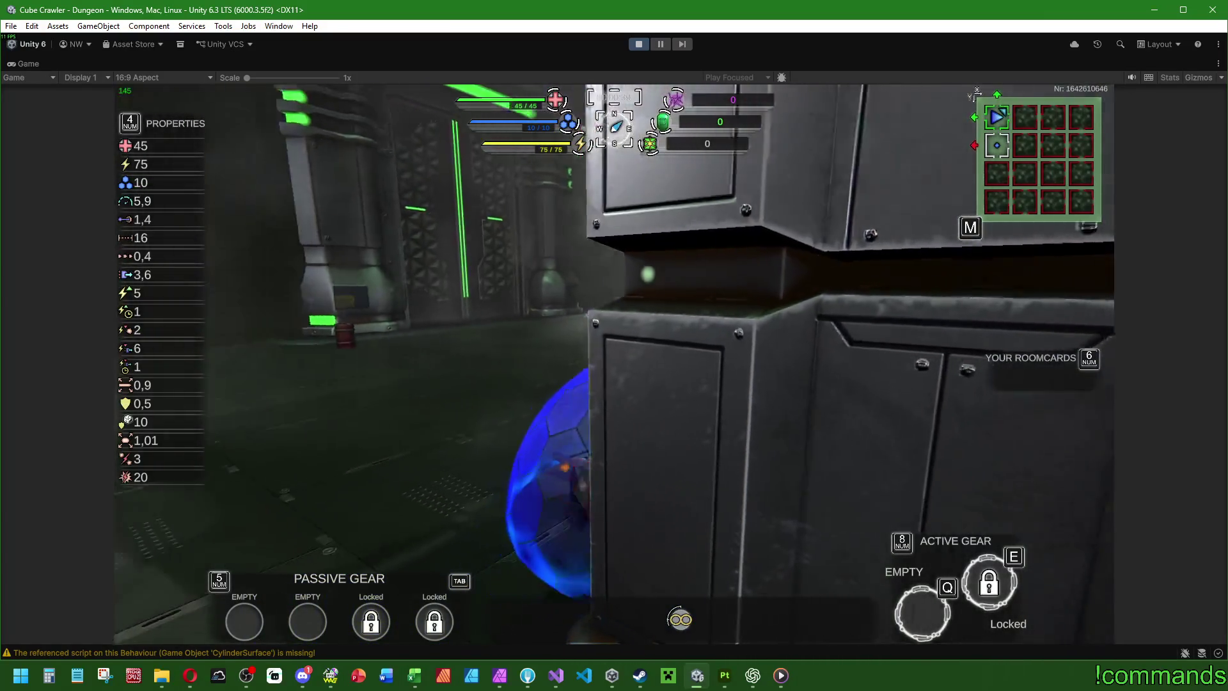
key("w")
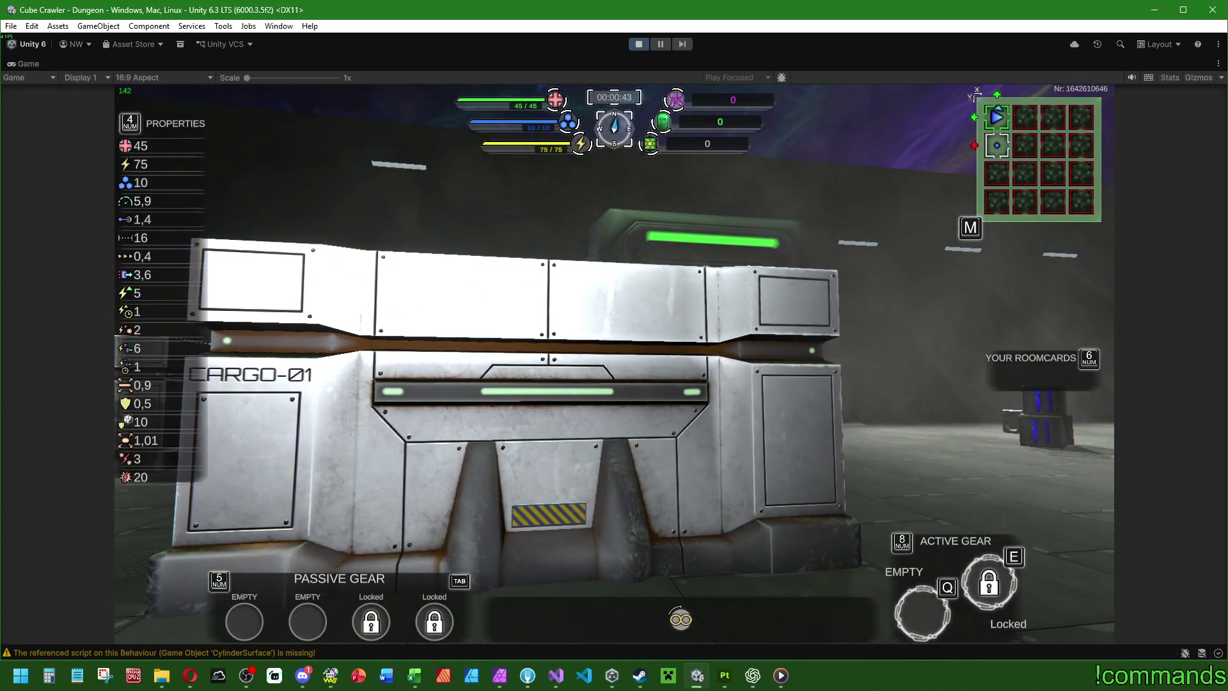
Step: Back off the CARGO-01 crate and drive through the door into the portal to HighArea
key("s")
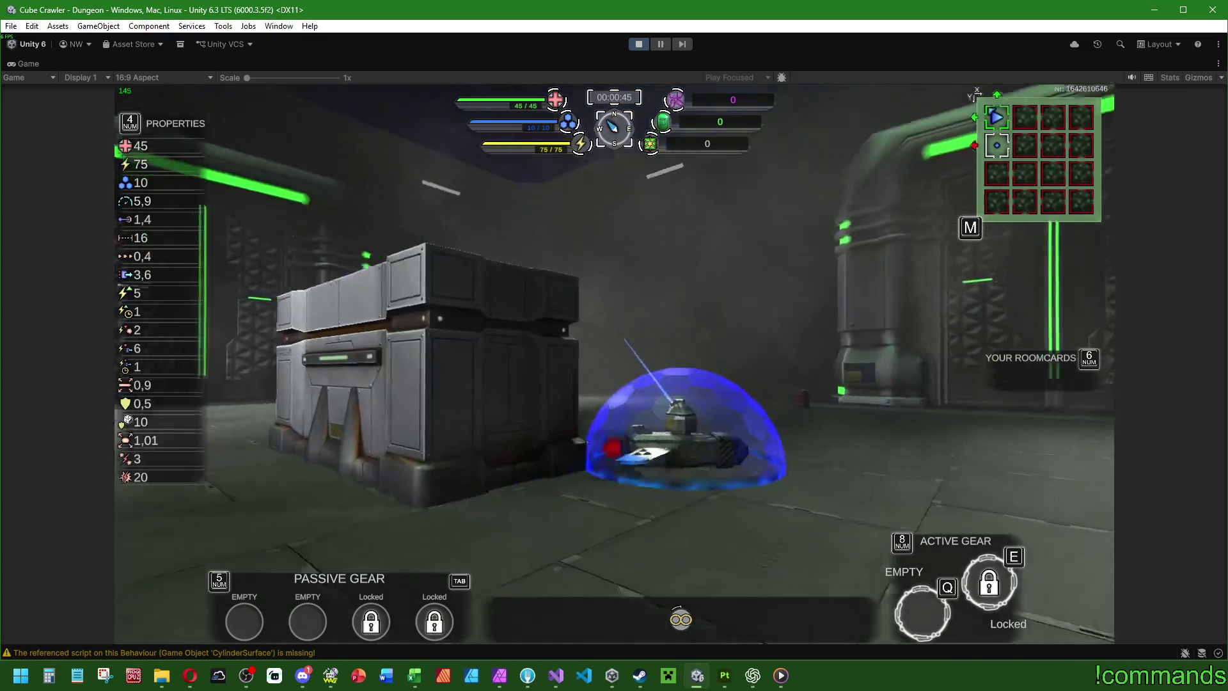
key("w")
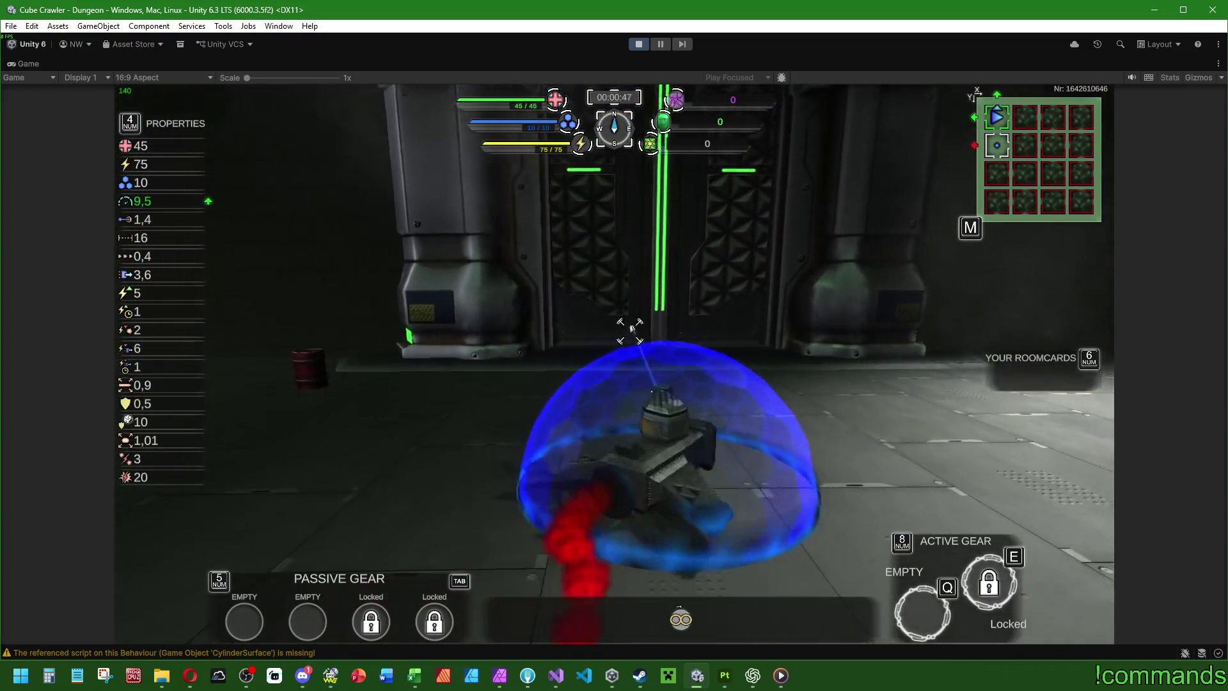
key("w")
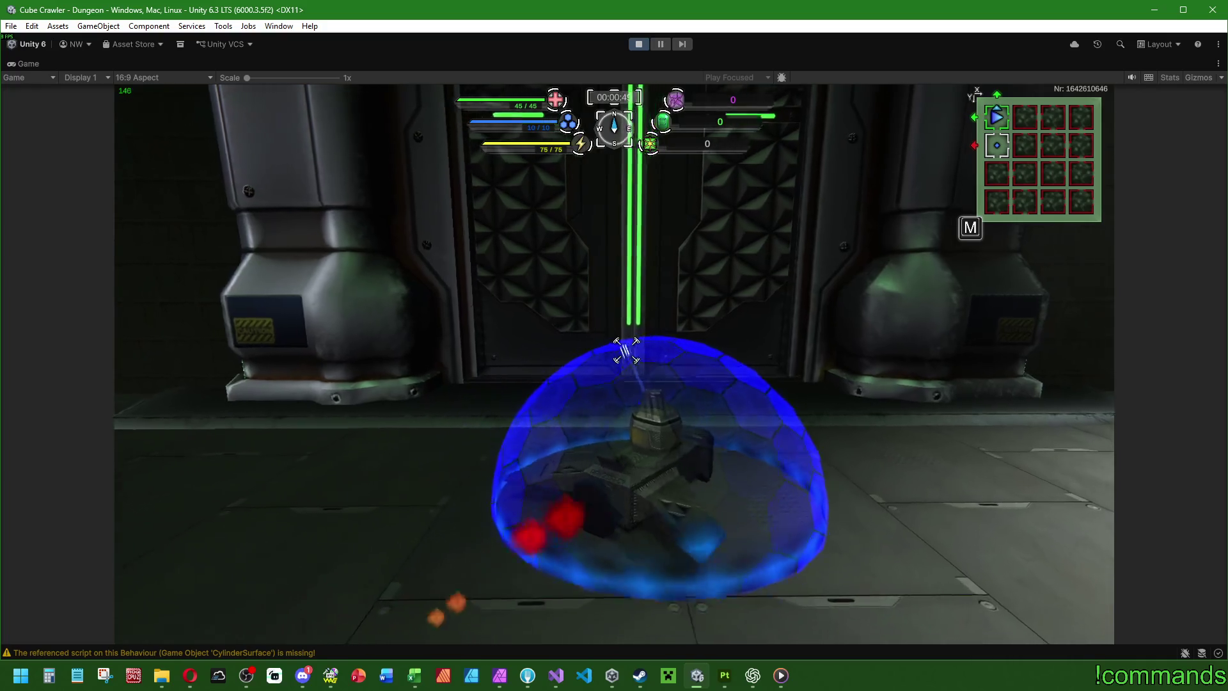
key("w")
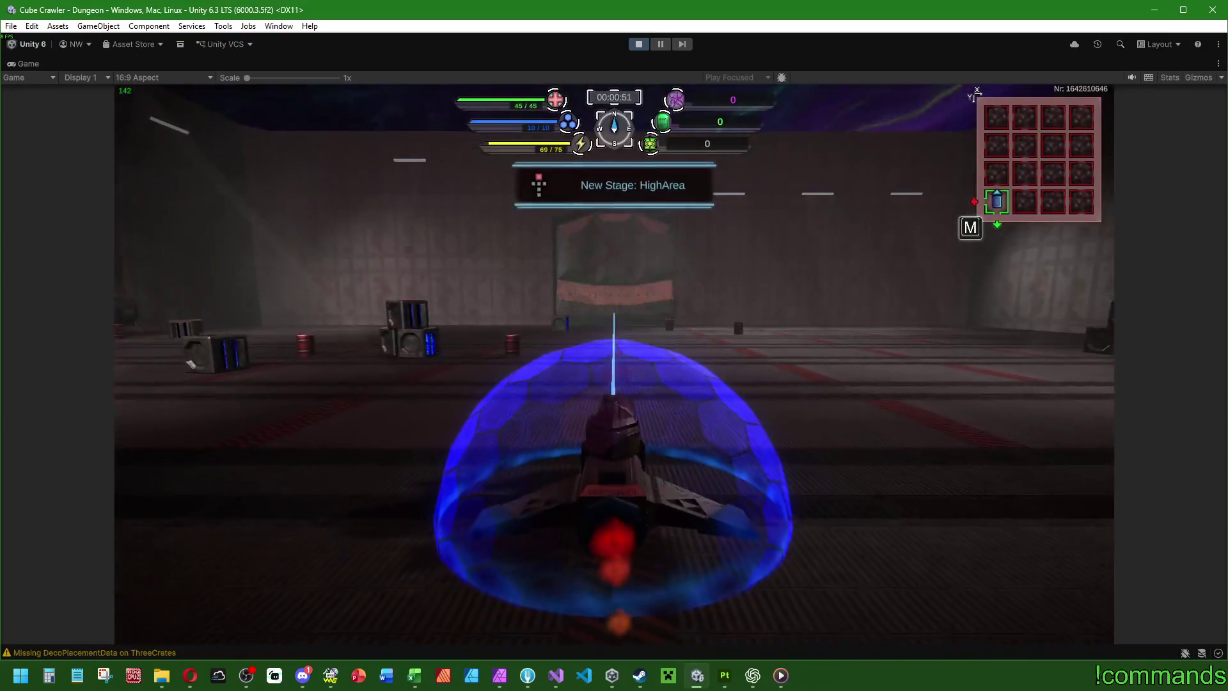
Step: Turn and drive around the HighArea room to view the red-accented door
key("a")
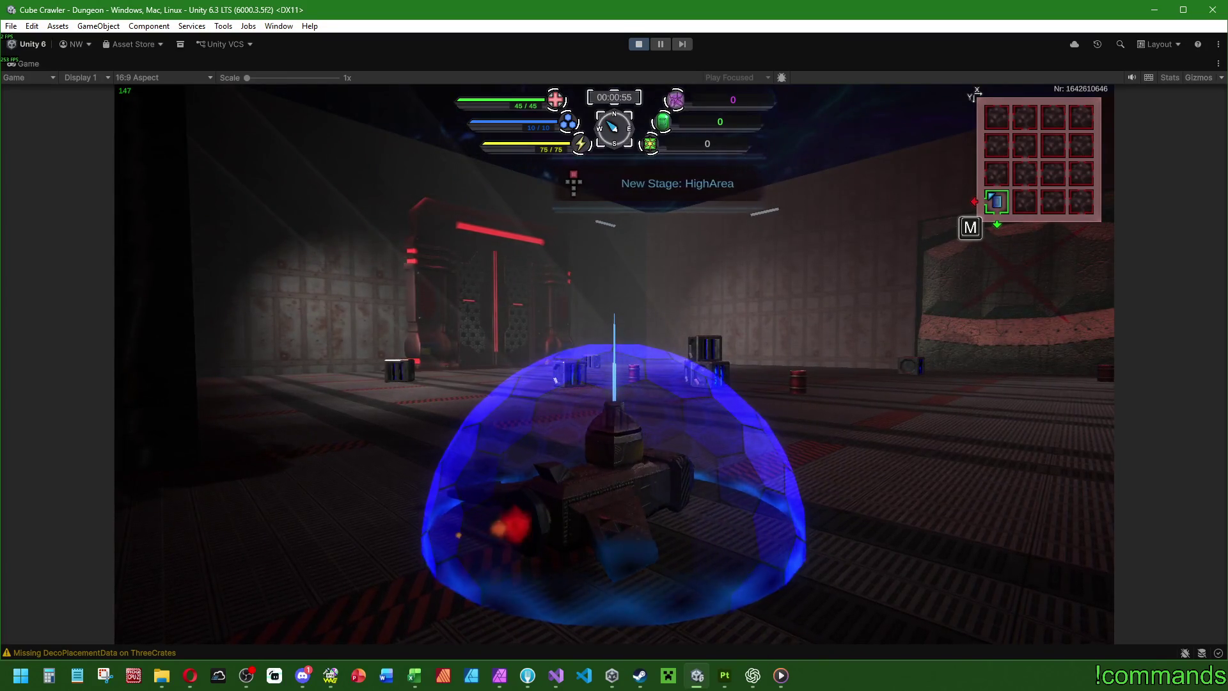
key("a")
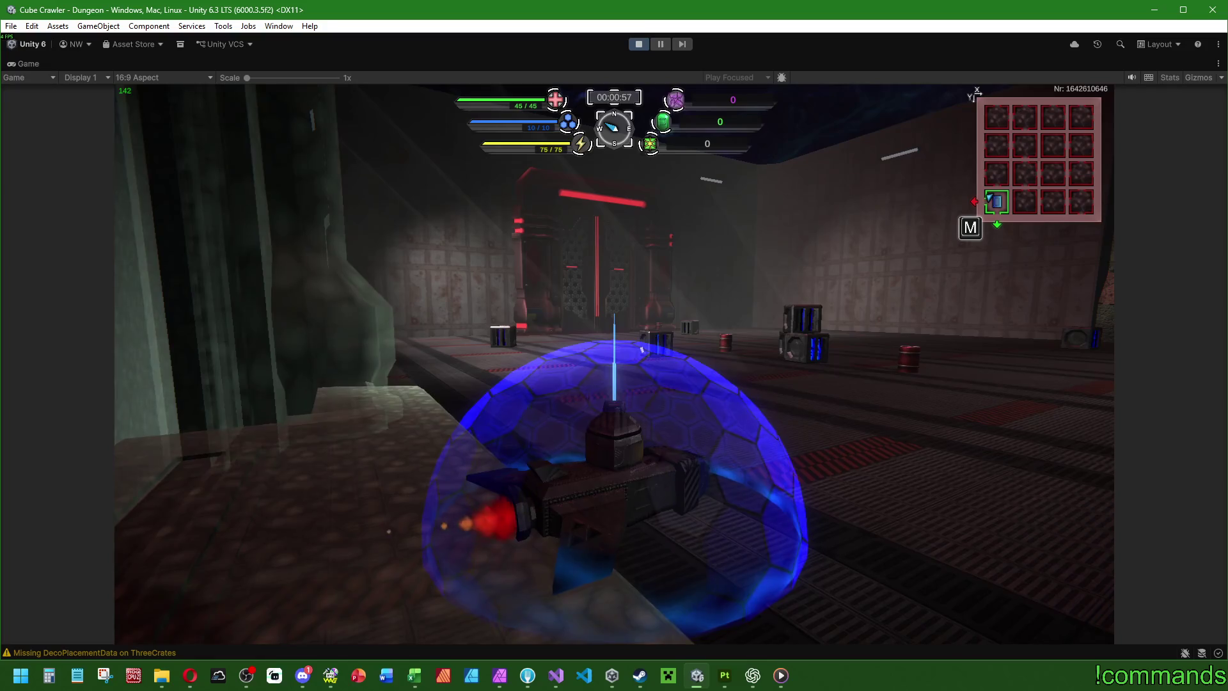
key("d")
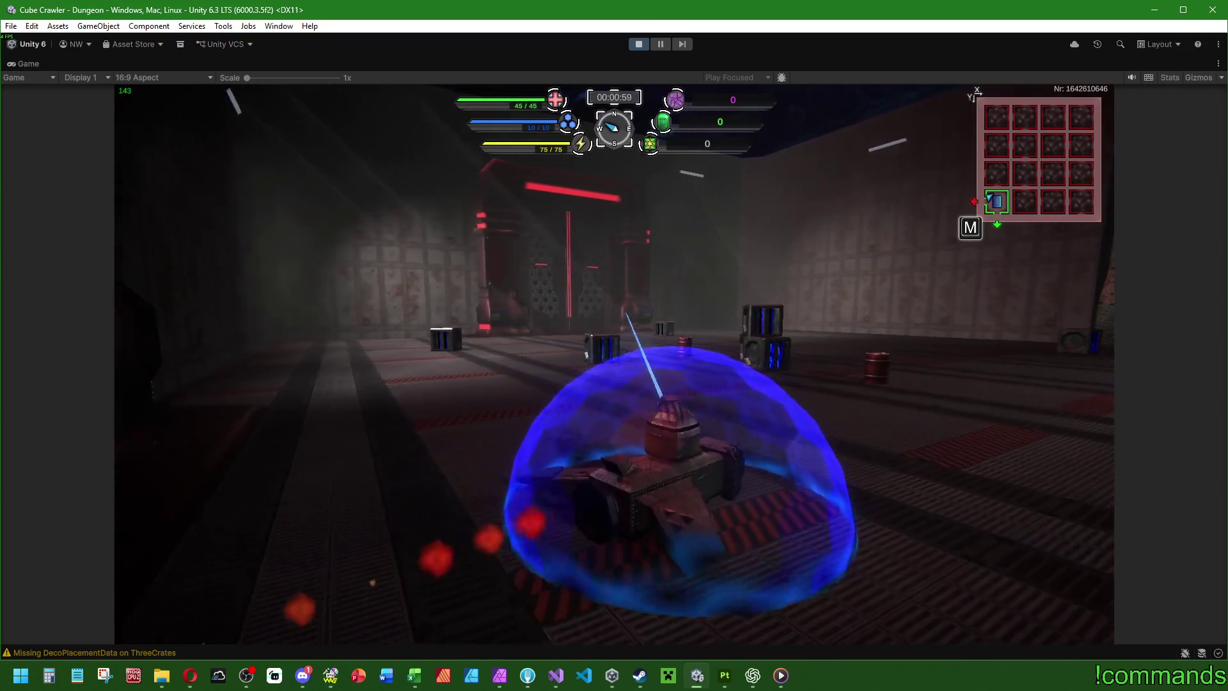
key("a")
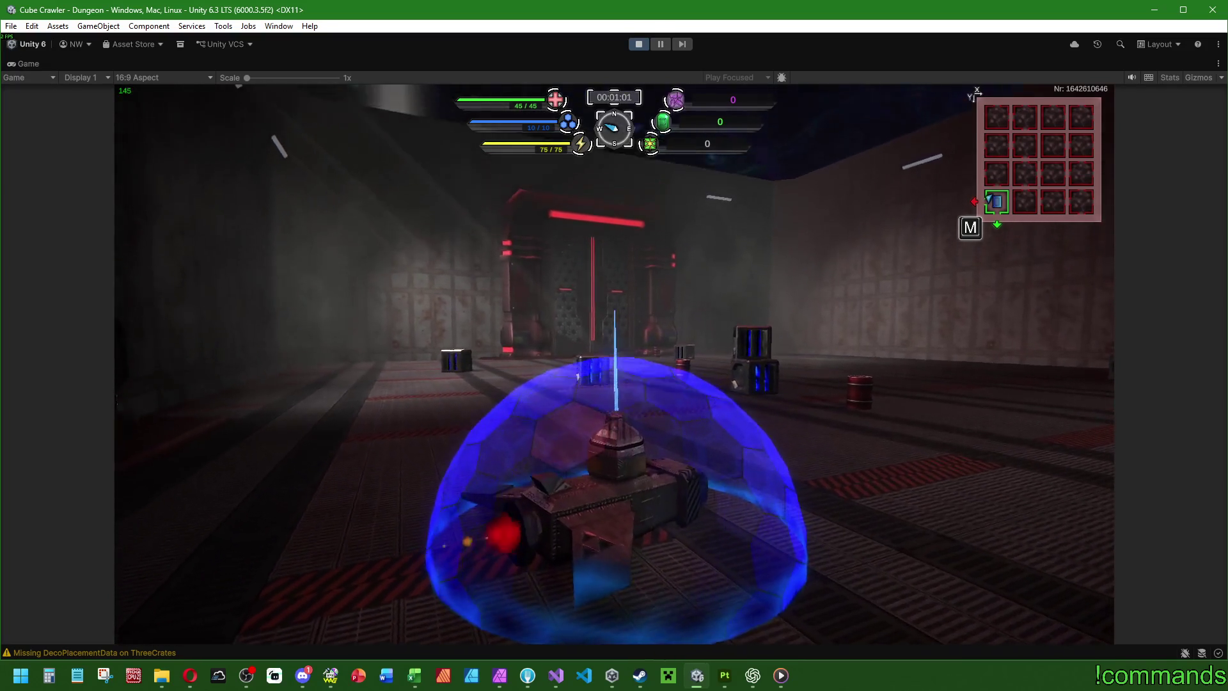
key("d")
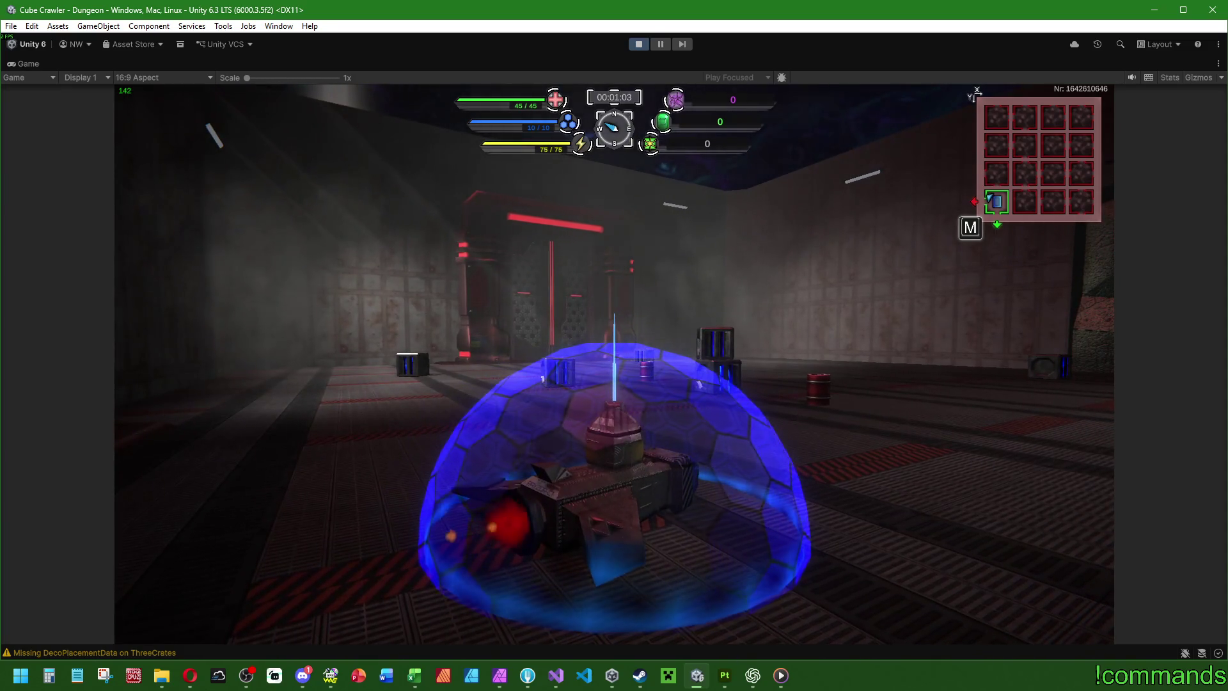
key("s")
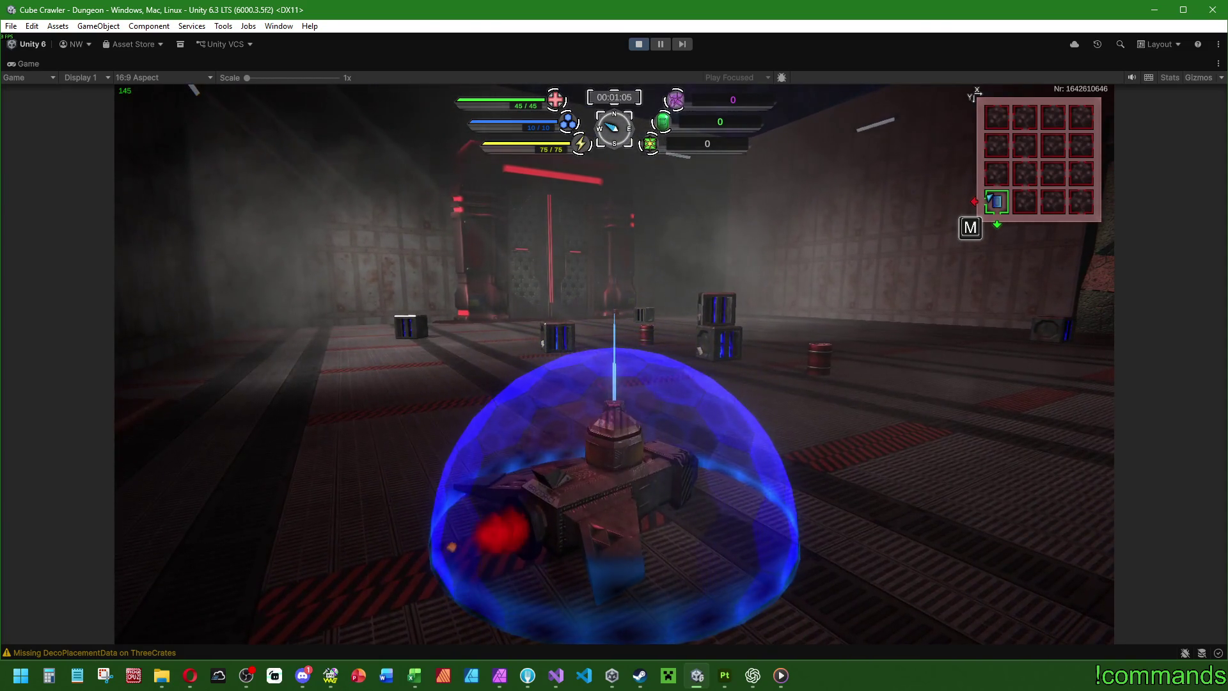
key("w")
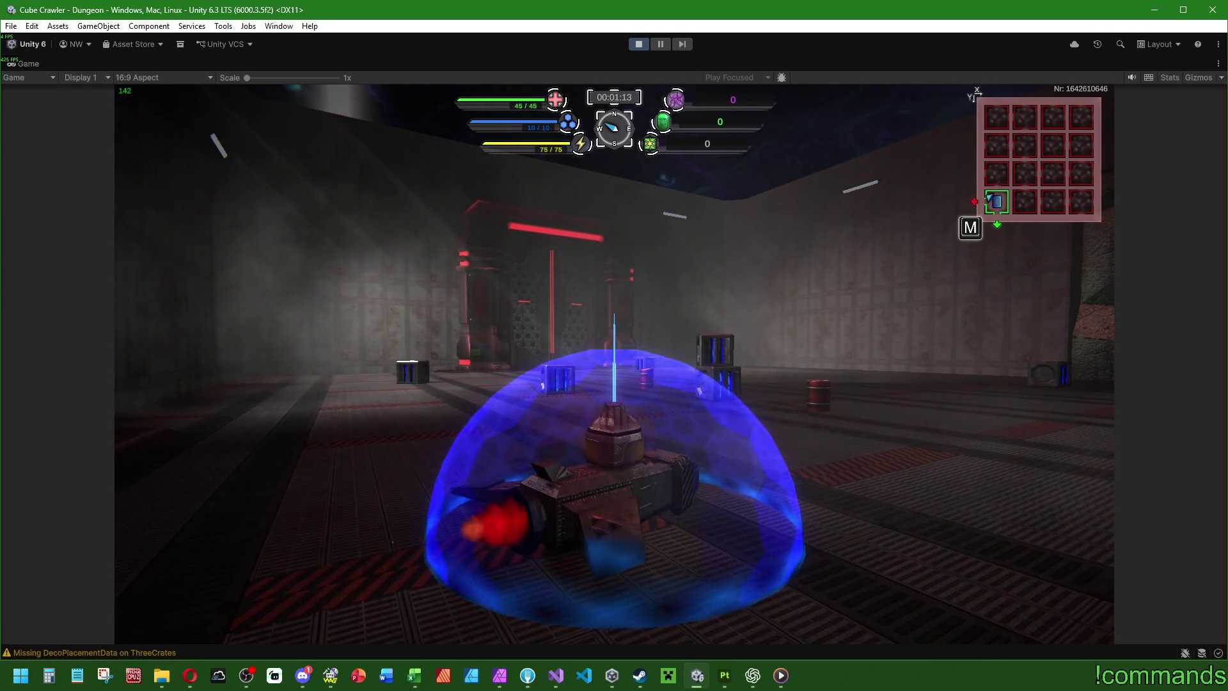
Step: Snip the whole Game view with Win+Shift+S after cancelling a first attempt, then open Start
key("super+shift+s")
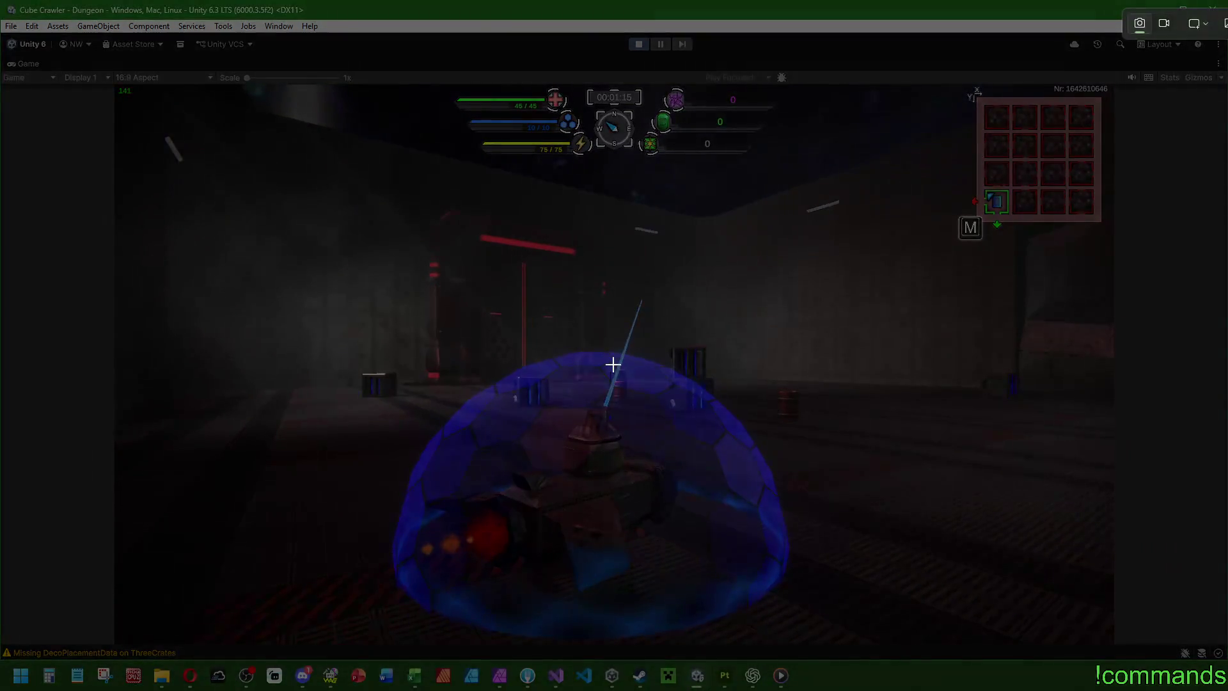
key("Escape")
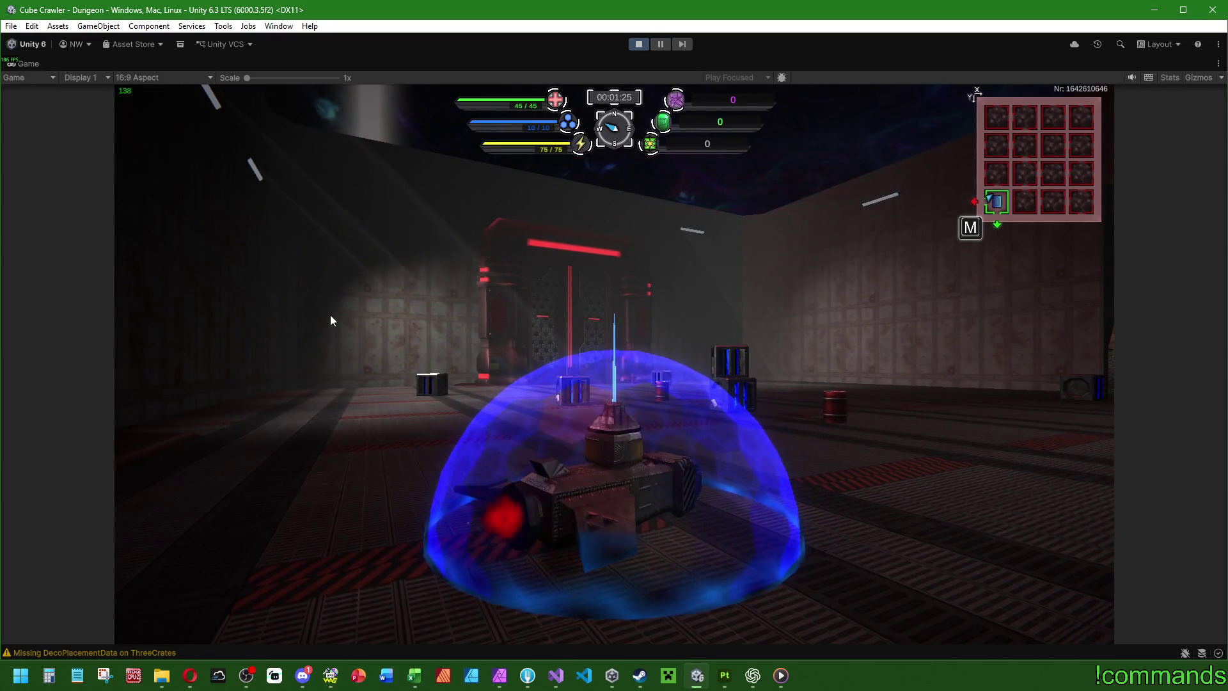
key("super+shift+s")
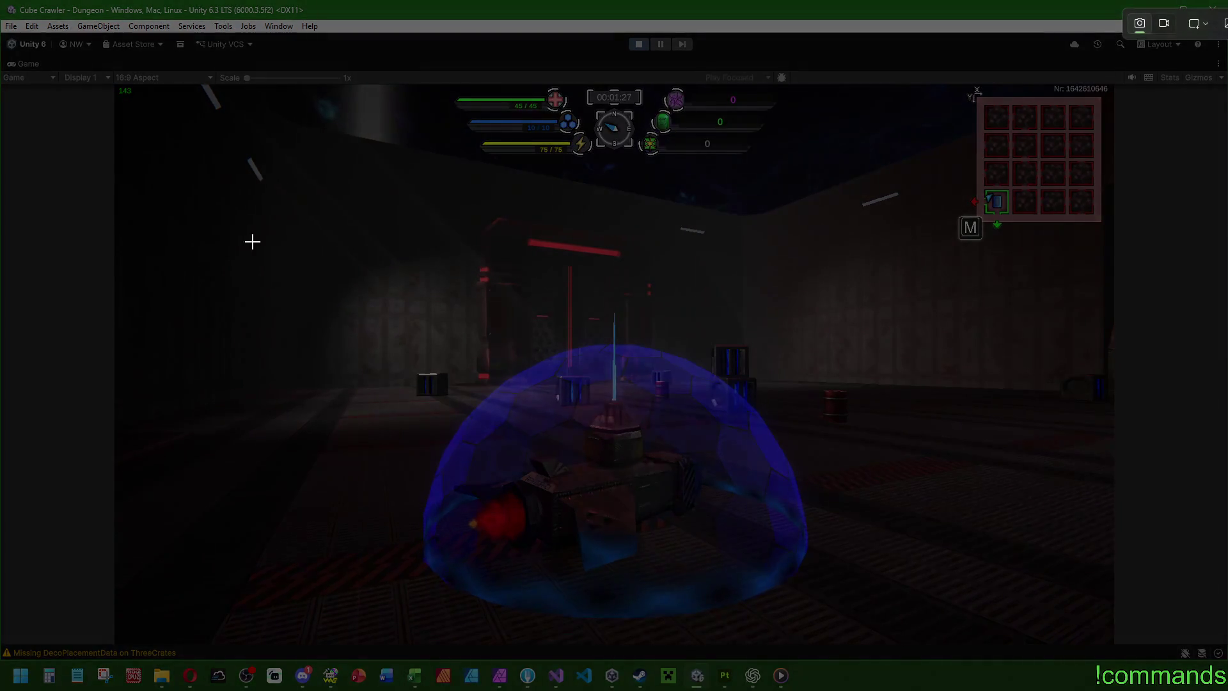
mouse_move(114, 83)
left_mouse_down()
mouse_move(723, 436)
mouse_move(1161, 665)
mouse_move(1113, 642)
left_mouse_up()
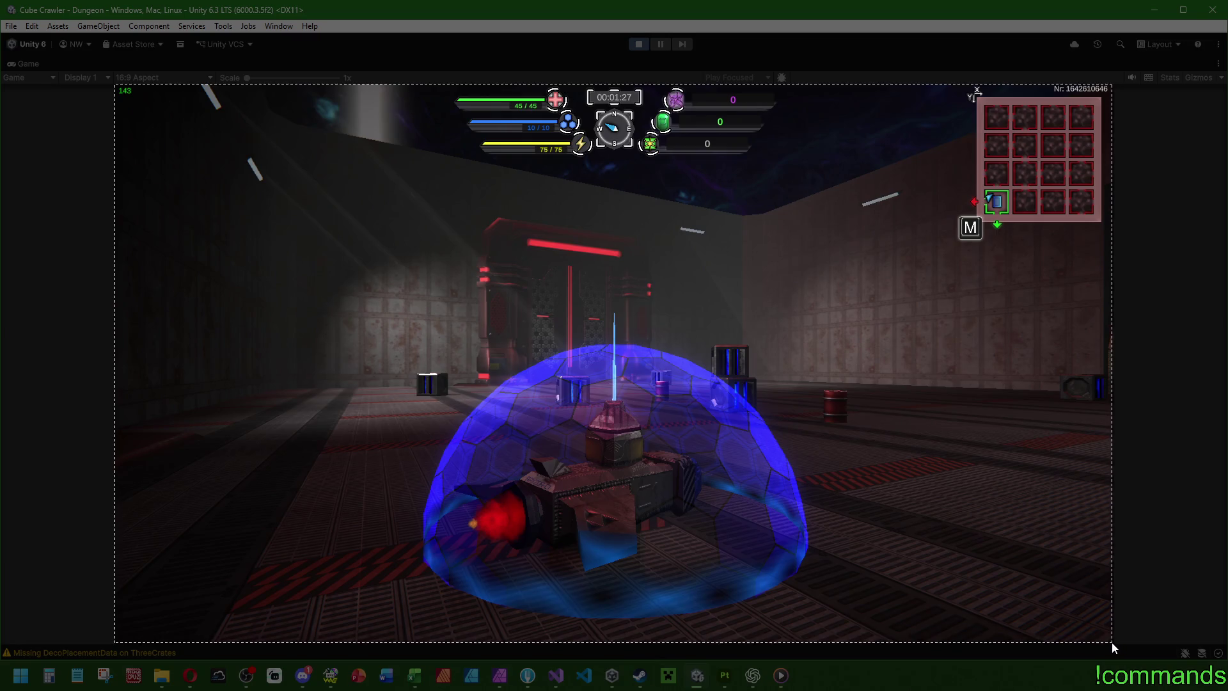
key("super")
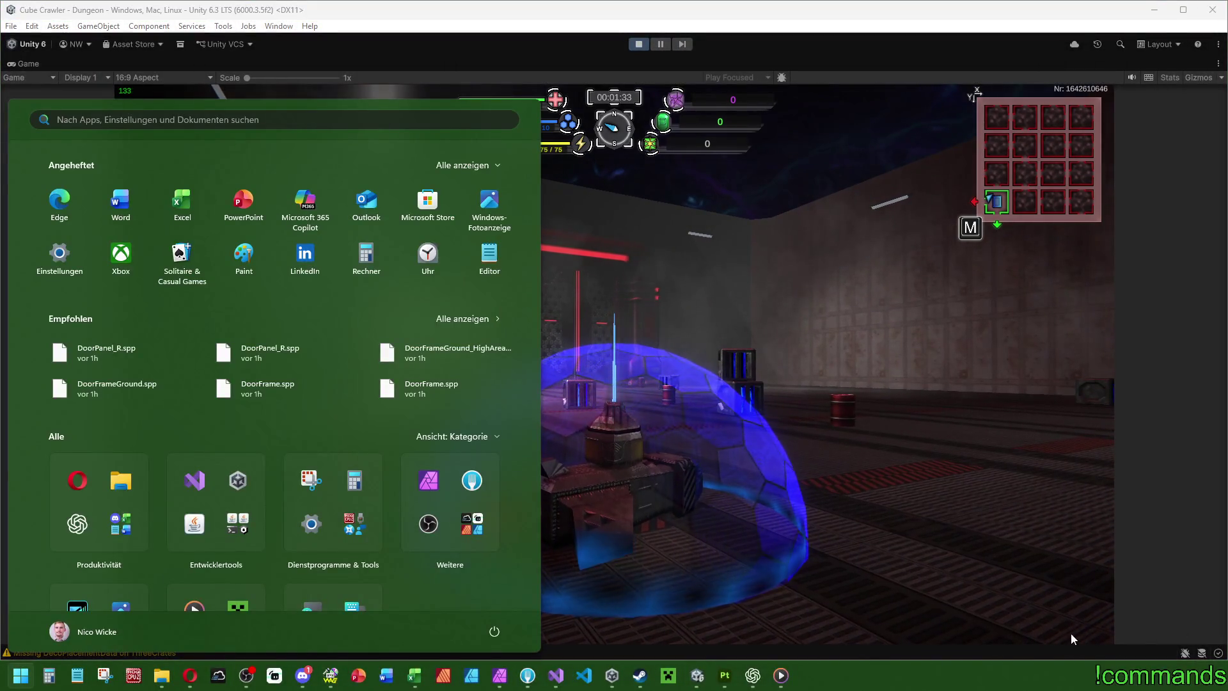
Step: Send ChatGPT the pasted game screenshot with a 'WOW ! Schau mal wie das jetzt schon In-Game aussieht.' message, then return to Unity
left_click(752, 675)
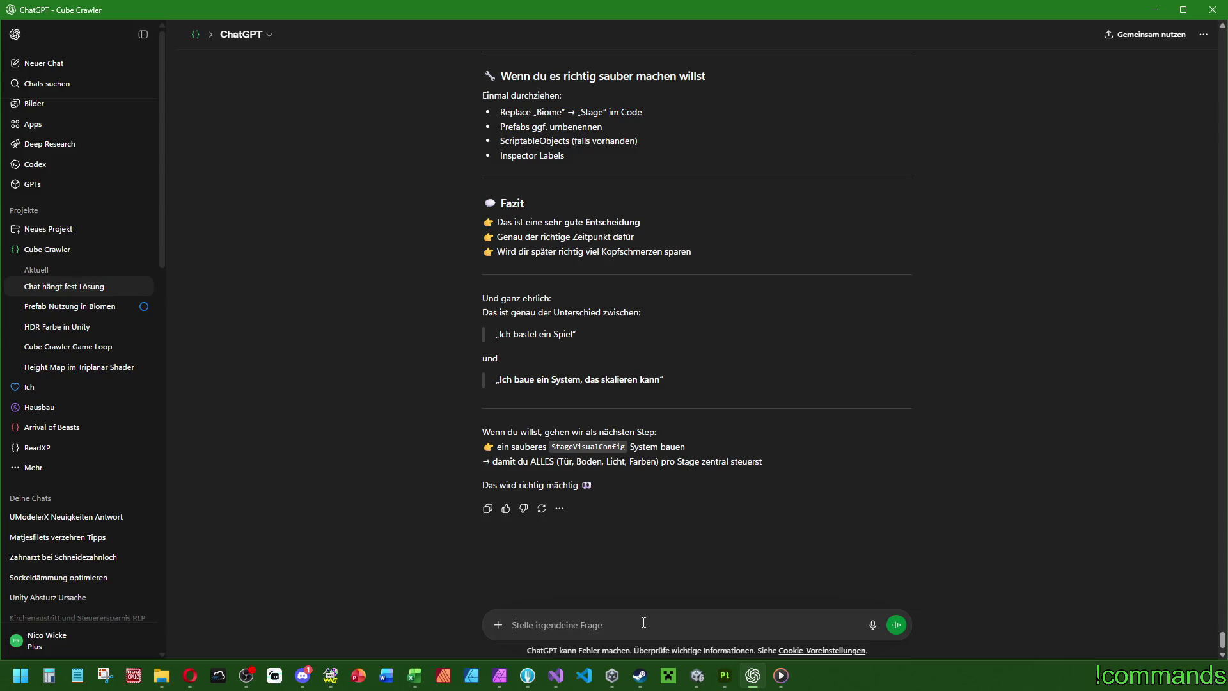
type("WOW ! Schau mal wie das jetzt schon In-Game aussieht.")
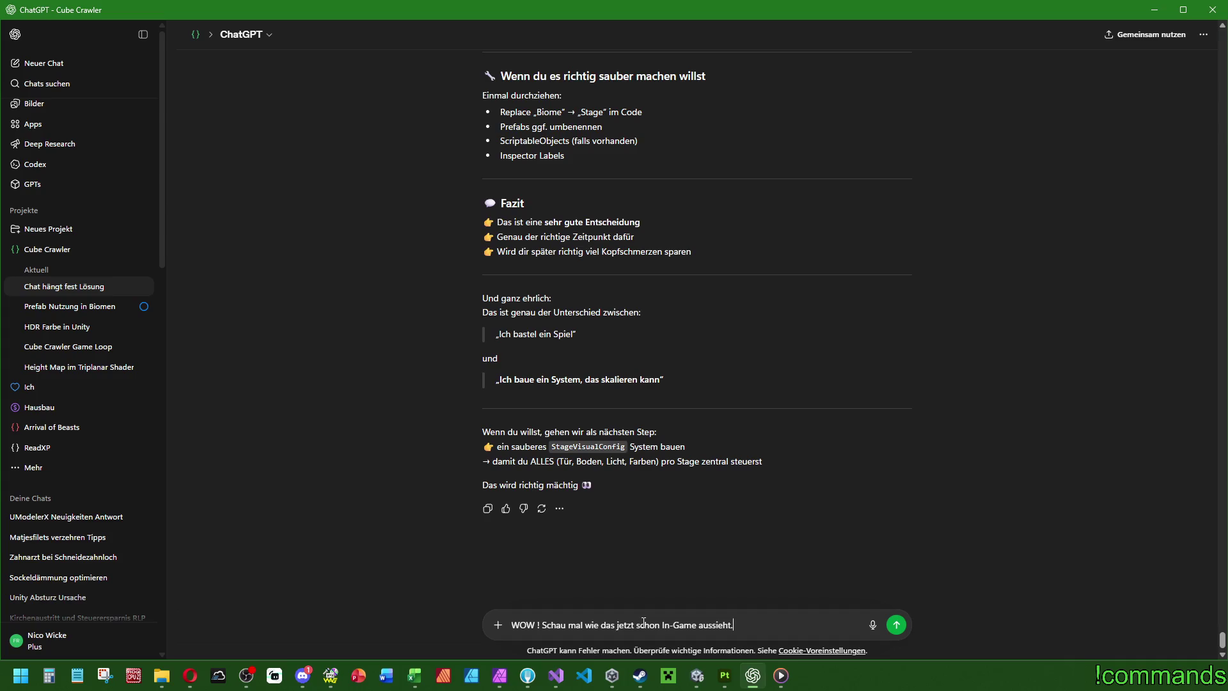
key("ctrl+v")
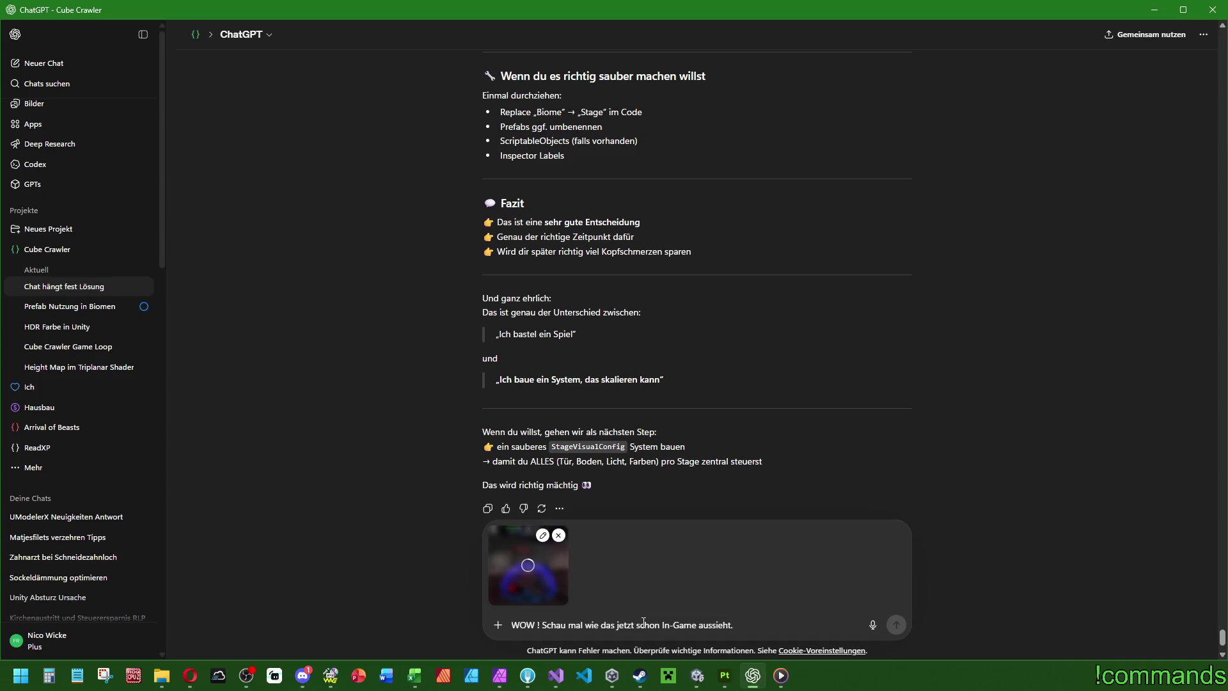
type("!")
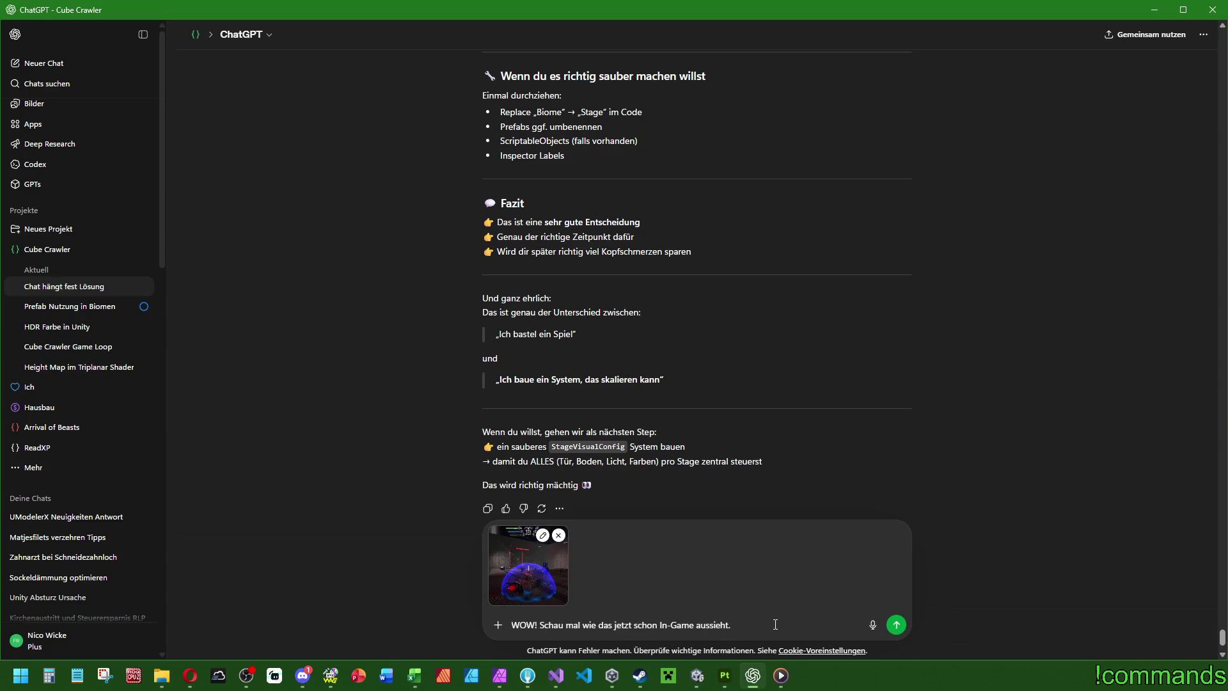
key("Return")
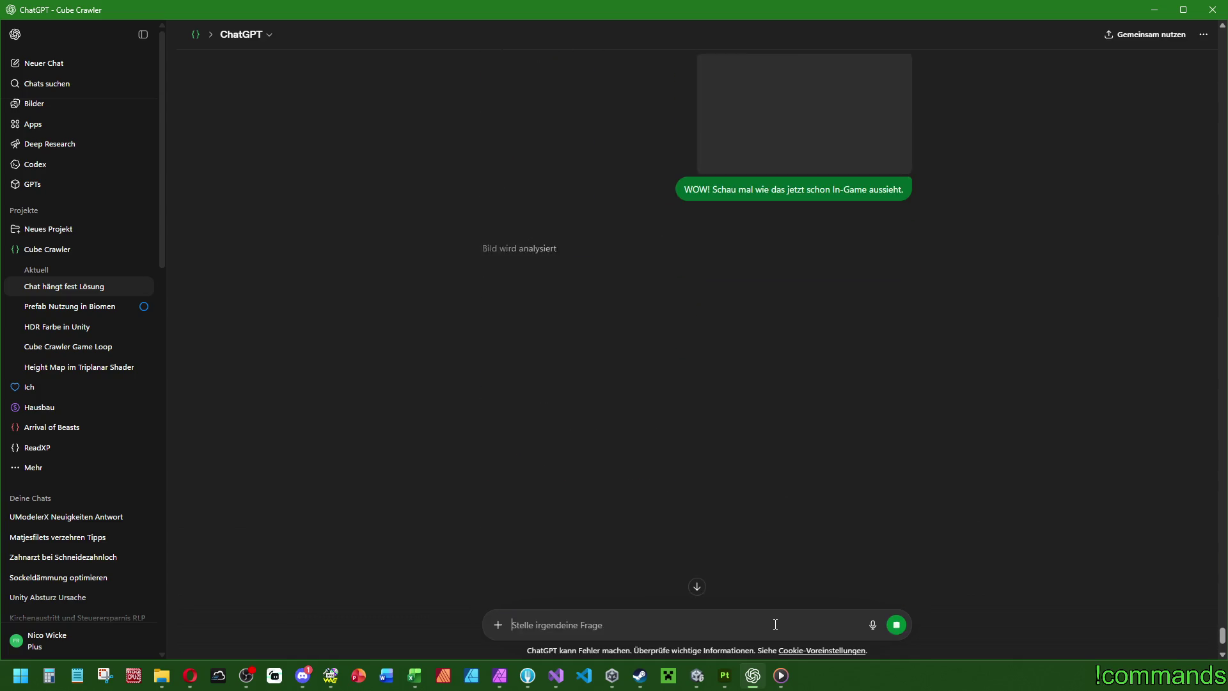
left_click(700, 678)
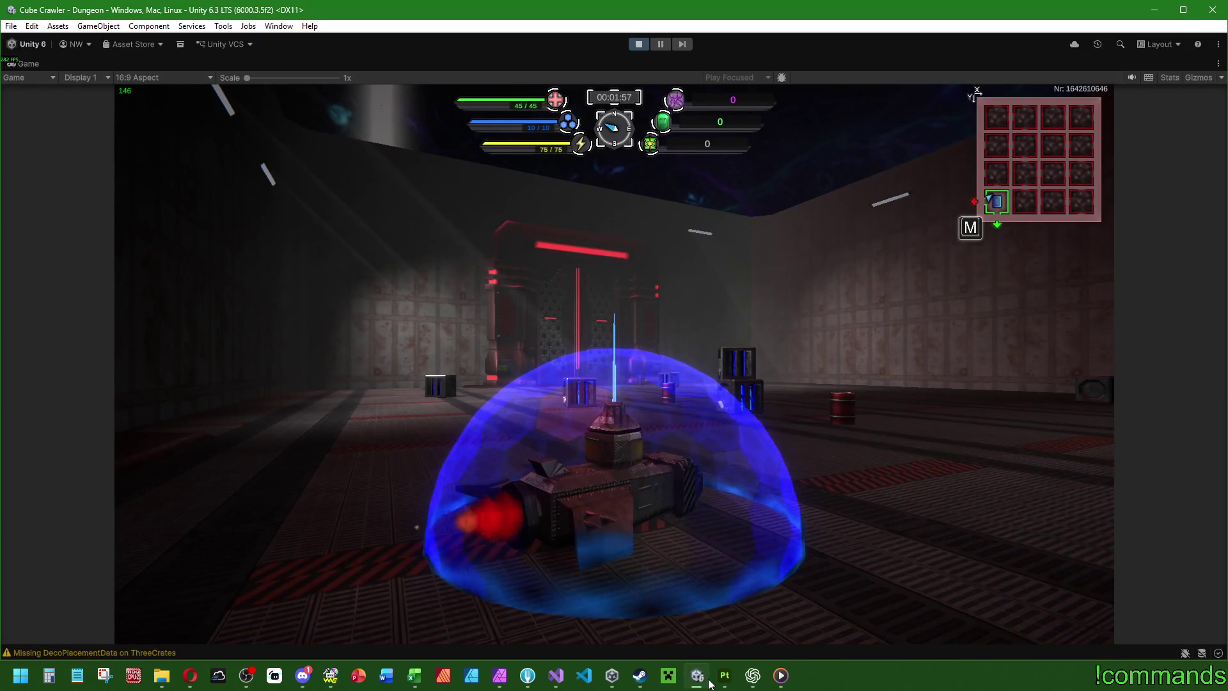
Step: Turn the tank around the room in front of the doorway and aim at the crates
key("a")
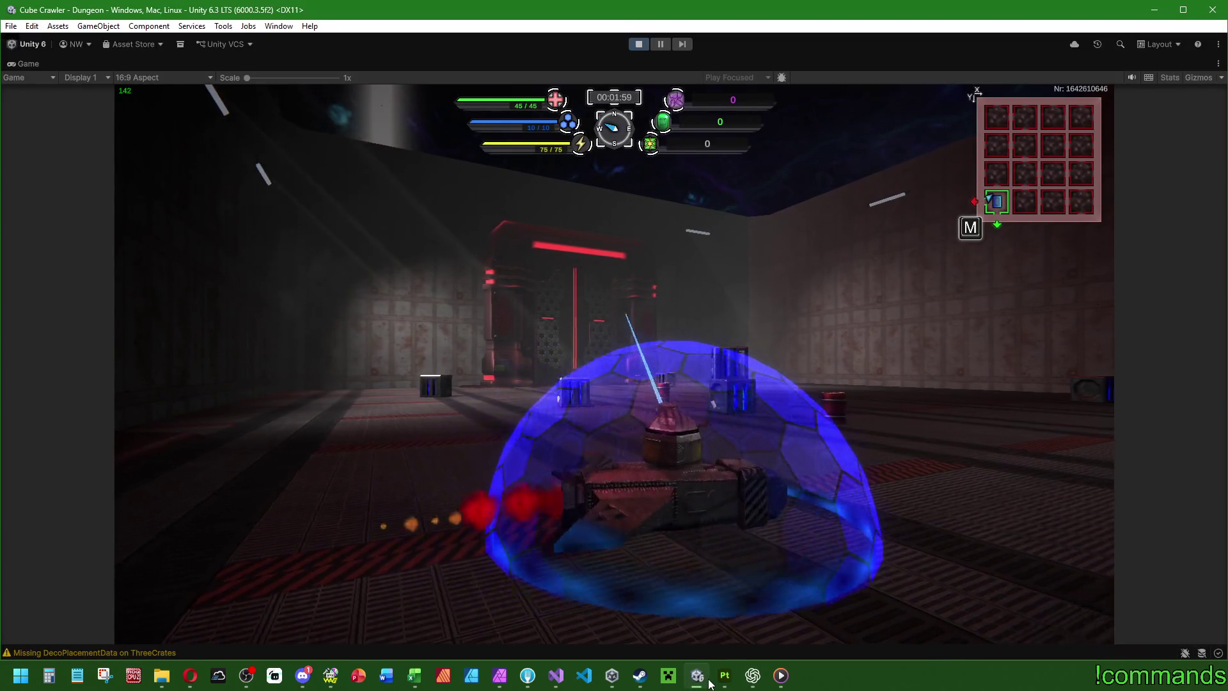
key("d")
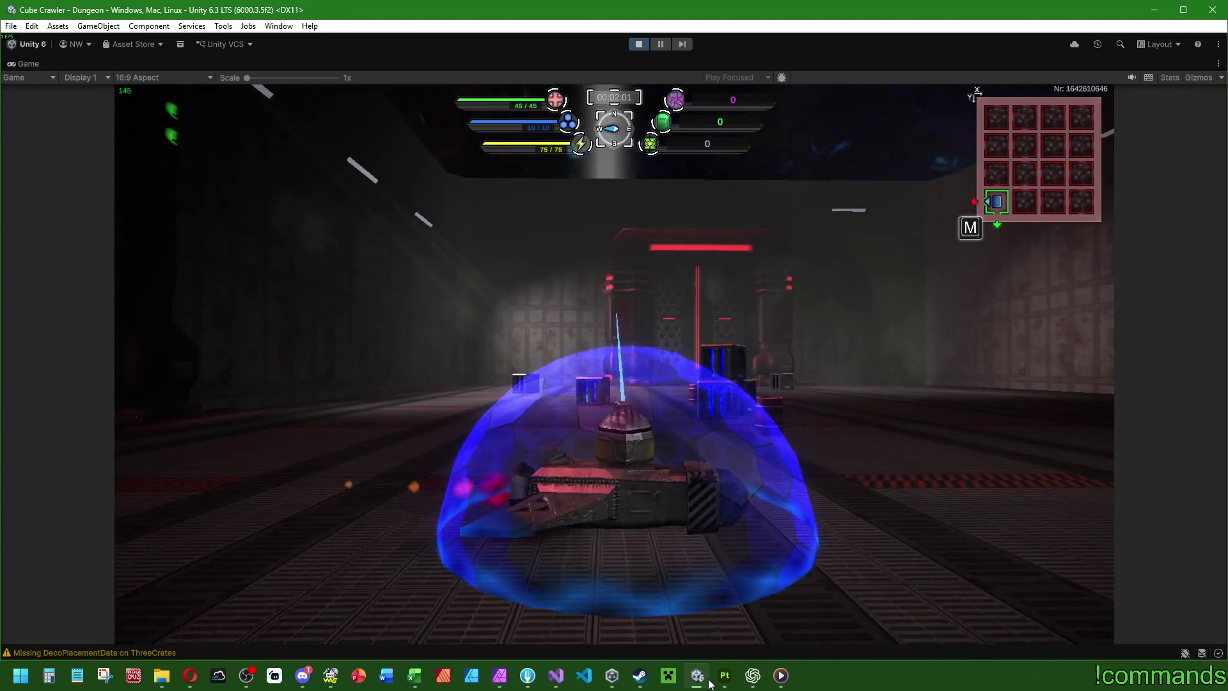
key("d")
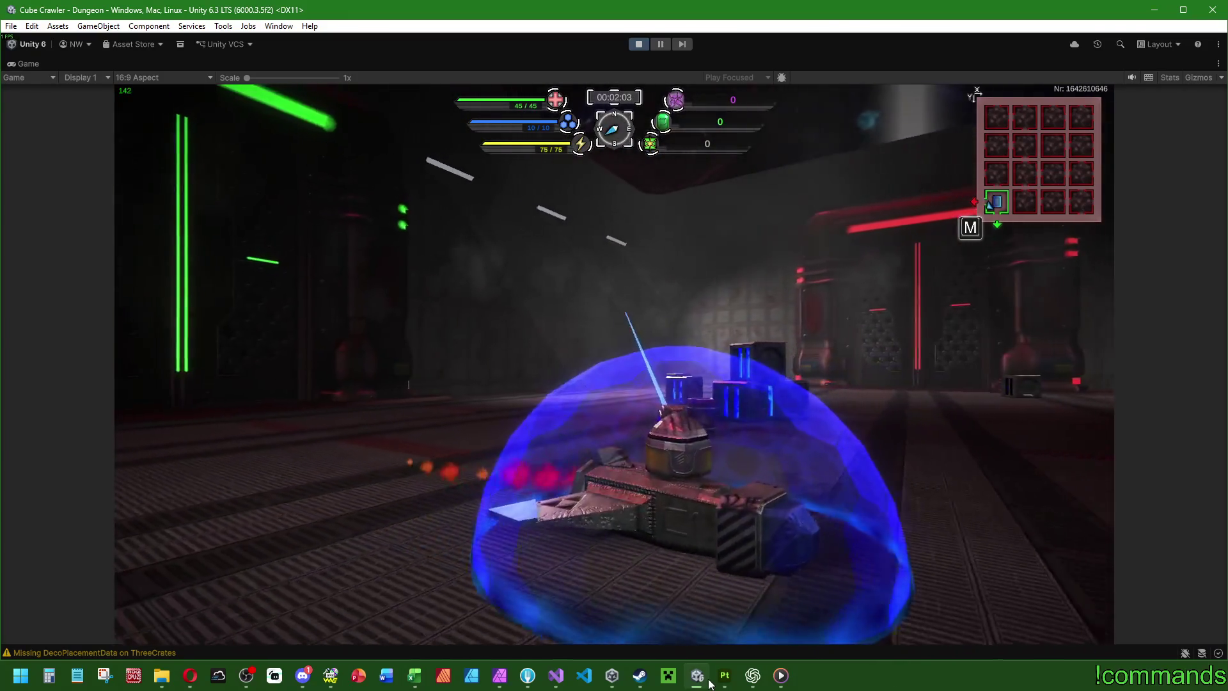
key("d")
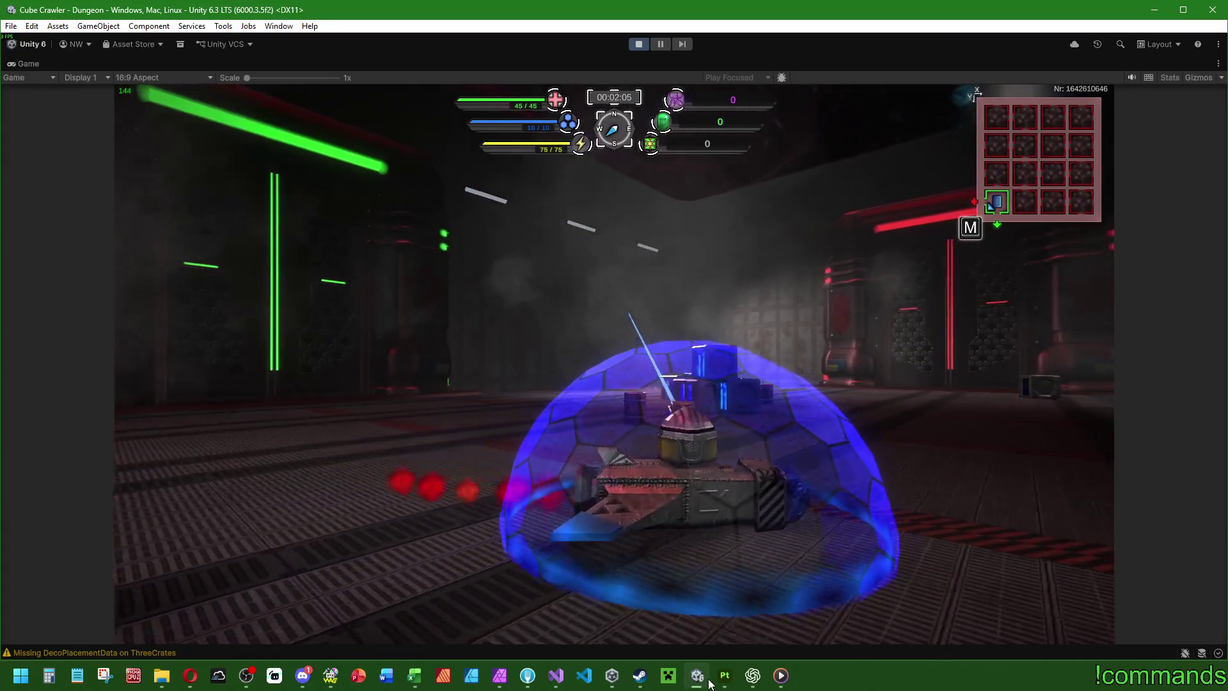
key("d")
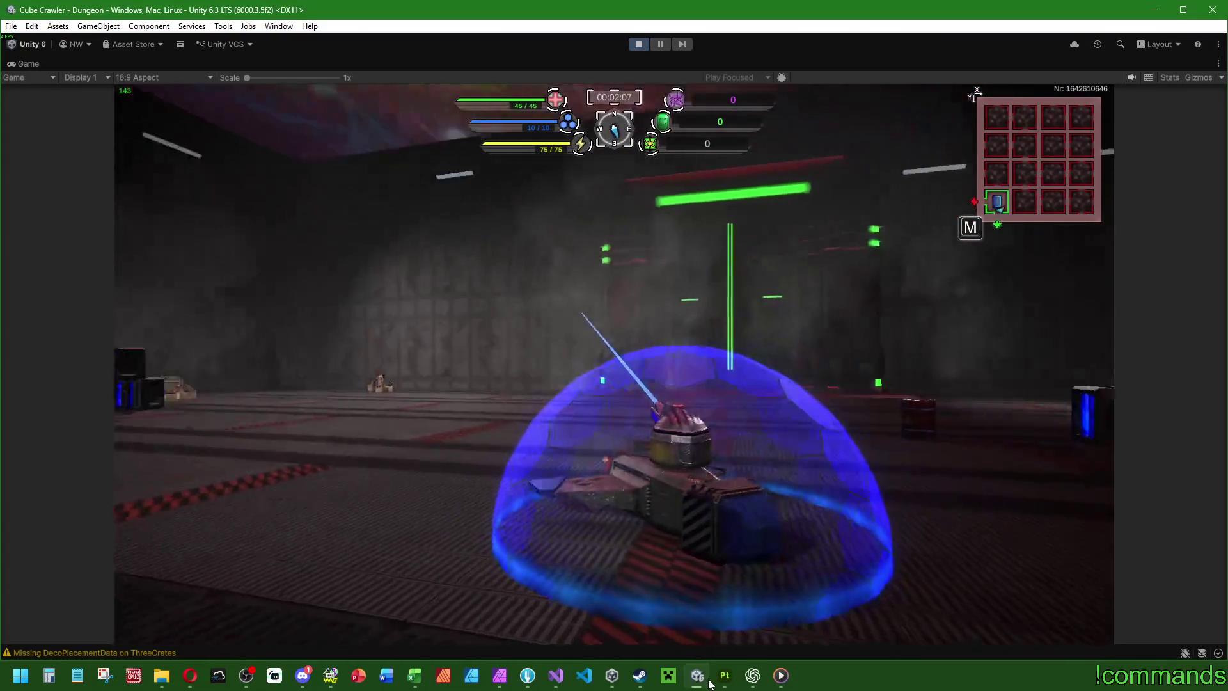
key("a")
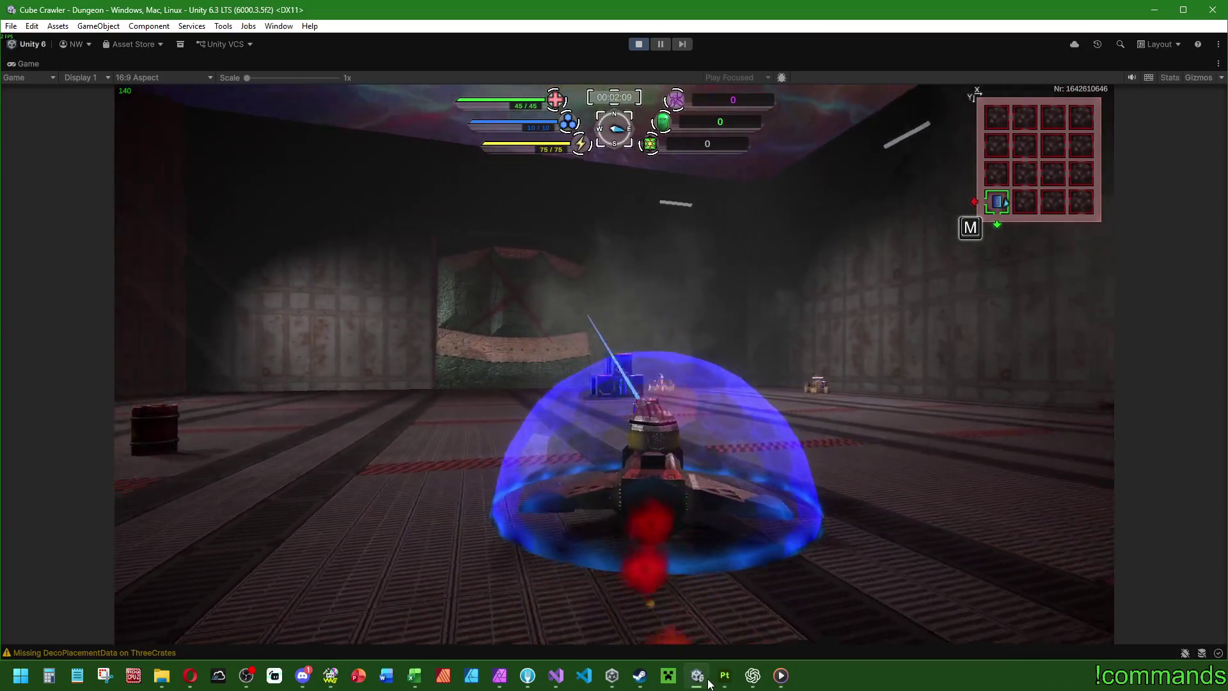
key("d")
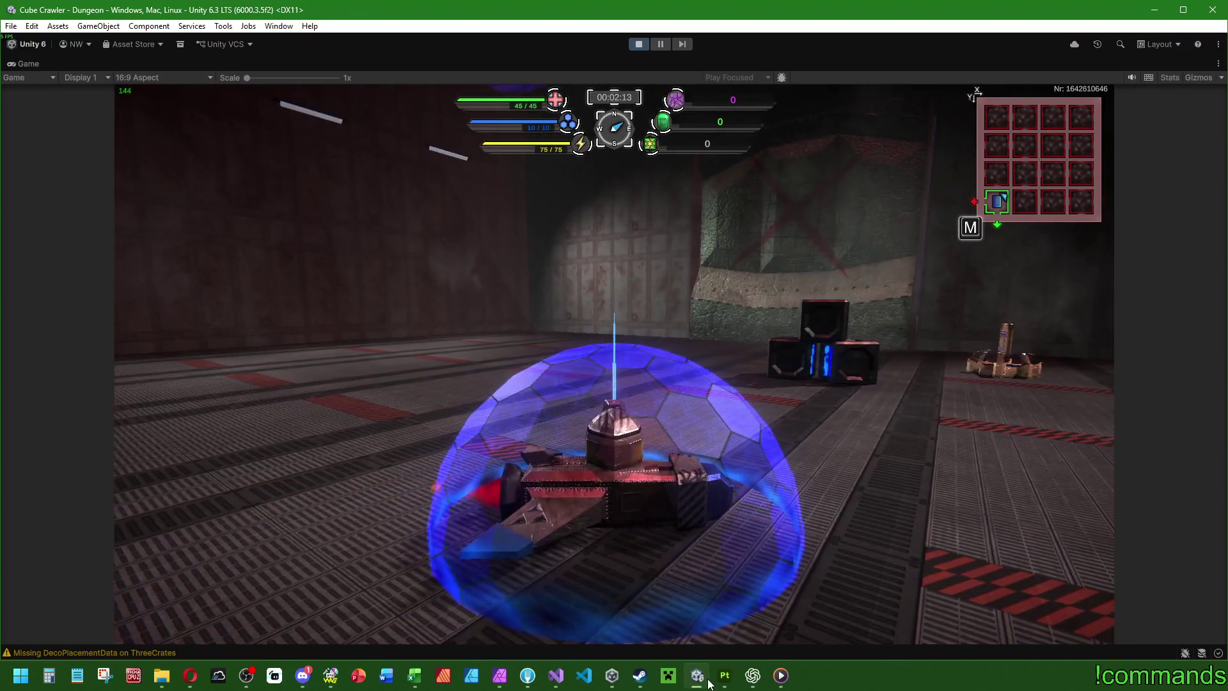
key("d")
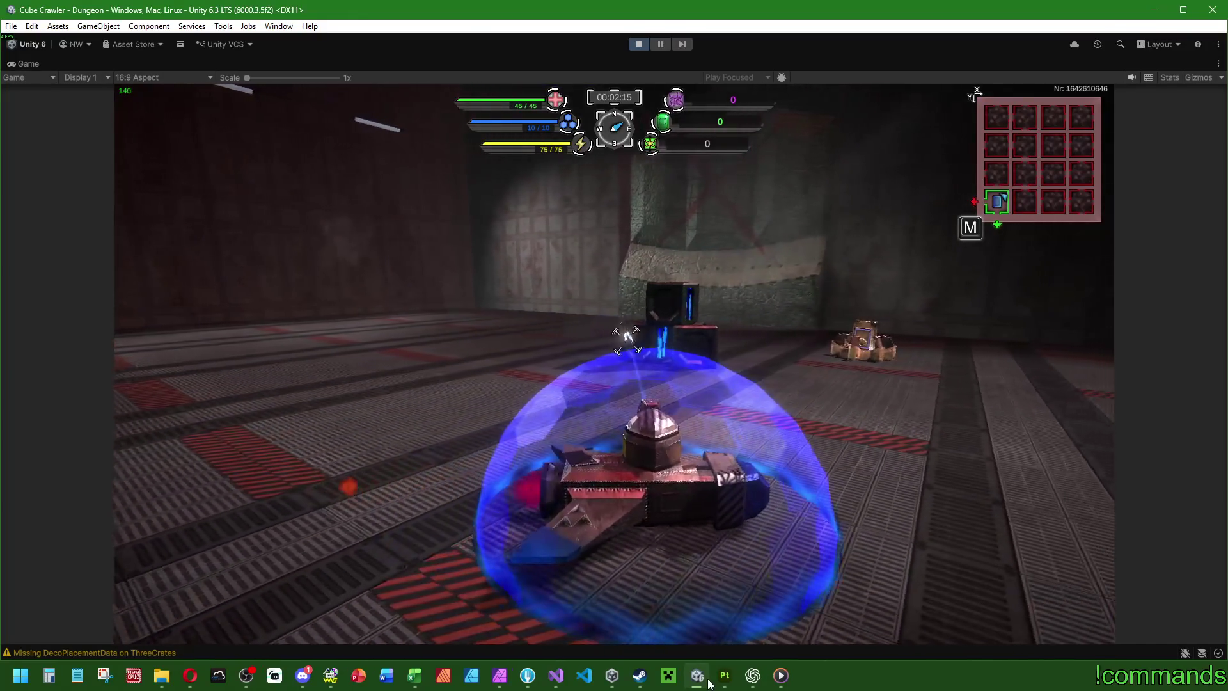
Step: Boost while turning to view the next room, firing a shot on the way
key("a")
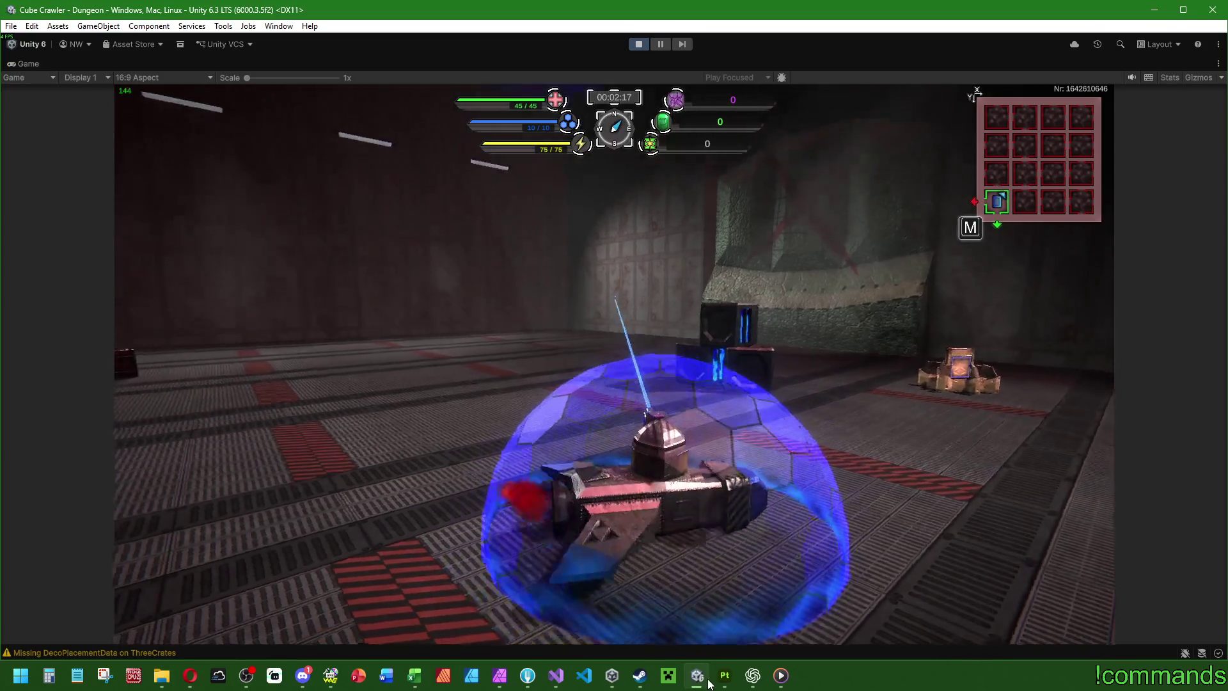
key("a")
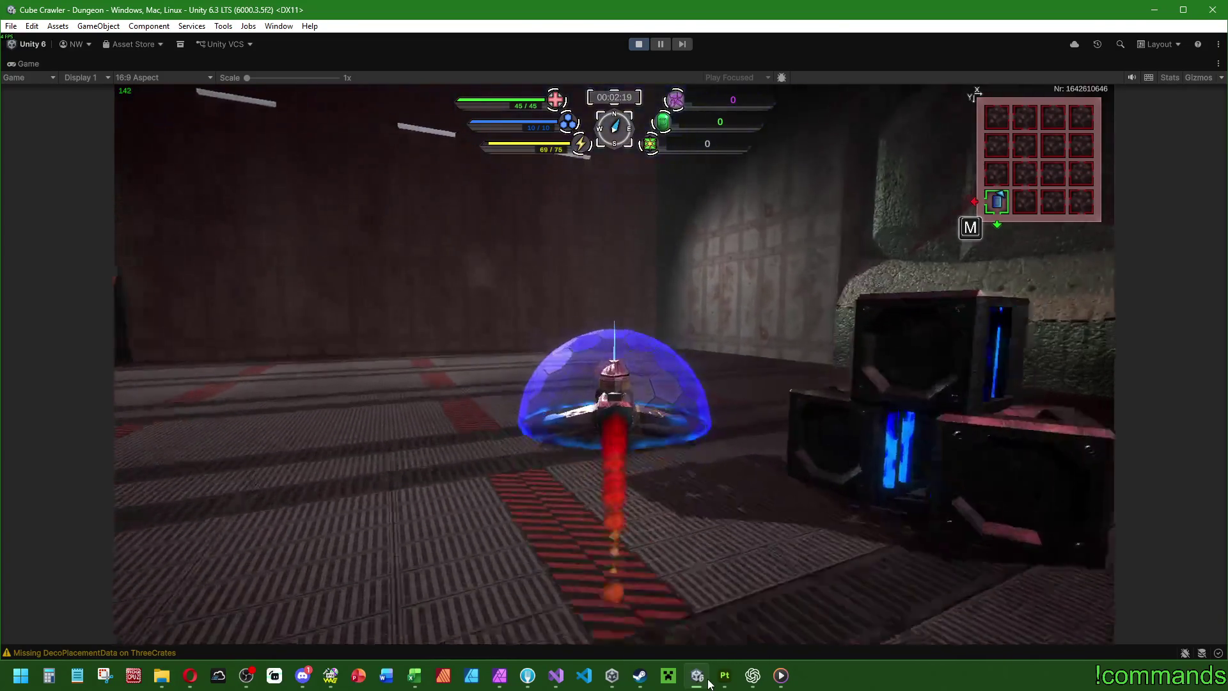
key("a")
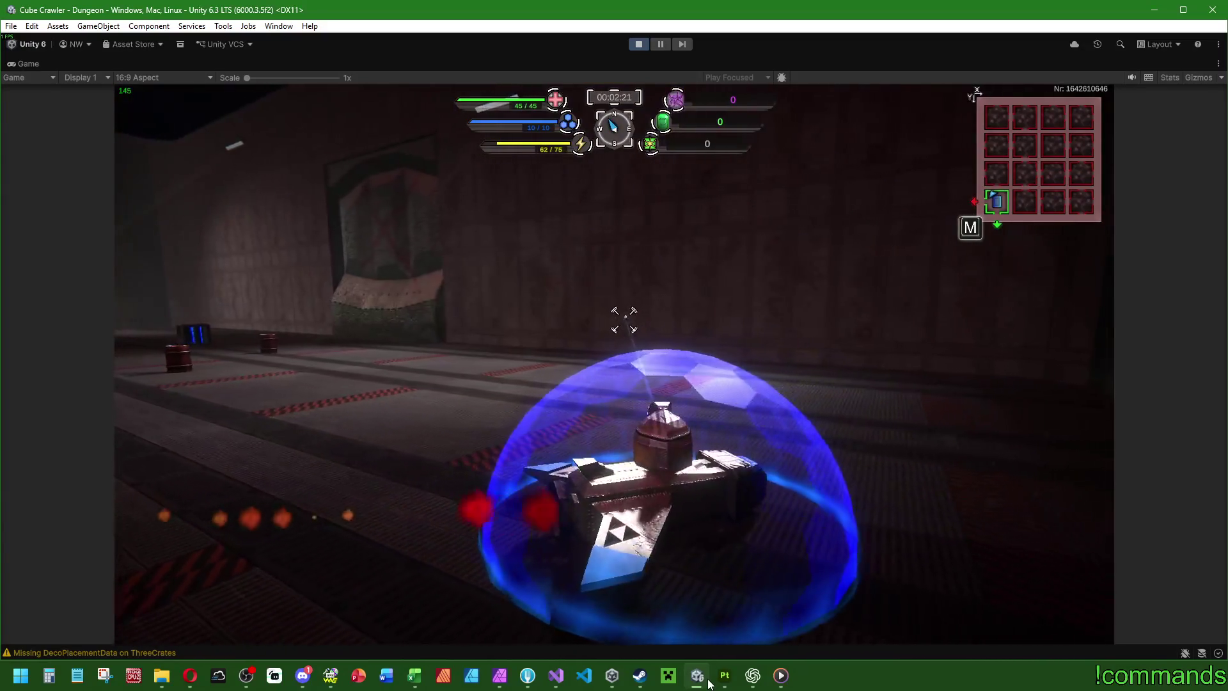
key("d")
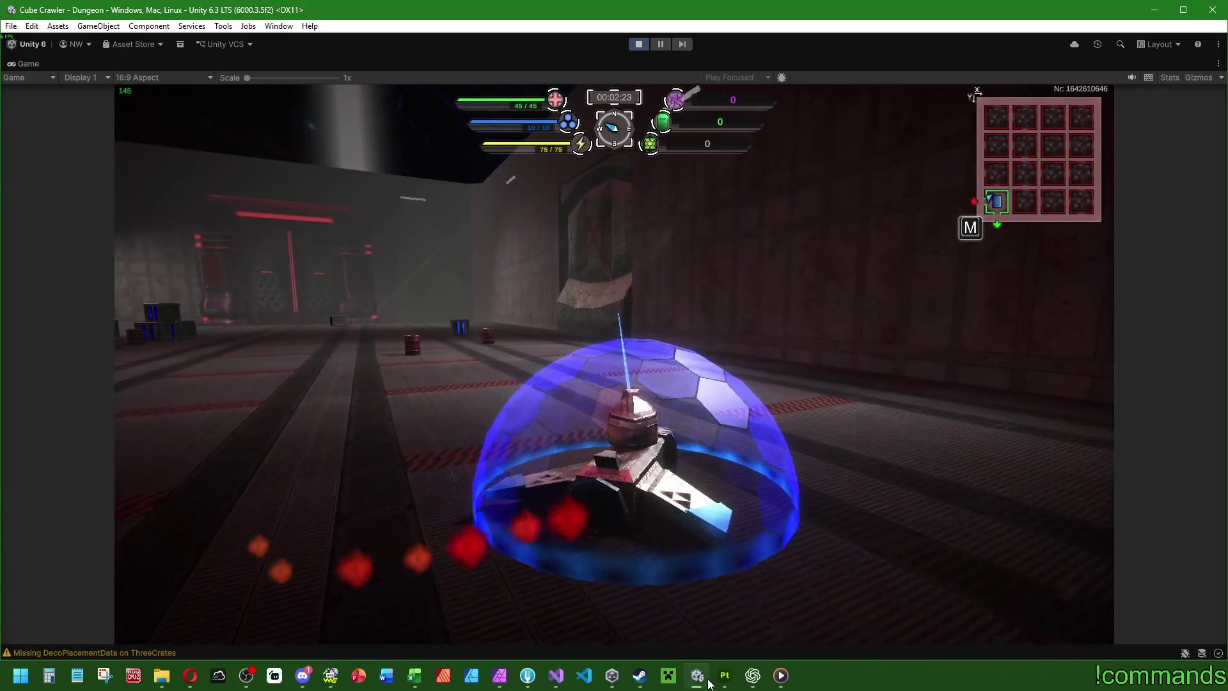
key("d")
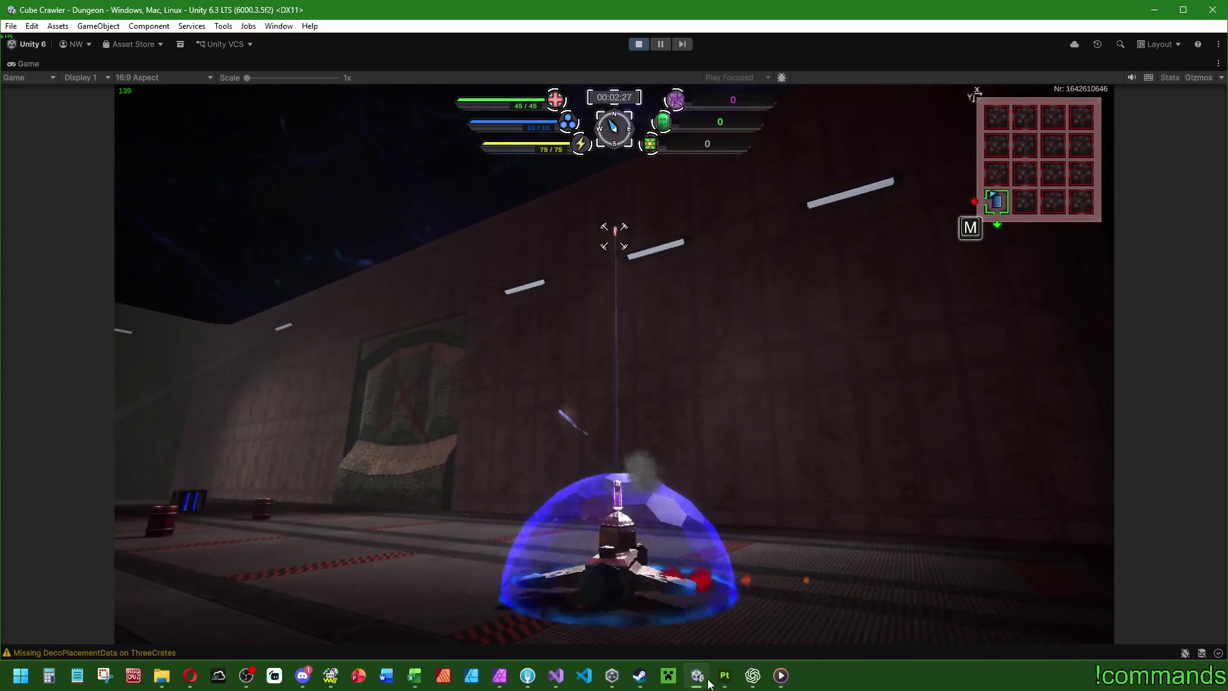
key("a")
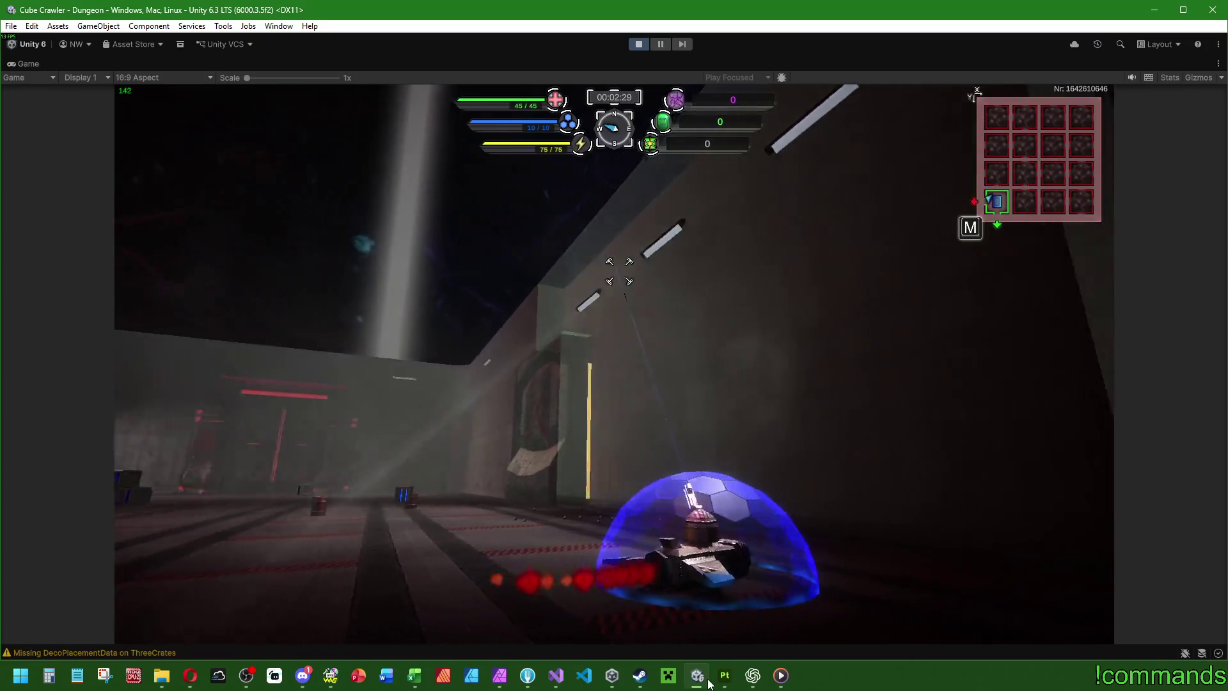
Step: Drive down the corridor and fight and destroy the enemies in the room
key("w")
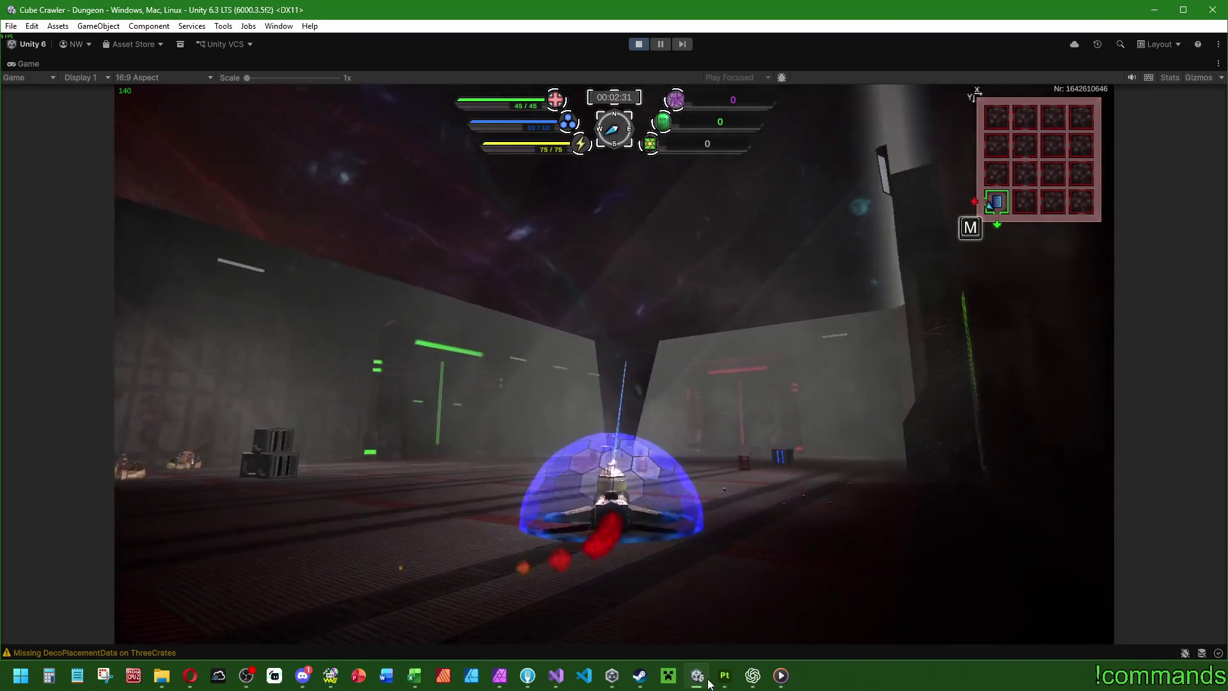
key("w")
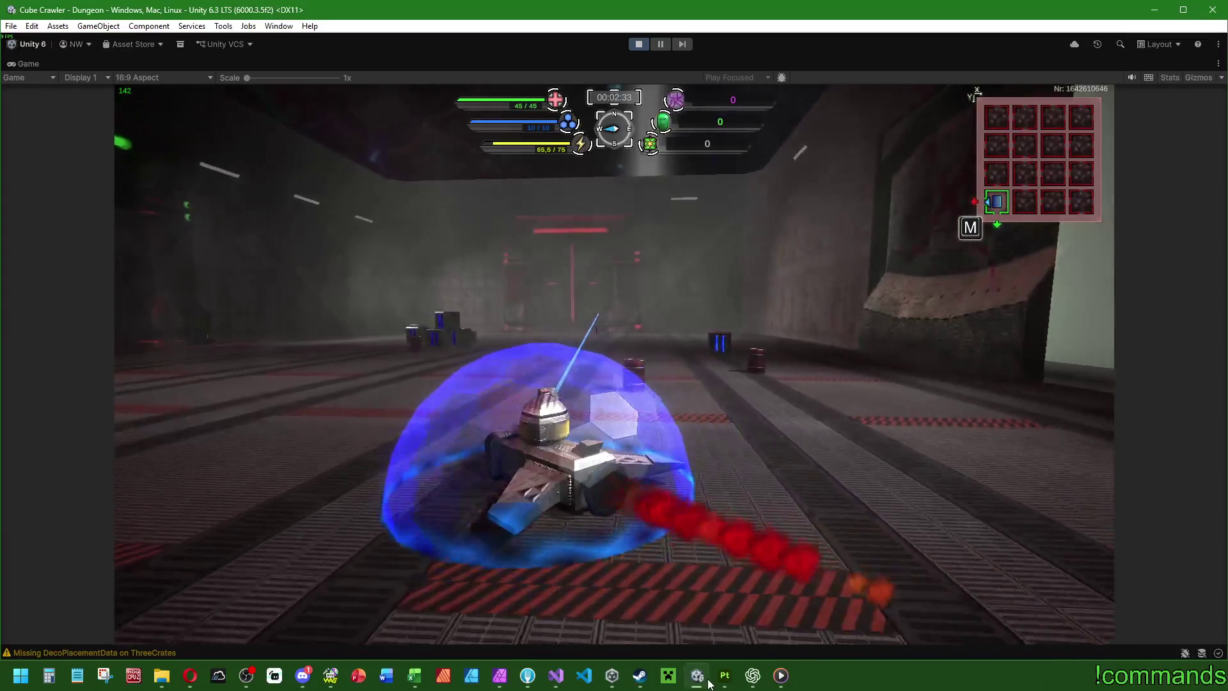
key("w")
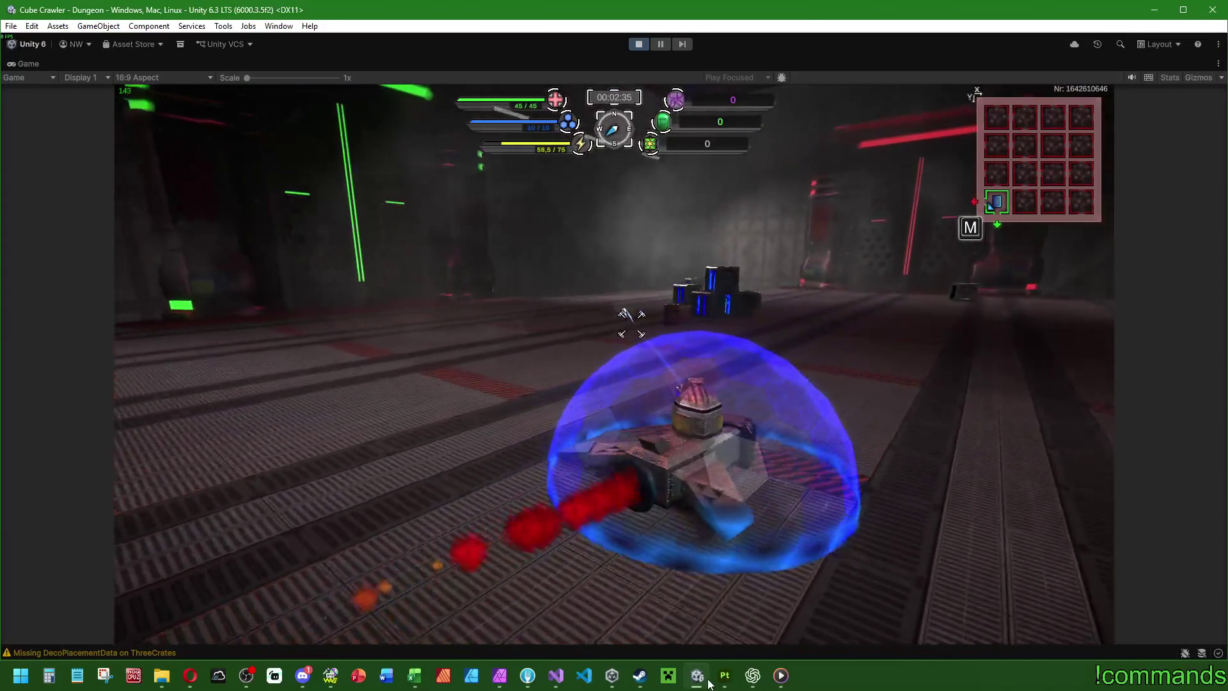
key("w")
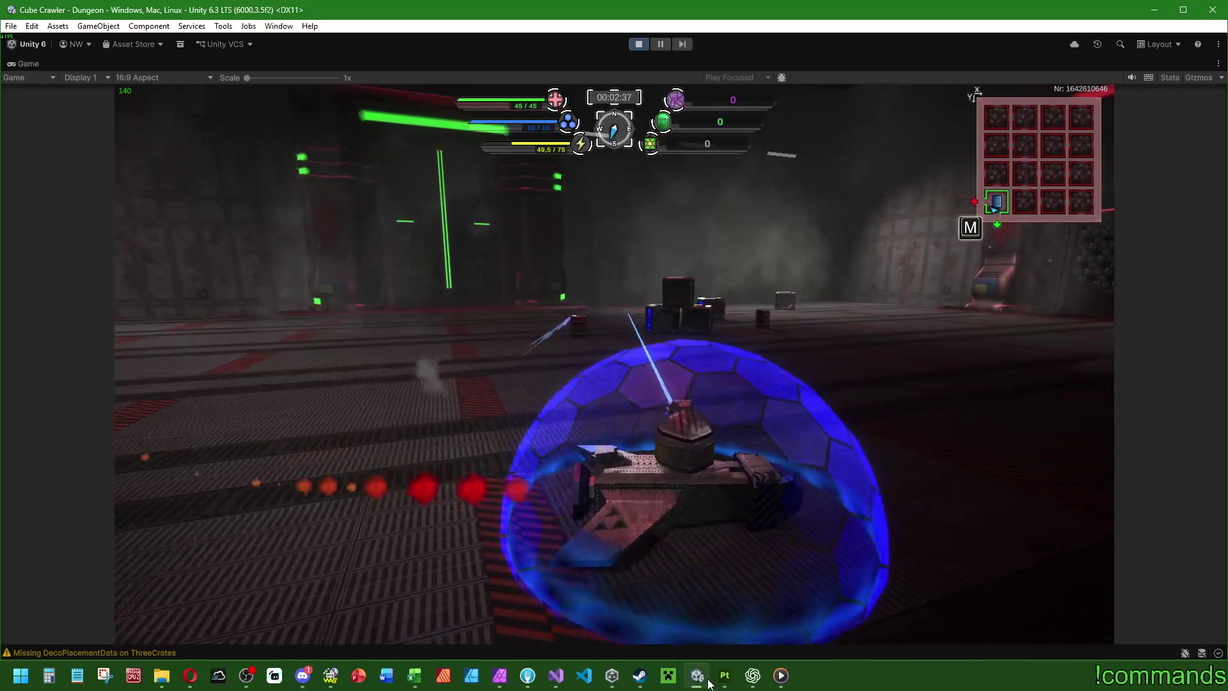
key("w")
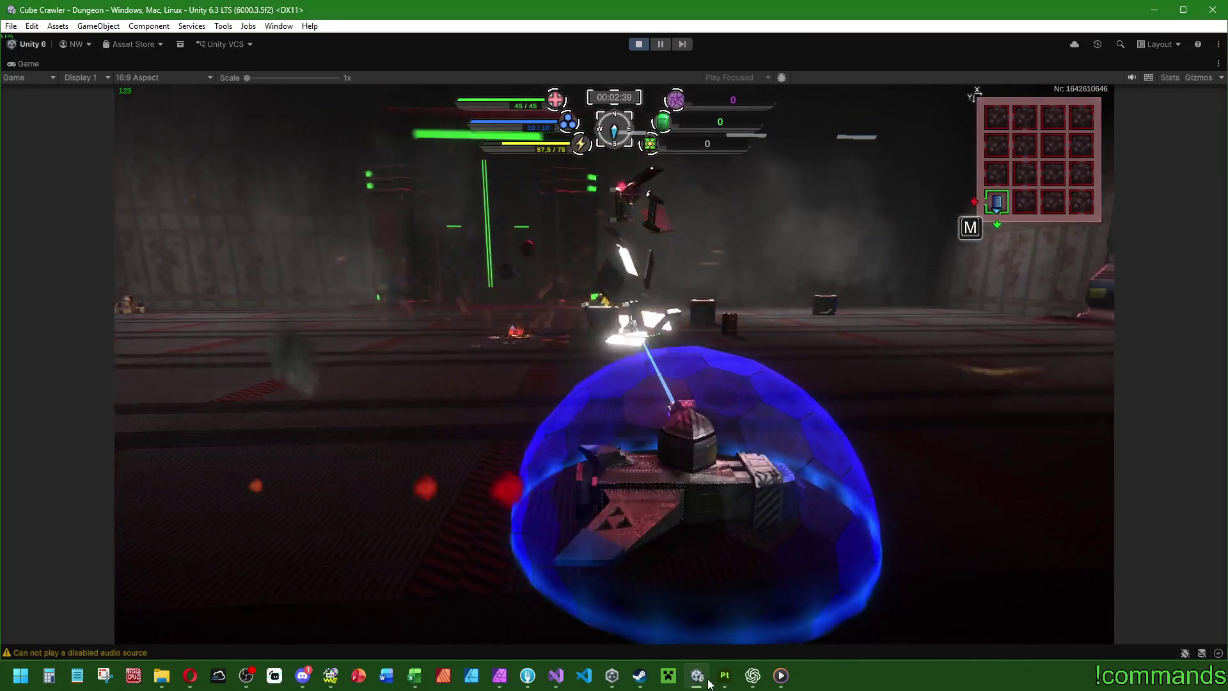
key("w")
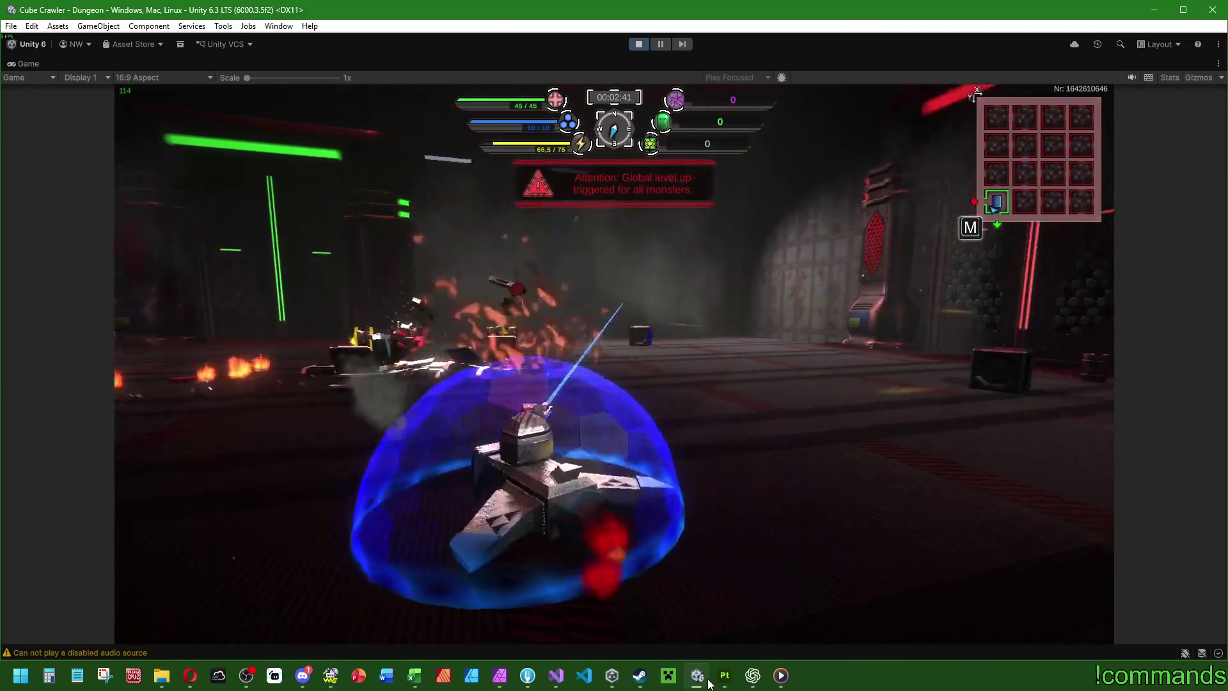
key("w")
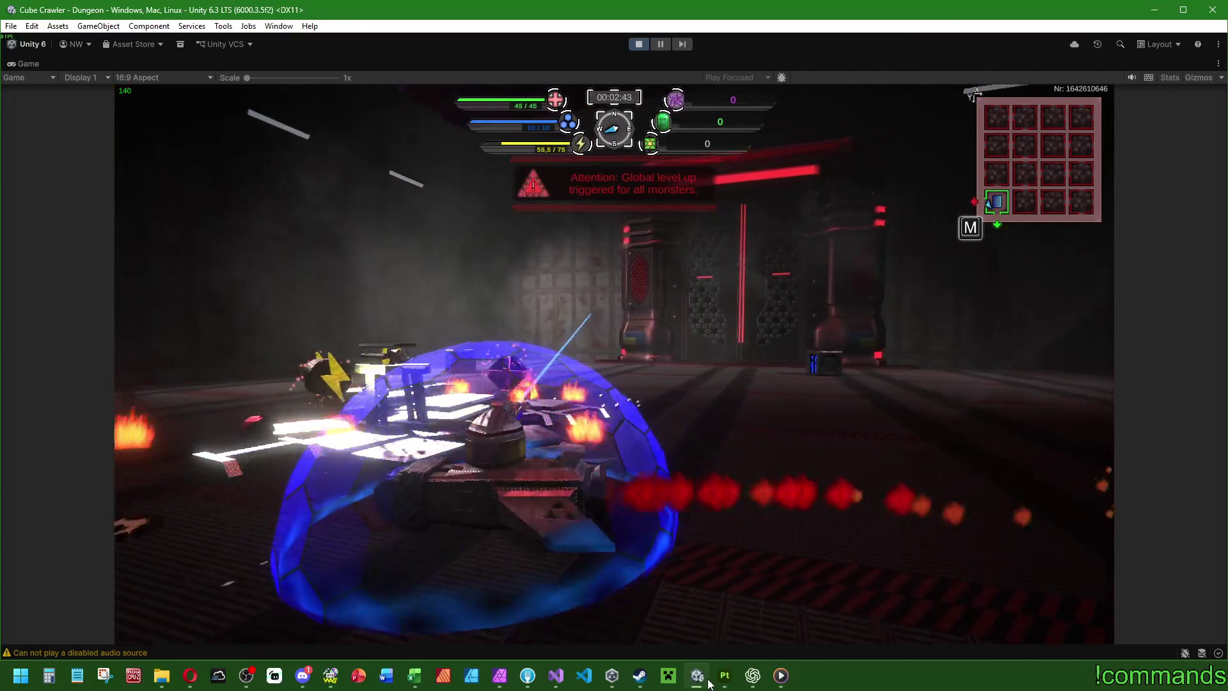
key("w")
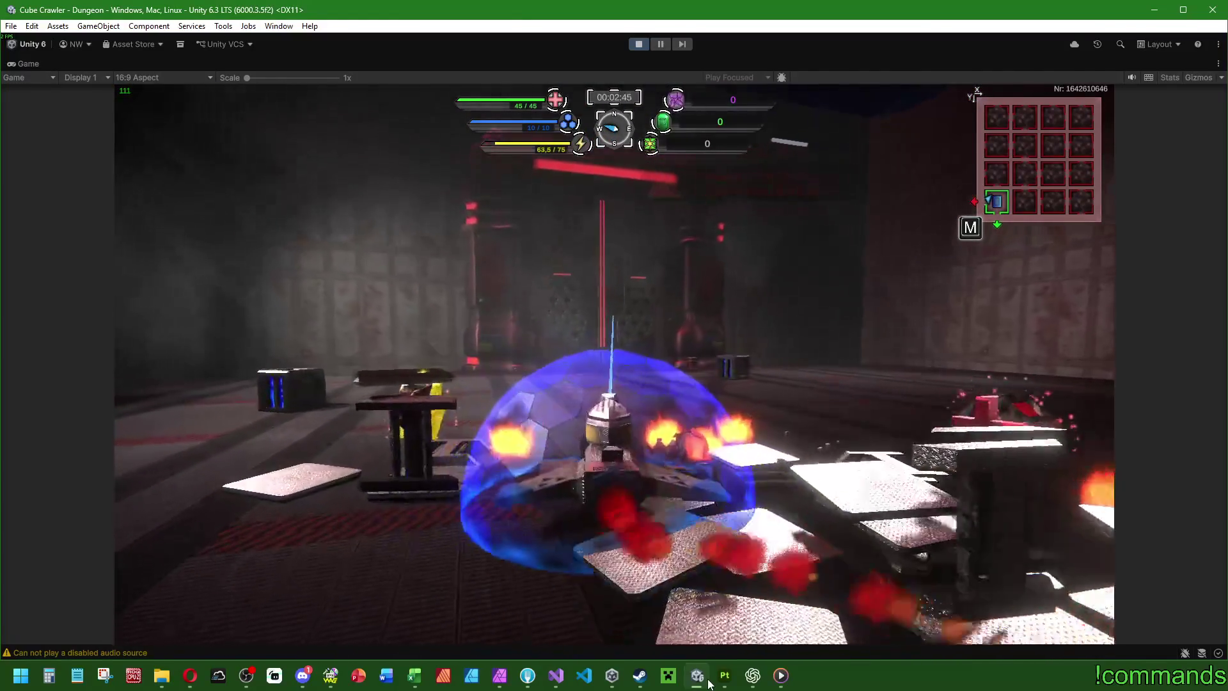
Step: Drive through the doorway and line the tank up facing the red door
key("w")
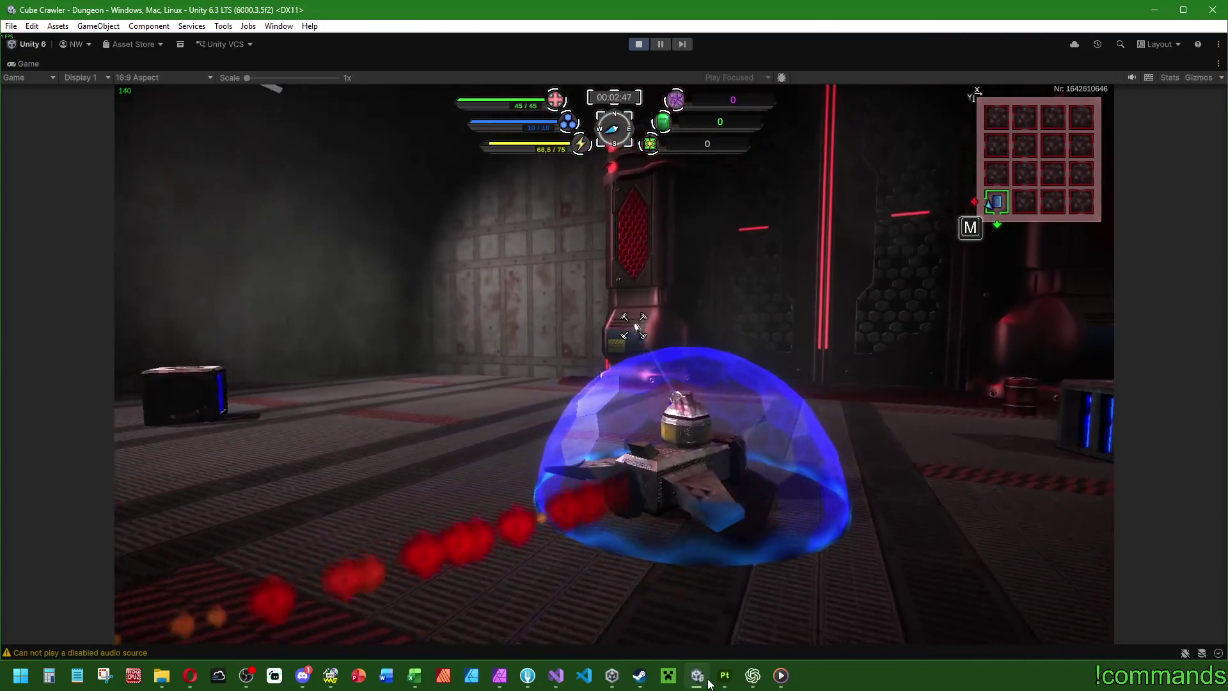
key("w")
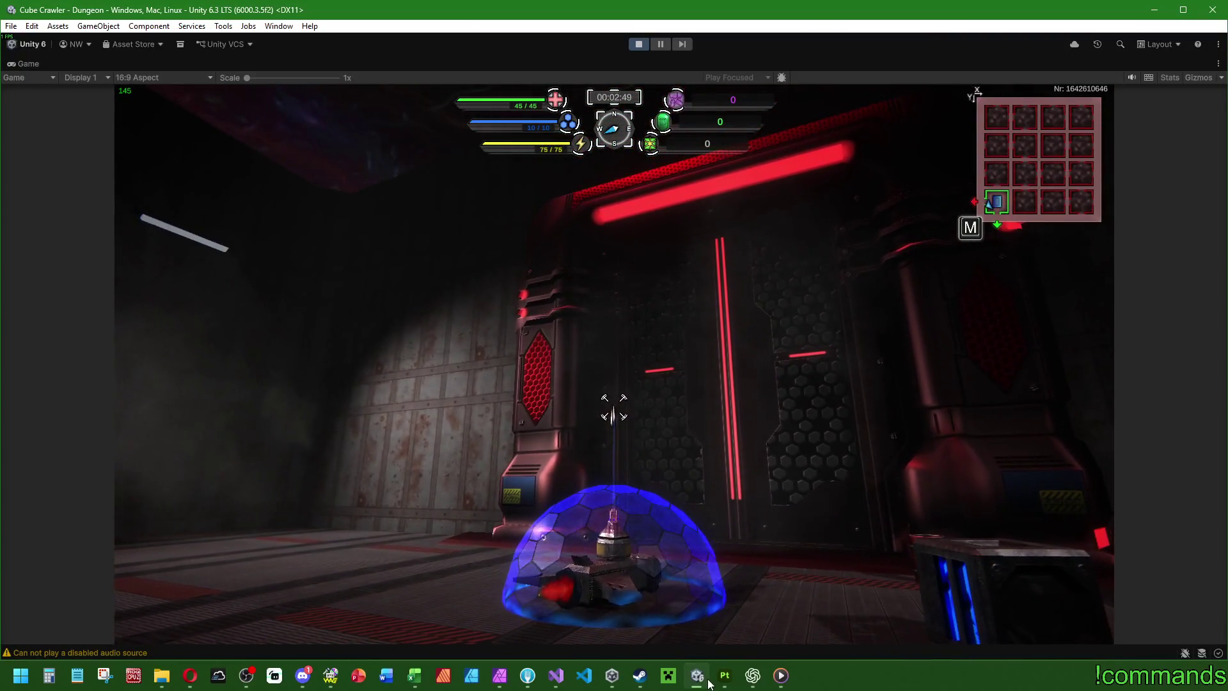
key("w")
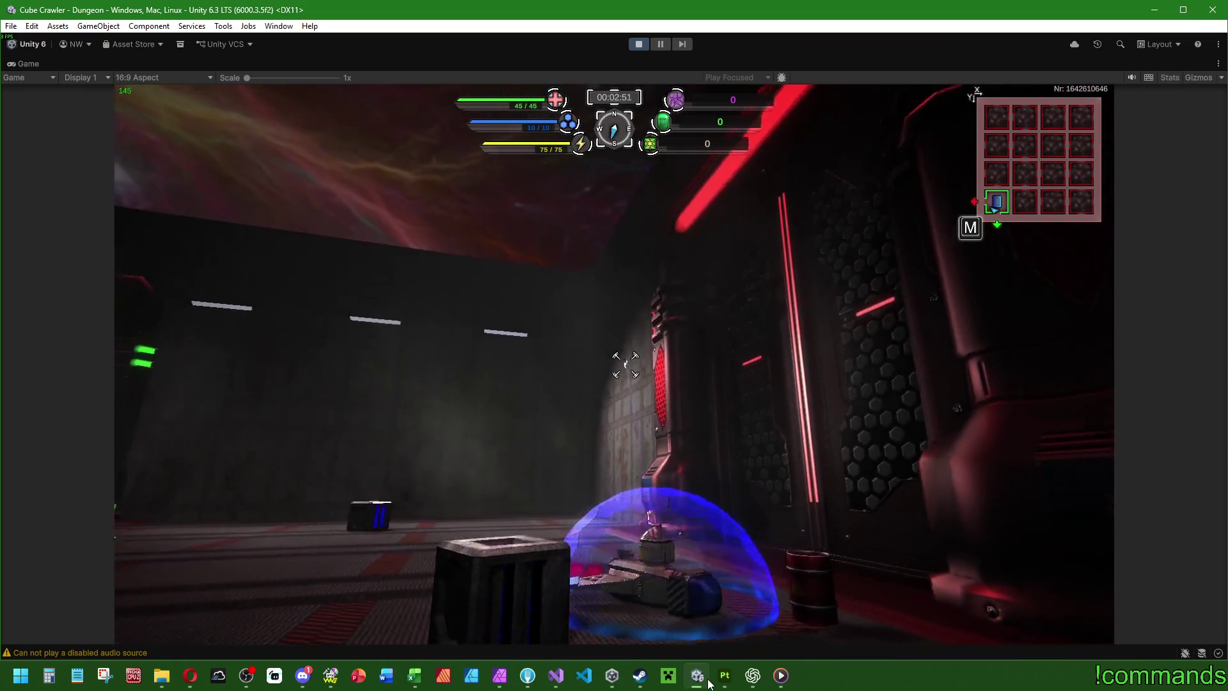
key("w")
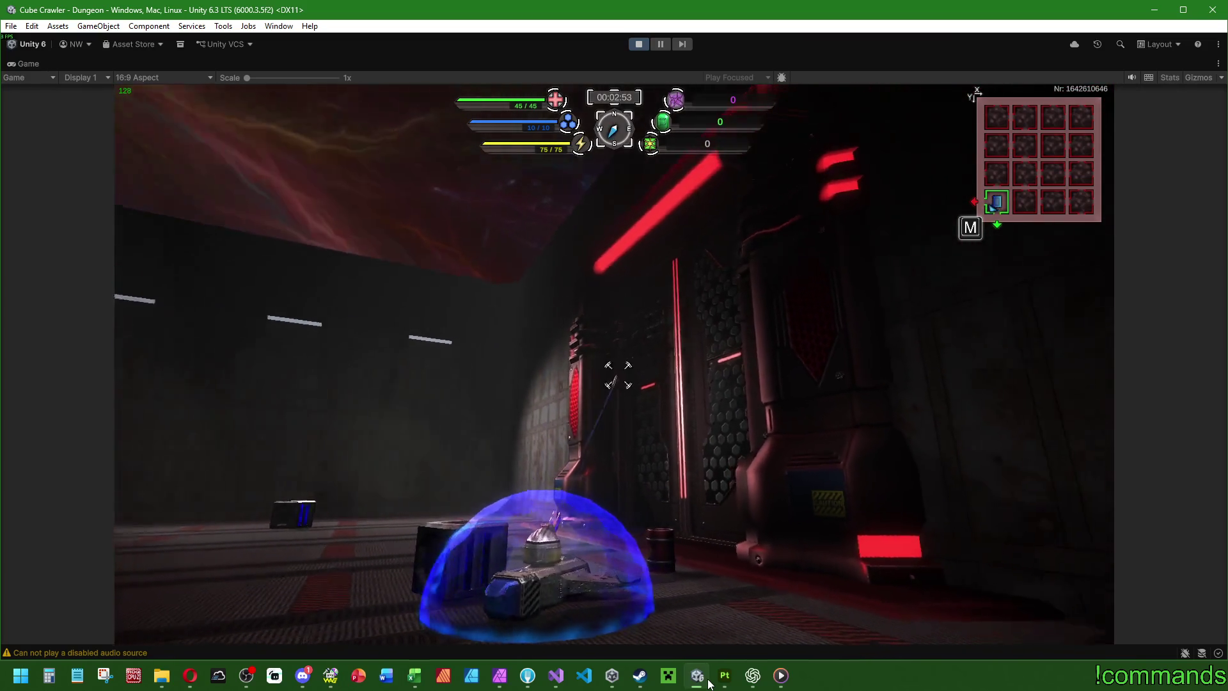
key("w")
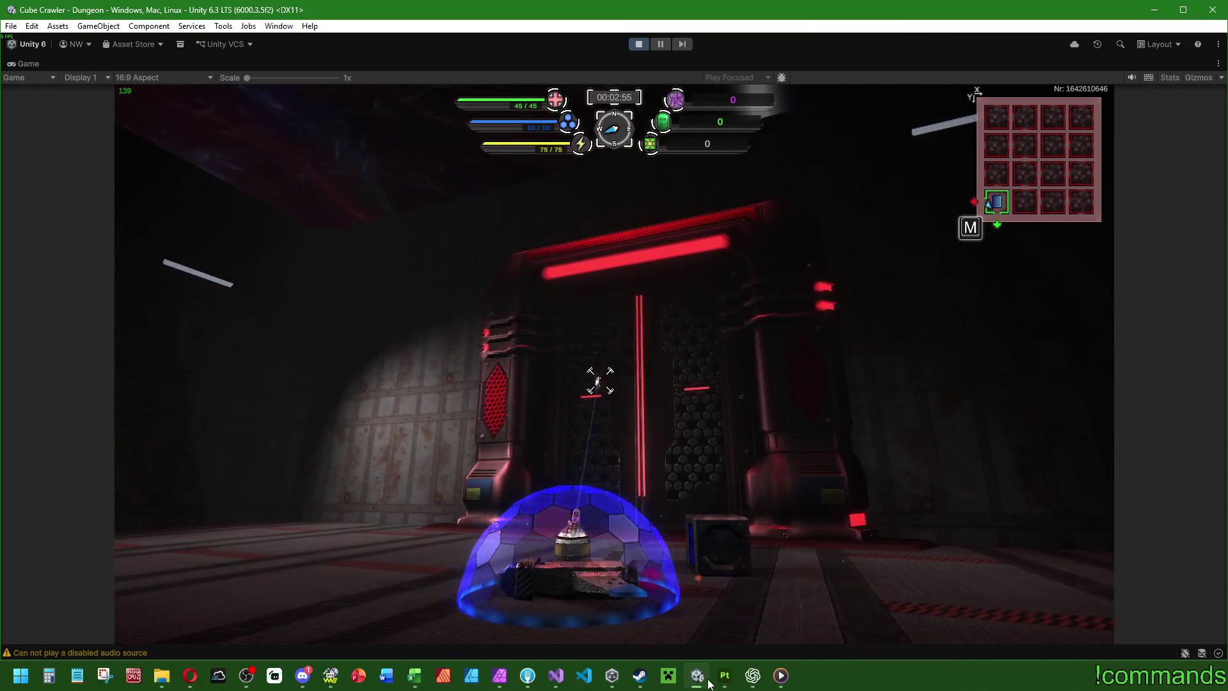
key("a")
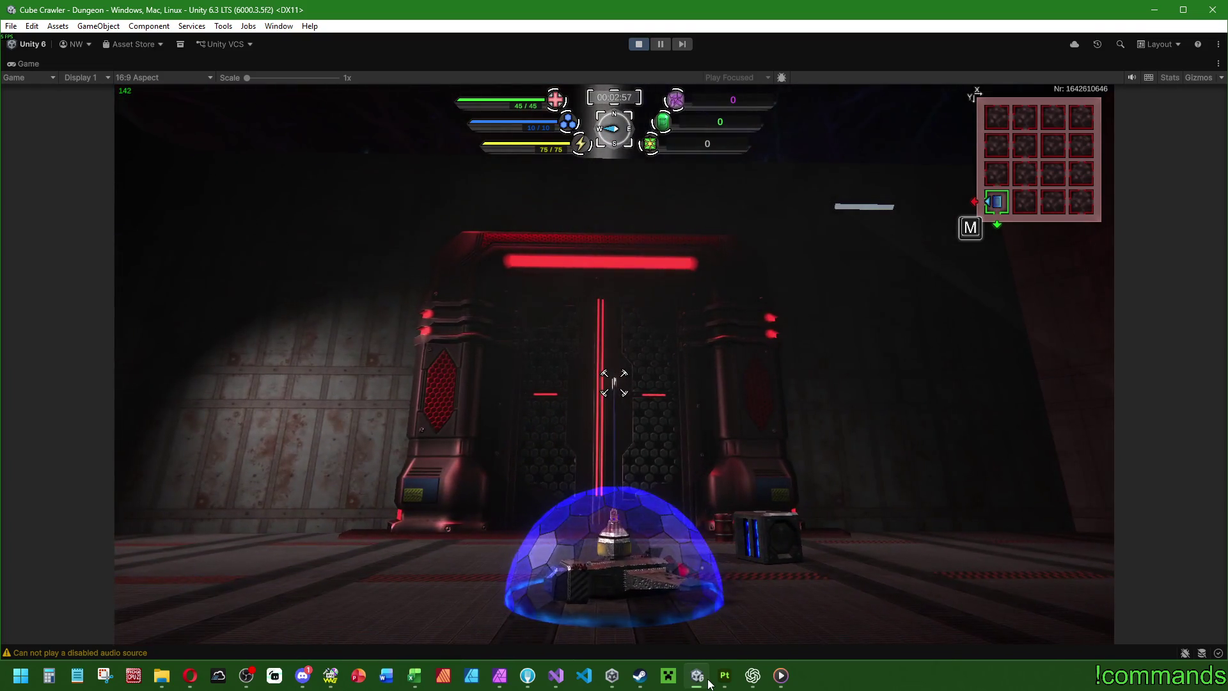
key("a")
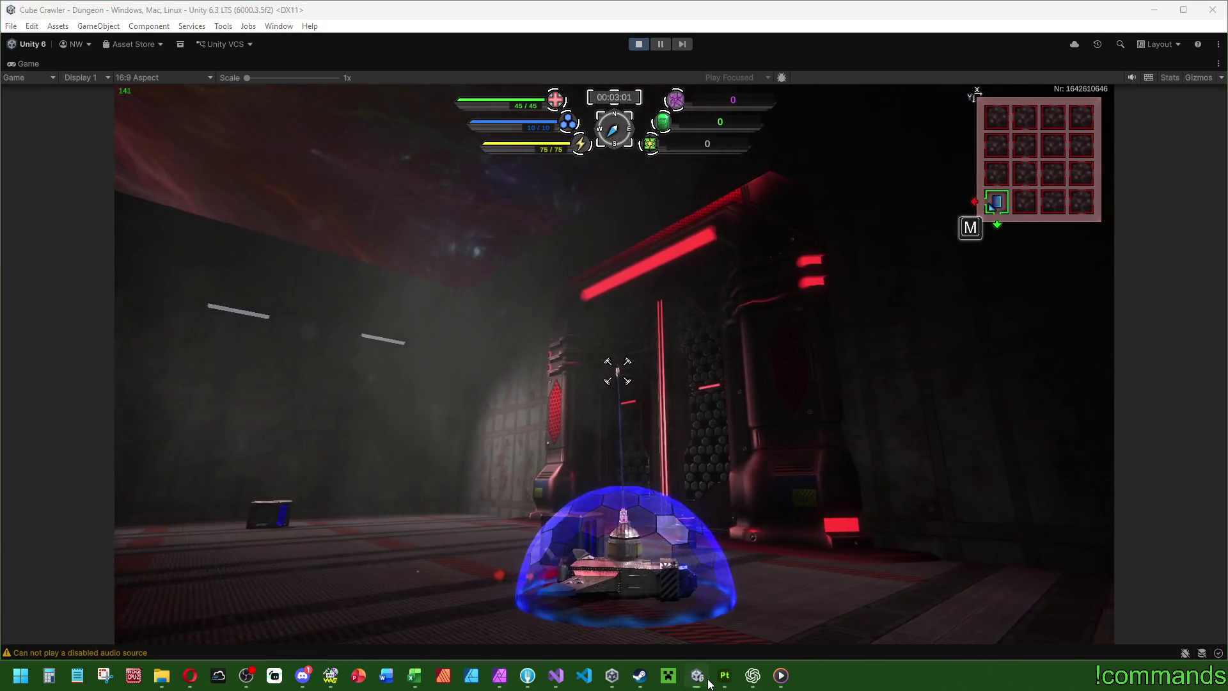
key("super")
left_click(755, 682)
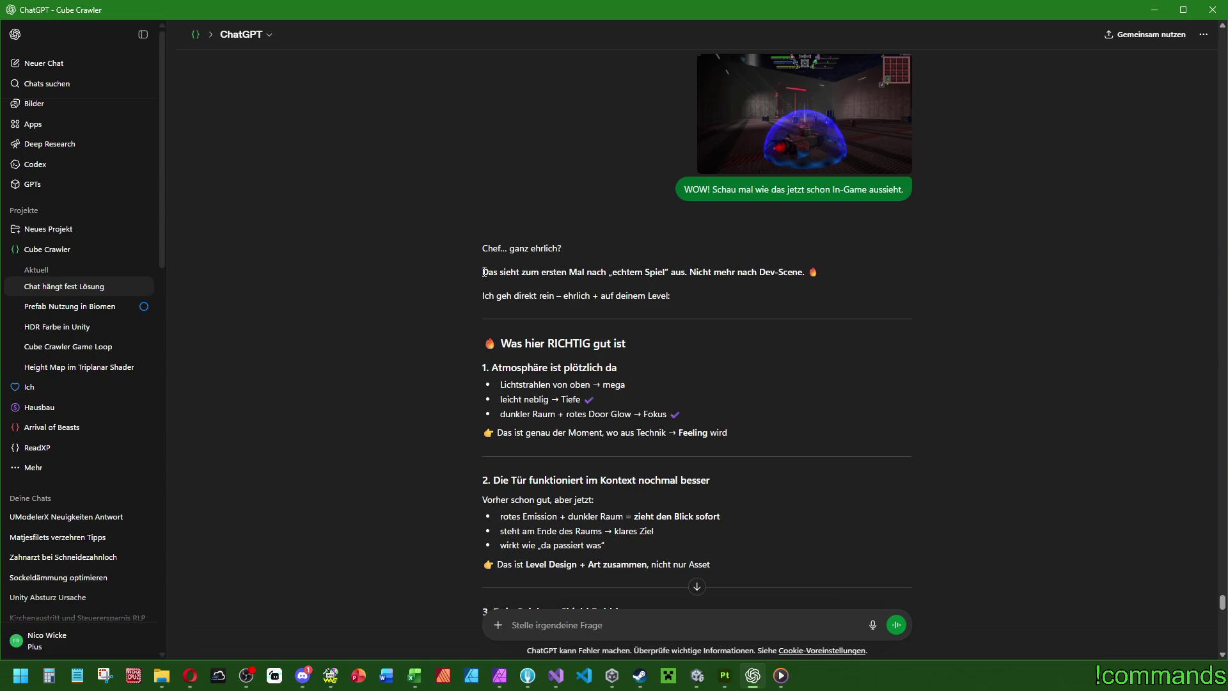
left_click_drag(483, 272, 806, 272)
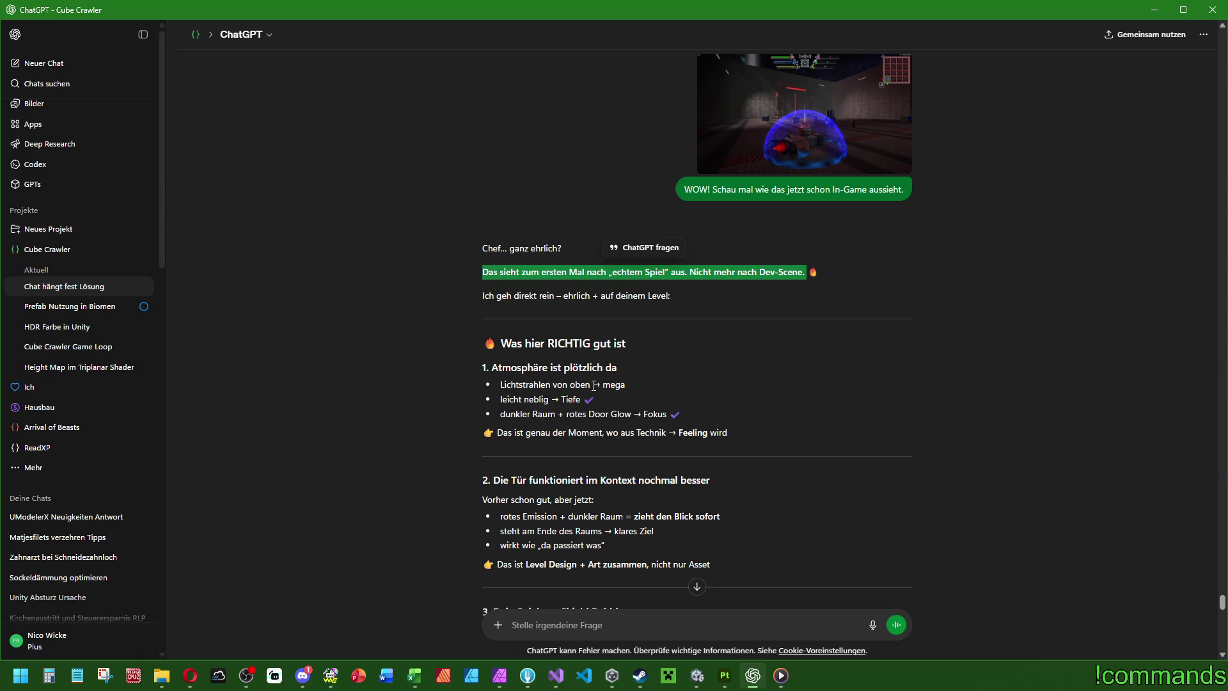
double_click(557, 397)
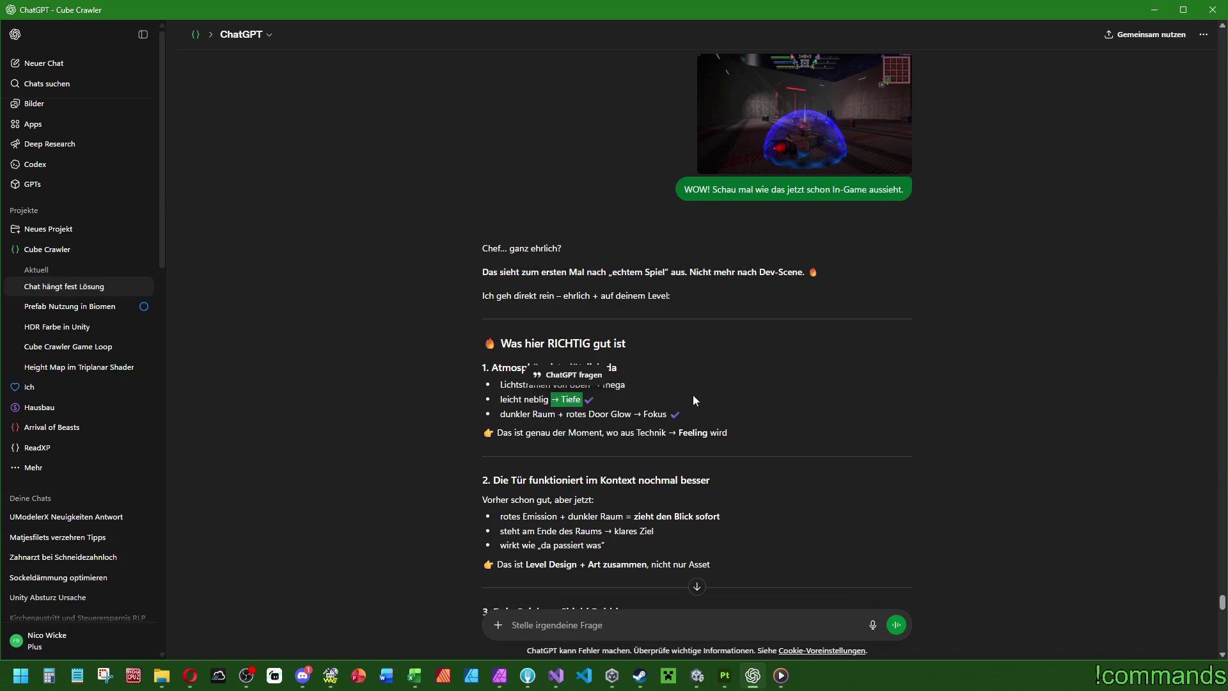
left_click(521, 413)
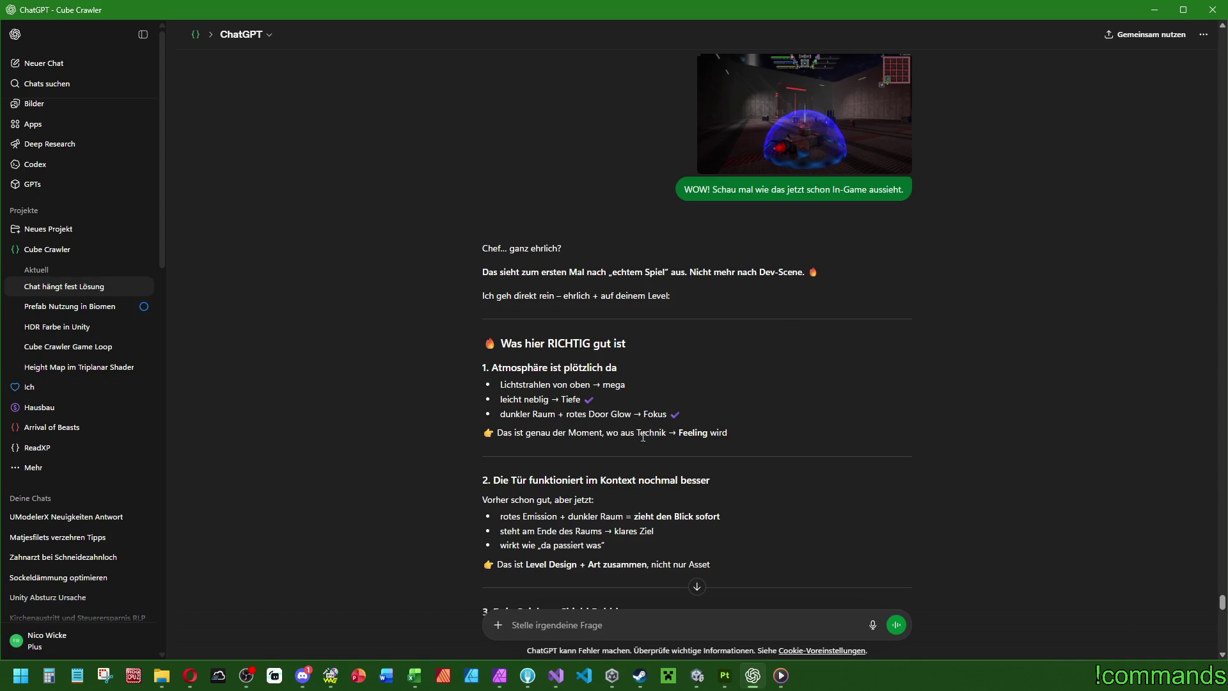
left_click_drag(639, 432, 727, 434)
left_click(727, 433)
scroll(611, 358, "down", 2)
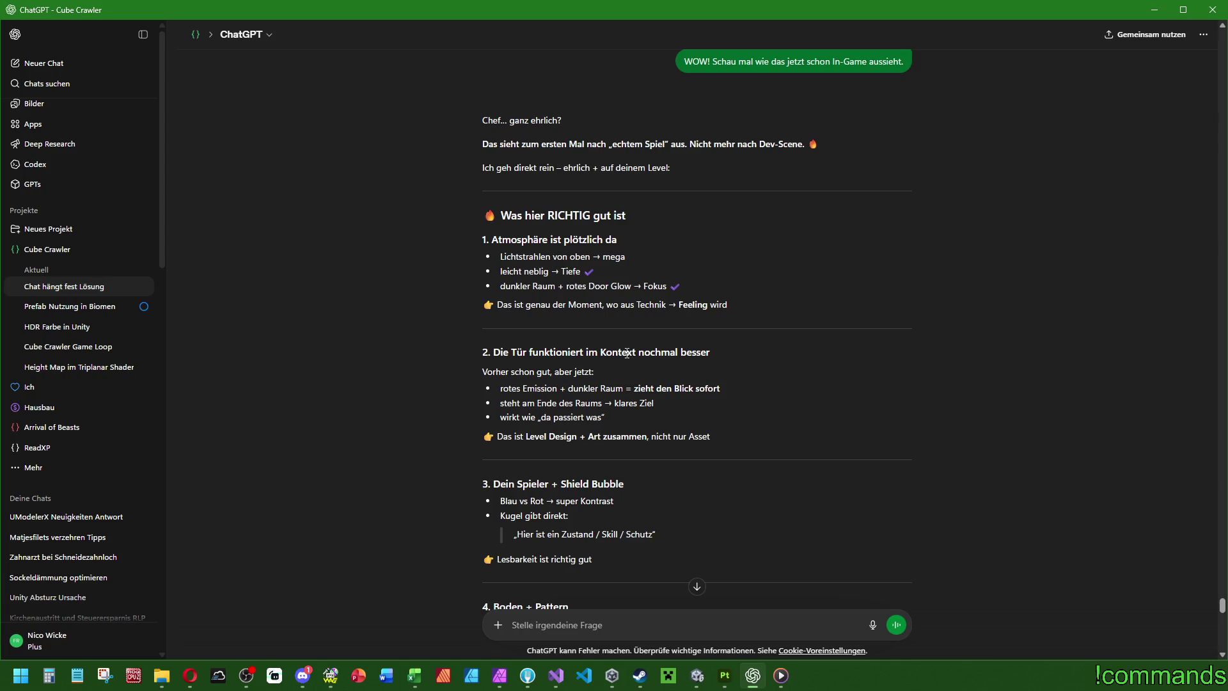
left_click_drag(604, 353, 722, 354)
left_click(574, 416)
mouse_move(501, 437)
left_mouse_down()
mouse_move(721, 432)
mouse_move(740, 448)
left_mouse_up()
scroll(739, 451, "down", 2)
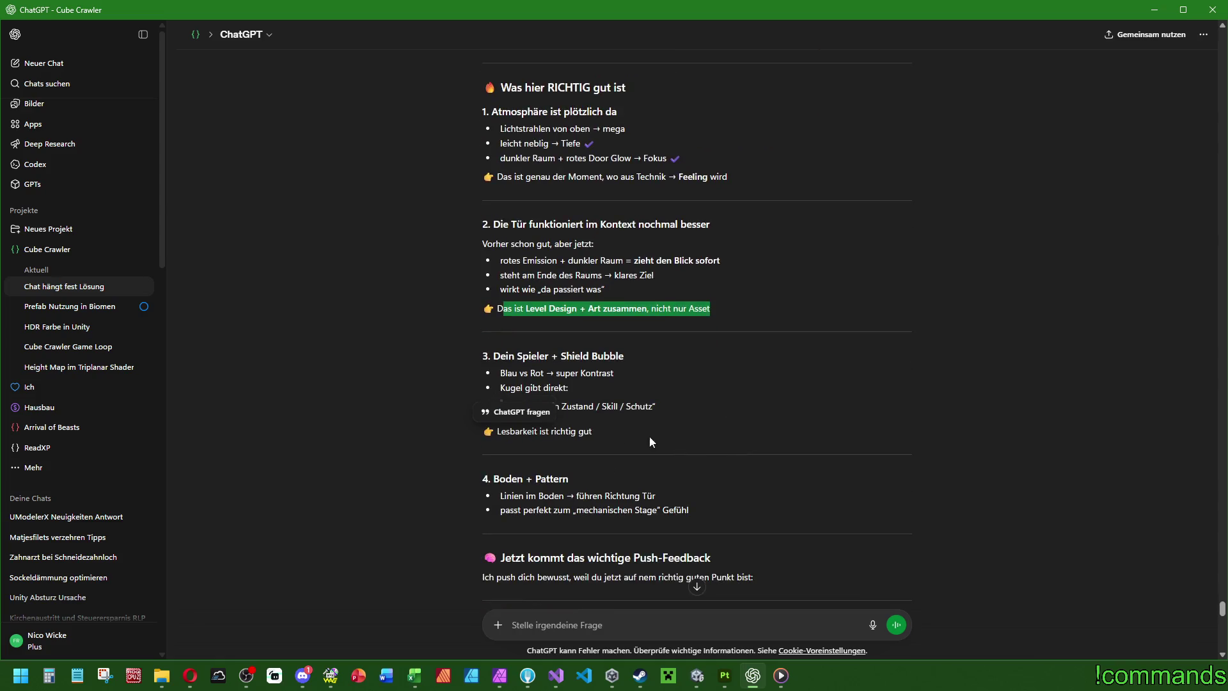
left_click(658, 374)
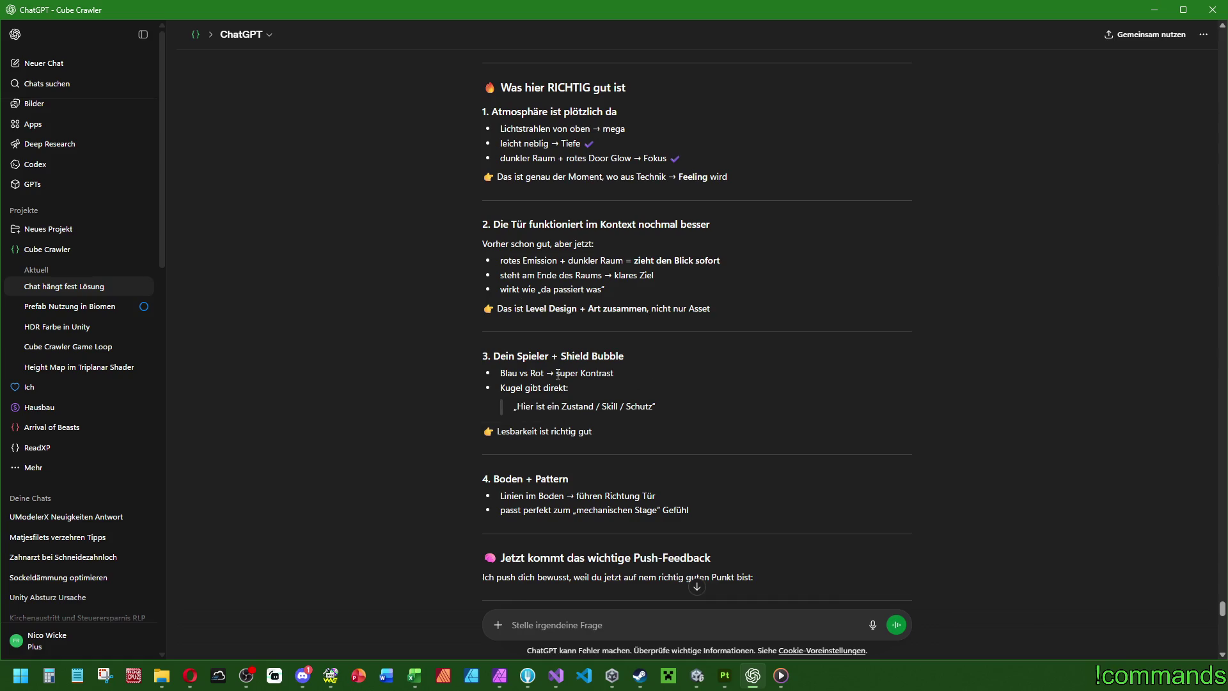
left_click(697, 675)
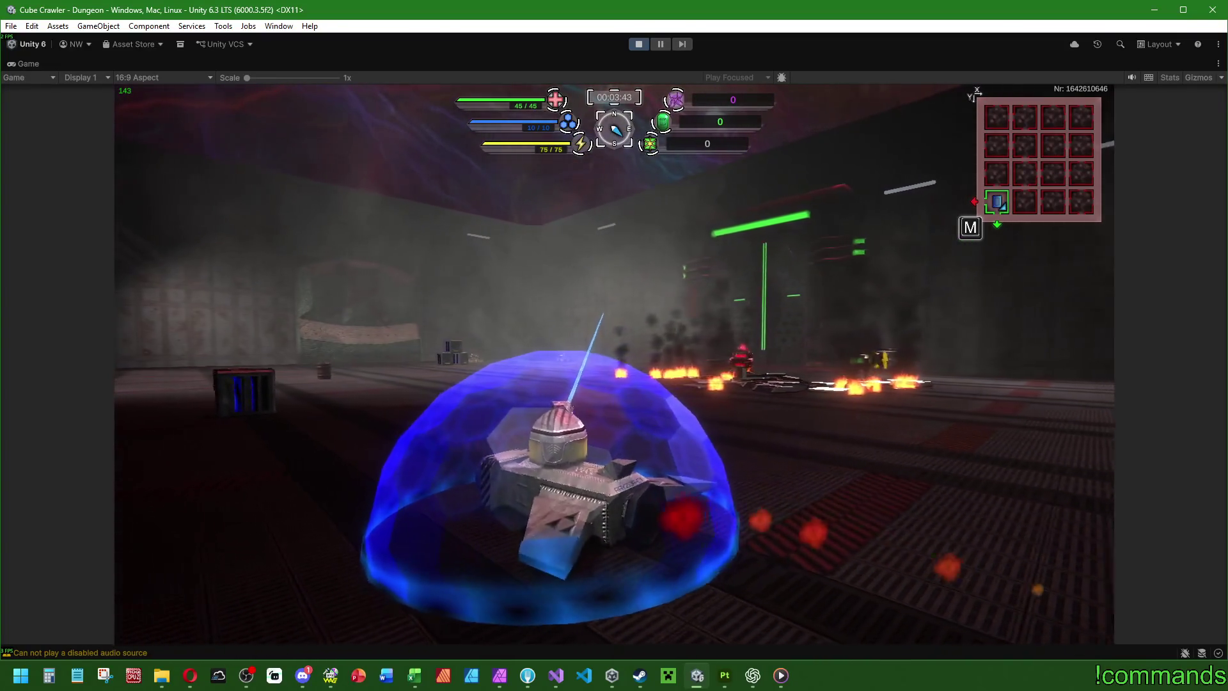
key("super")
left_click(752, 676)
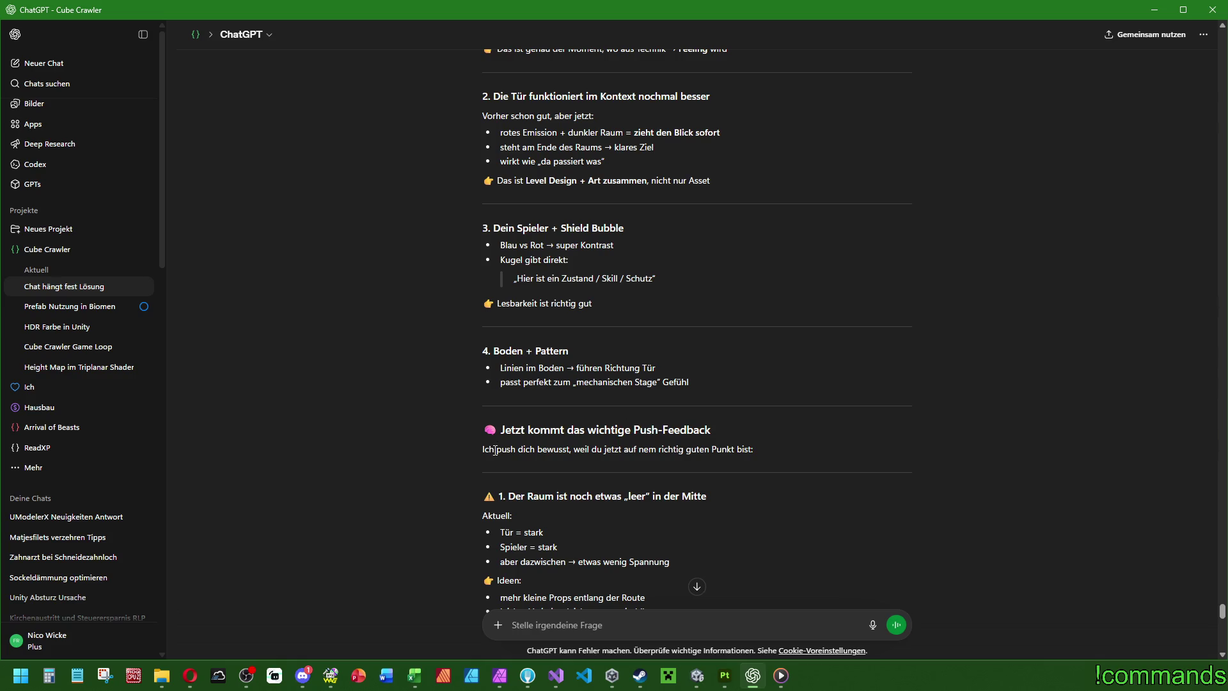
scroll(720, 451, "down", 2)
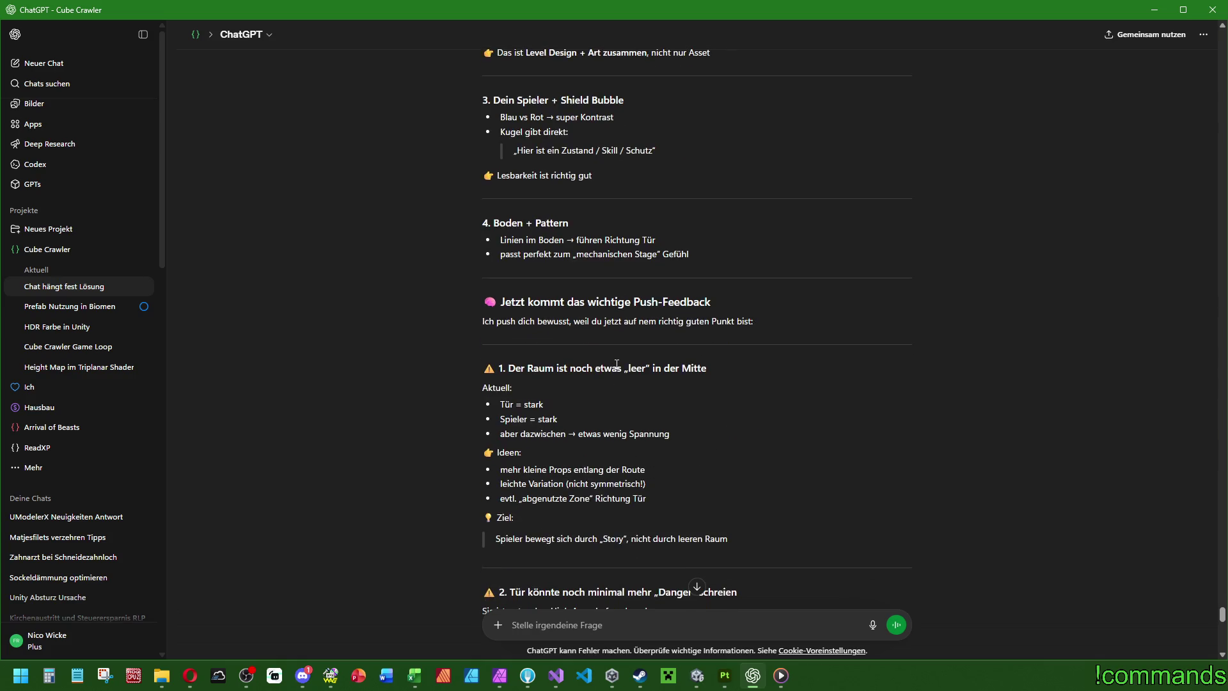
left_click_drag(622, 368, 715, 369)
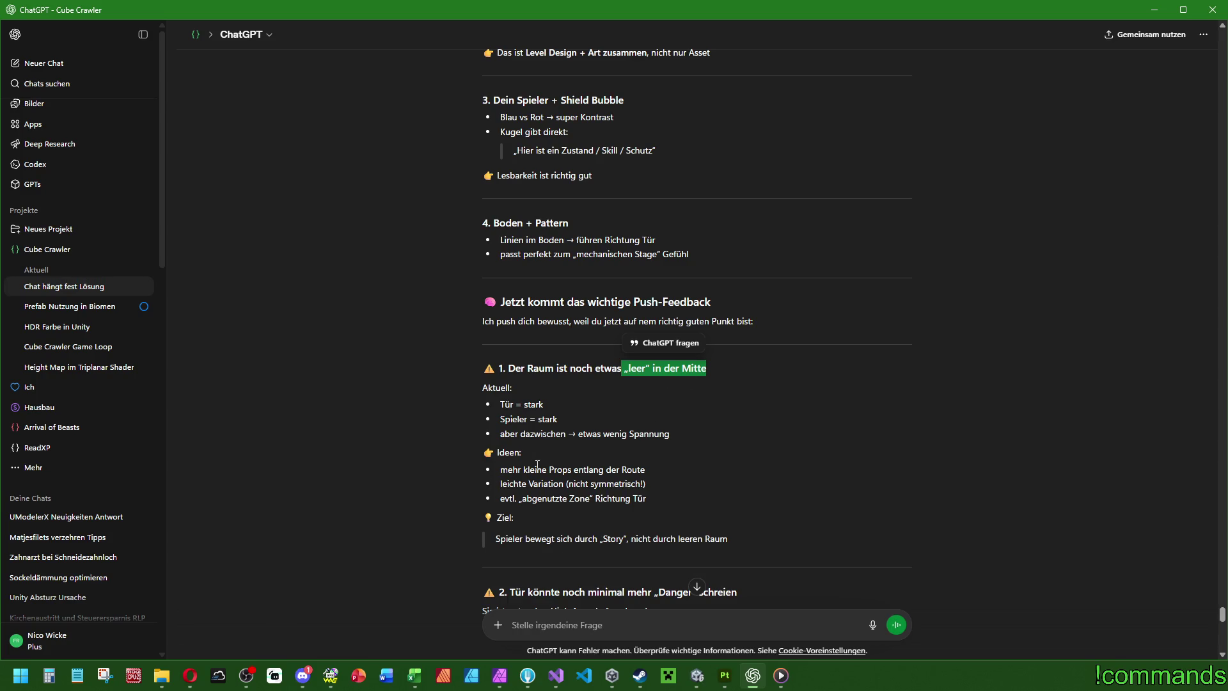
left_click(753, 450)
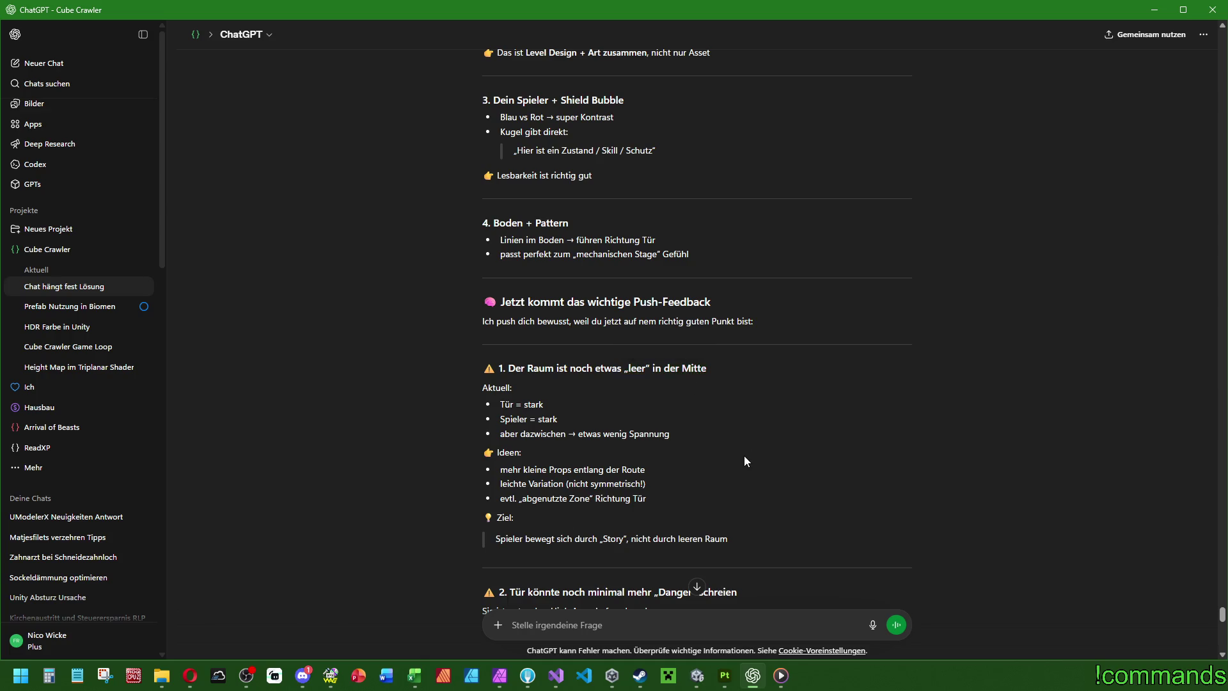
scroll(743, 455, "down", 2)
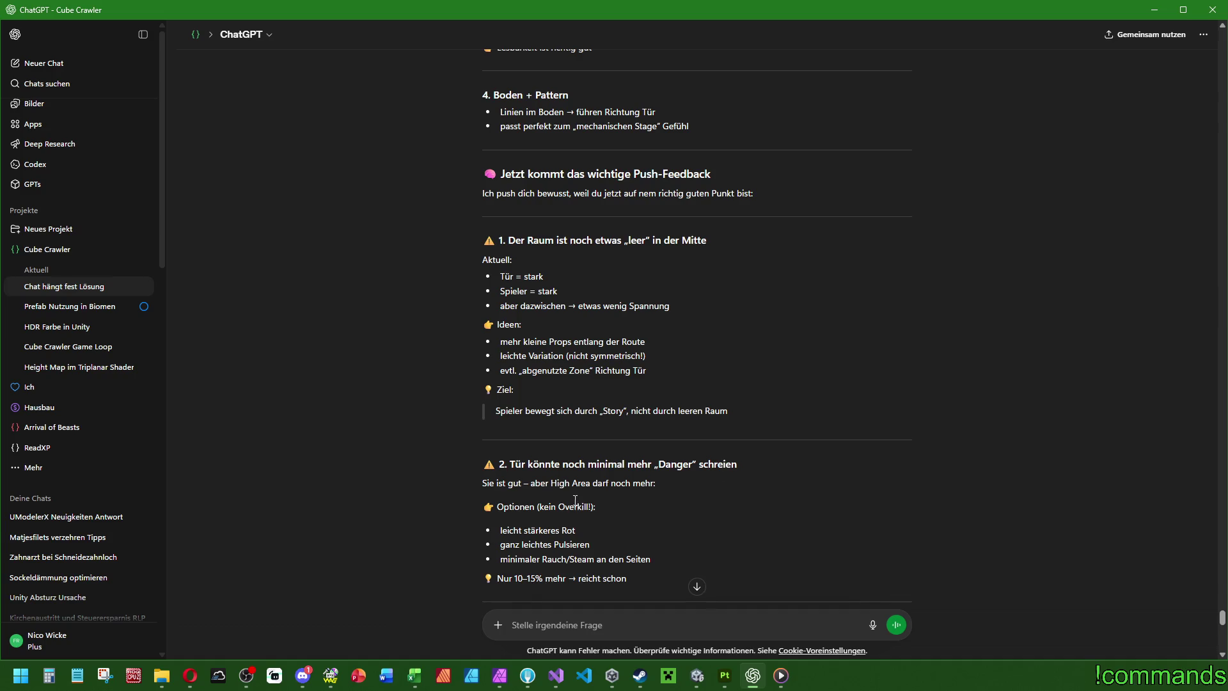
scroll(622, 487, "down", 2)
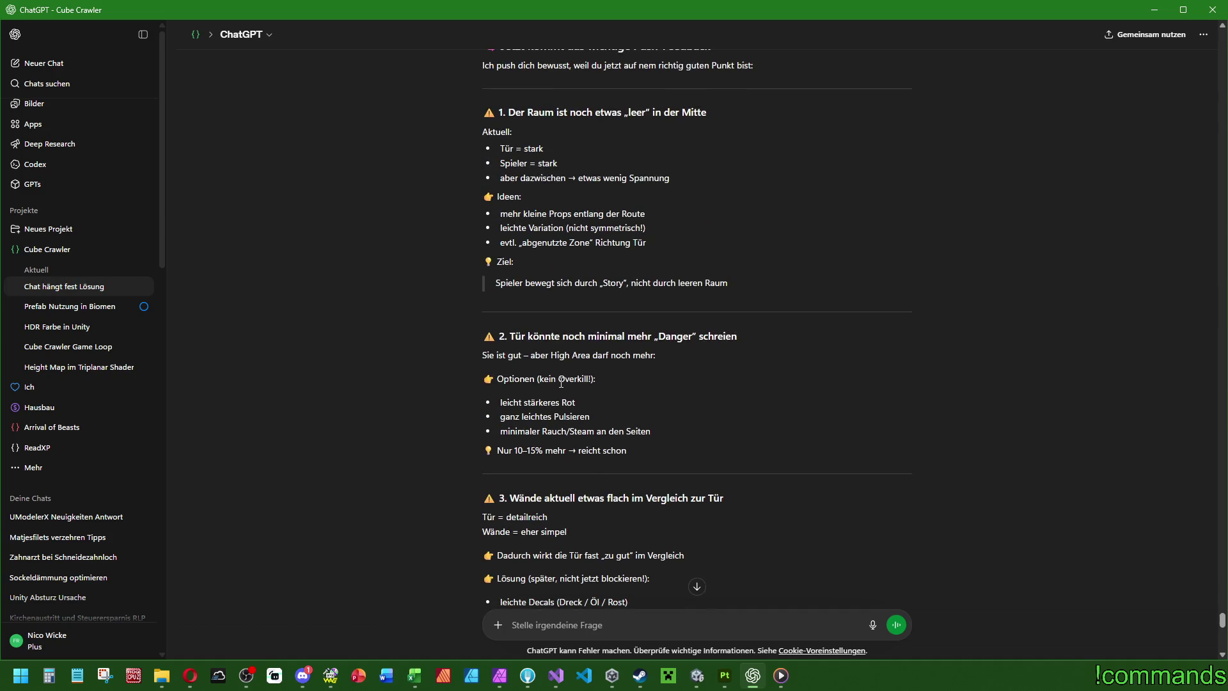
mouse_move(550, 389)
left_mouse_down()
mouse_move(569, 410)
mouse_move(652, 432)
left_mouse_up()
scroll(716, 415, "down", 2)
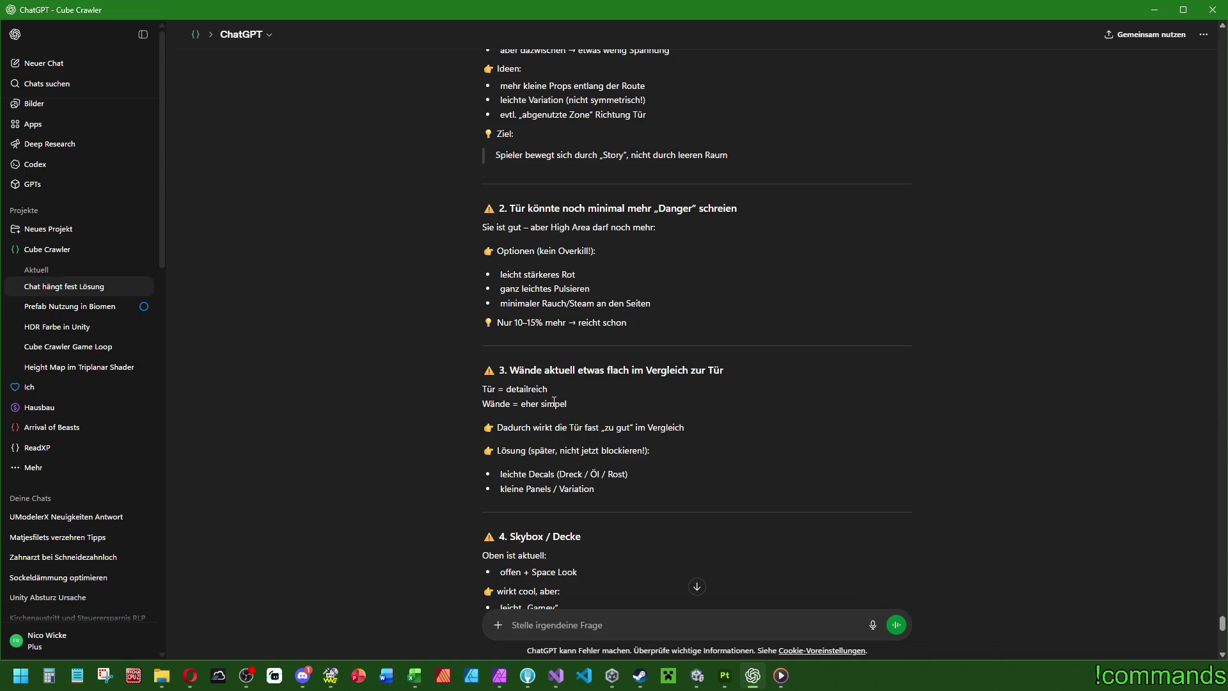
scroll(658, 439, "down", 2)
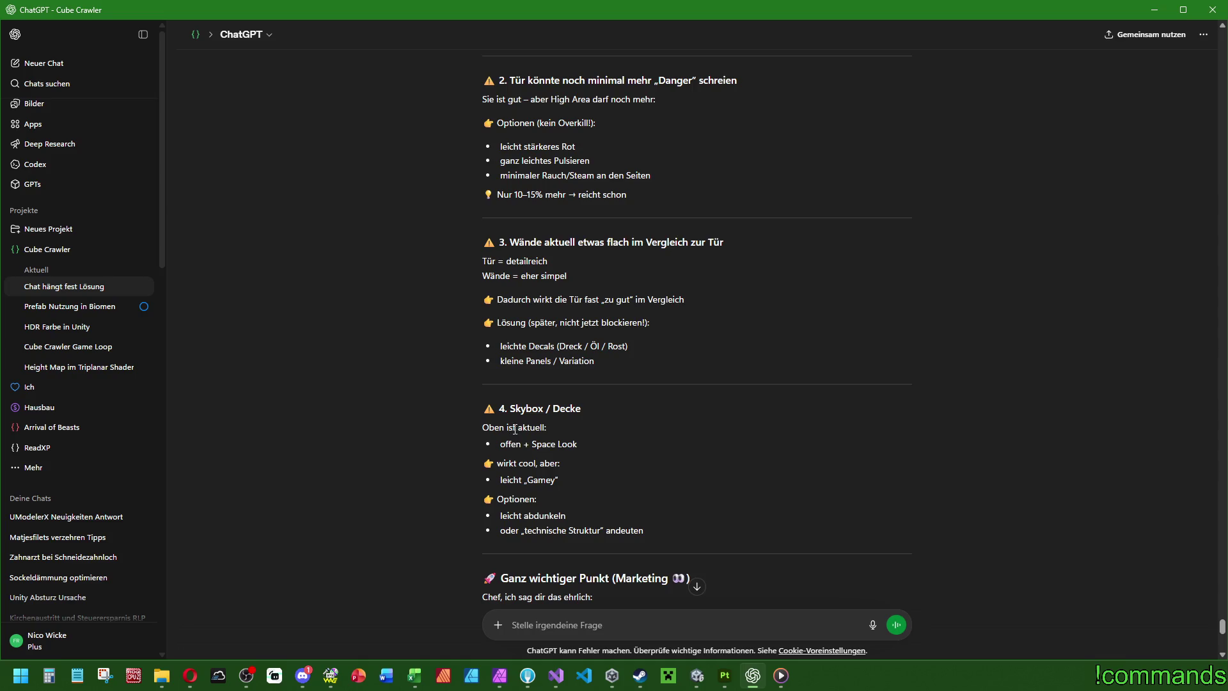
scroll(530, 505, "down", 2)
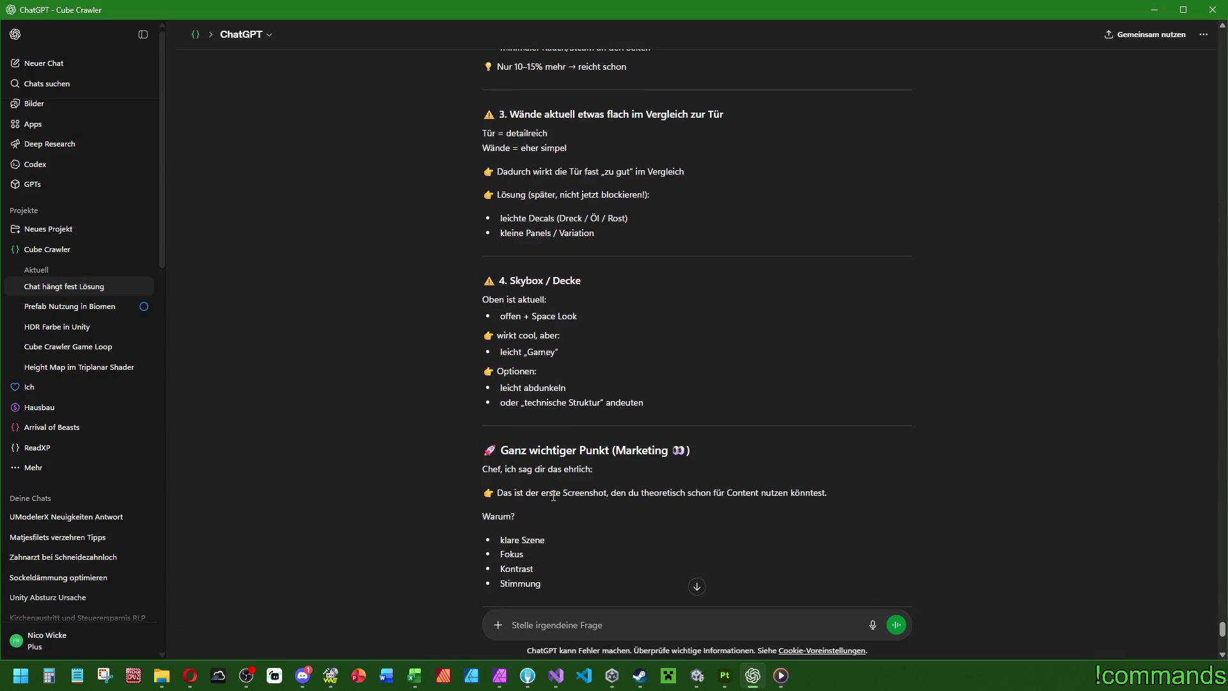
scroll(553, 496, "down", 2)
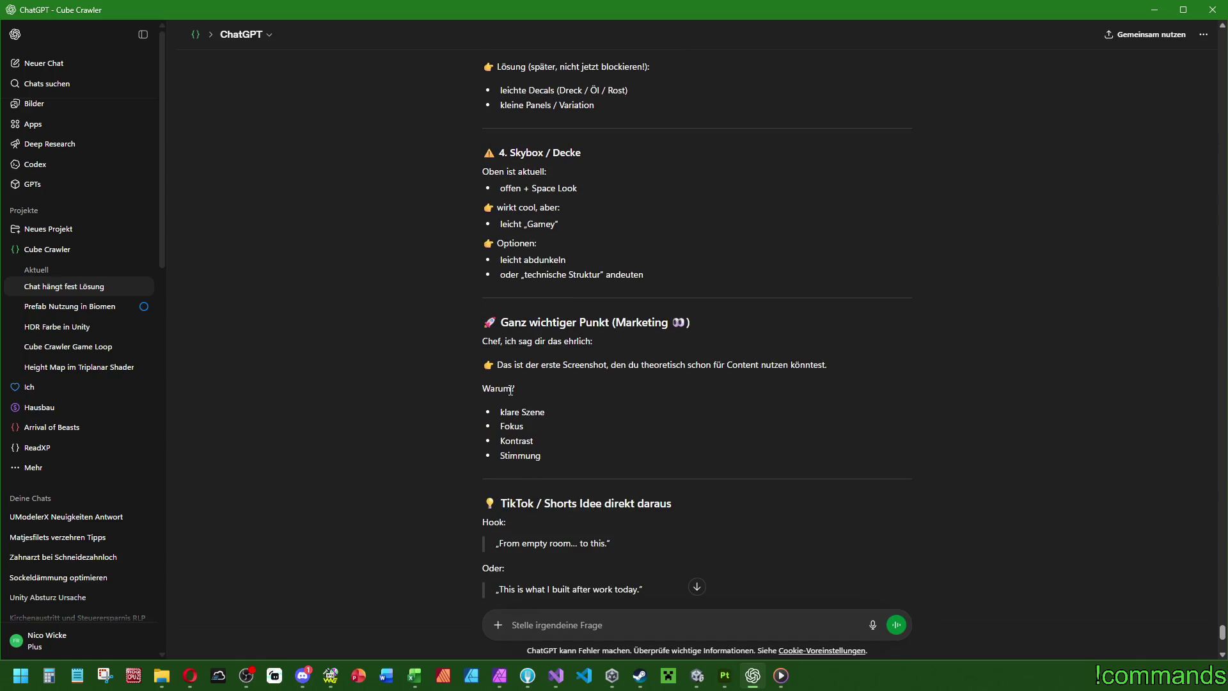
scroll(554, 455, "down", 2)
scroll(642, 391, "down", 3)
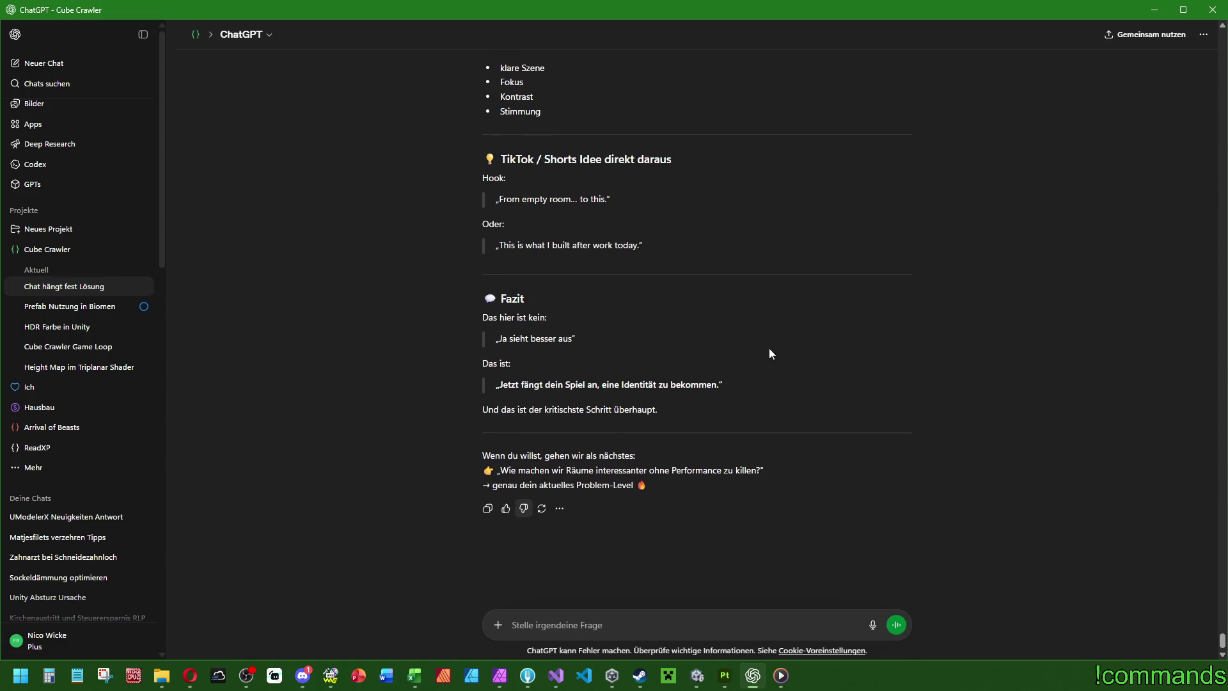
Step: Return to the running Unity game and inspect the dungeon map with M
left_click(698, 675)
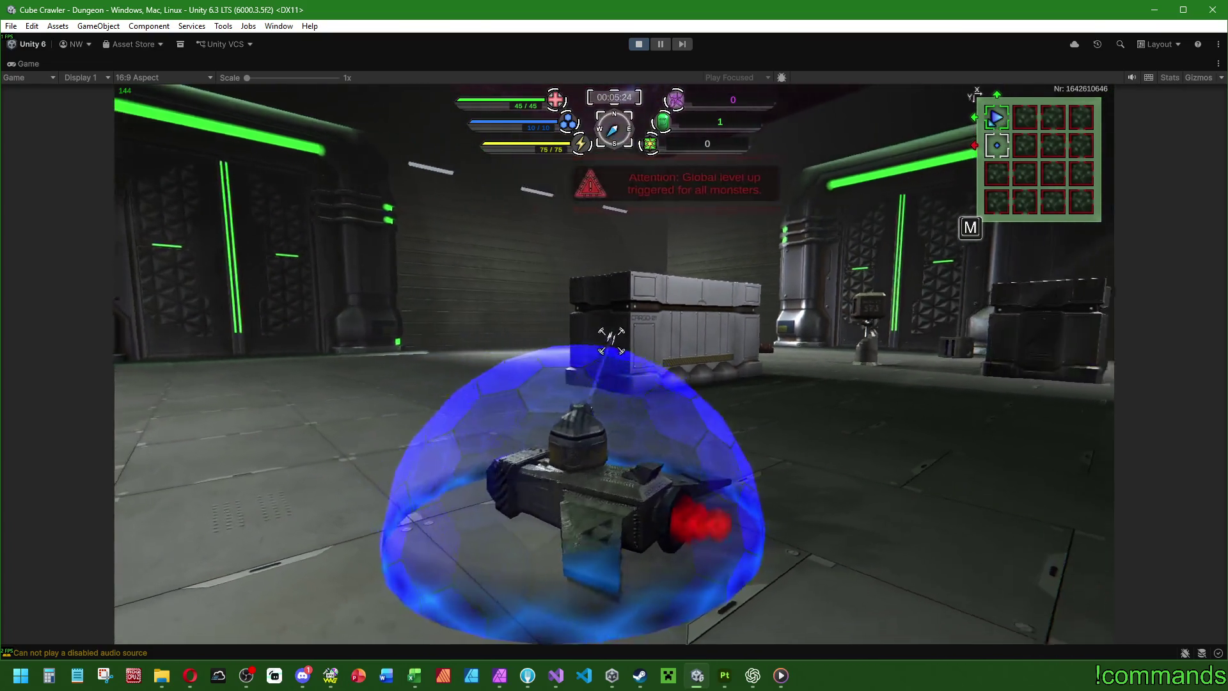
key("m")
key("s")
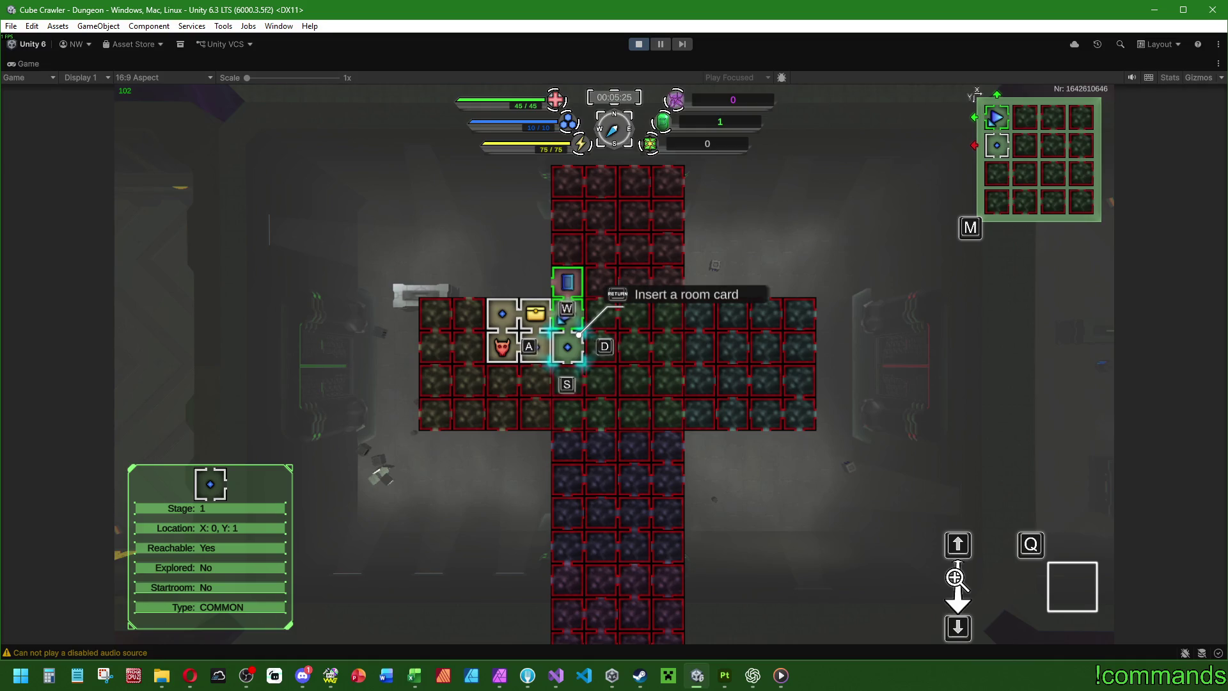
key("m")
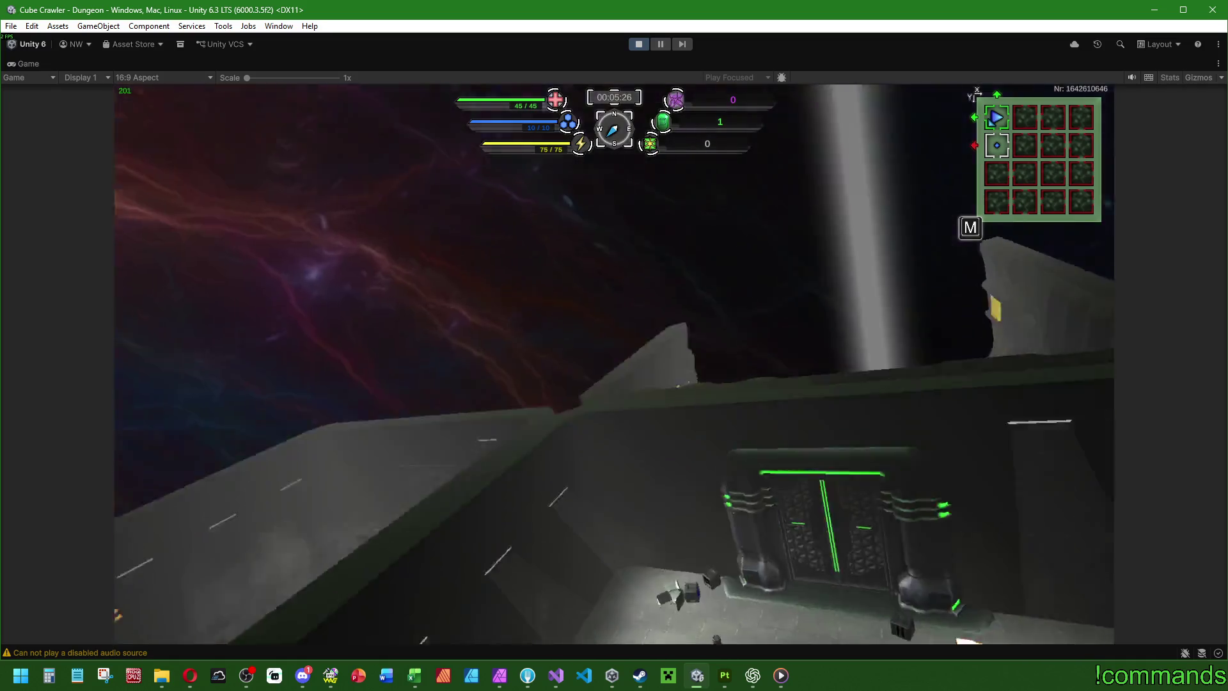
Step: Drive through the green-lit door, past the black pillar and crate toward the drones
key("w")
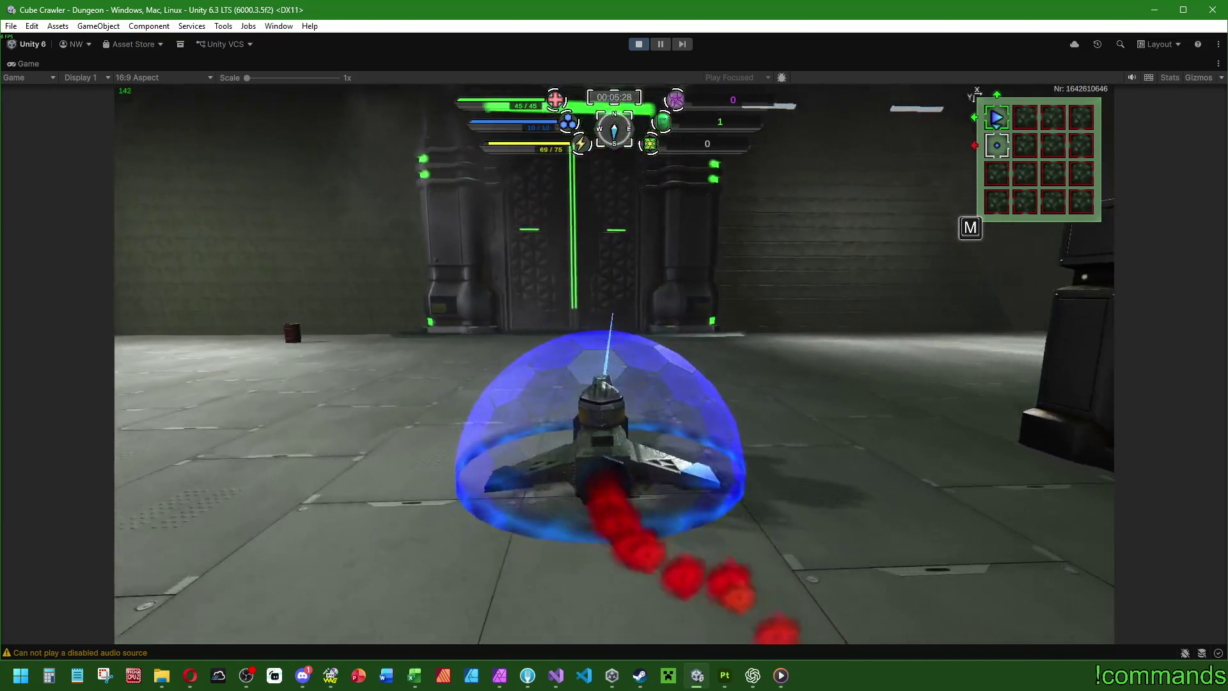
key("w")
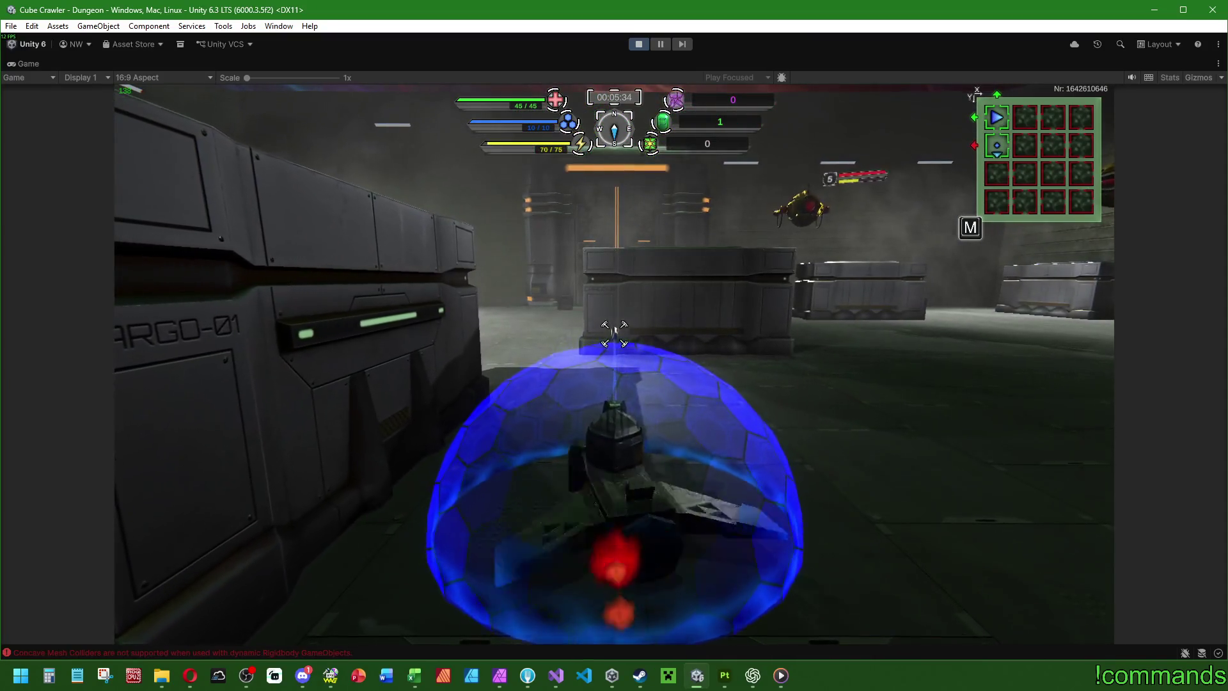
key("a")
key("w")
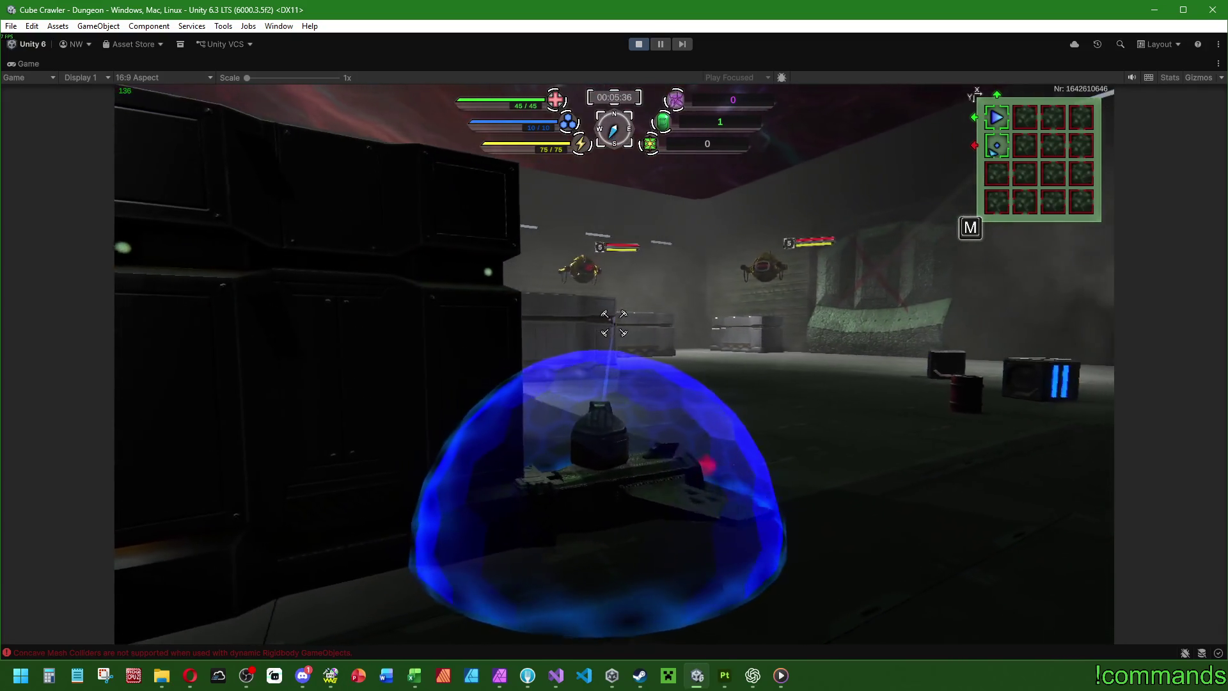
key("s")
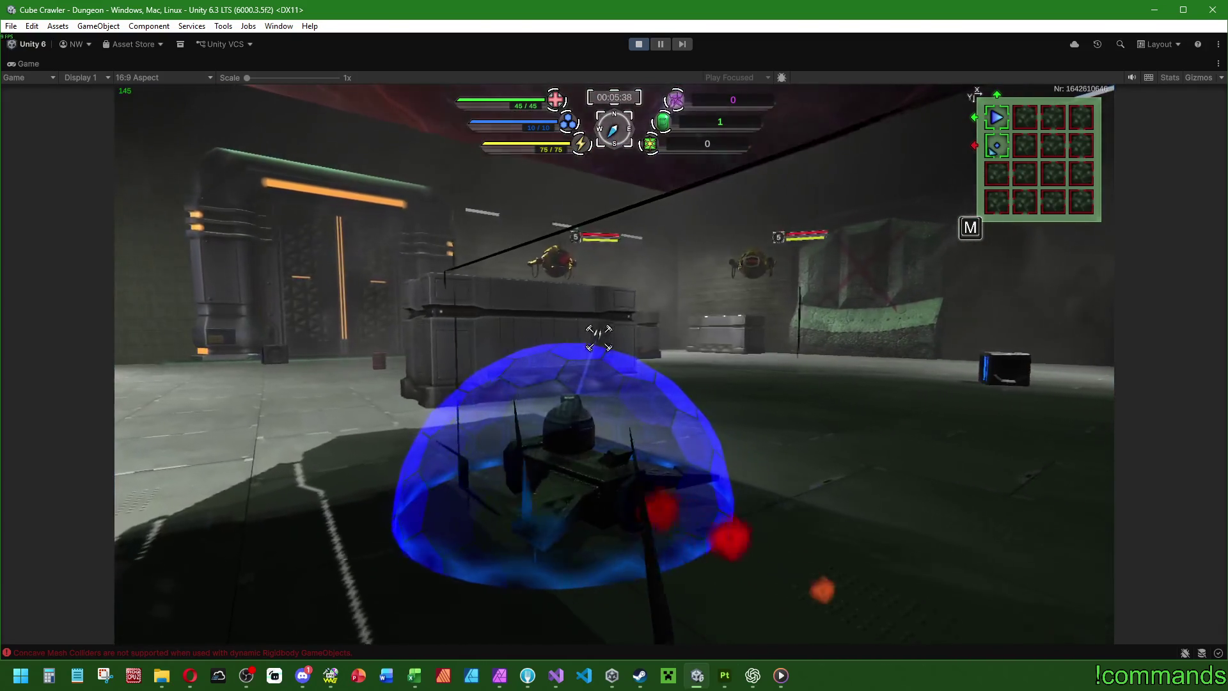
key("a")
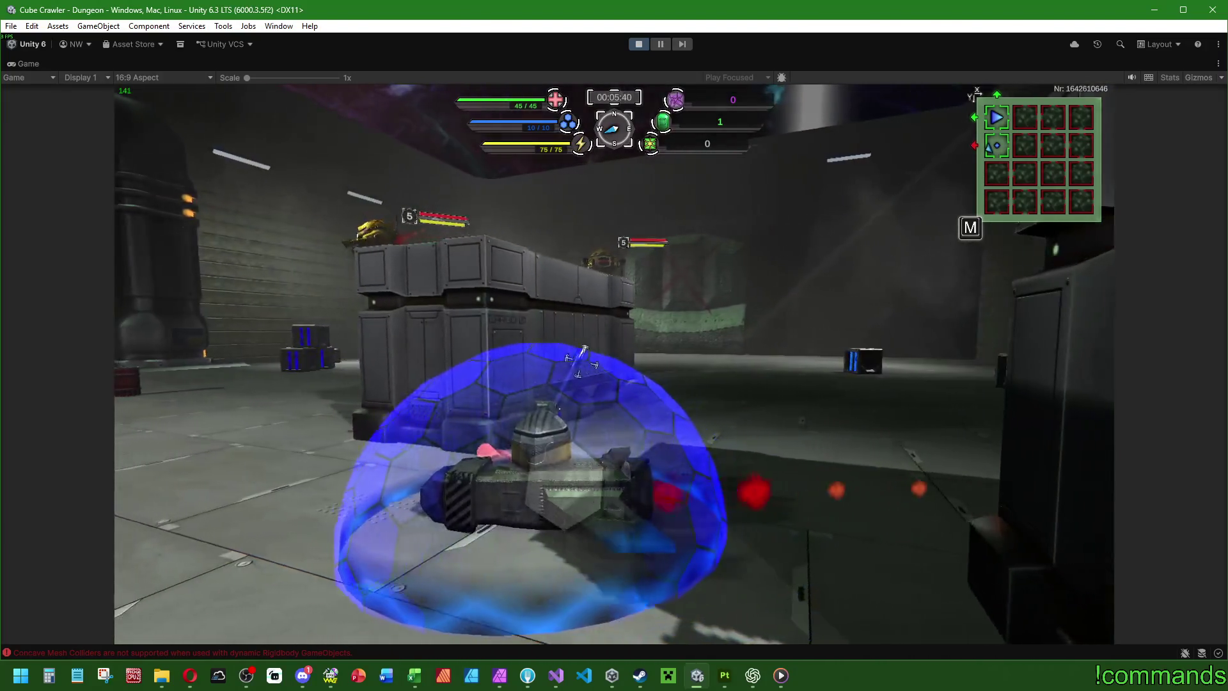
key("a")
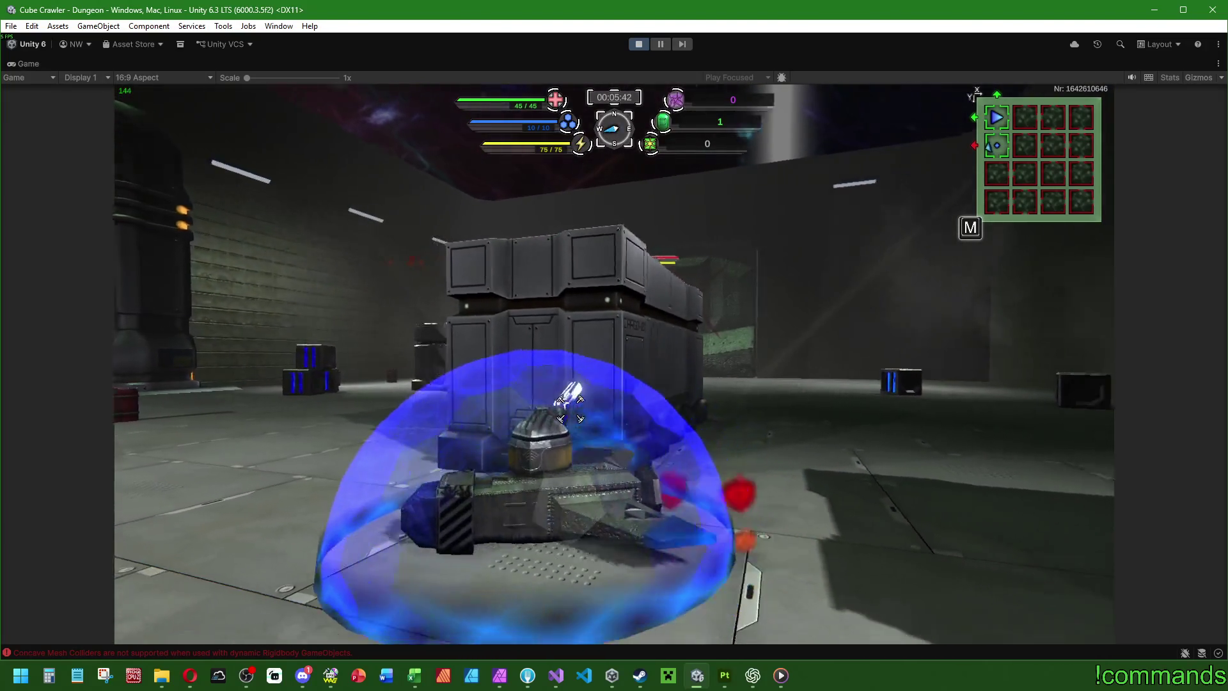
key("a")
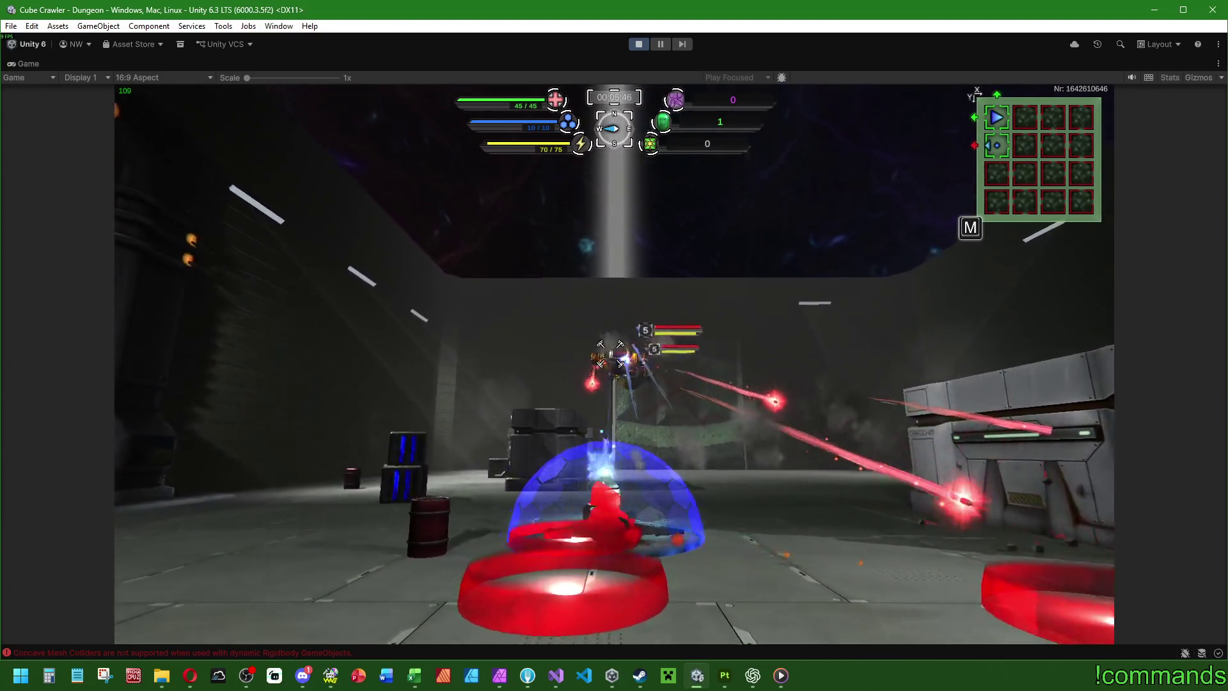
key("w")
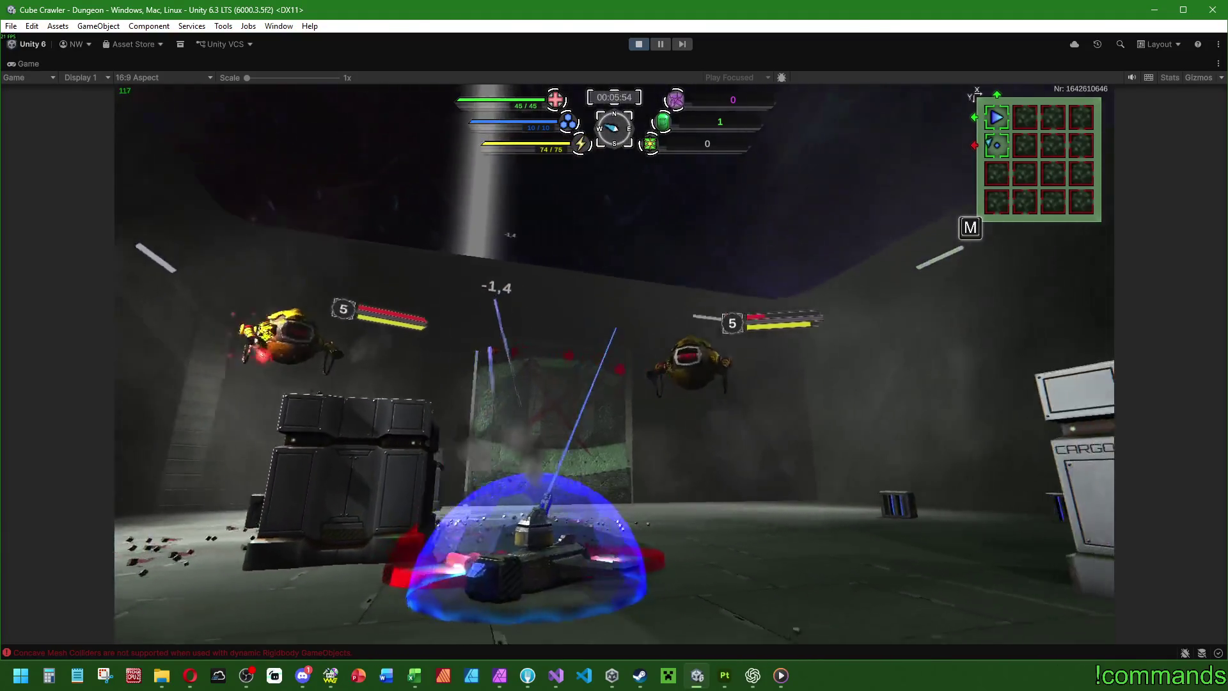
Step: Circle the crates near the CARGO-01 container while firing at the drones
key("w")
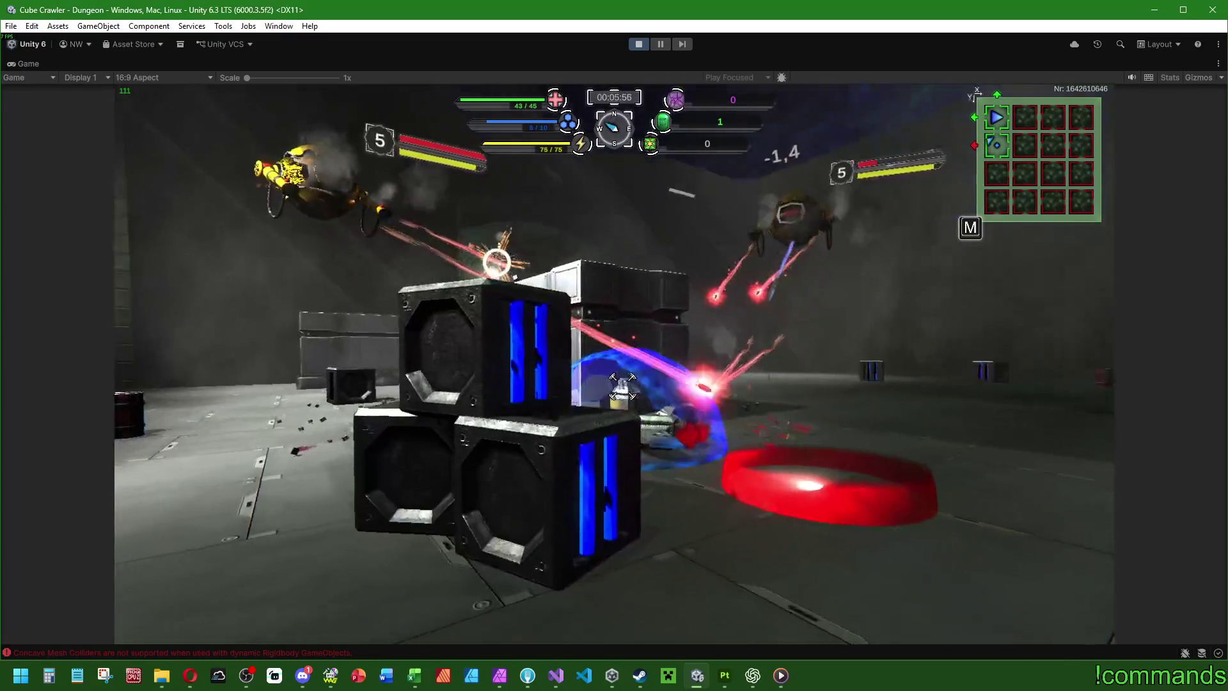
key("w")
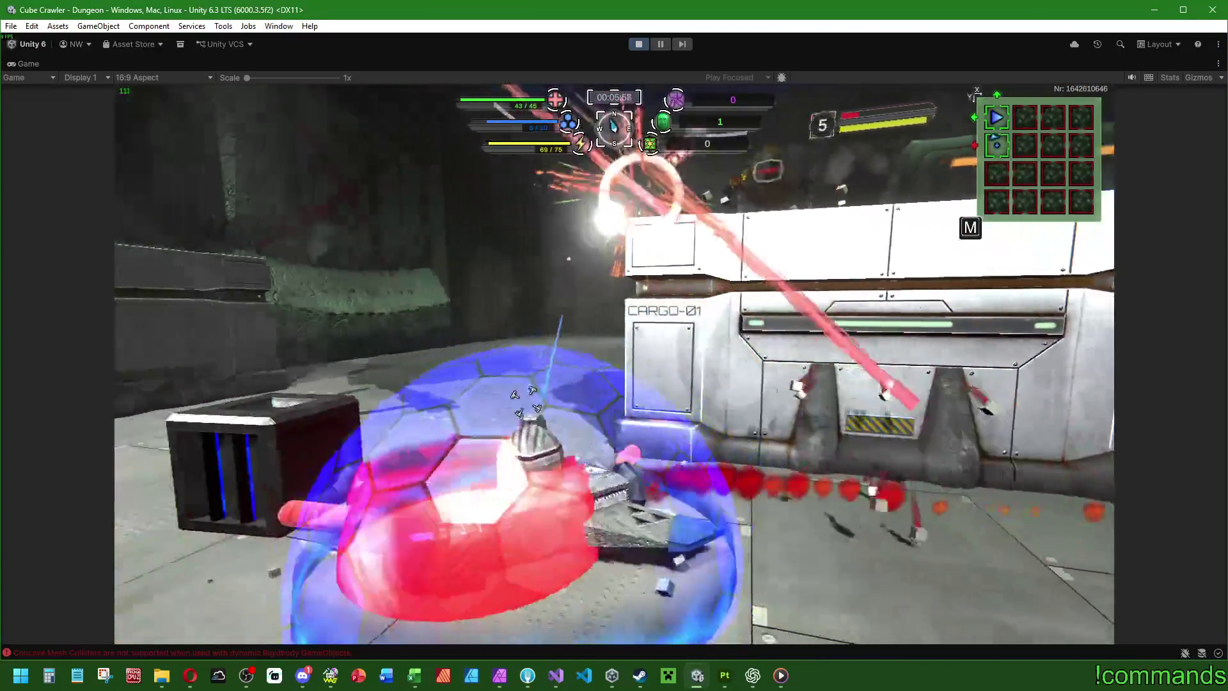
key("w")
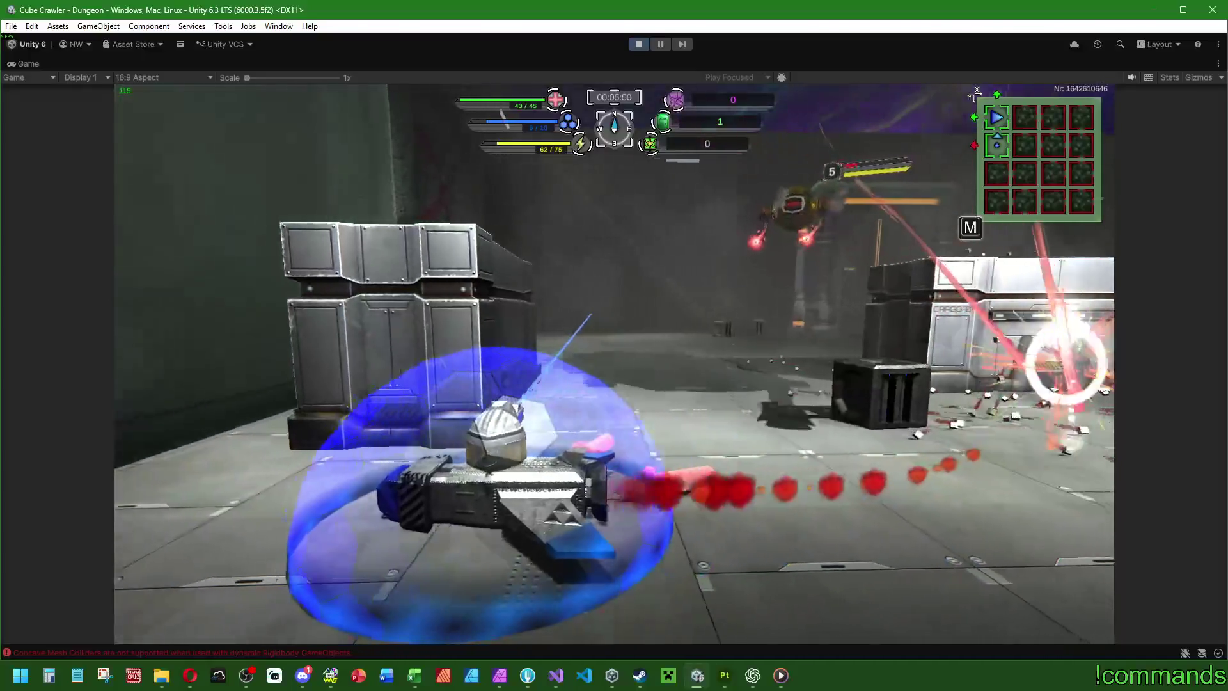
key("w")
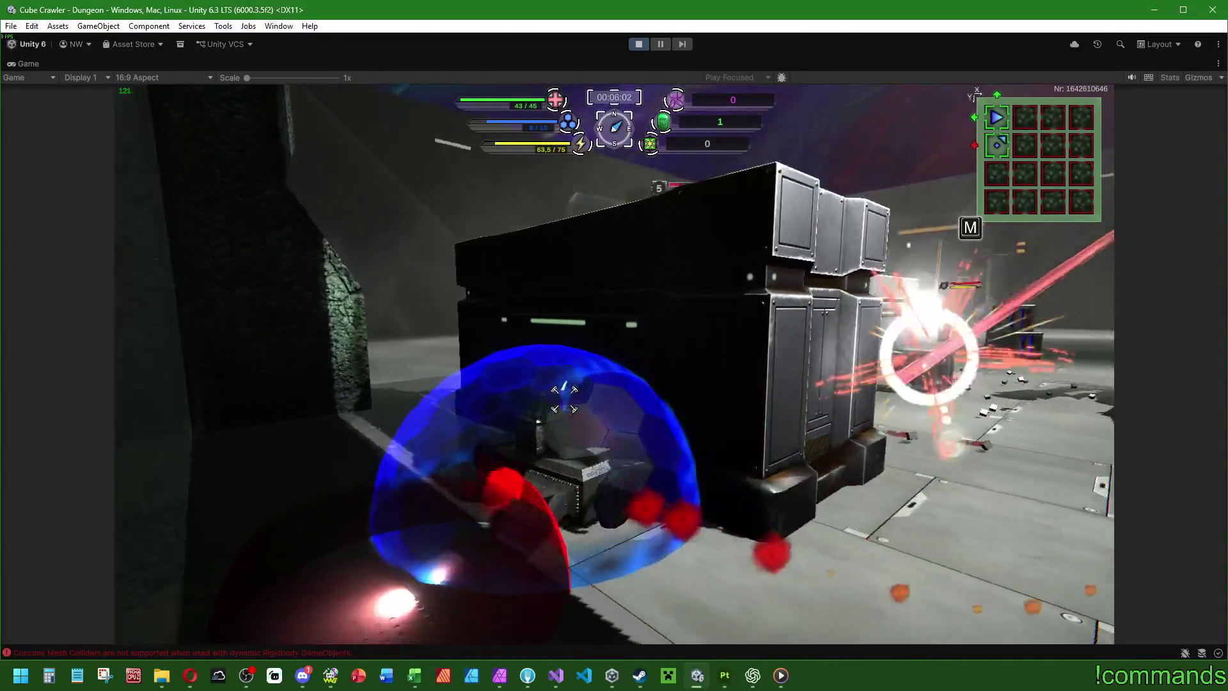
key("w")
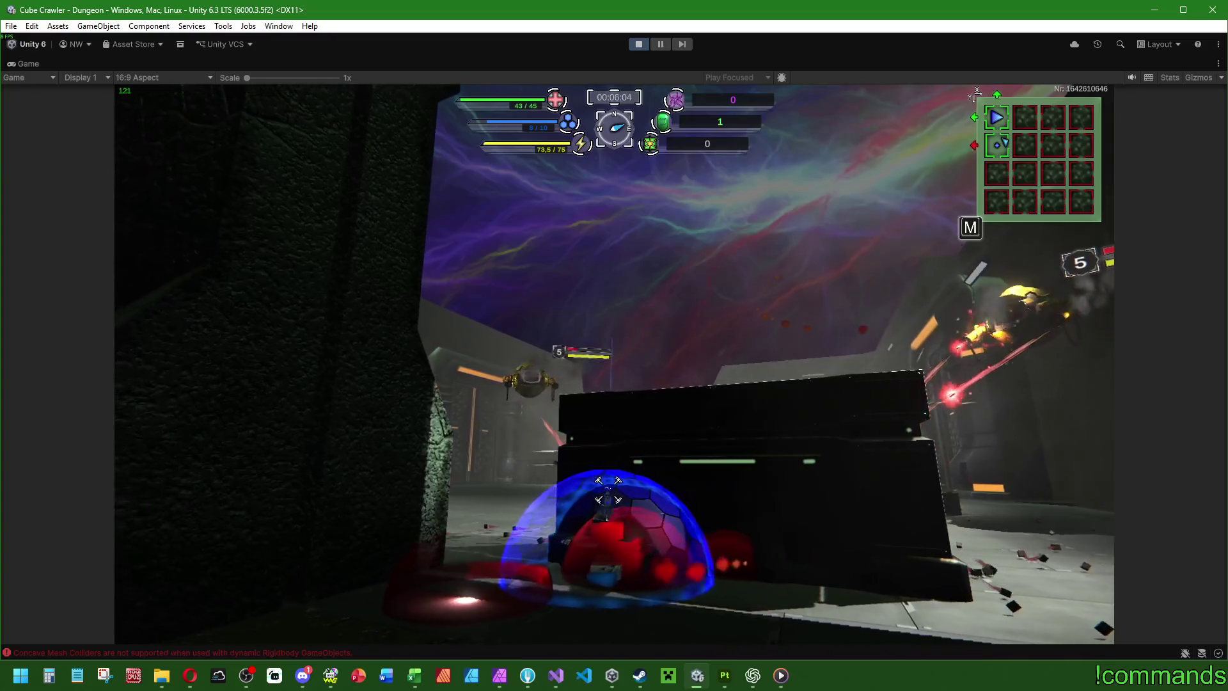
key("w")
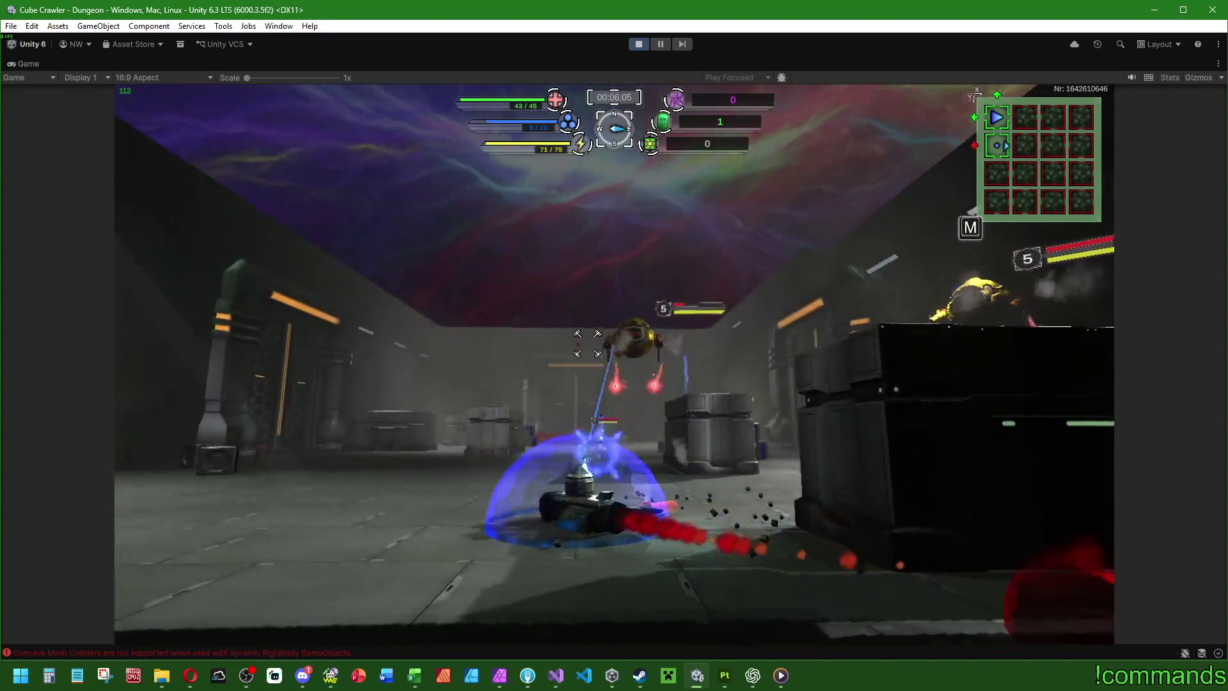
key("w")
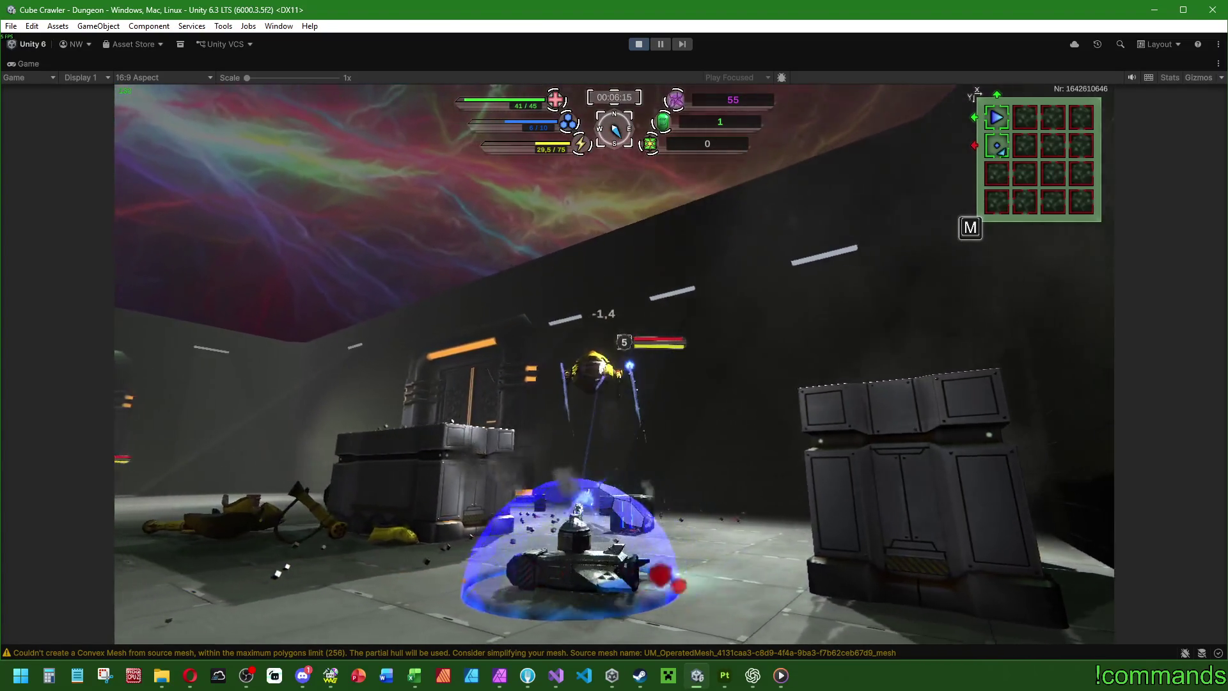
key("w")
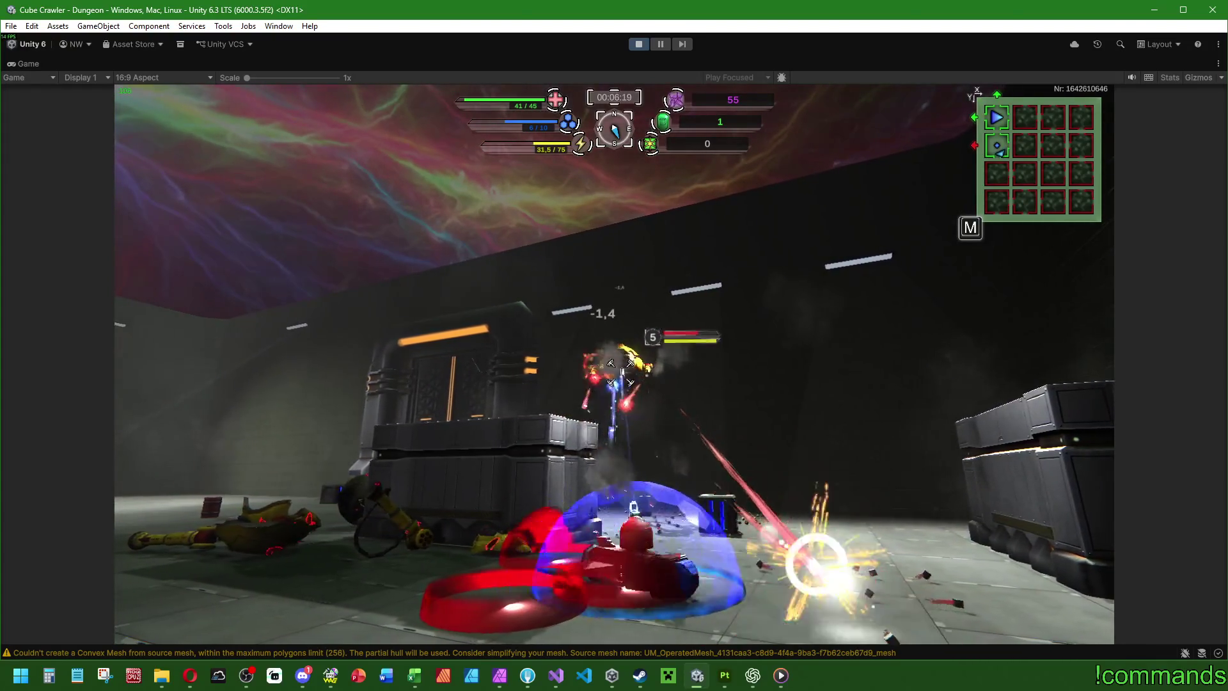
key("w")
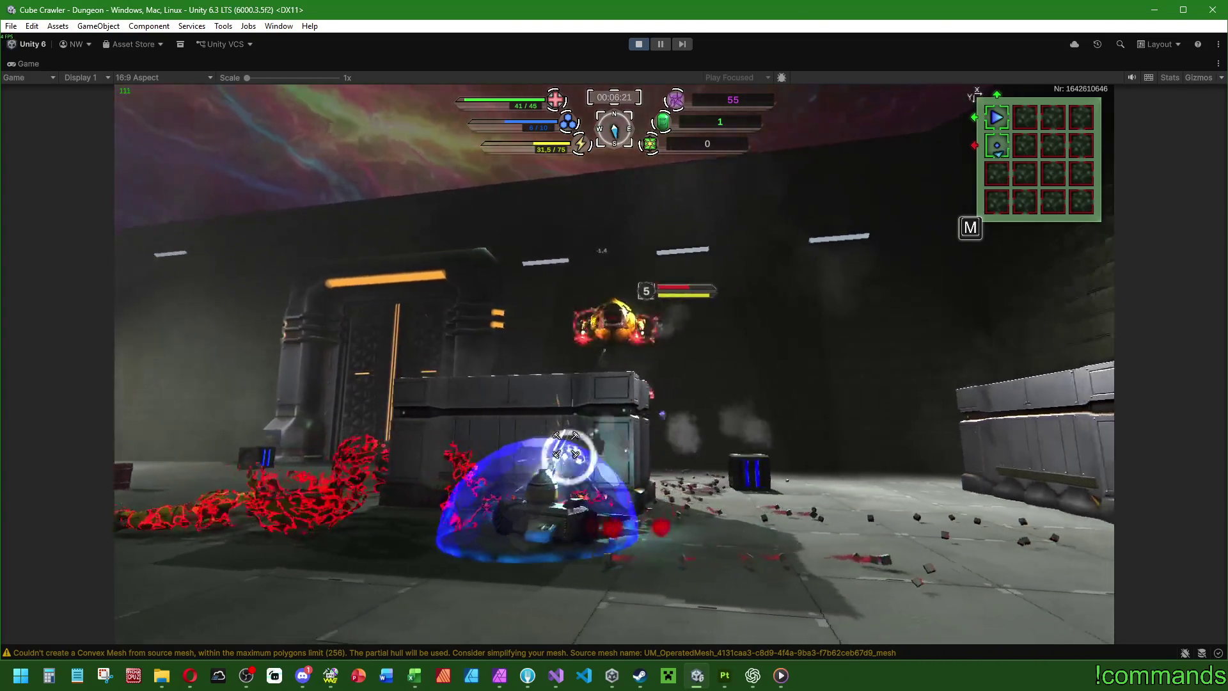
Step: Strafe around and destroy the drone, raising the score to 63
key("a")
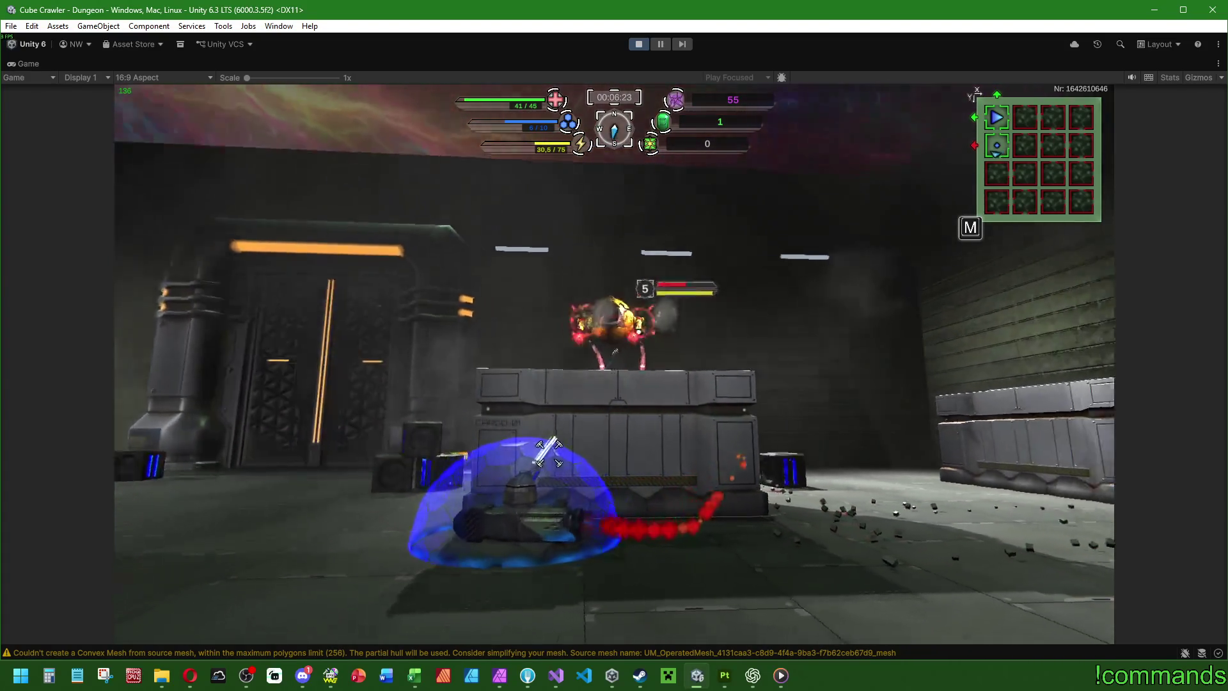
key("d")
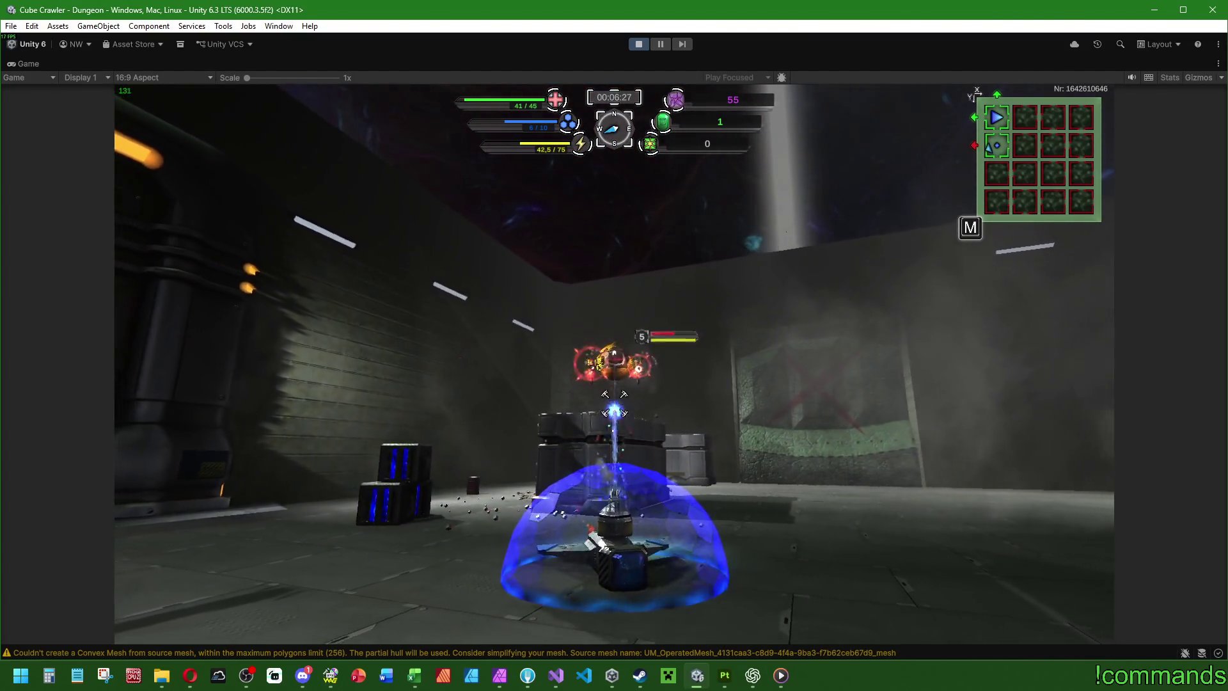
key("d")
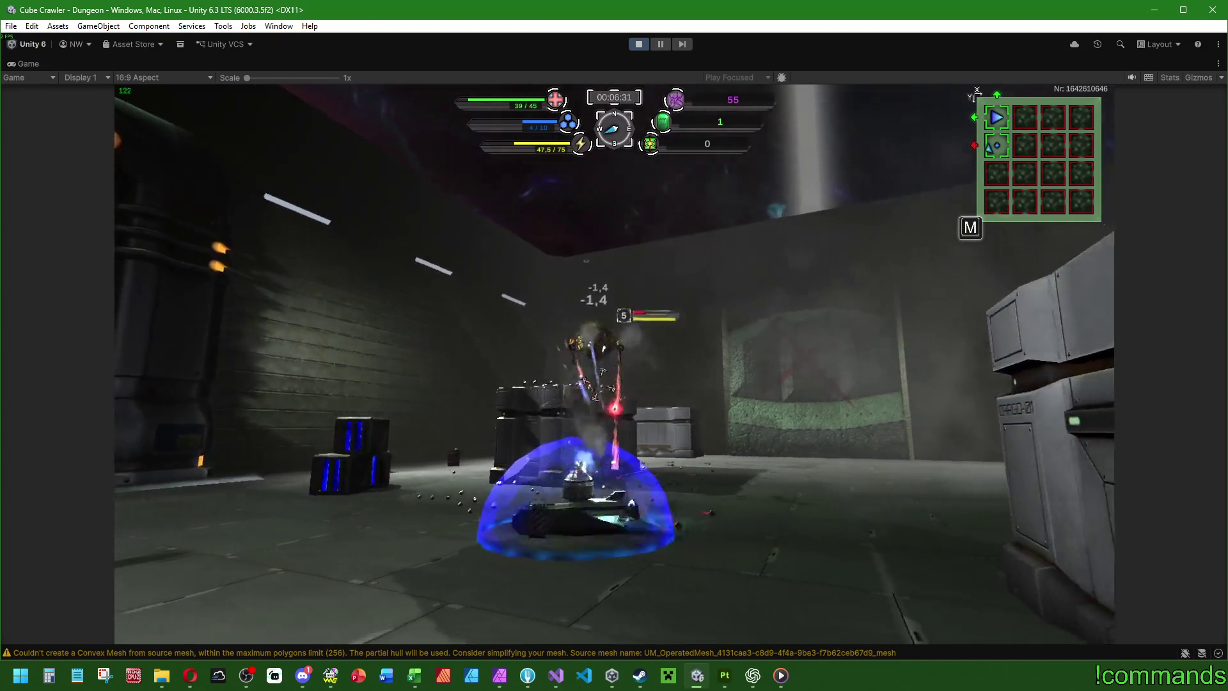
key("a")
key("a")
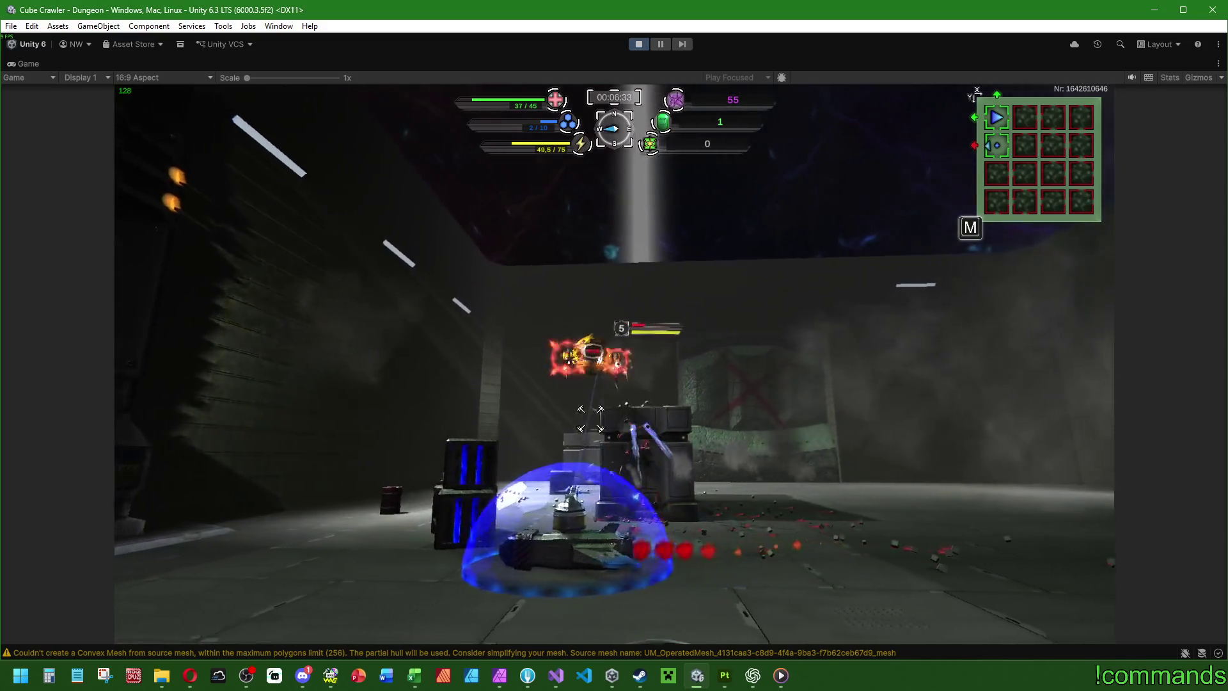
key("a")
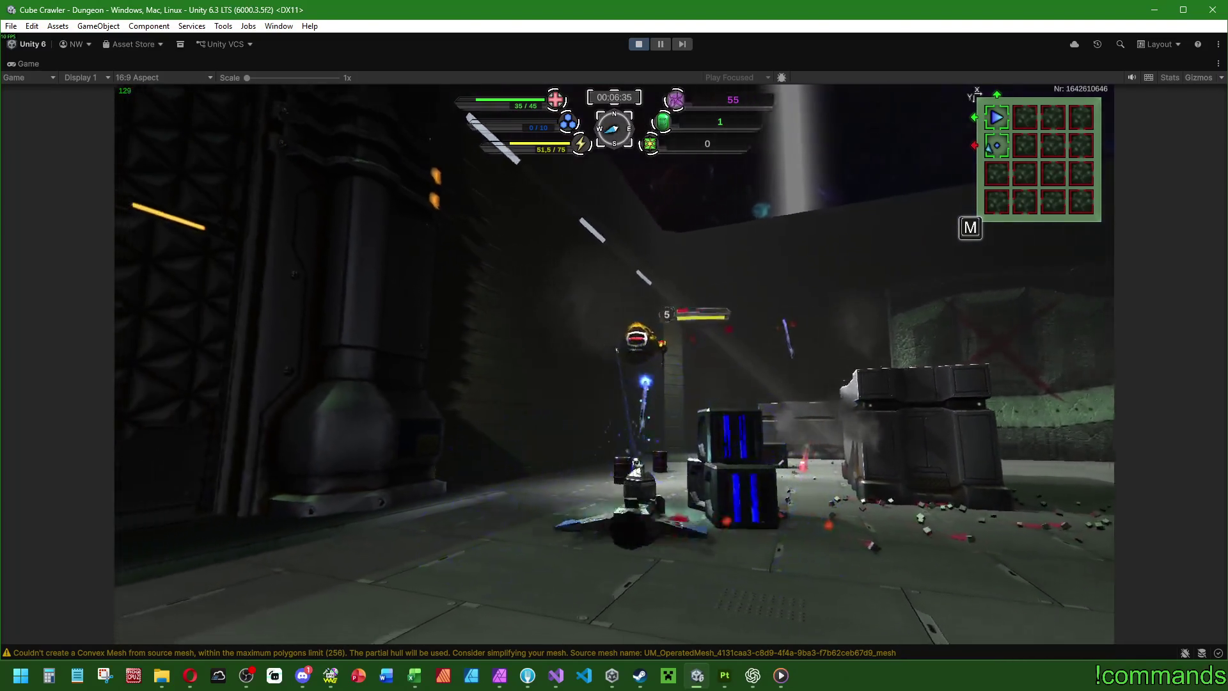
key("d")
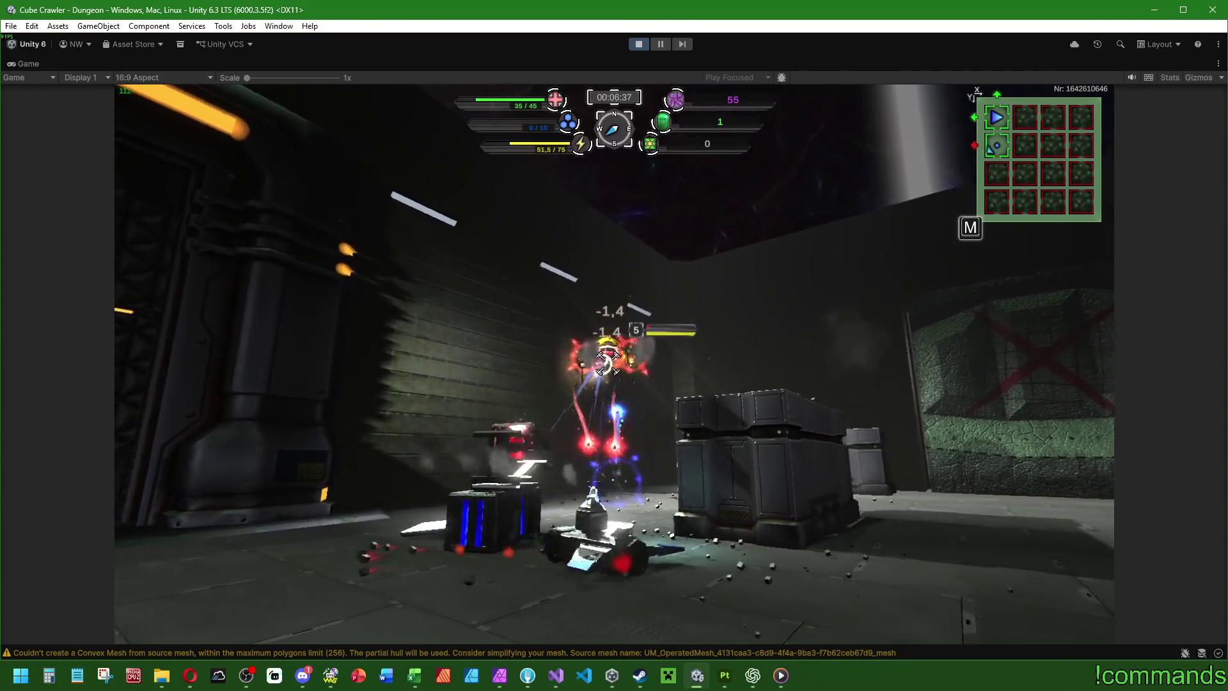
key("a")
key("d")
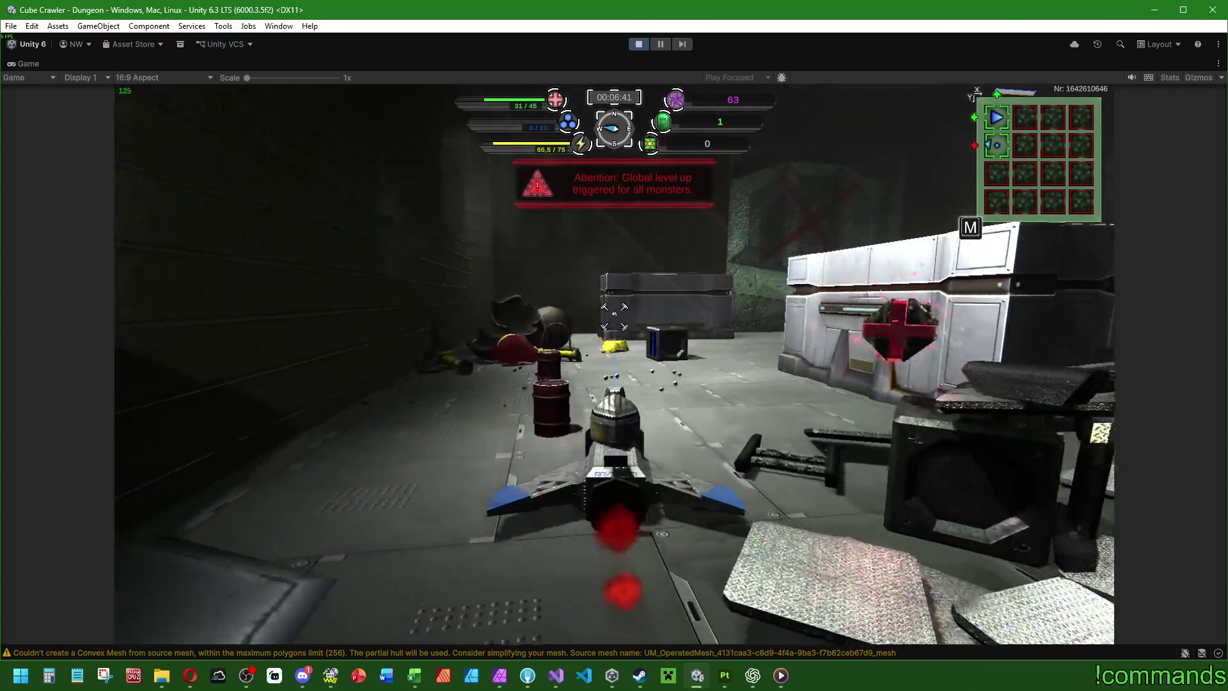
Step: Circle and shoot down the spiked enemy, lifting the counter to 68
key("a")
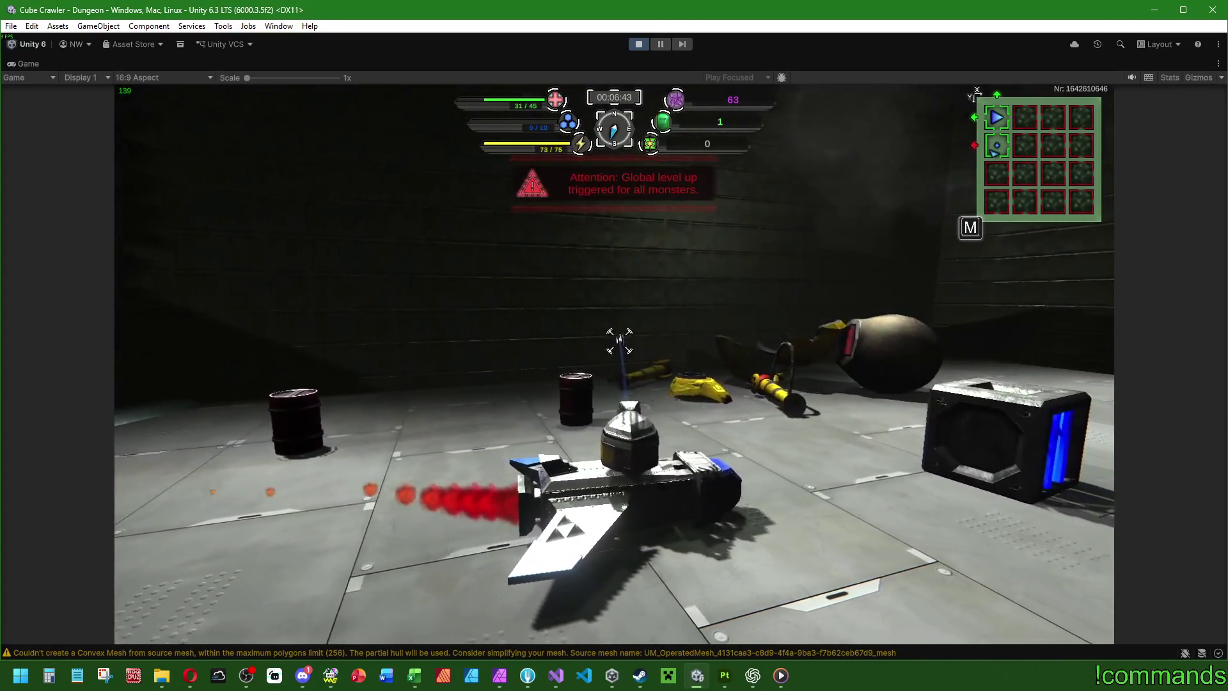
key("d")
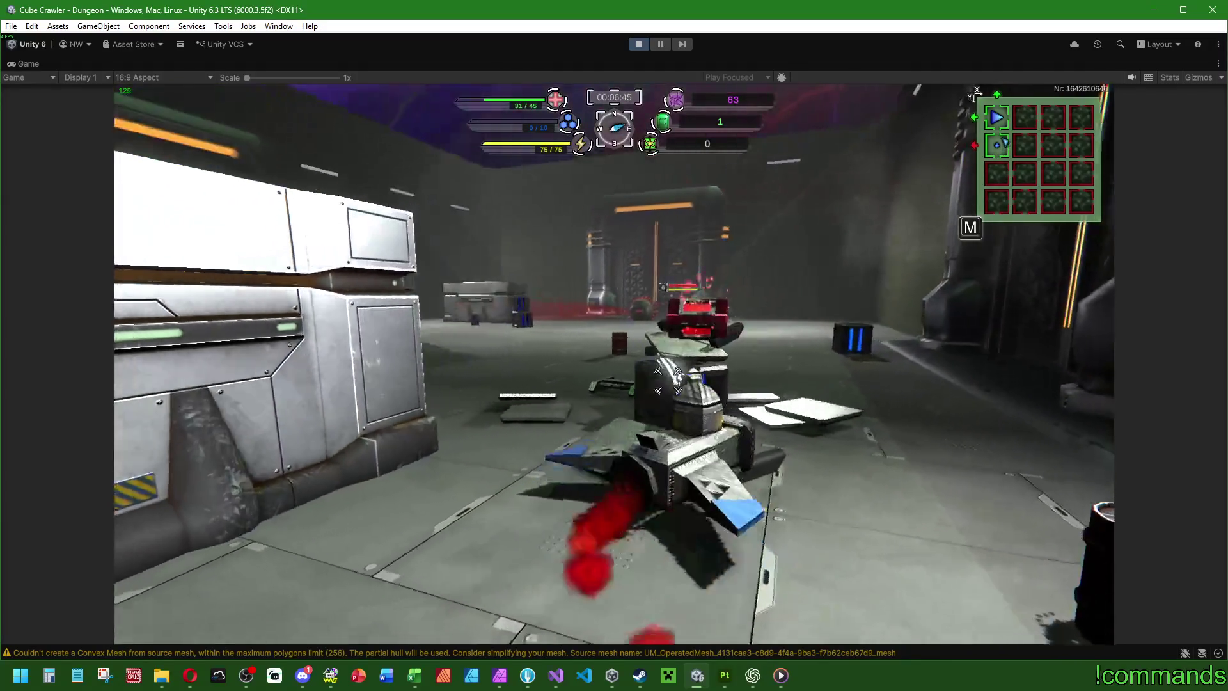
key("a")
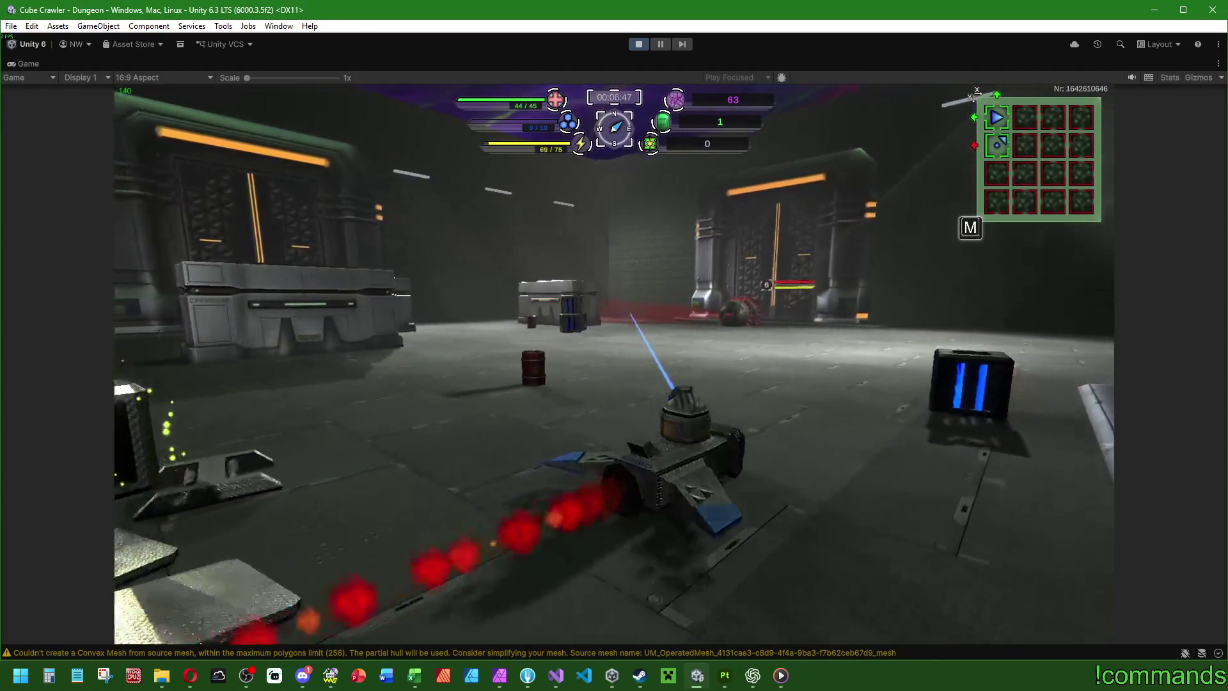
key("d")
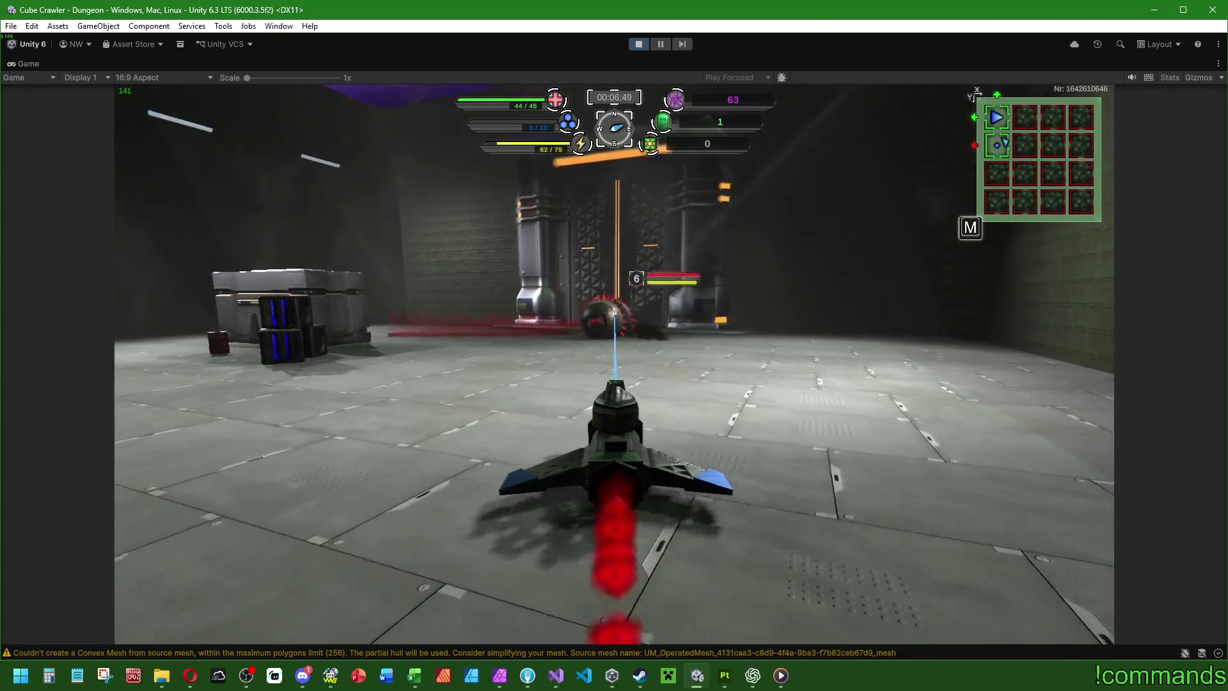
key("d")
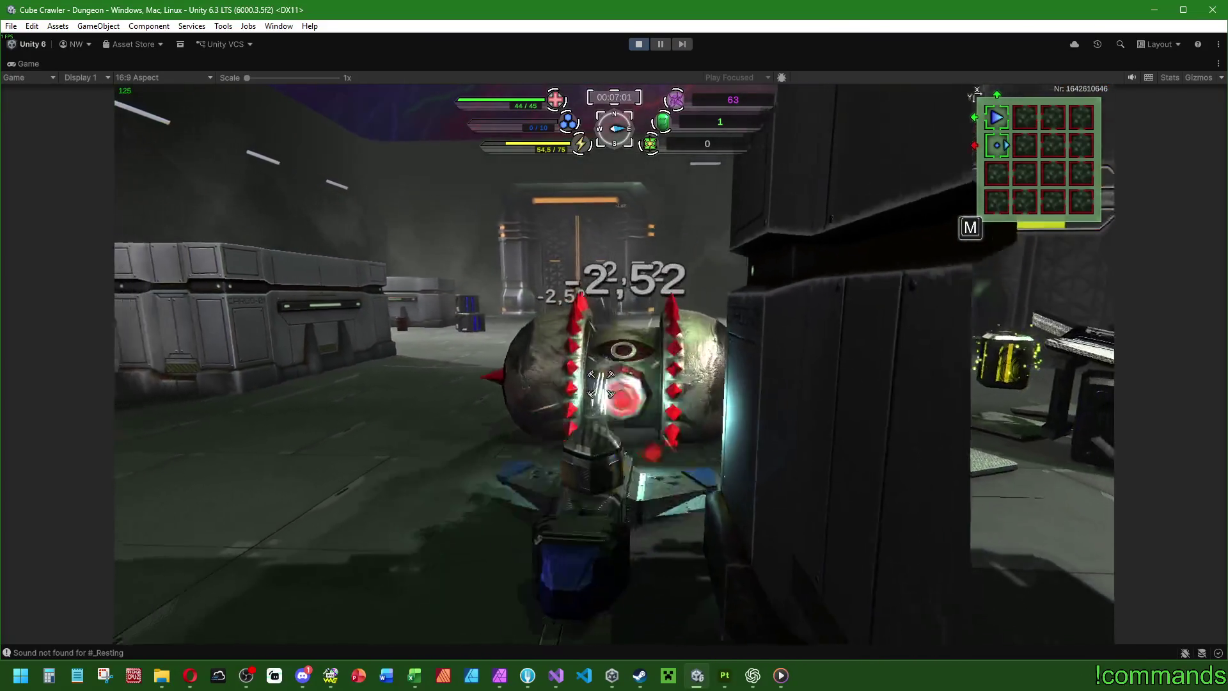
key("a")
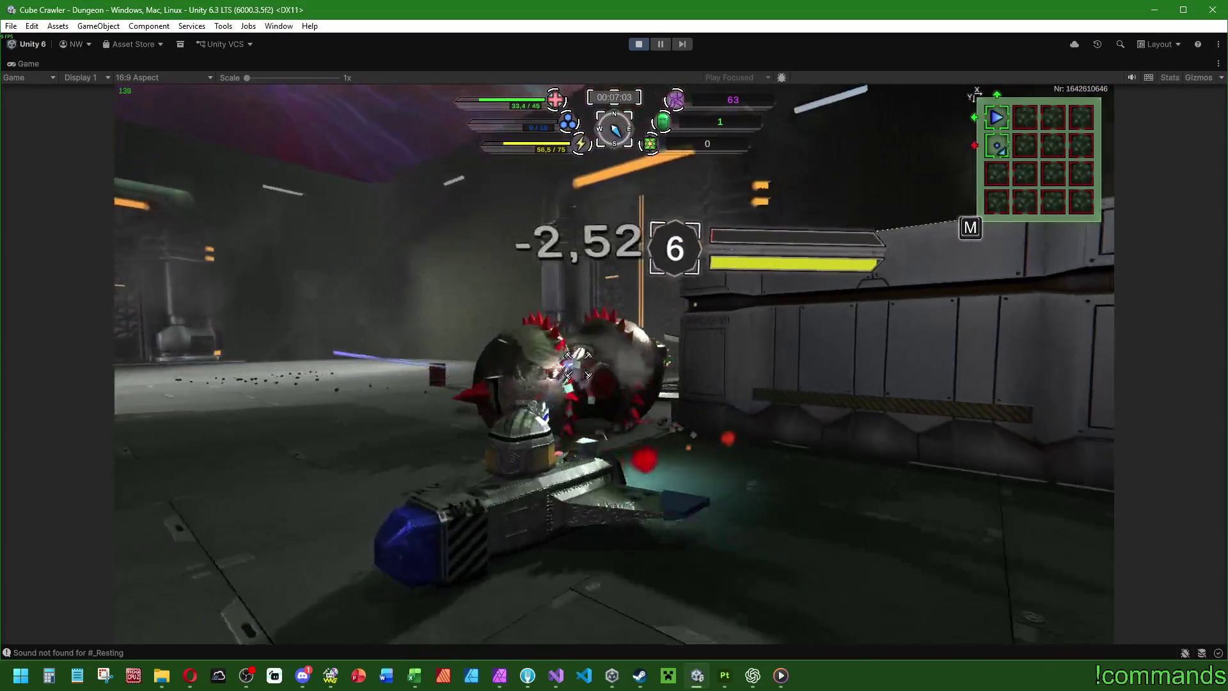
left_click(577, 364)
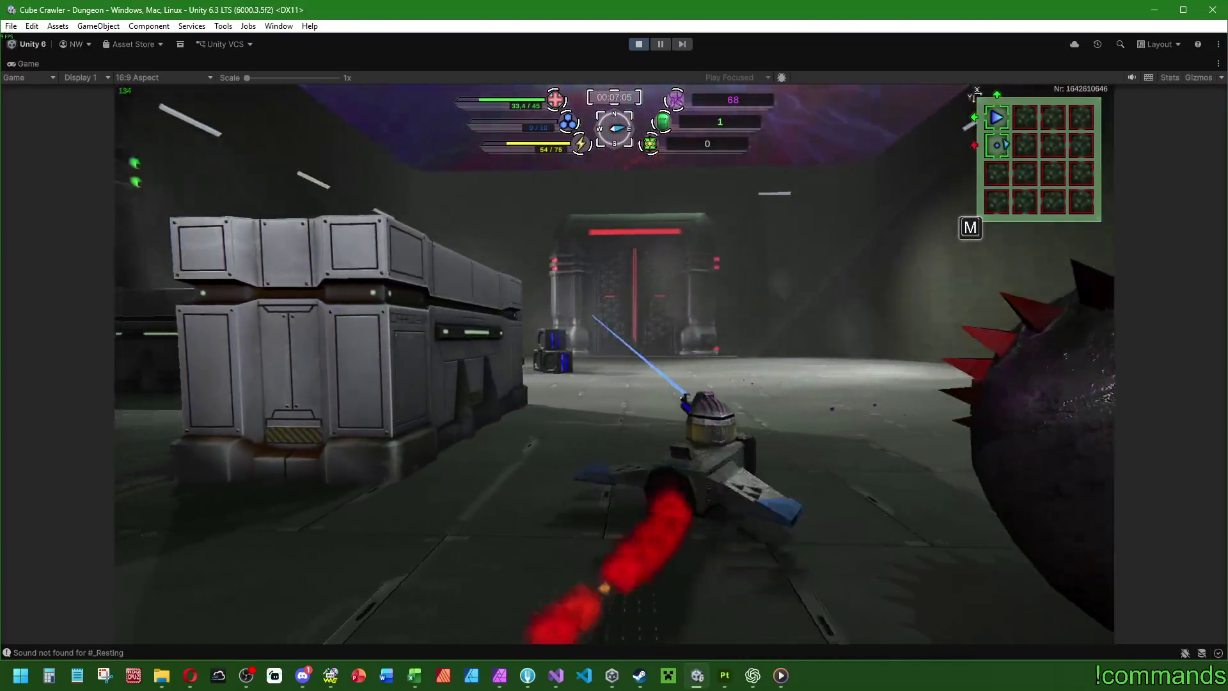
Step: Drive past the cargo crate and through the doorway into the green portal
key("a")
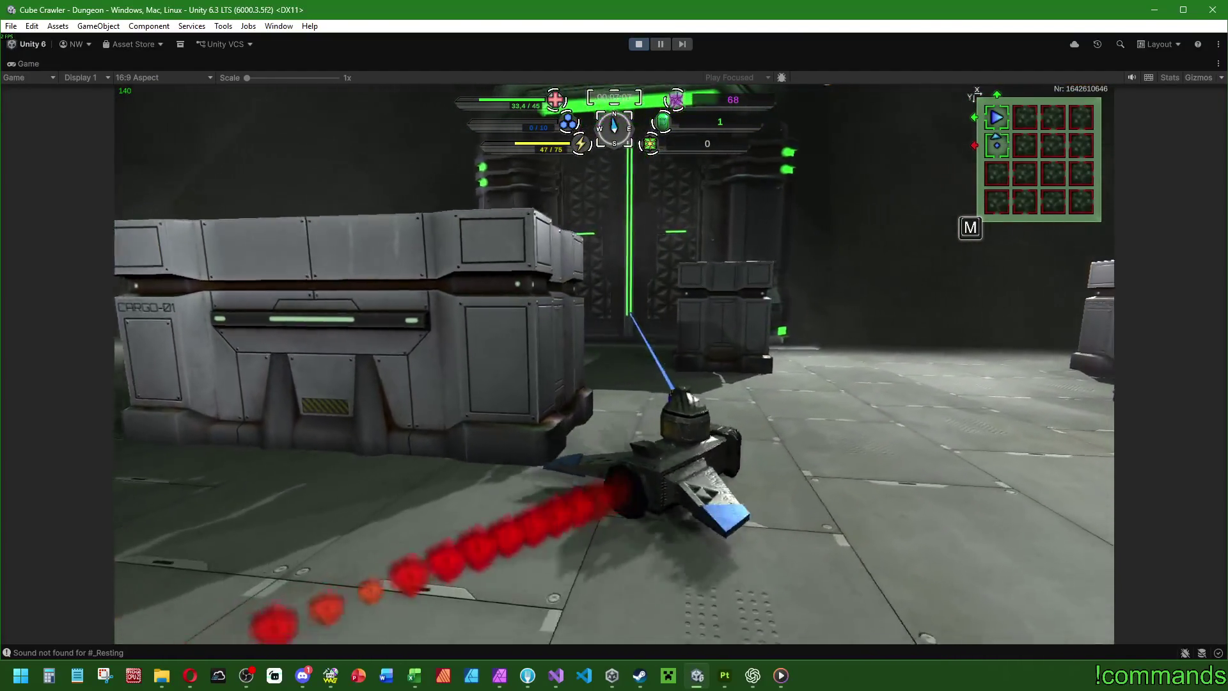
key("a")
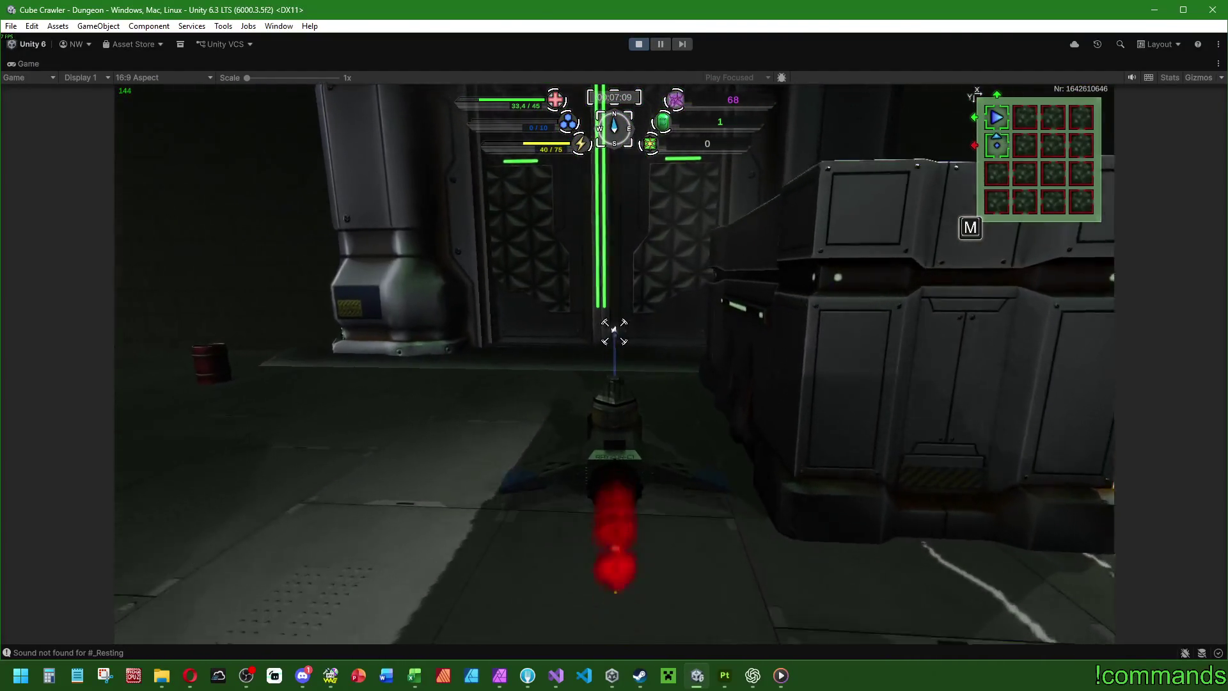
key("w")
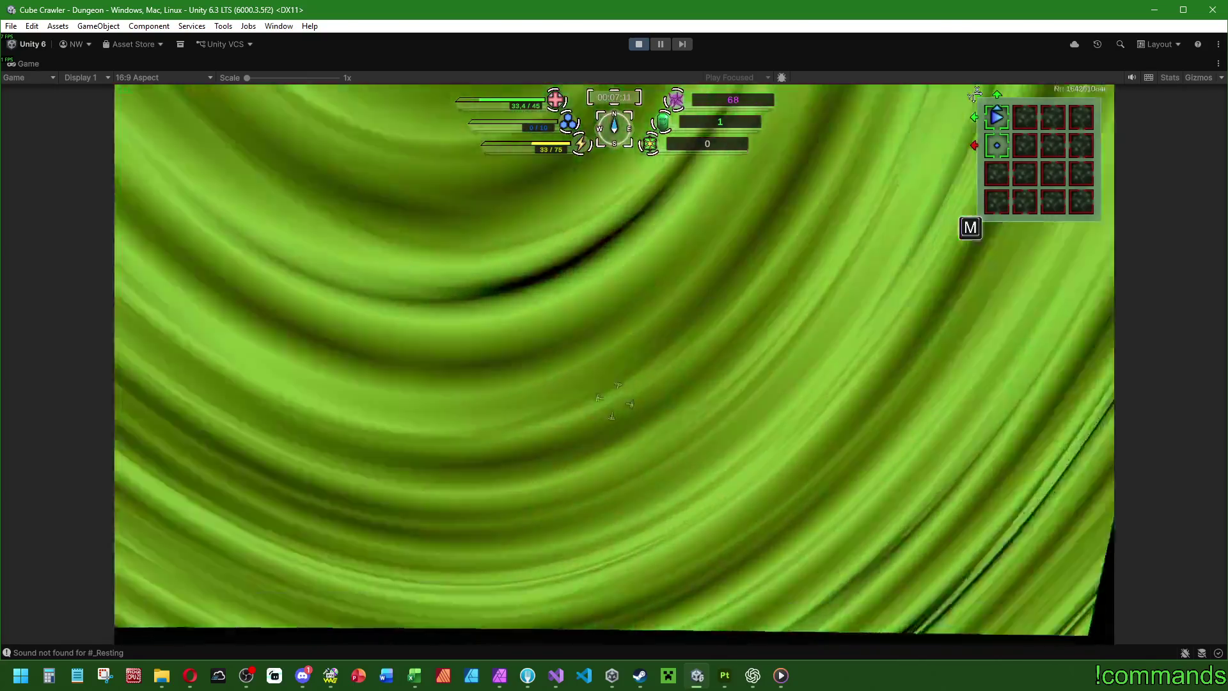
Step: Insert a West room card into an empty cell on the dungeon map
key("m")
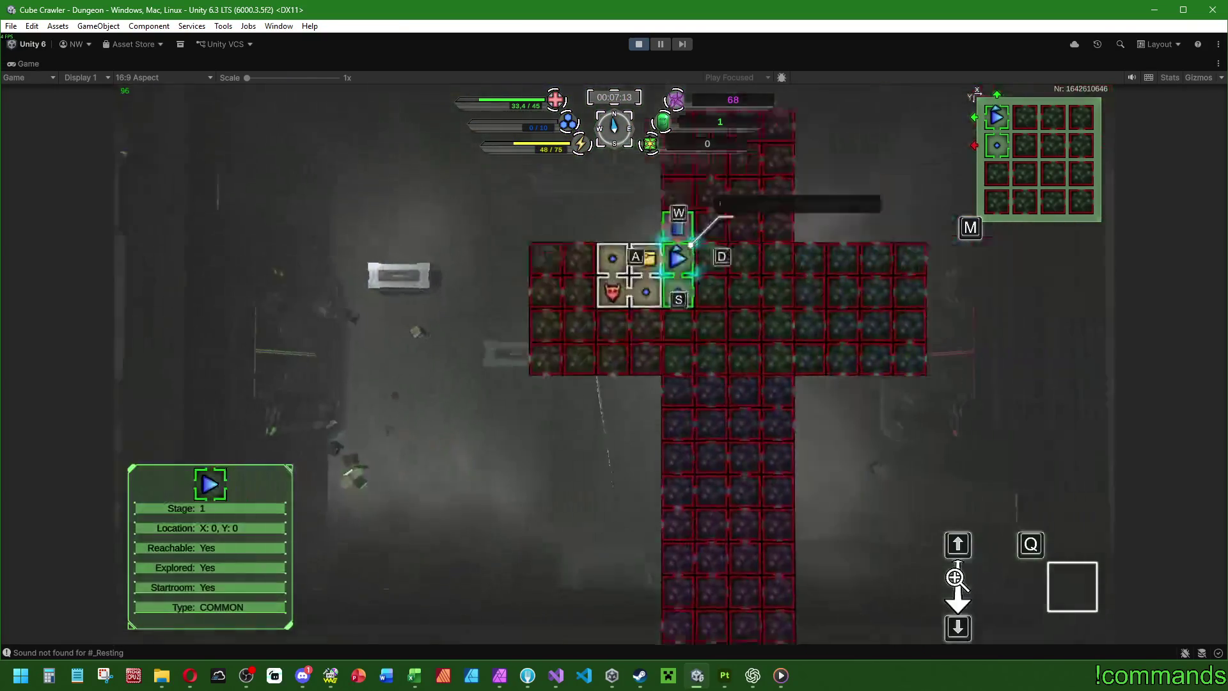
key("s")
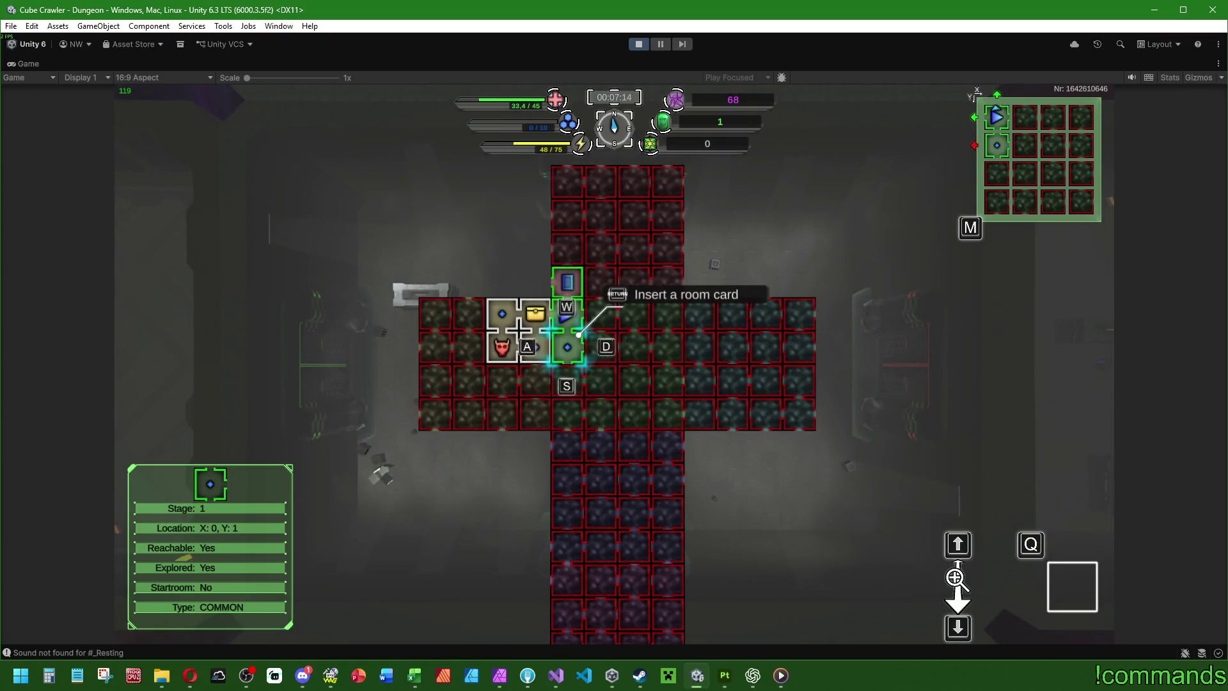
key("d")
key("d")
key("d")
key("Return")
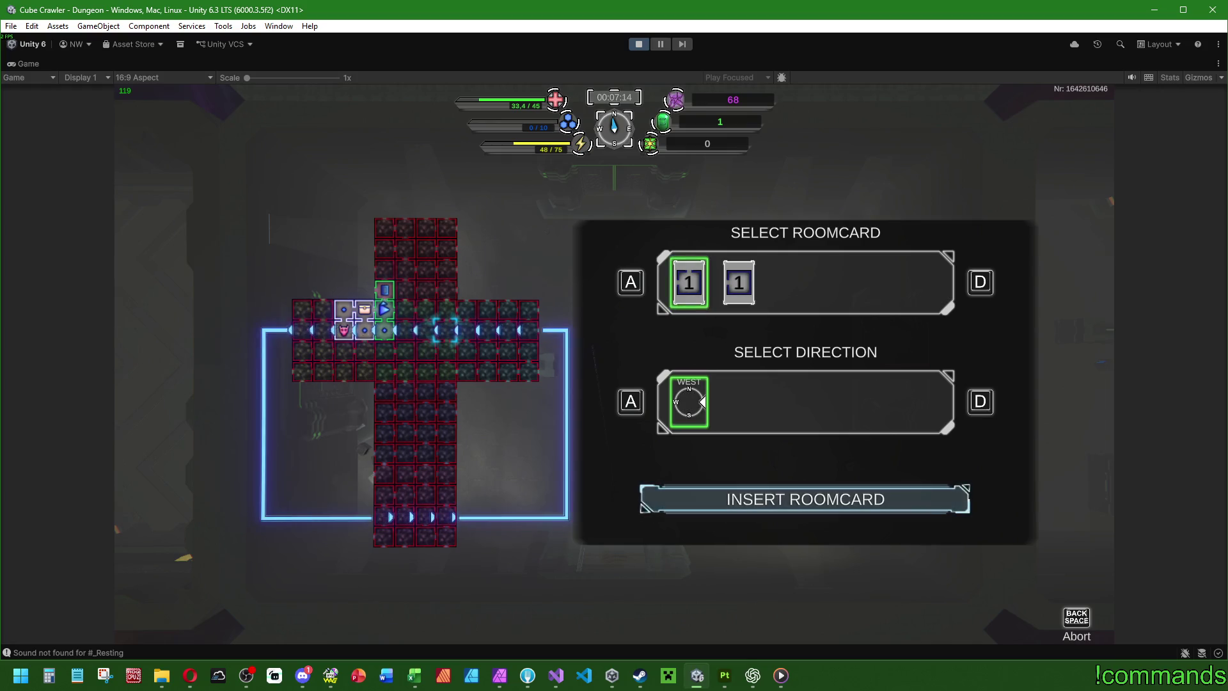
key("Return")
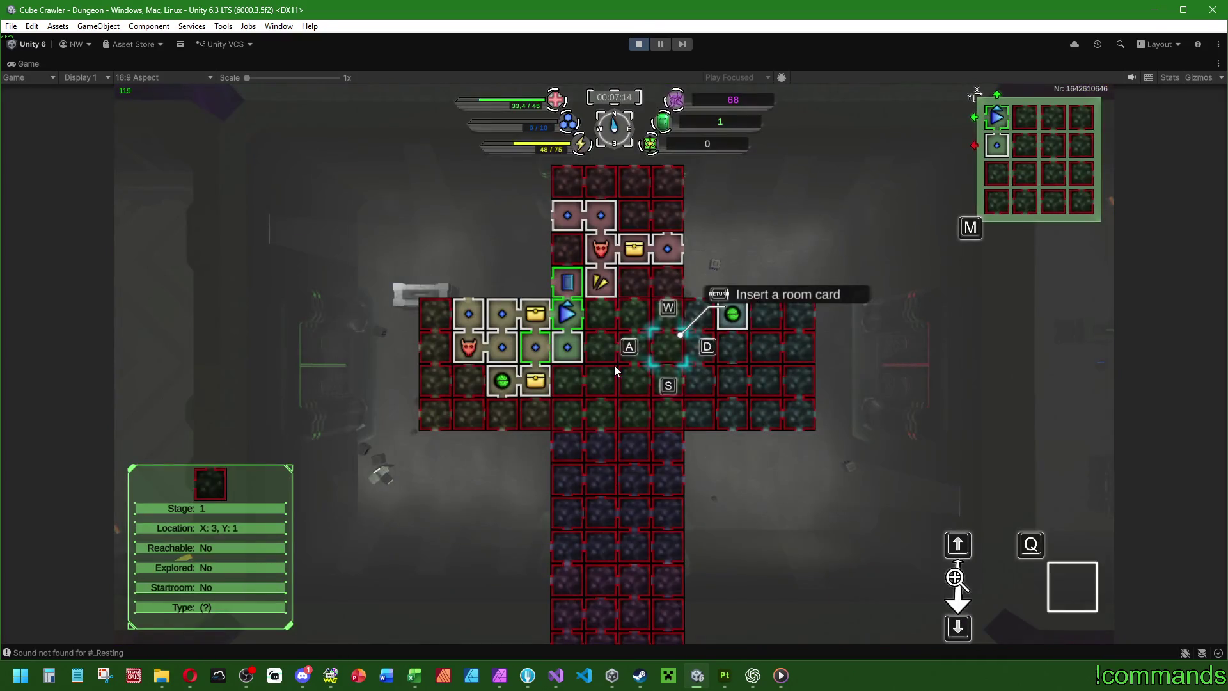
key("Escape")
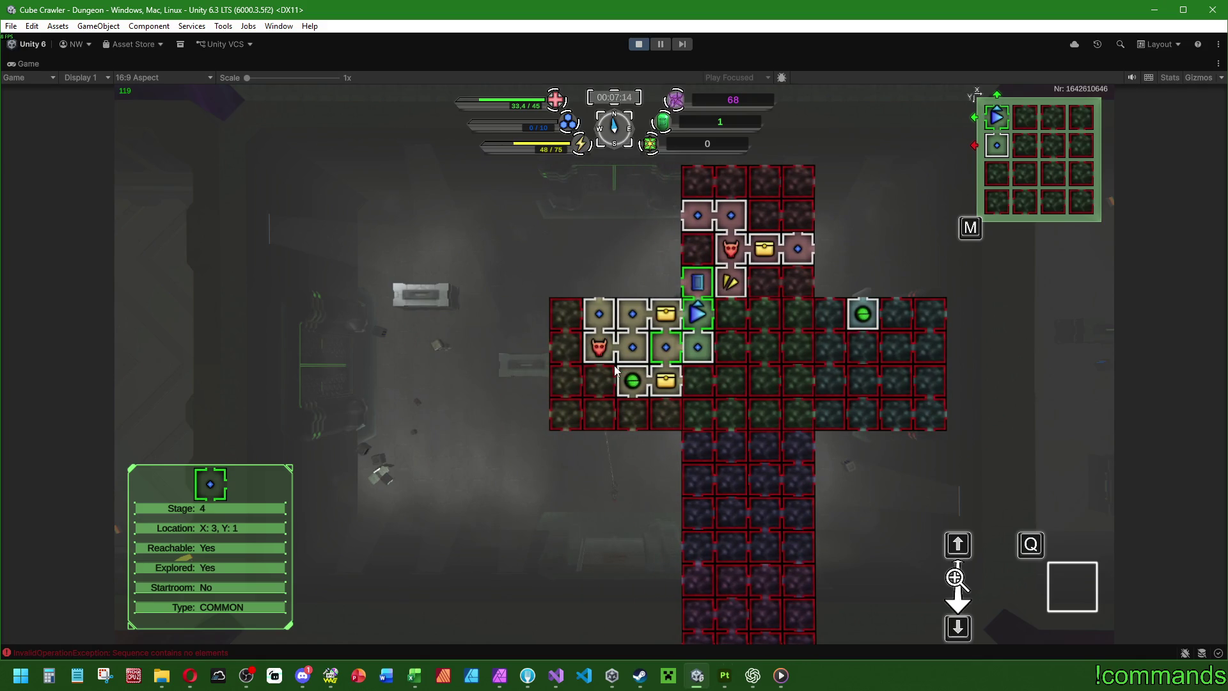
Step: Leave the maximized Game view with Shift+Space to restore the Console and Inspector
key("super")
key("Escape")
key("shift+space")
scroll(352, 593, "up", 5)
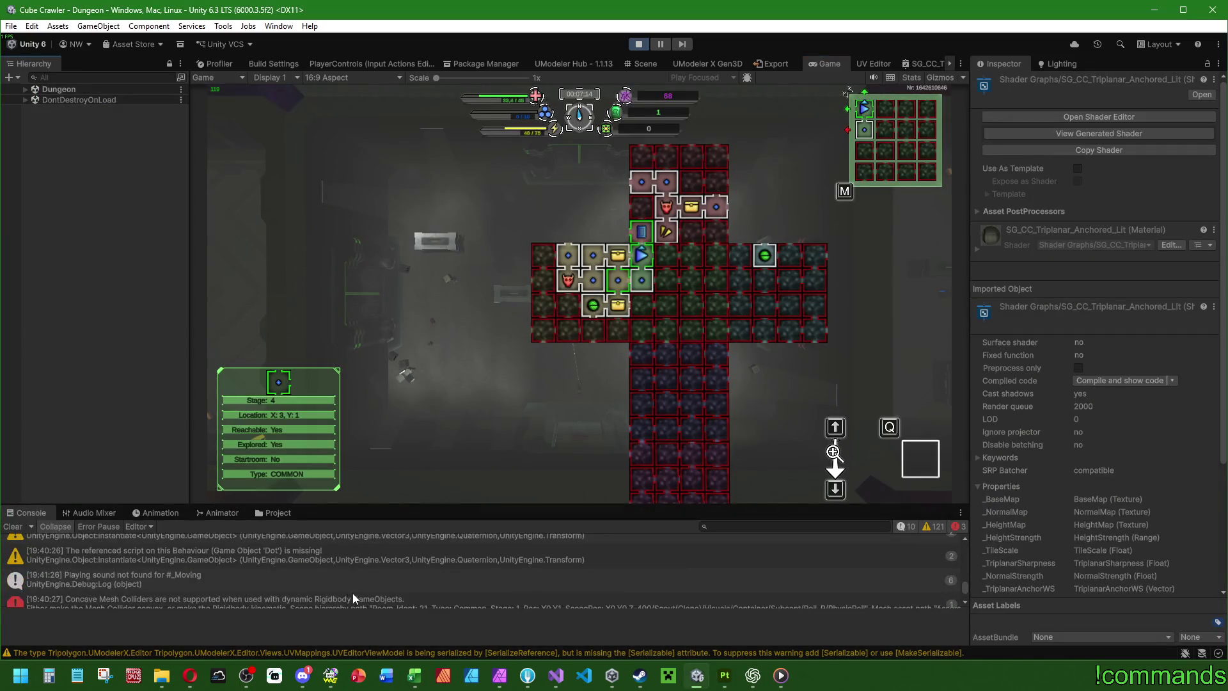
scroll(313, 584, "up", 3)
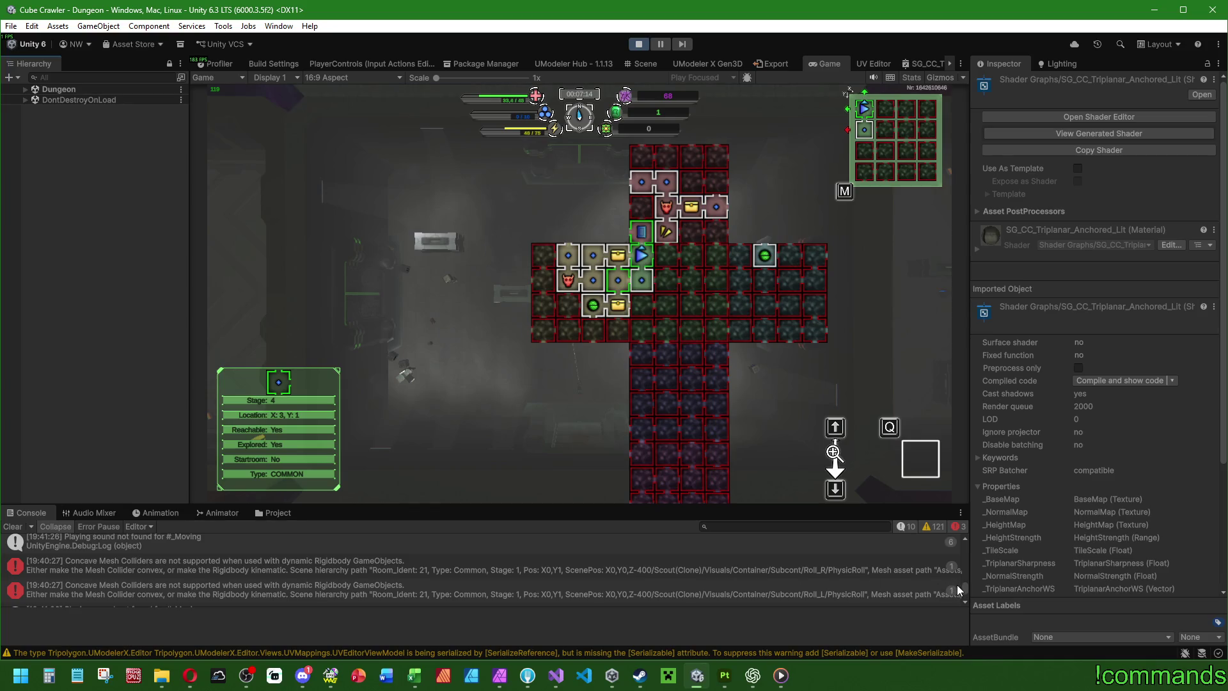
mouse_move(965, 588)
left_mouse_down()
mouse_move(960, 535)
mouse_move(968, 588)
left_mouse_up()
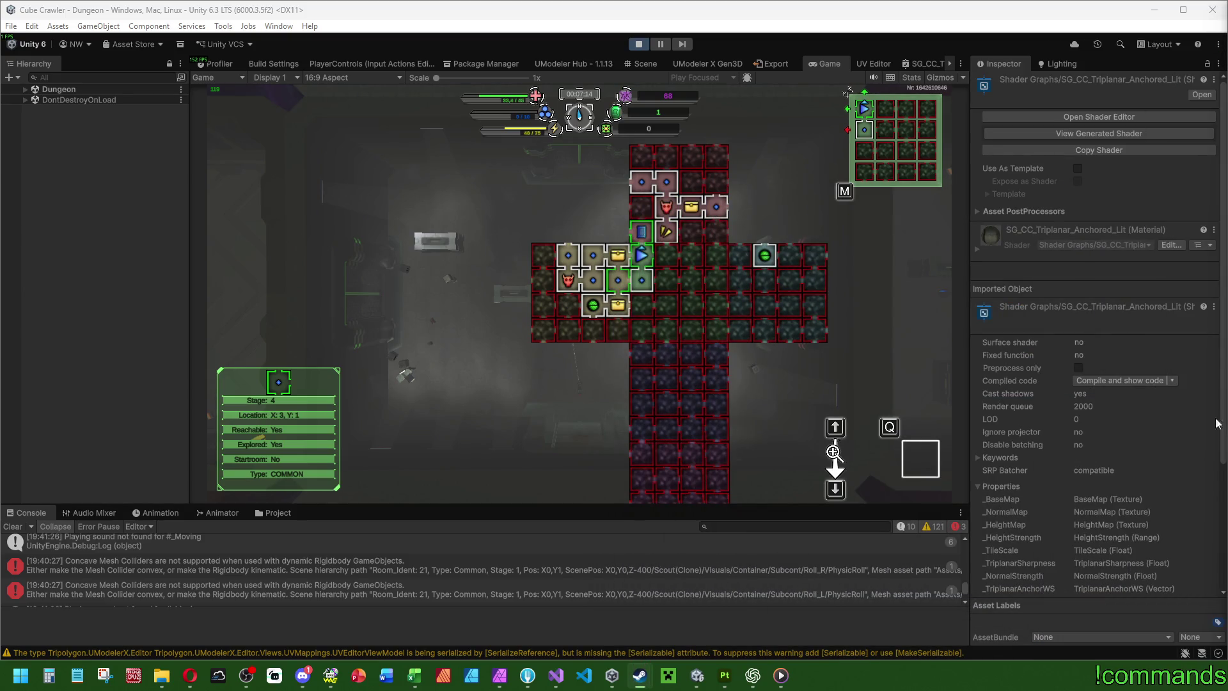
Step: Resume play with the Game view maximized and engage the green enemy using Over Pulse
key("shift+space")
key("m")
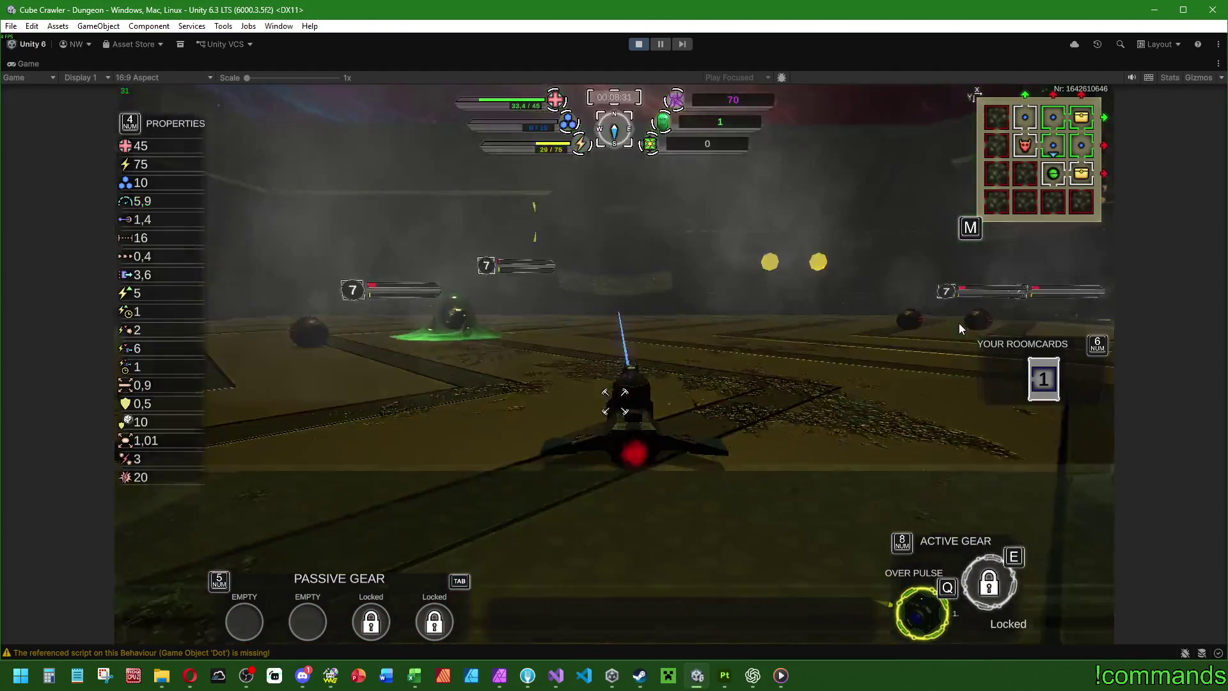
key("a")
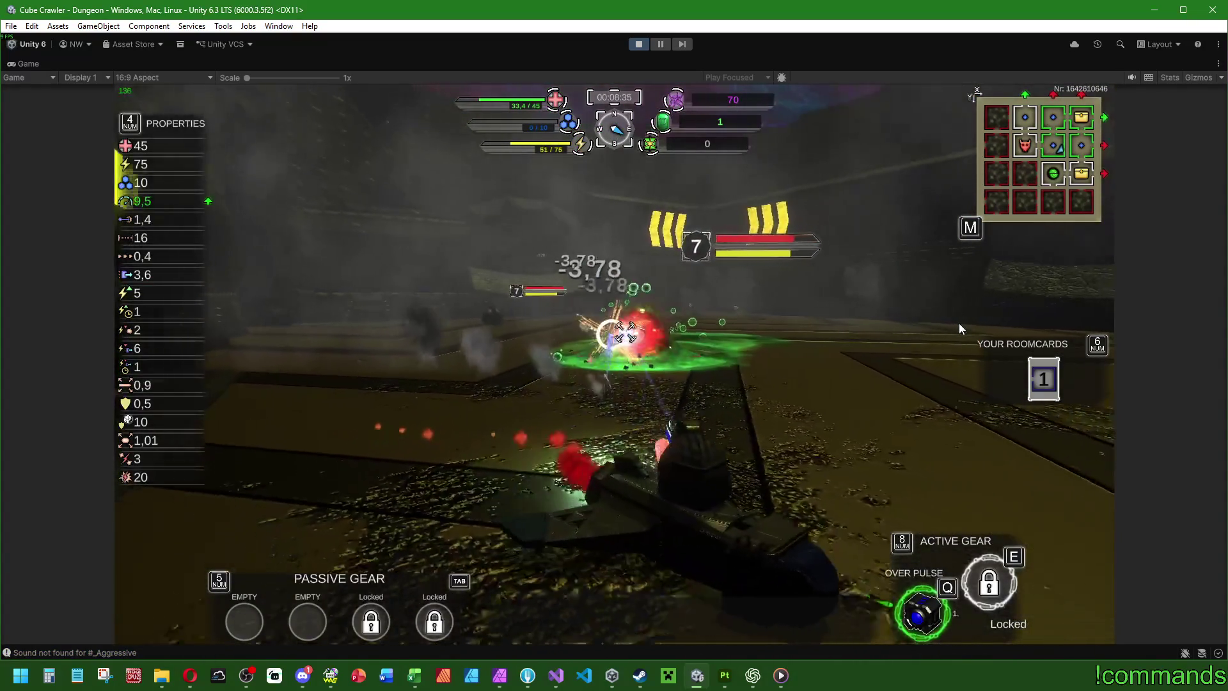
key("a")
key("q")
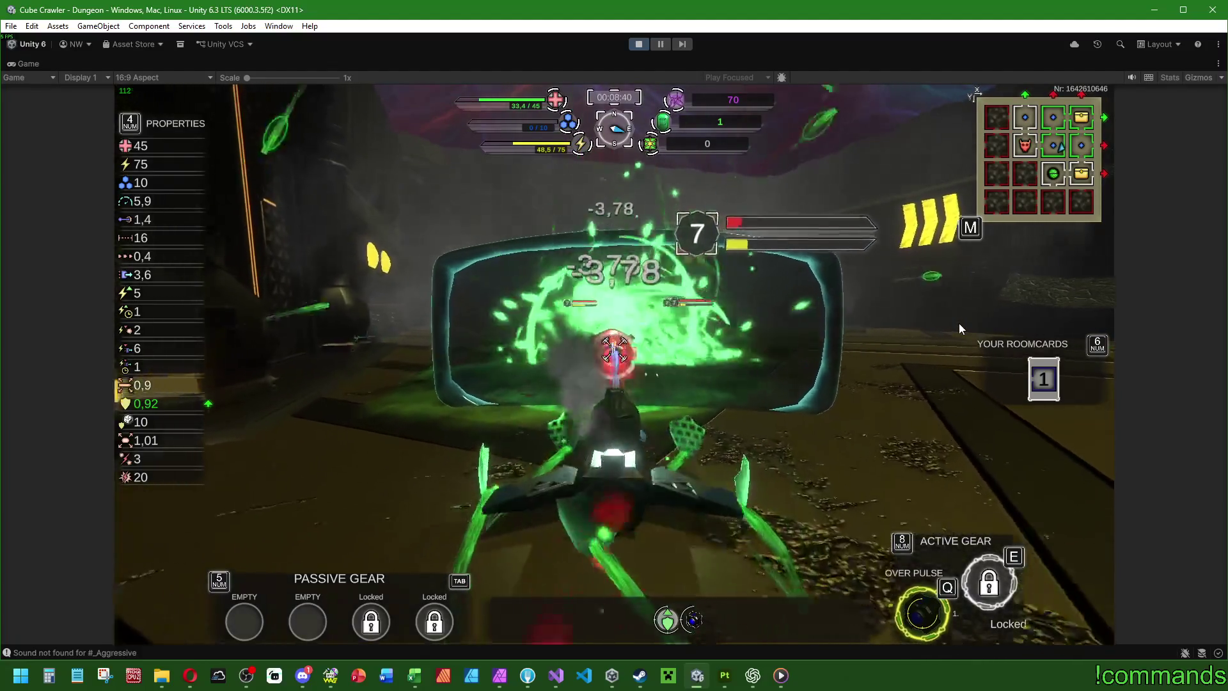
key("d")
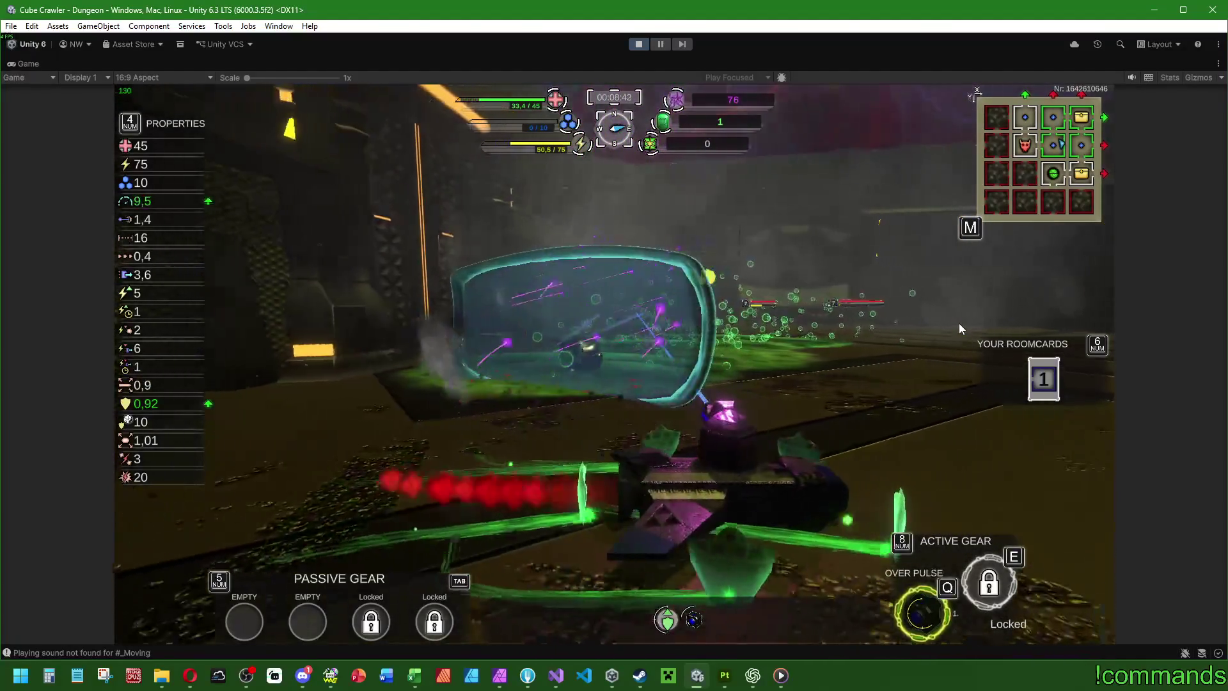
key("d")
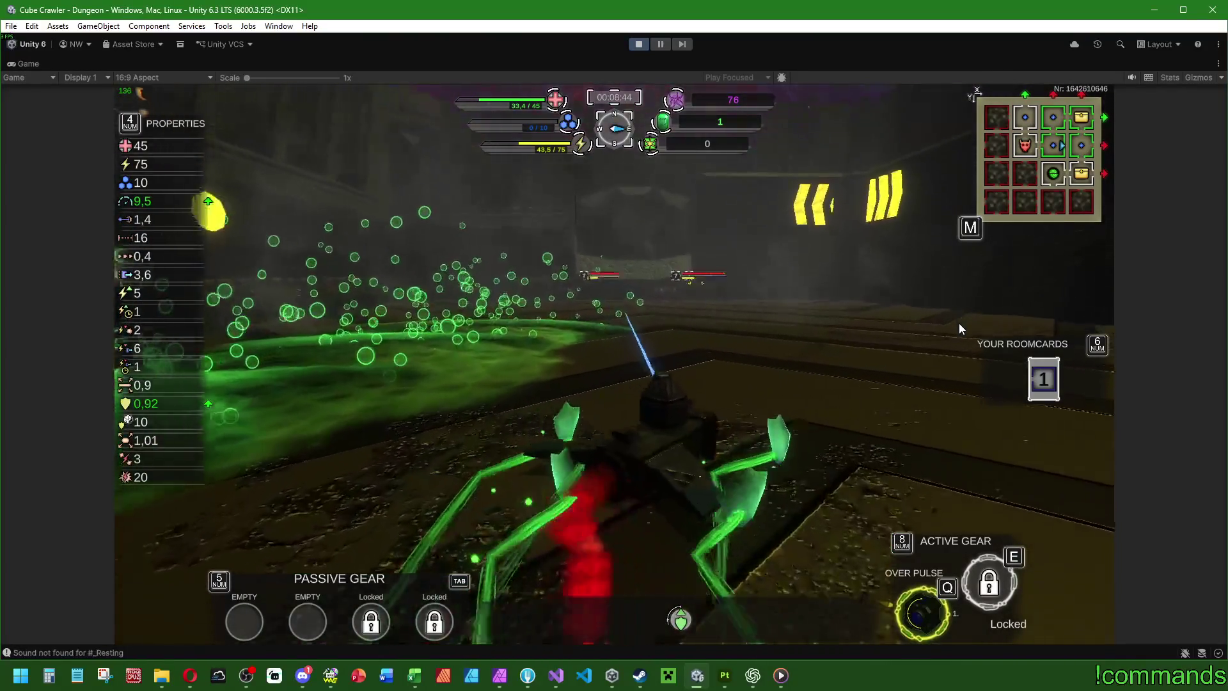
key("d")
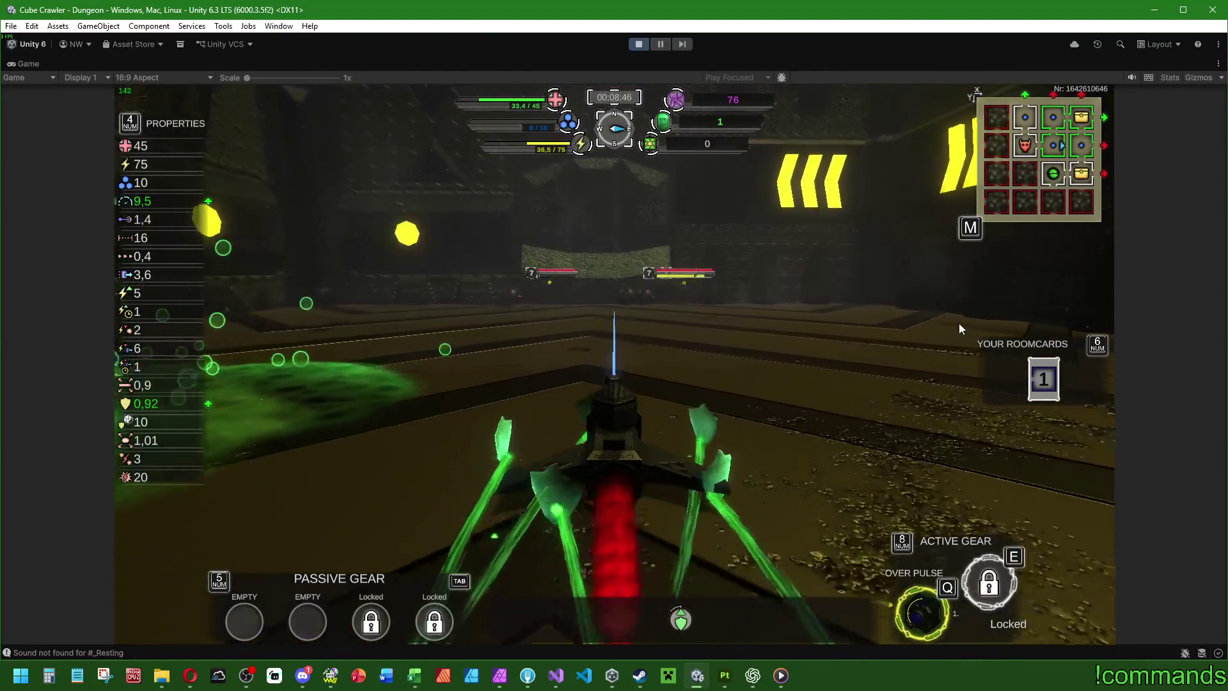
key("a")
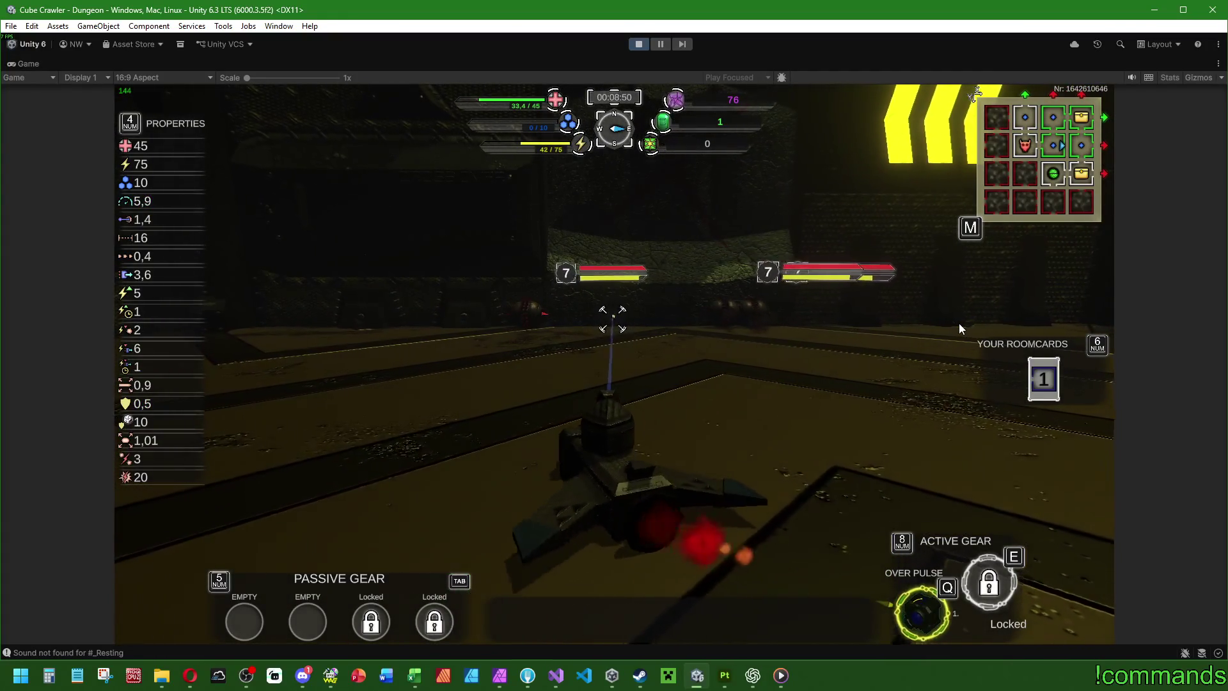
key("w")
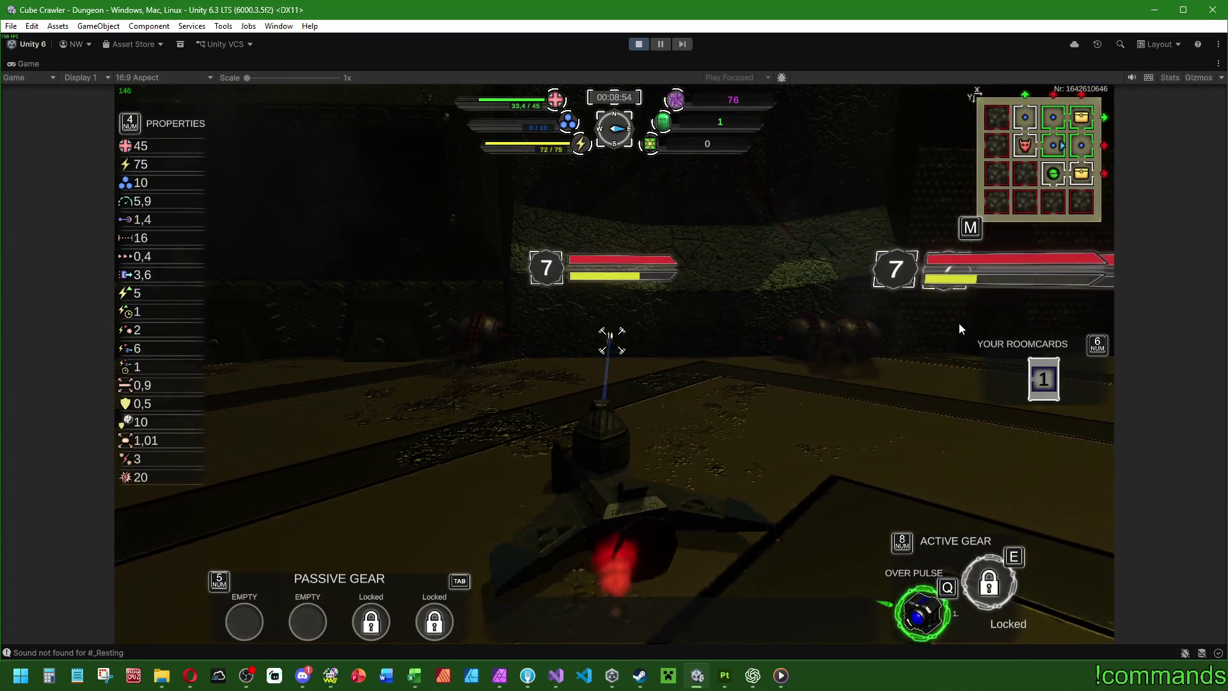
Step: Chase the two enemies into the next corridor while firing the beam at them
key("d")
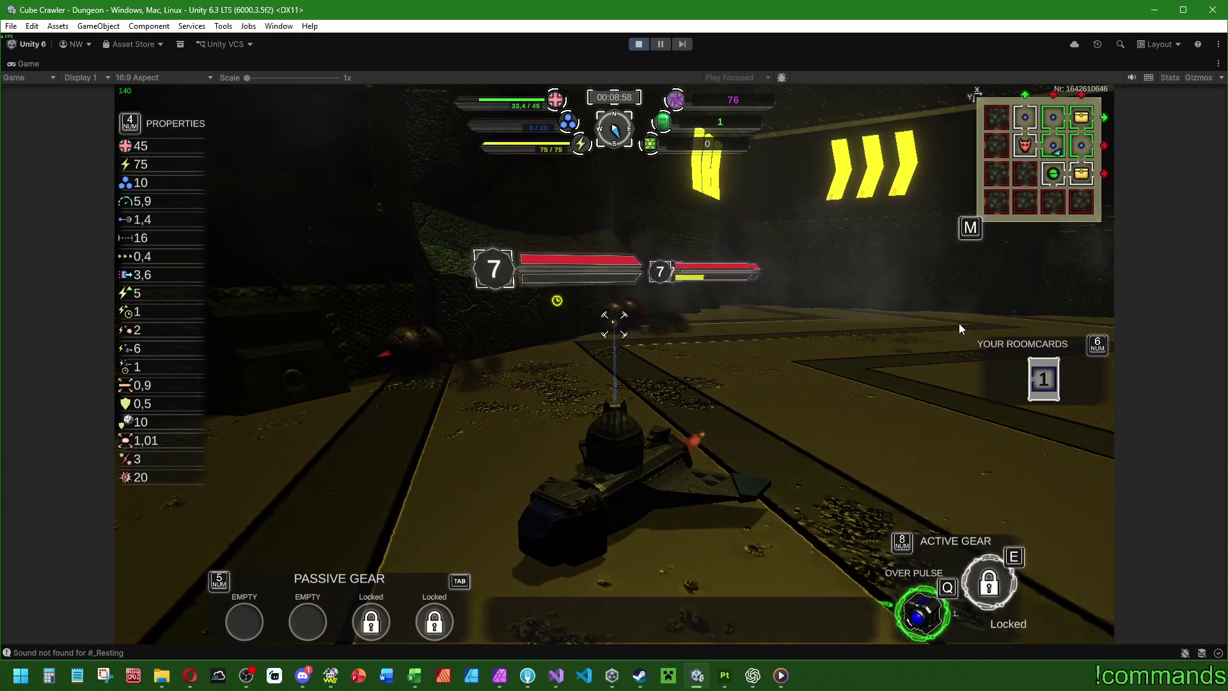
key("d")
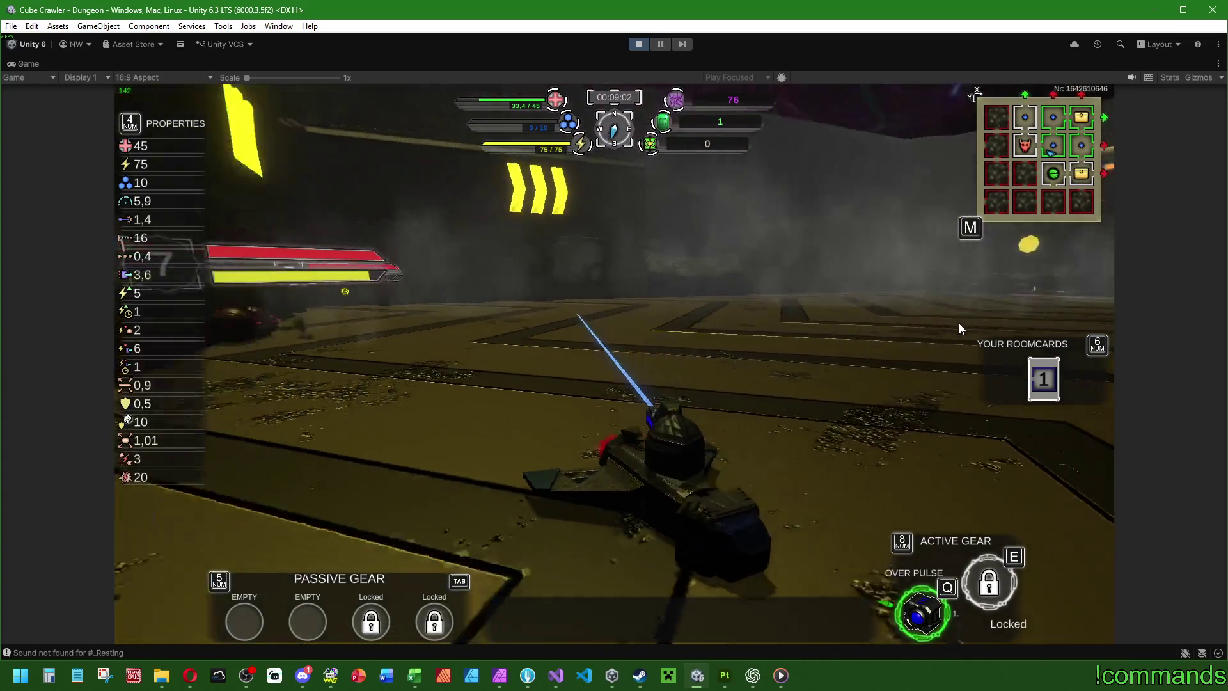
key("a")
key("w")
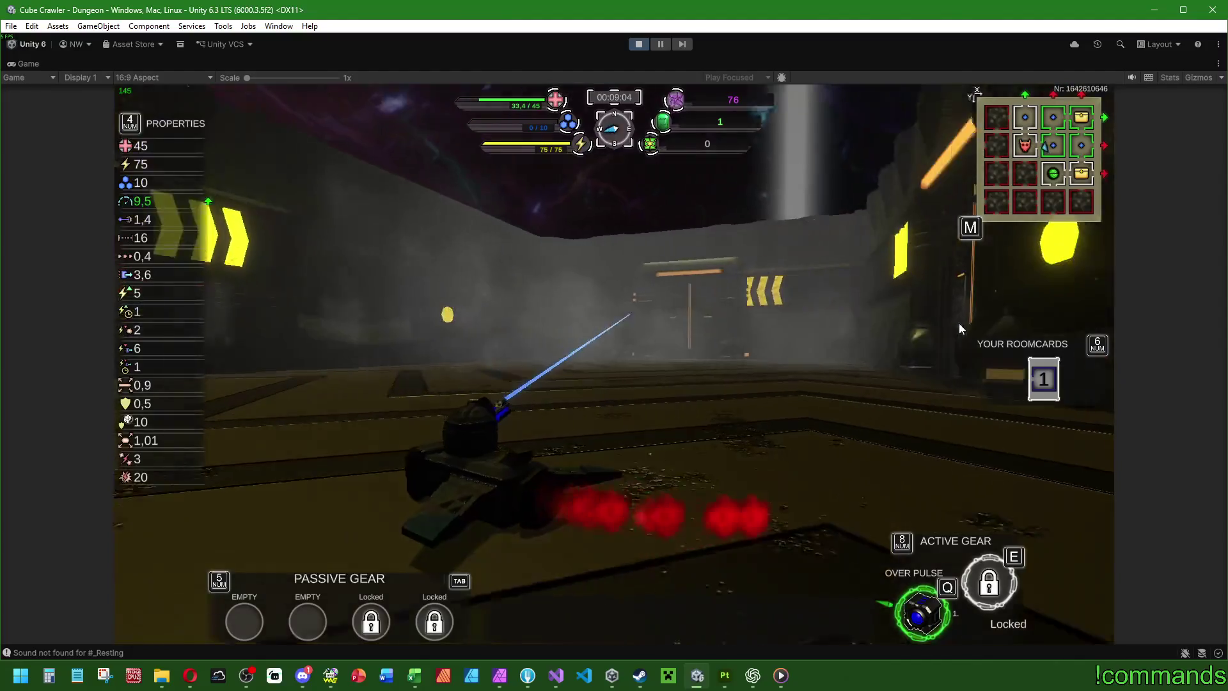
key("a")
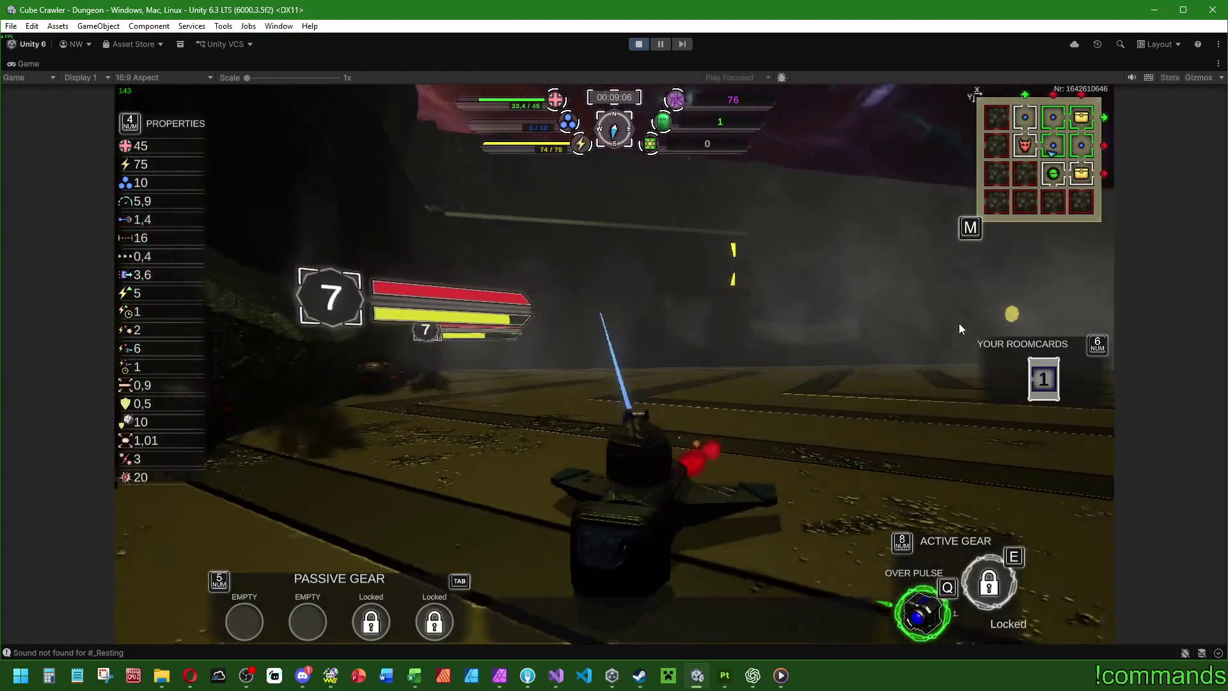
key("d")
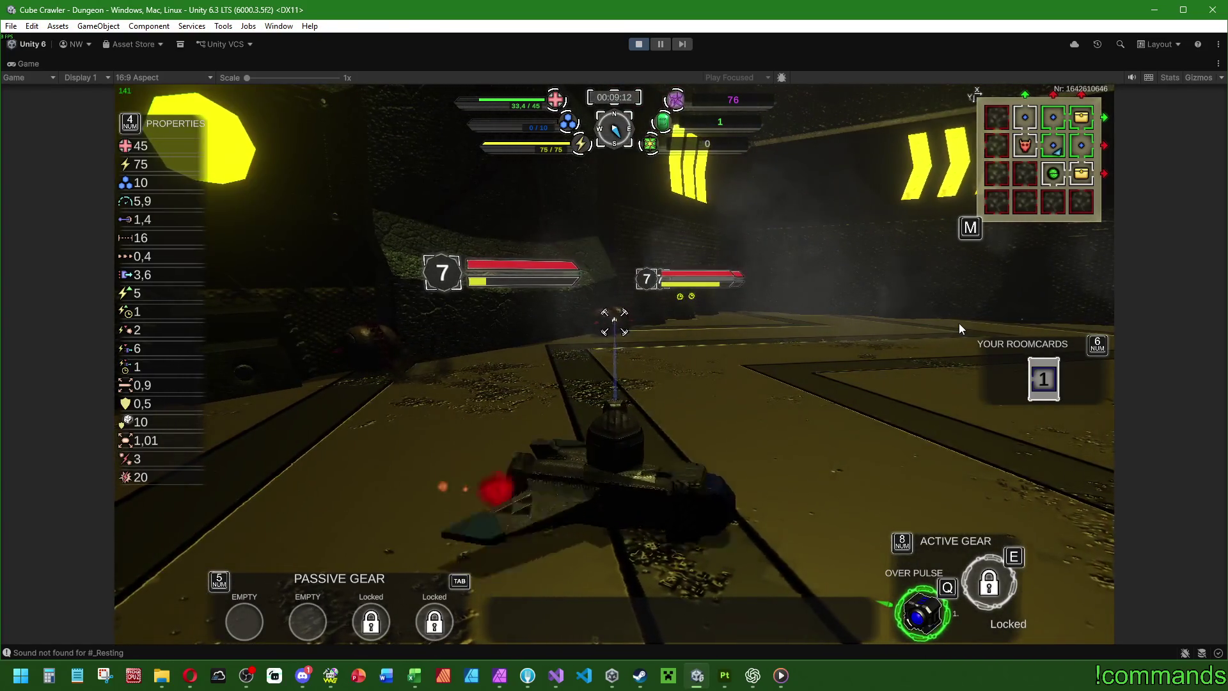
key("a")
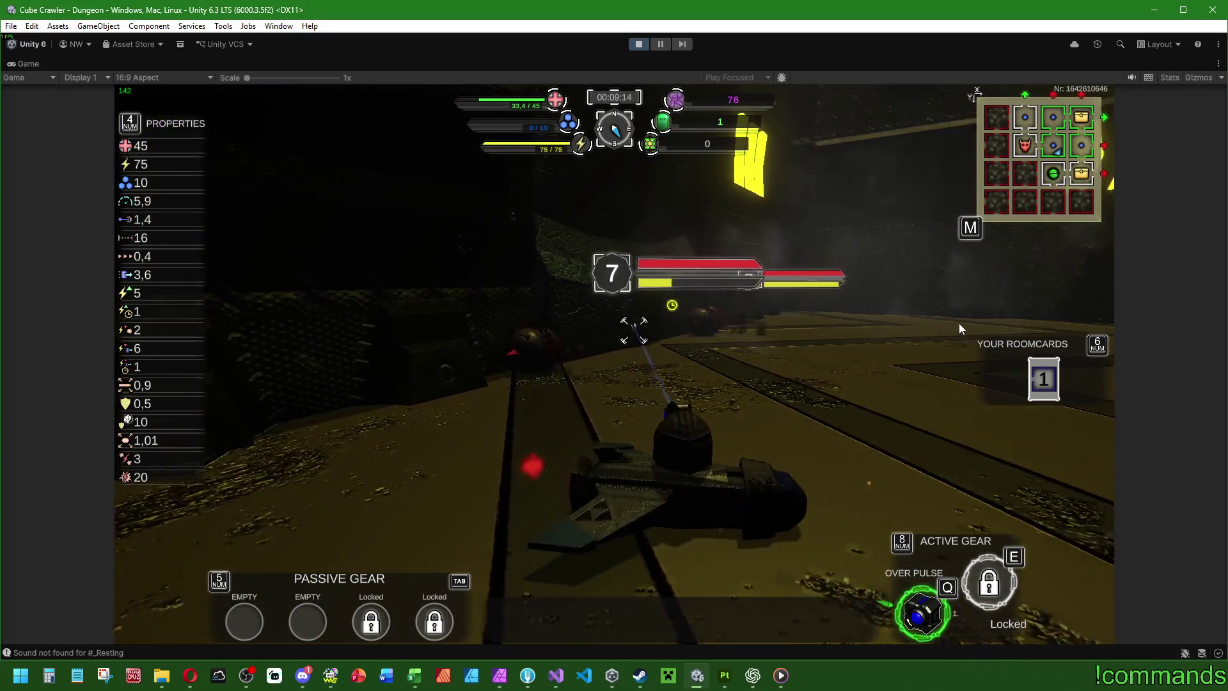
key("a")
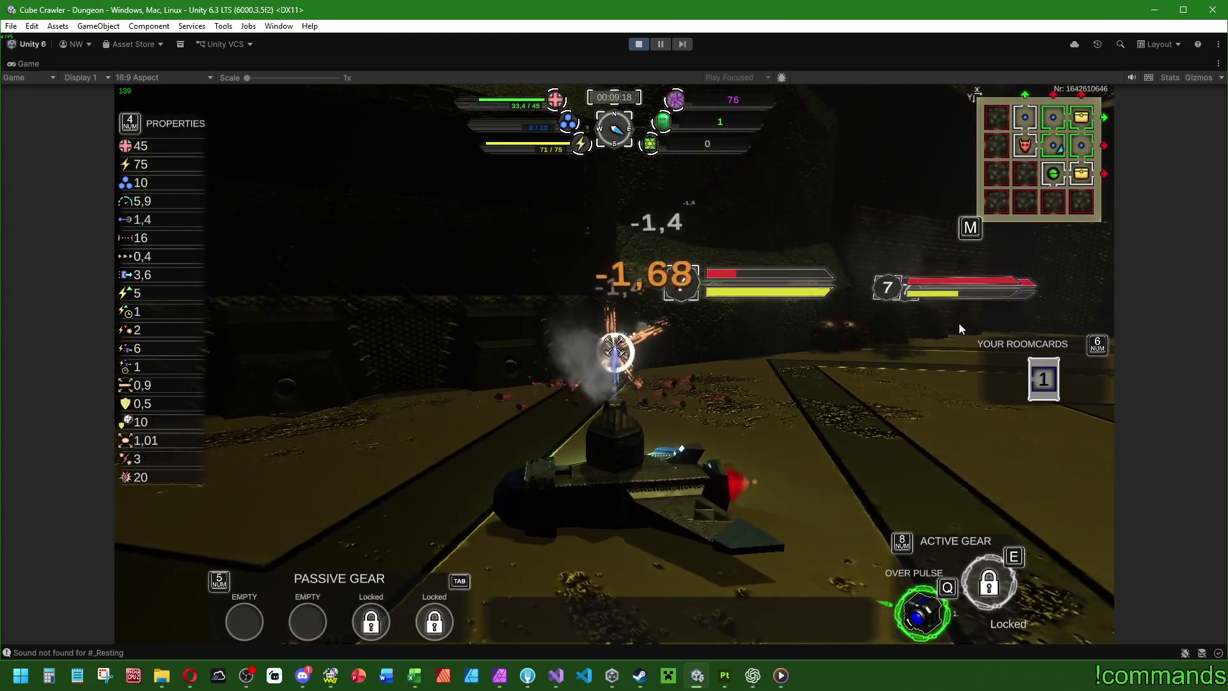
Step: Fight the level 8 enemy, then turn west and drive down the corridor toward the chevron wall
key("d")
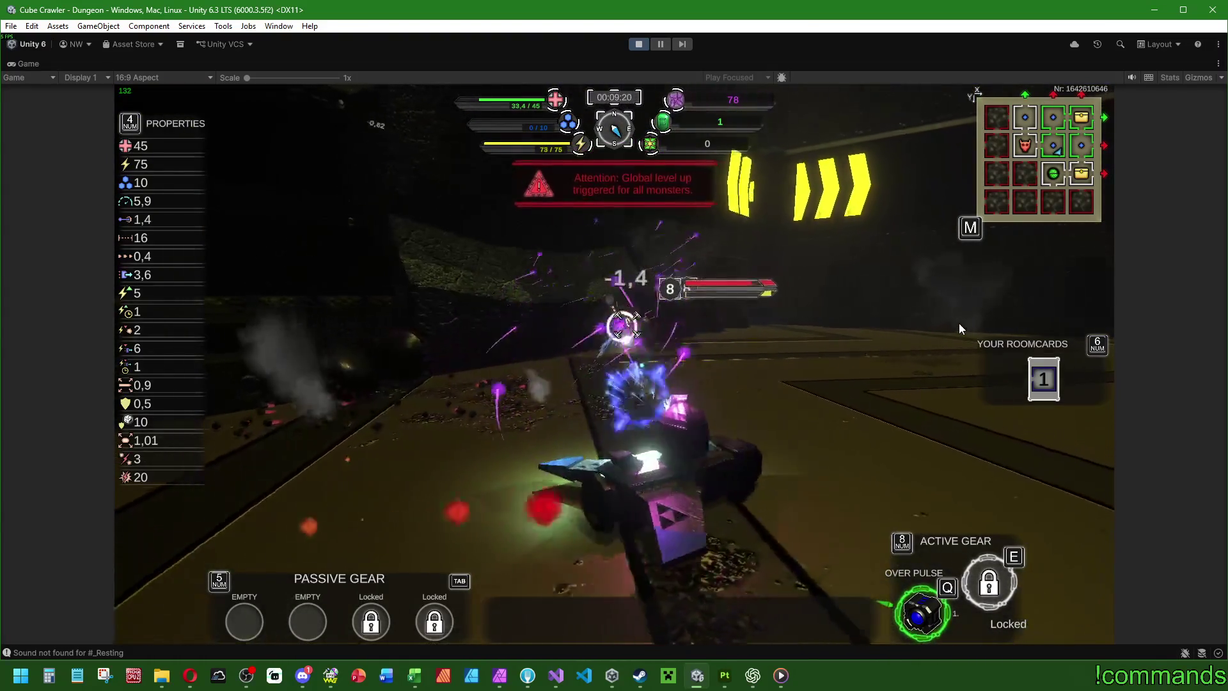
key("a")
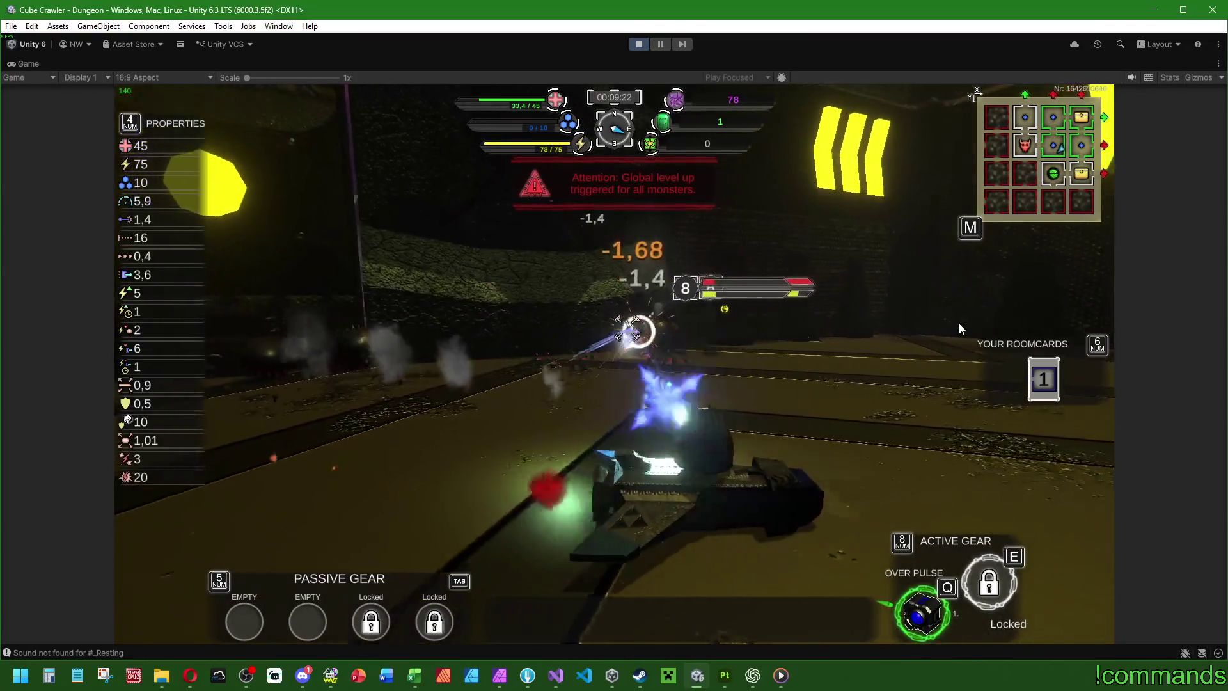
key("d")
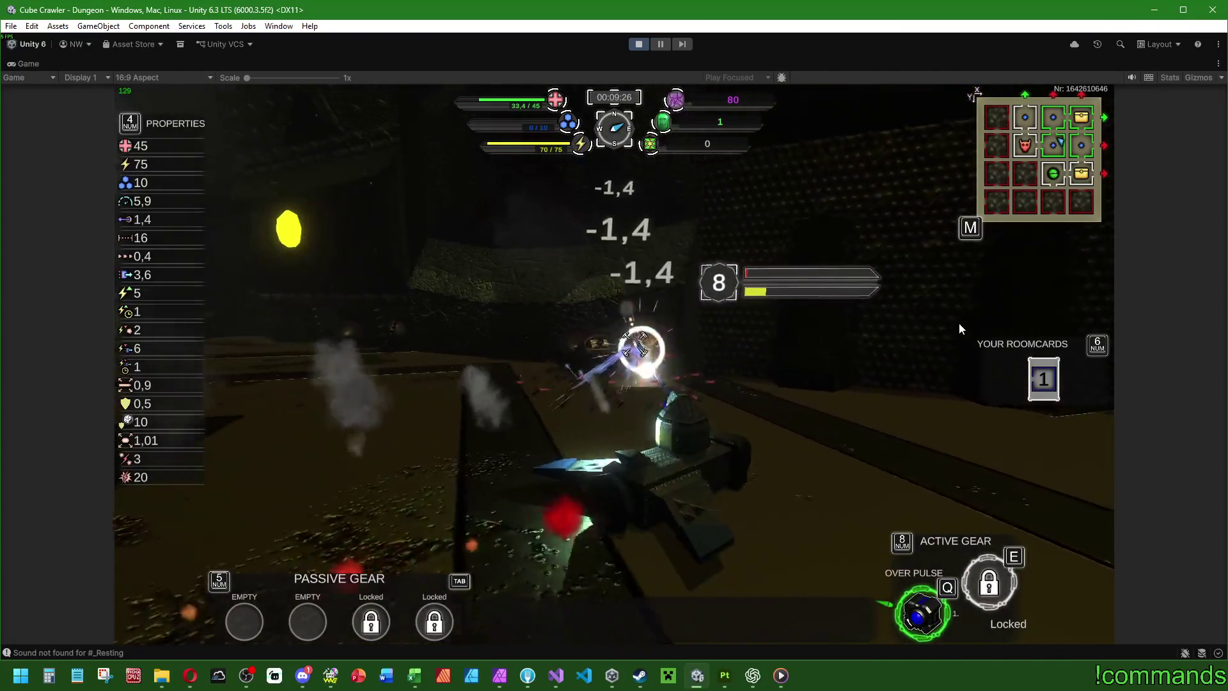
key("a")
key("d")
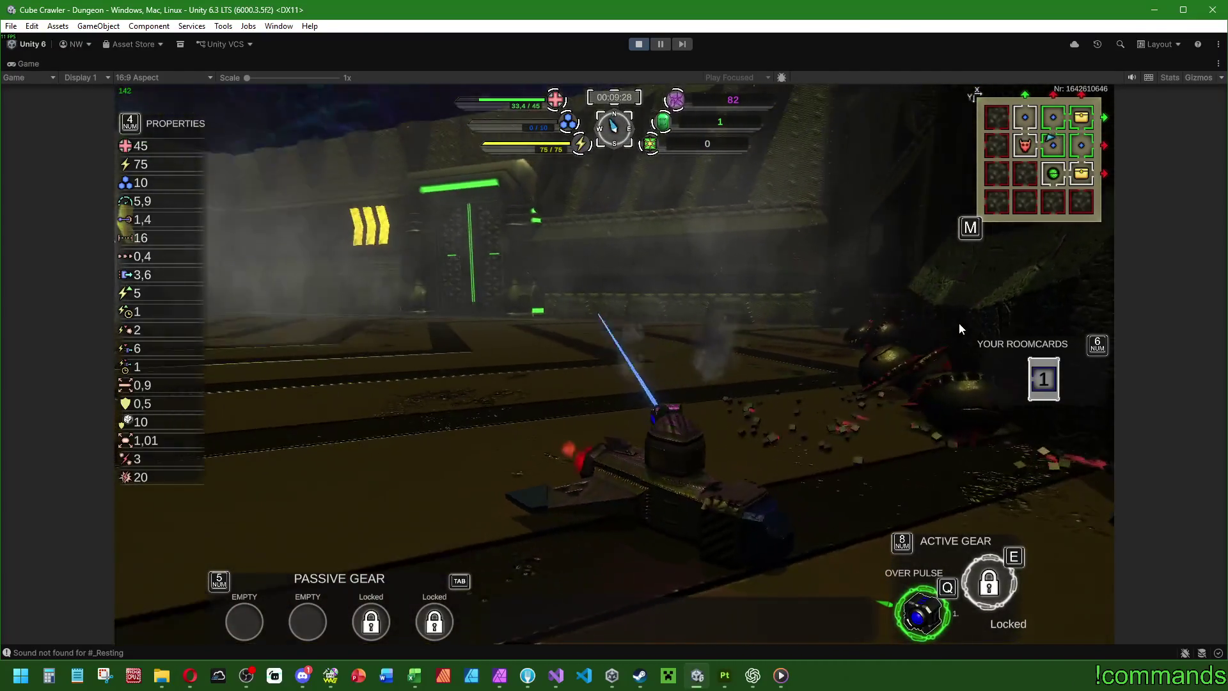
key("a")
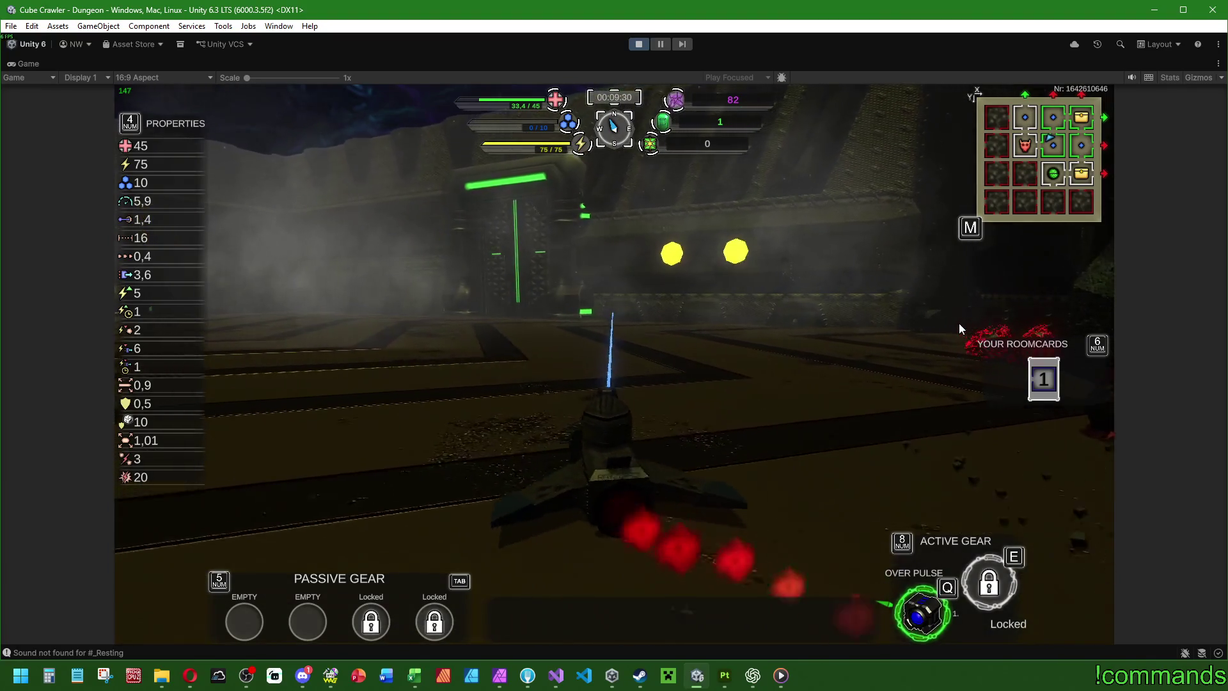
key("a")
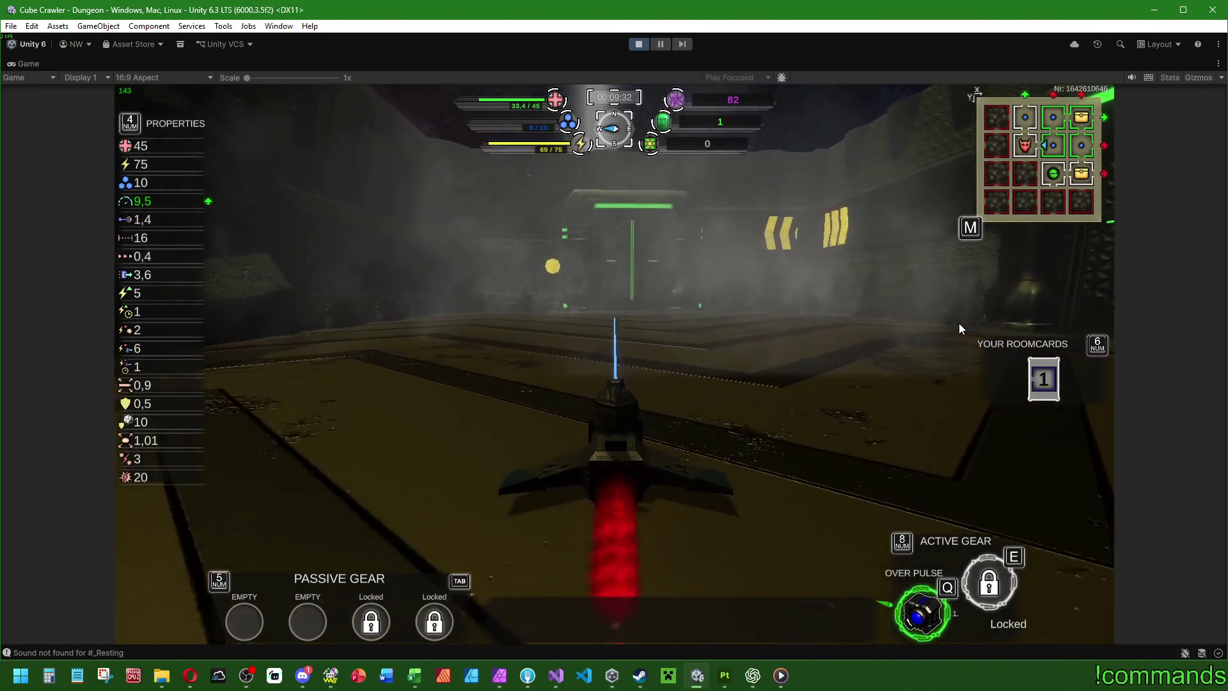
key("w")
key("a")
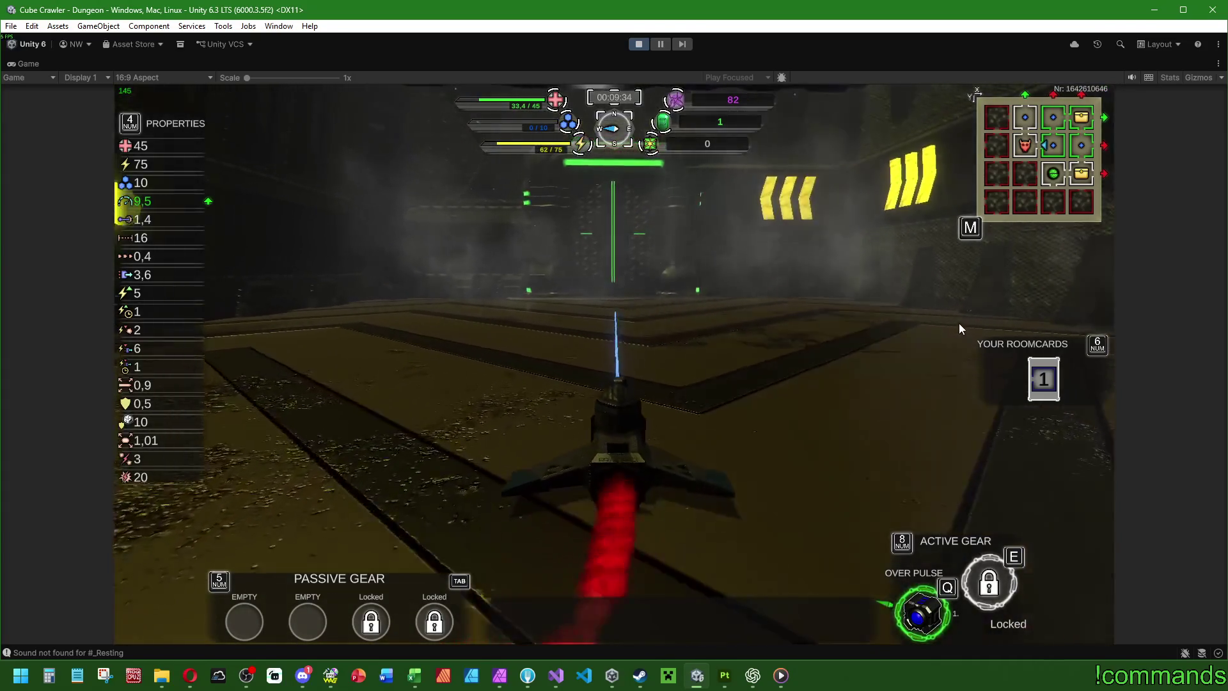
key("w")
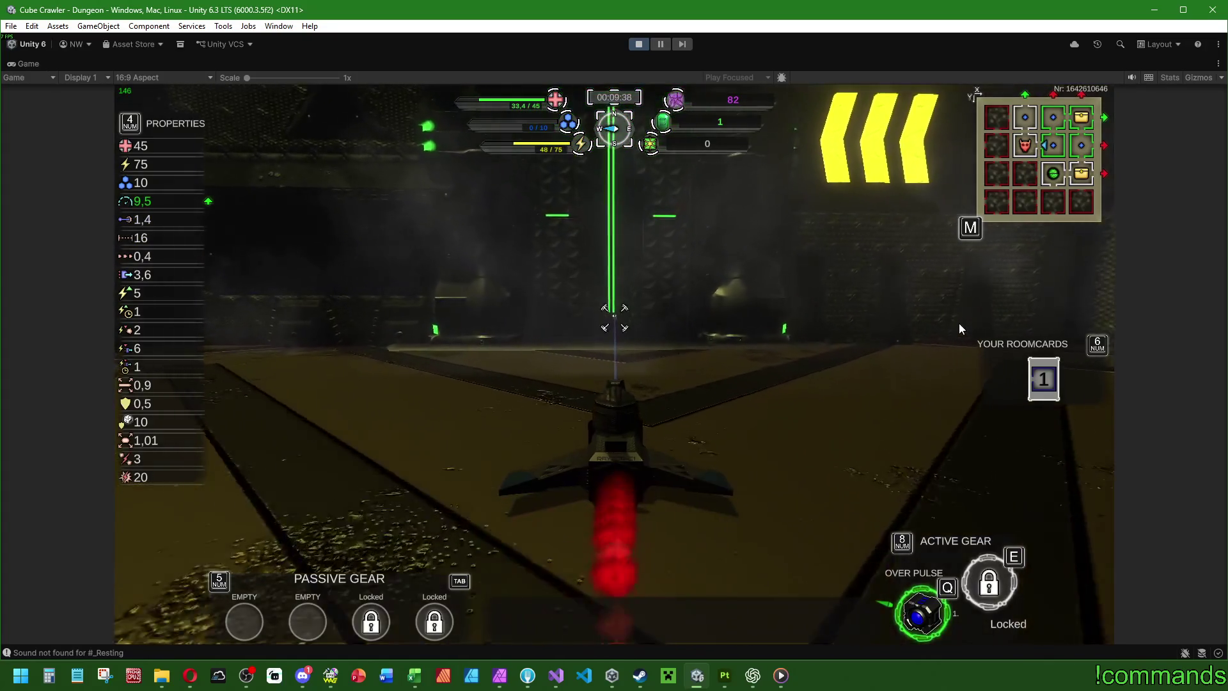
key("w")
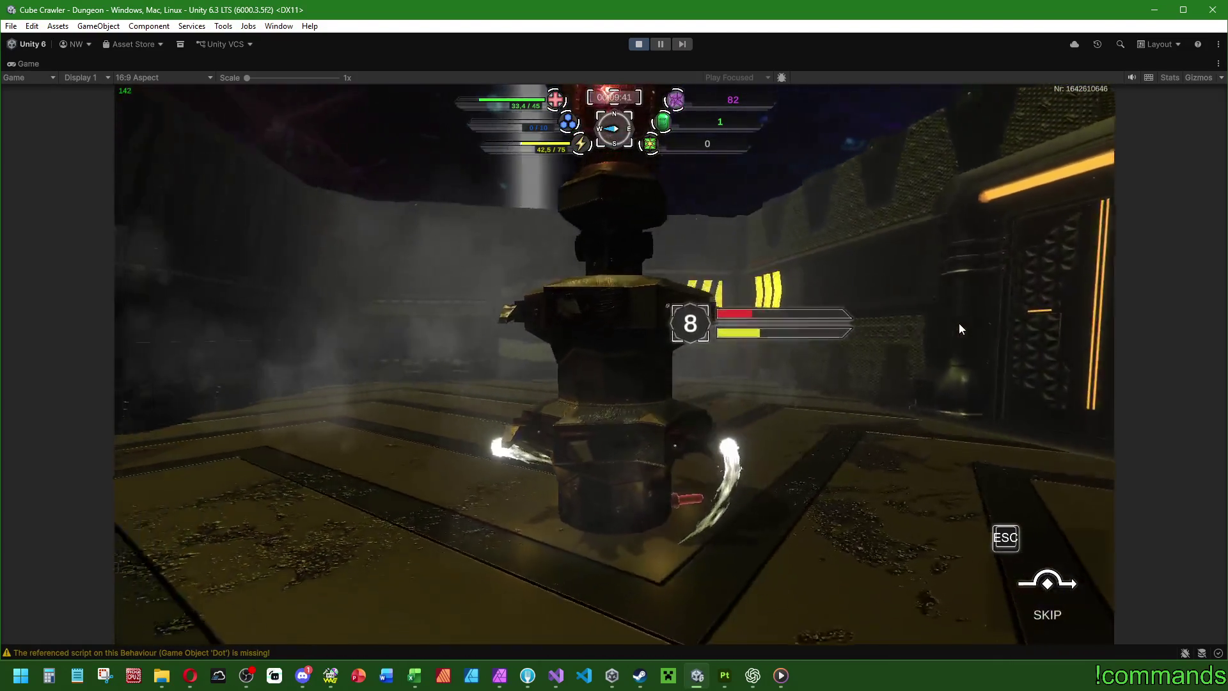
Step: Advance on the central tower behind the Over Pulse shield while firing at it
key("w")
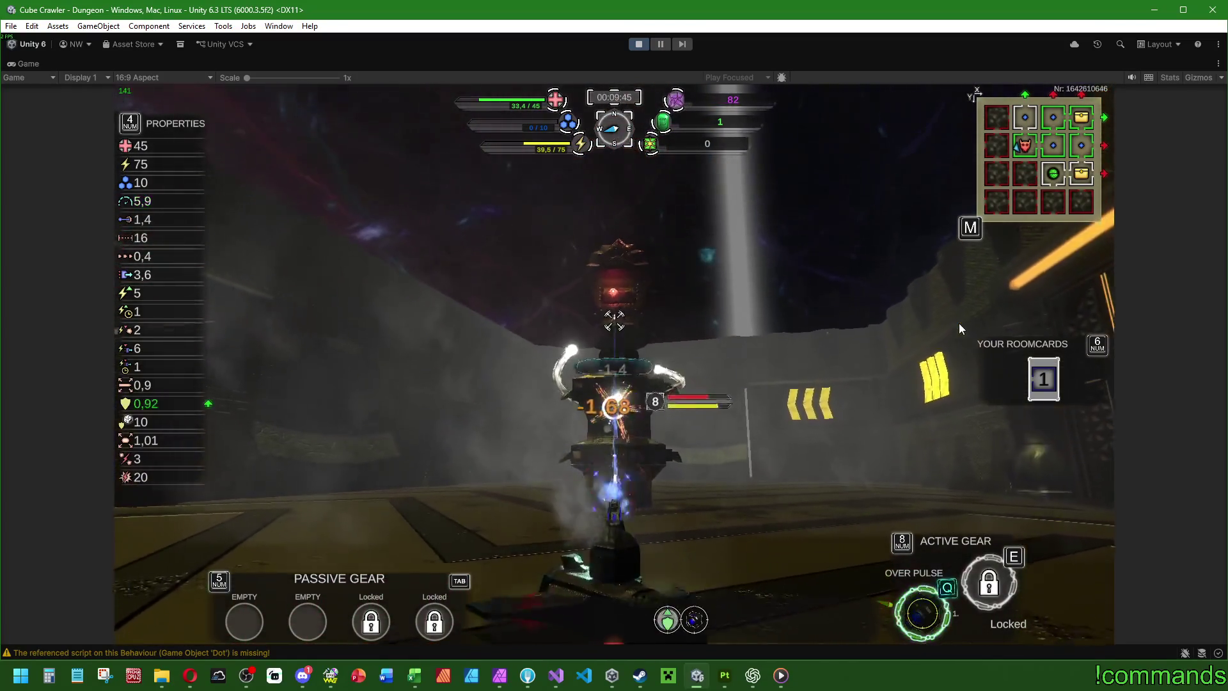
key("q")
key("w")
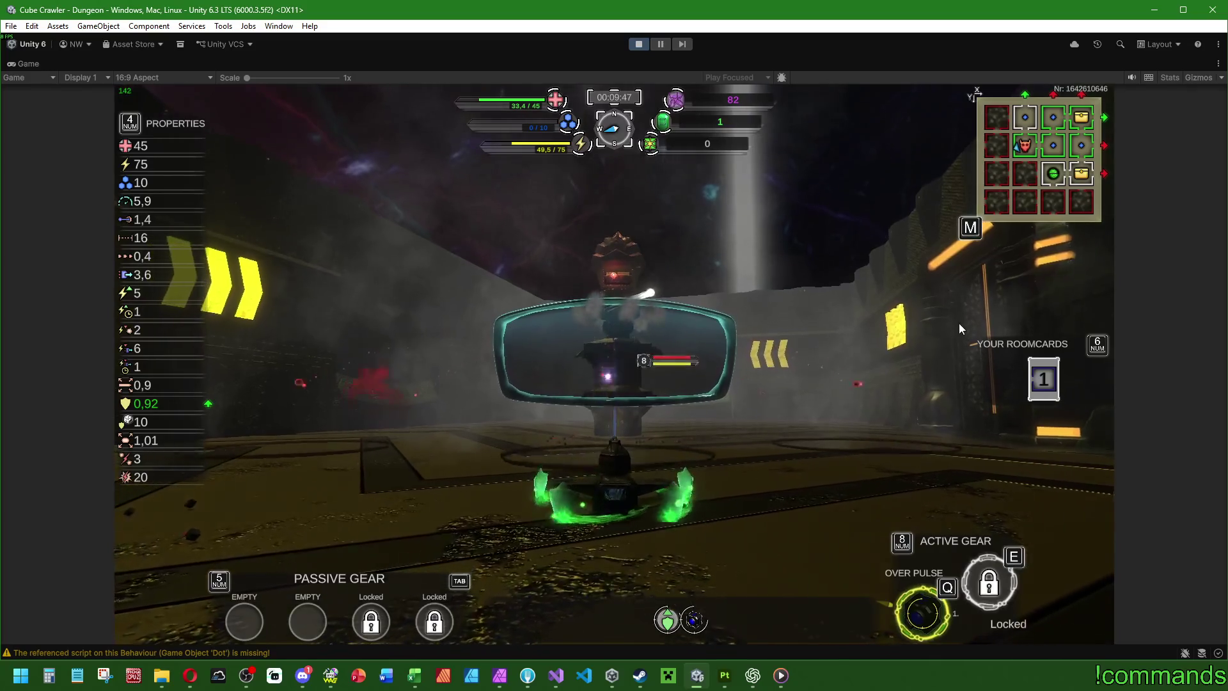
key("w")
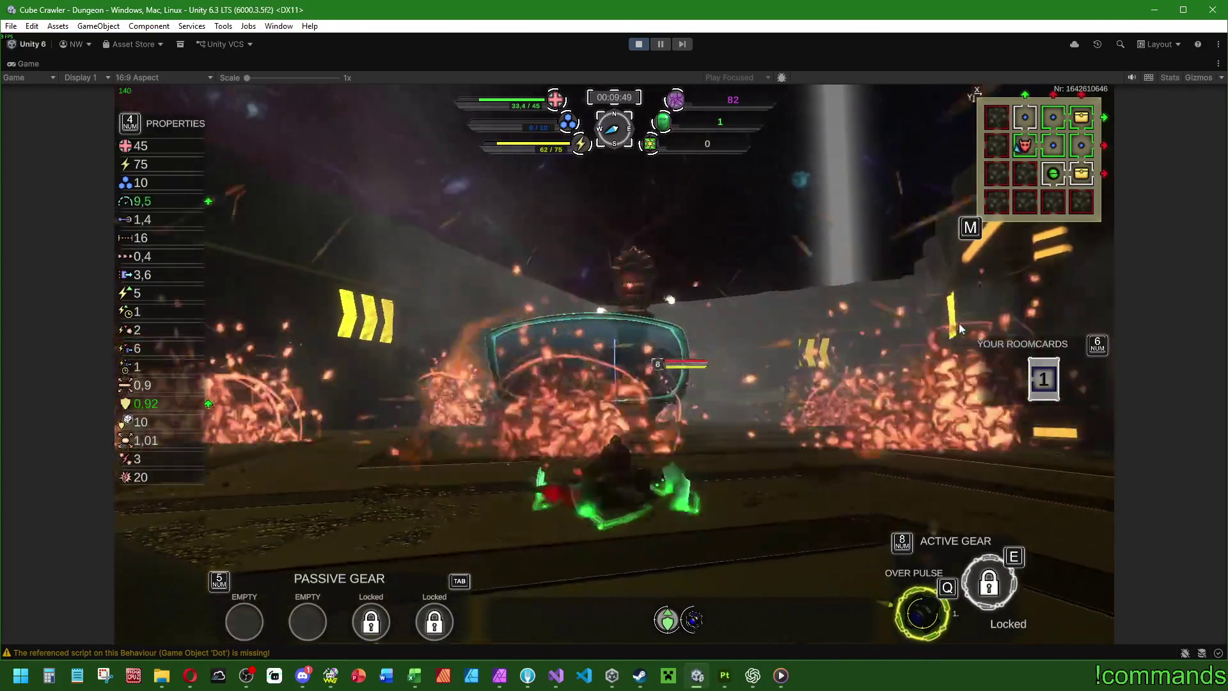
key("w")
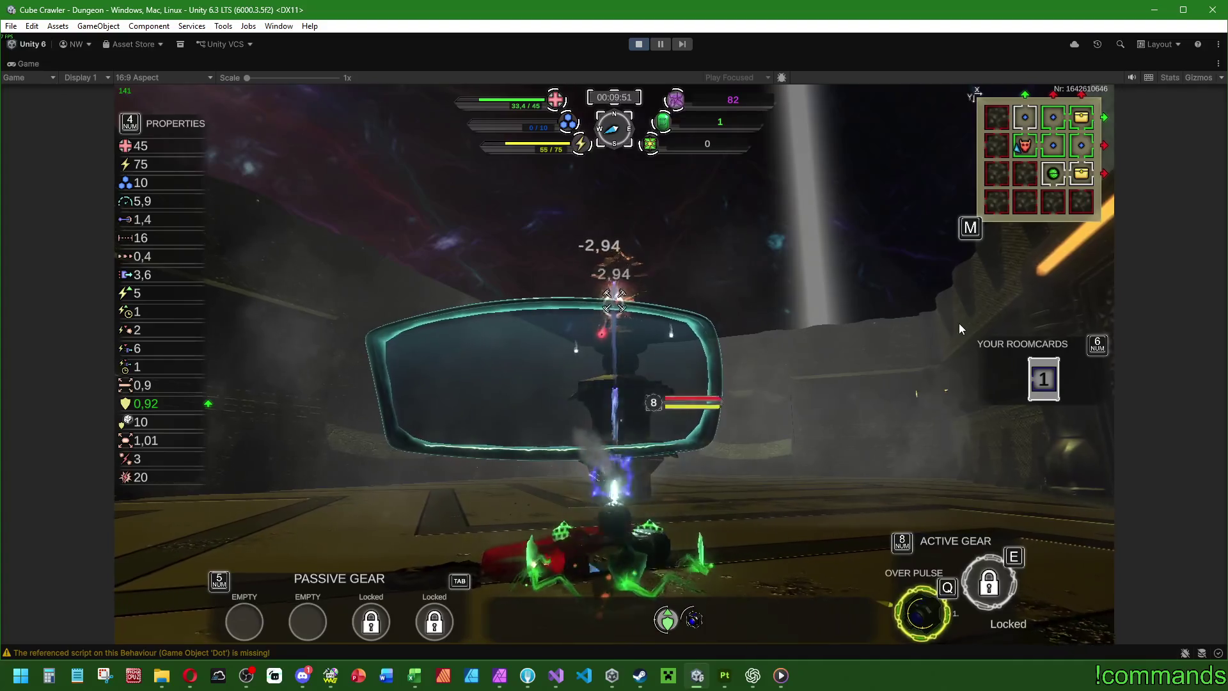
key("w")
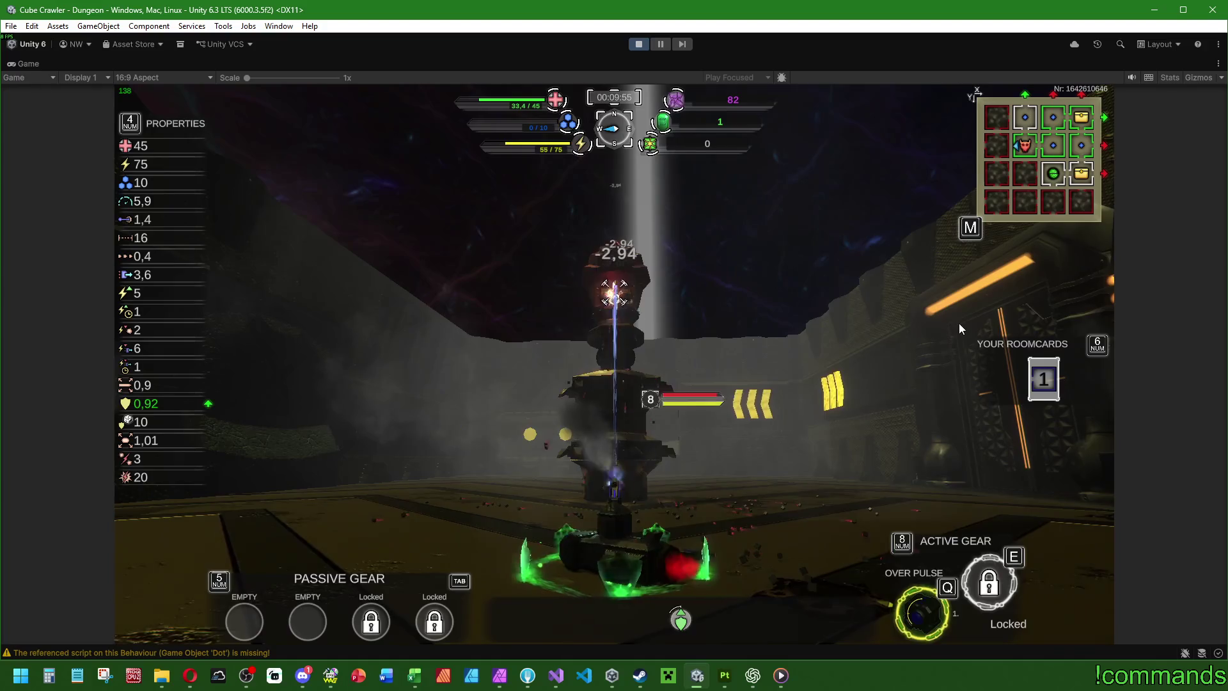
Step: Drive up to the tower until the tank dies, then stop the play-mode test
key("w")
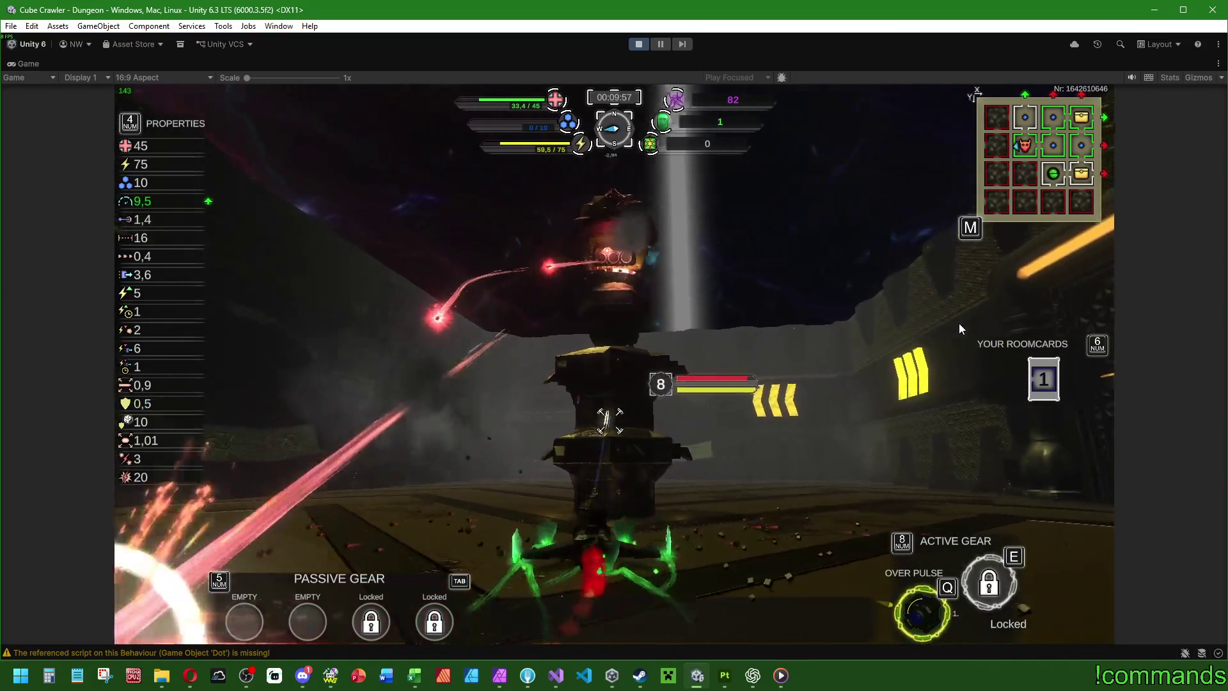
key("d")
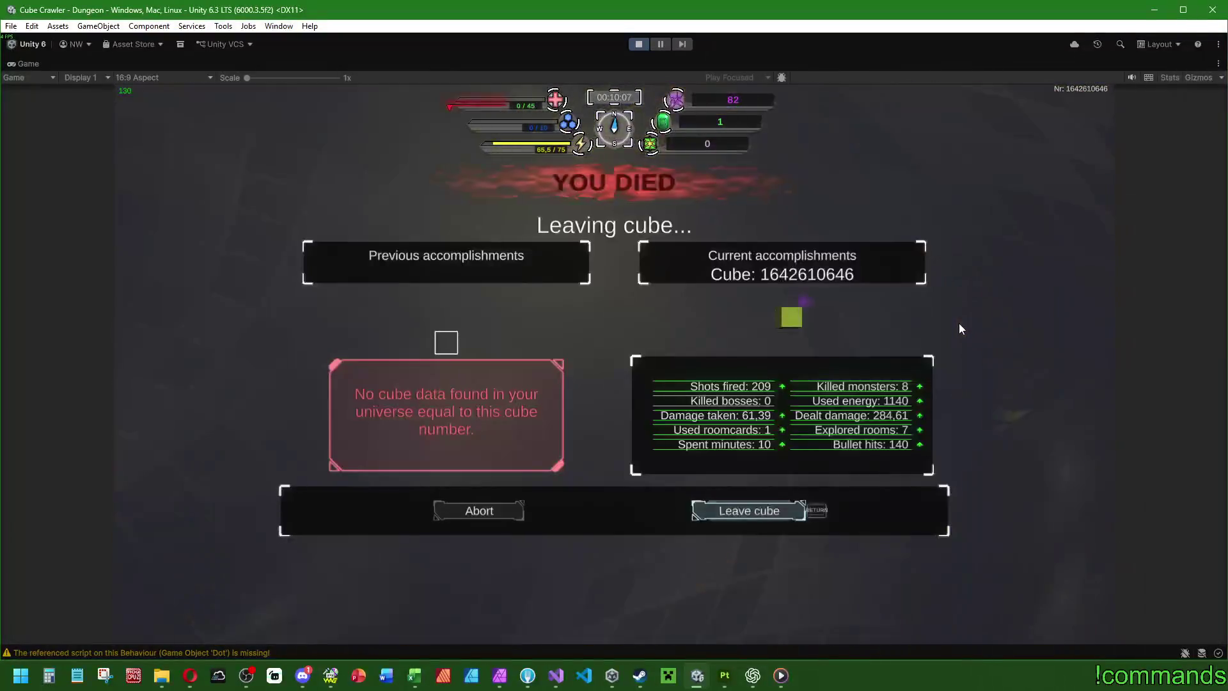
left_click(638, 46)
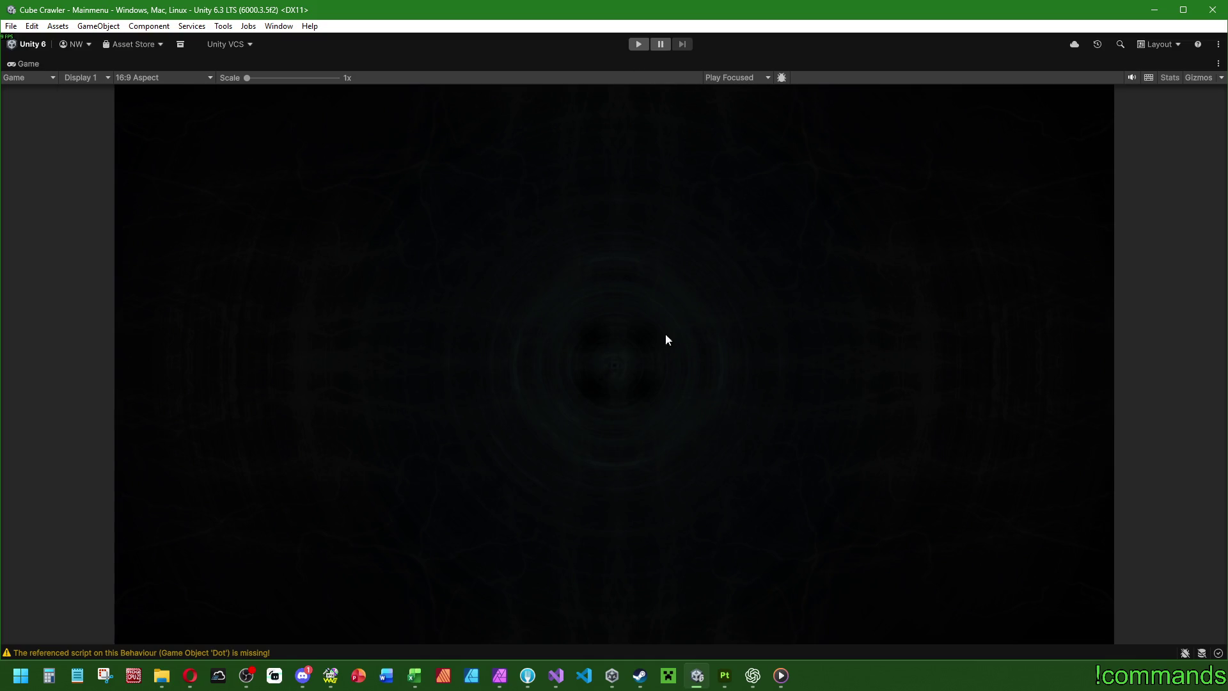
Step: Un-maximize the Game view and drag the splitter to make the Console panel taller
double_click(52, 64)
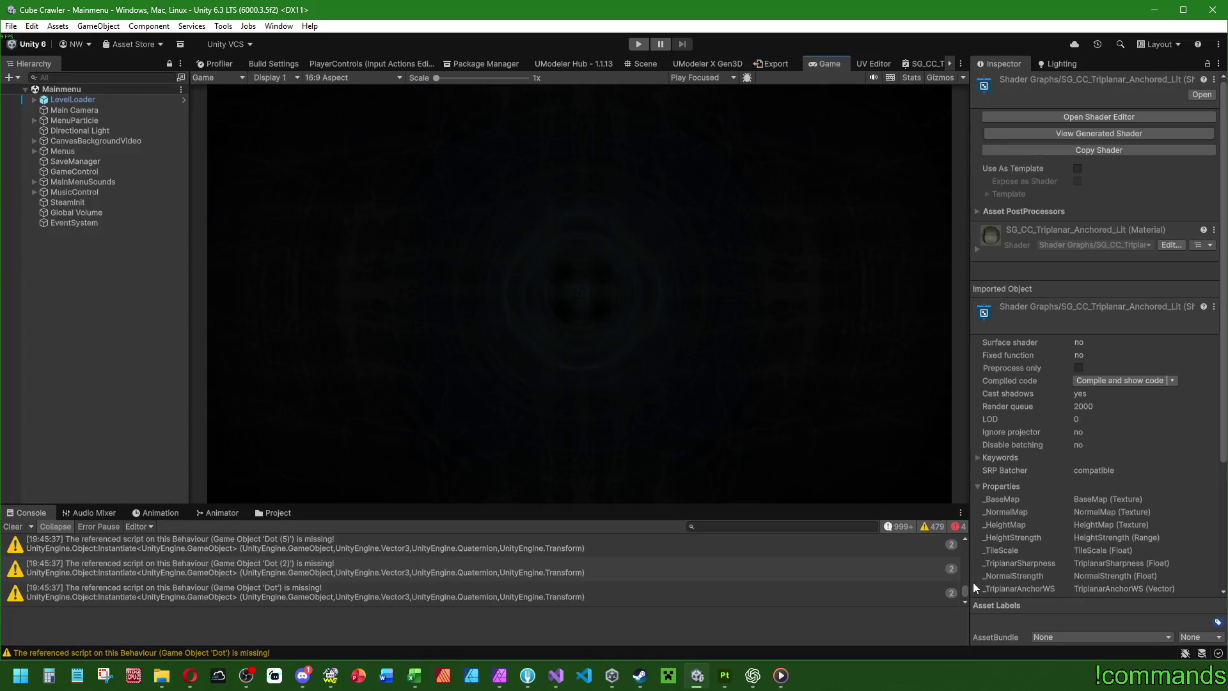
left_click_drag(964, 590, 960, 547)
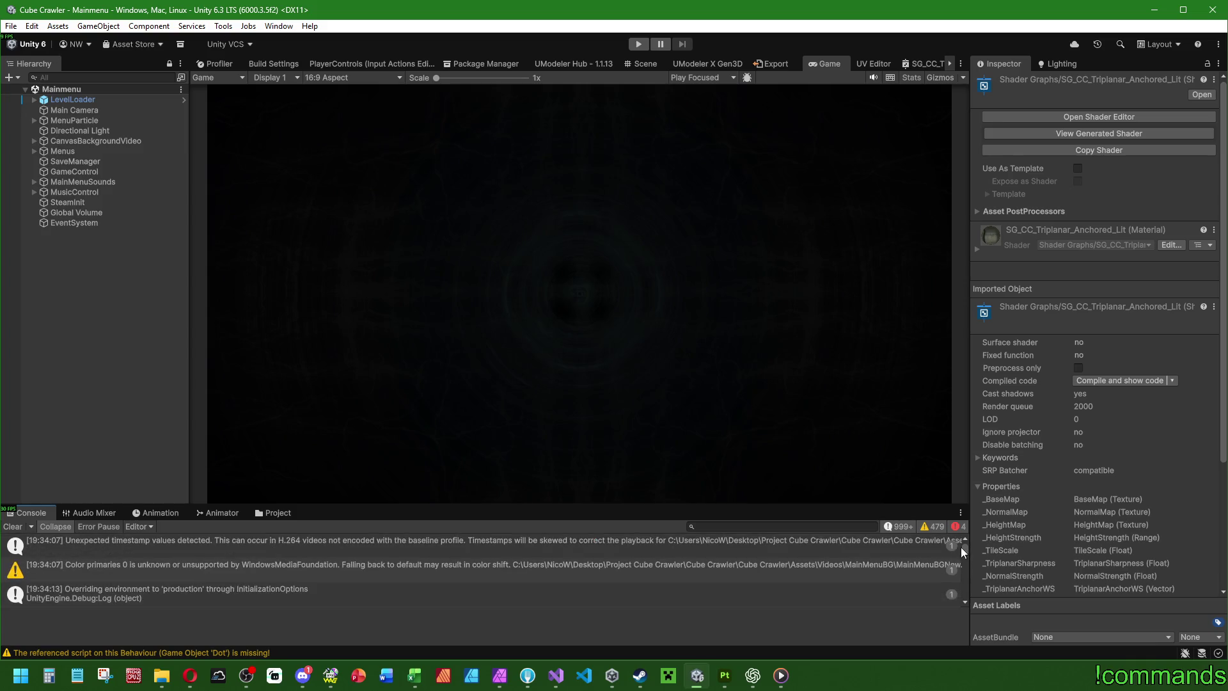
left_click_drag(711, 506, 733, 474)
left_click_drag(964, 596, 966, 596)
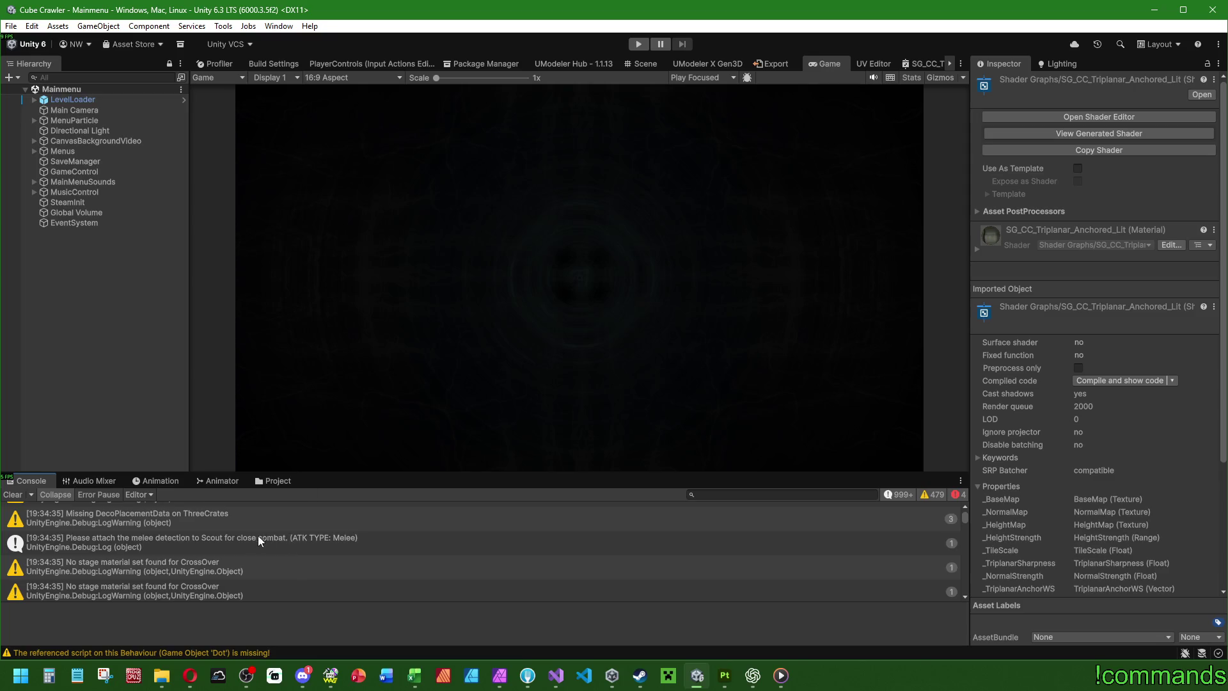
Step: Scroll the Console log and select the Concave Mesh Collider error to view its details
scroll(258, 540, "up", 5)
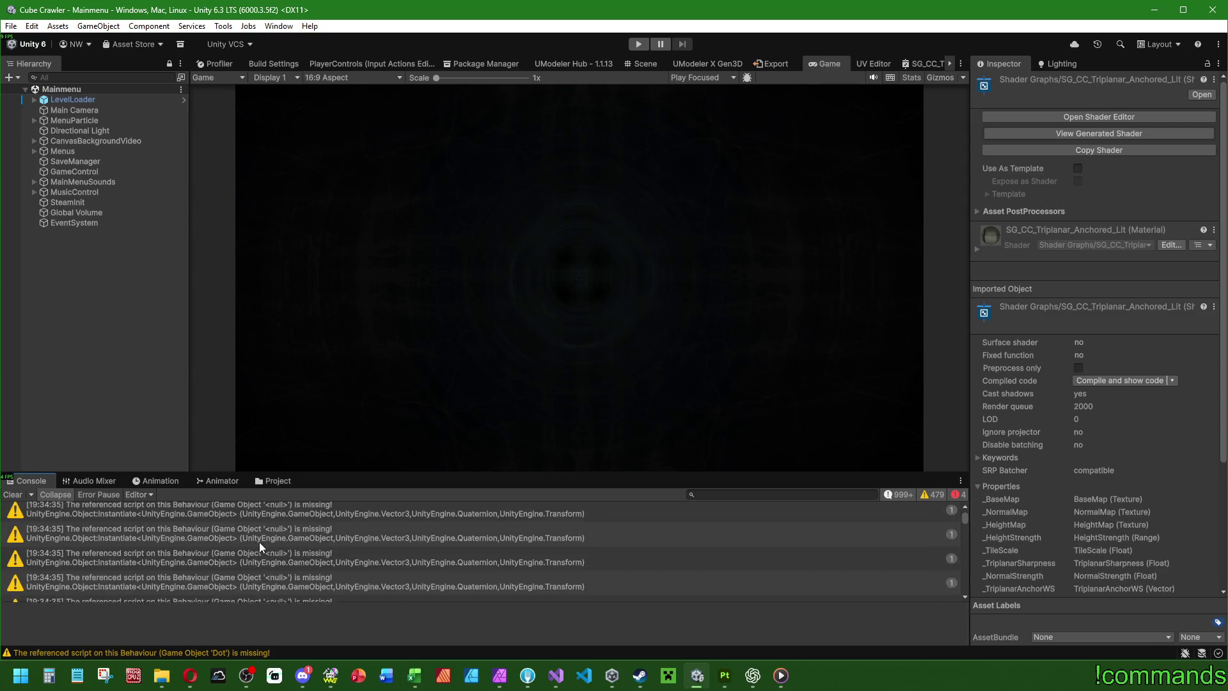
scroll(259, 542, "down", 5)
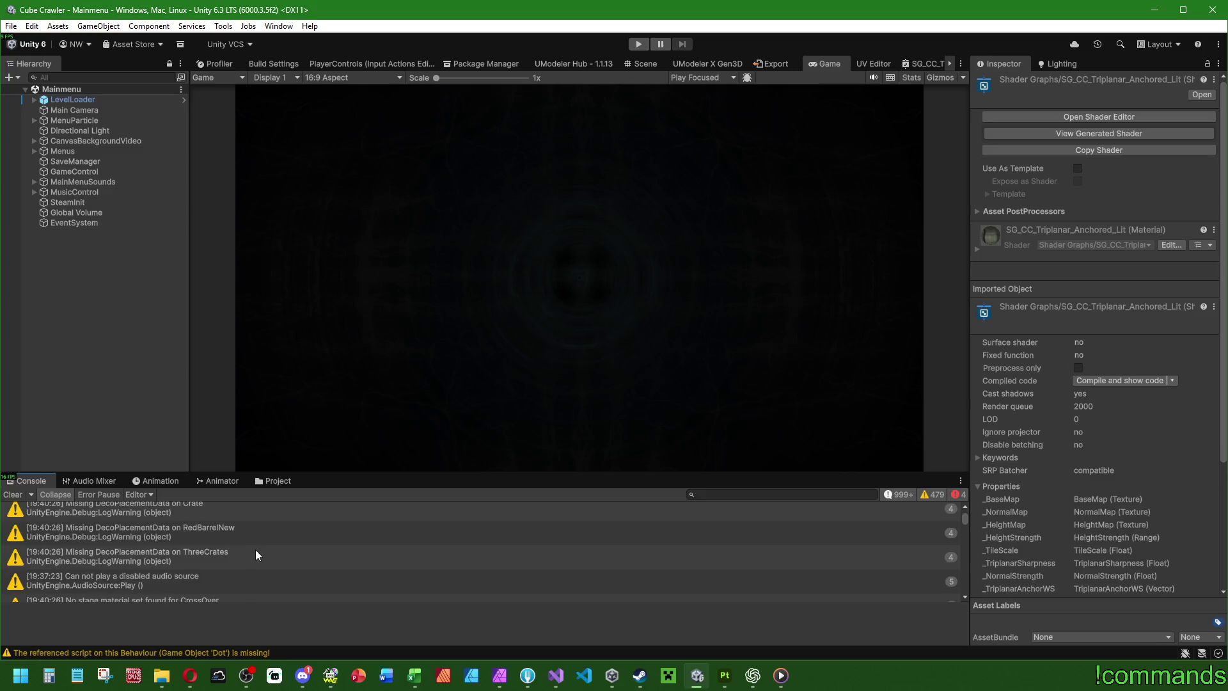
scroll(256, 549, "up", 5)
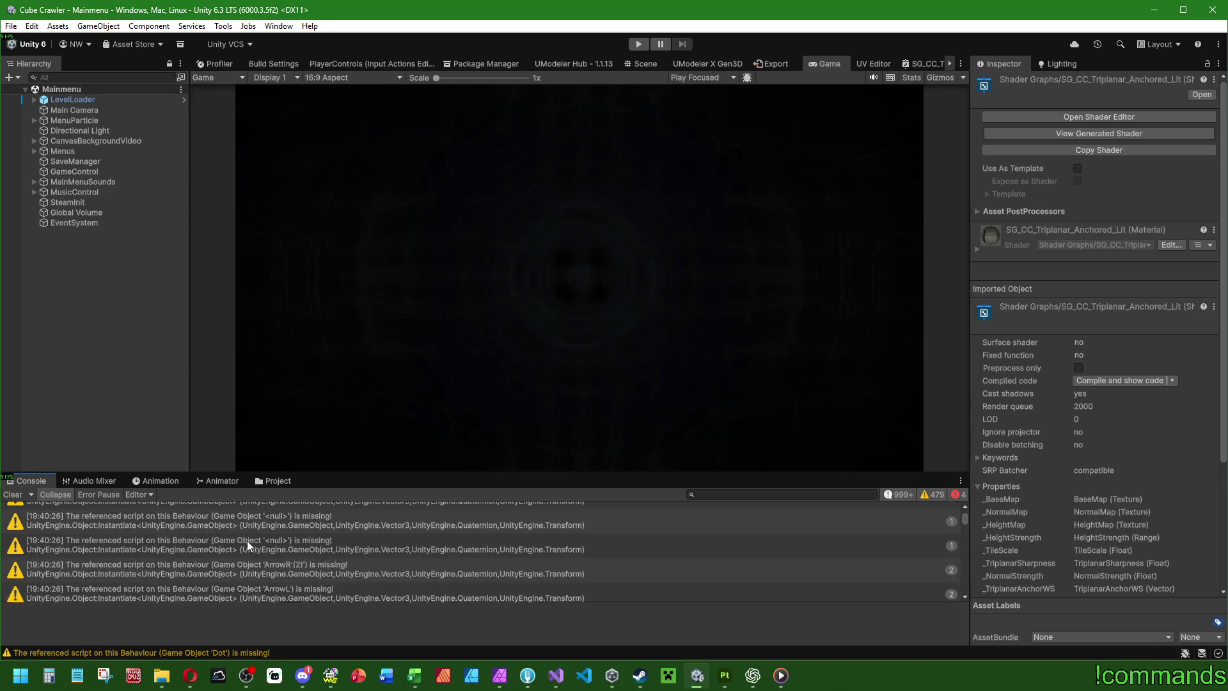
scroll(247, 540, "up", 5)
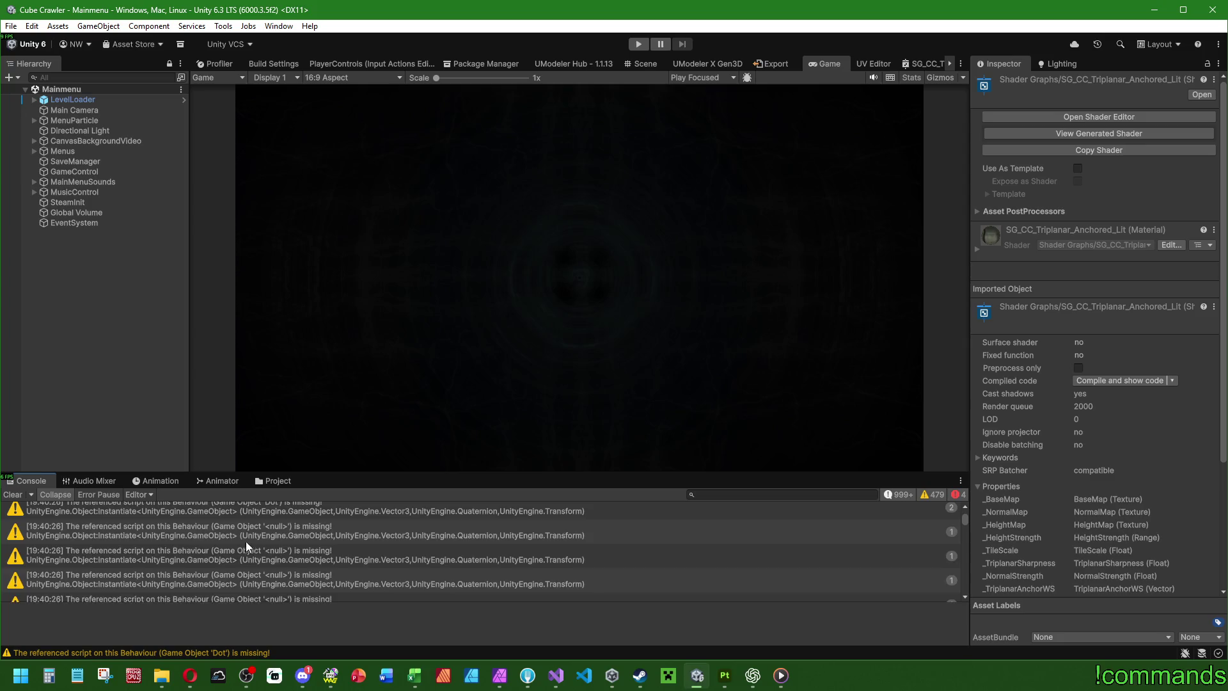
scroll(246, 541, "up", 3)
left_click(151, 575)
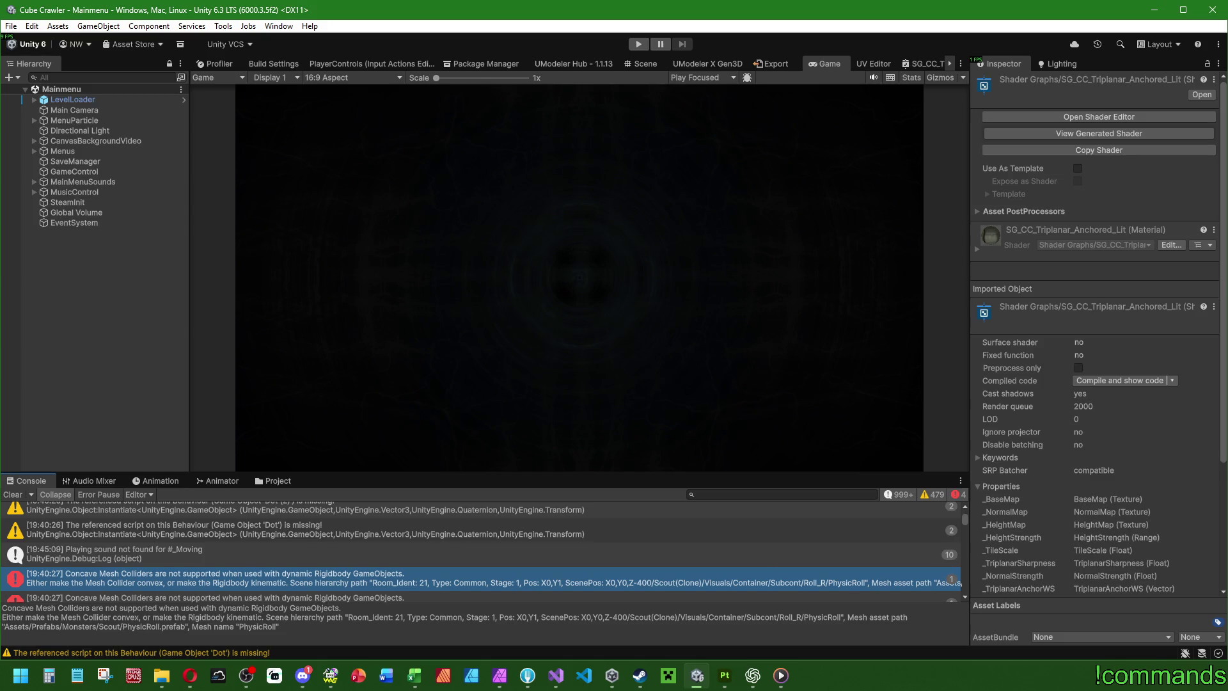
Step: Cycle through the browser and Steam windows, then return to the Unity editor
key("alt+Tab")
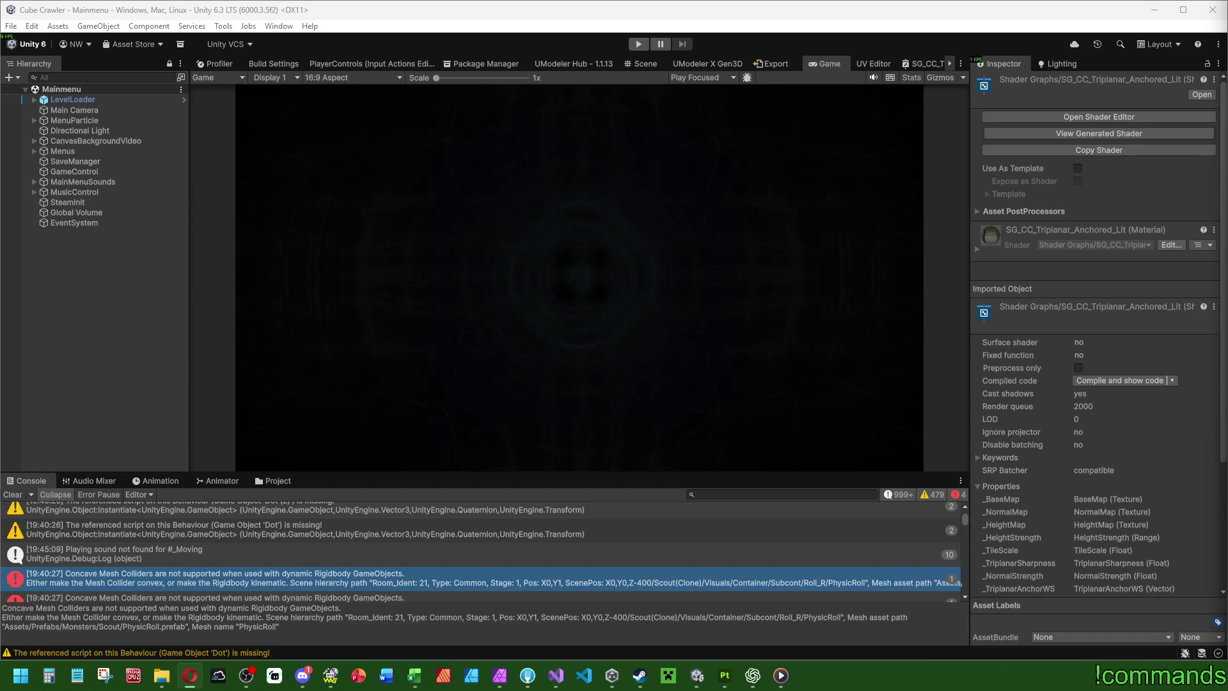
key("alt+Tab")
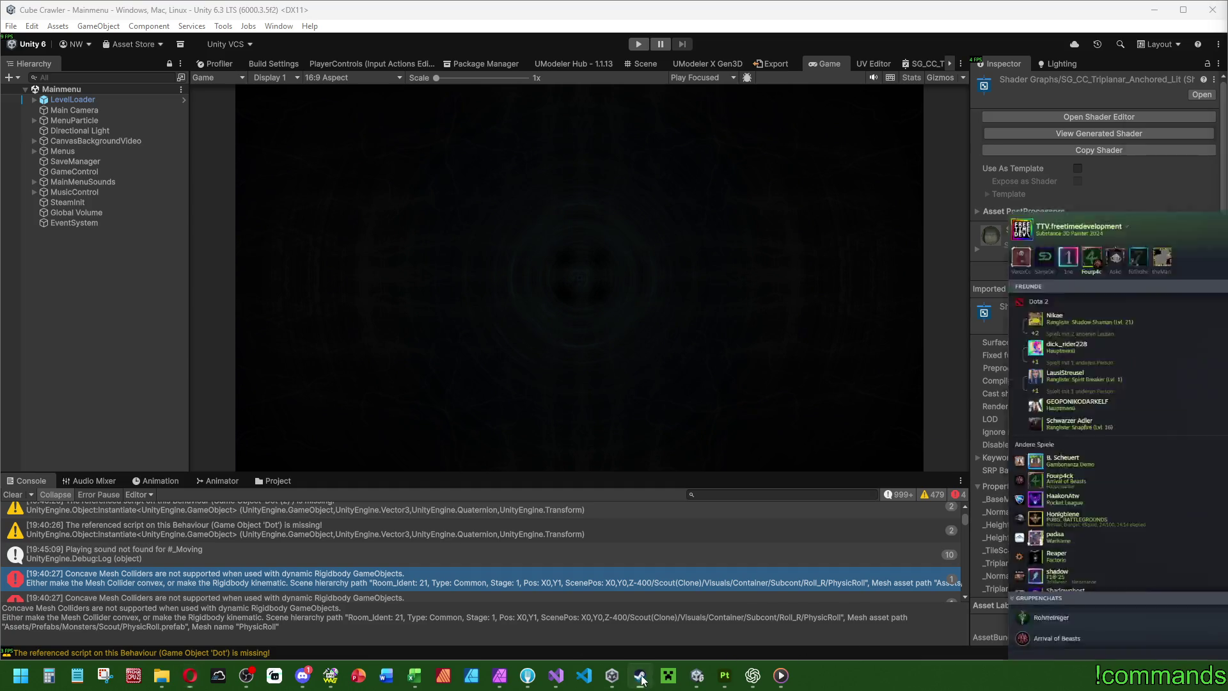
key("alt+Tab")
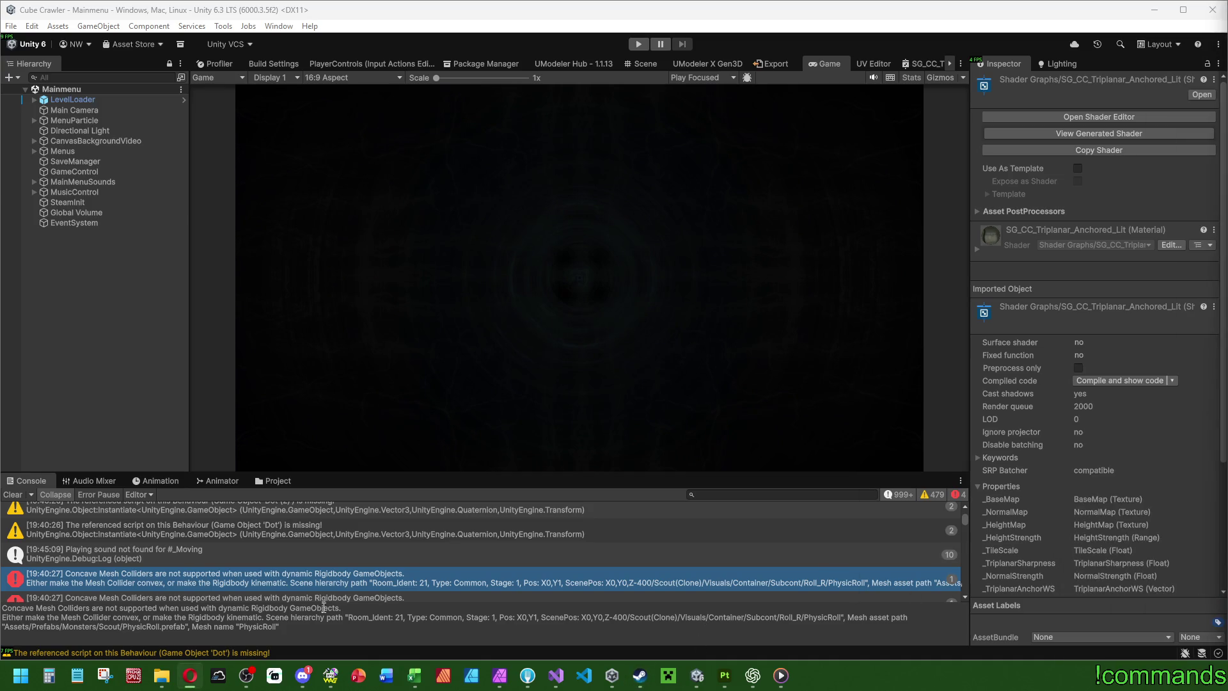
left_click(11, 493)
Step: In the Project window, open Prefabs > Monsters > Scout and open the PhysicRoll prefab
left_click(278, 480)
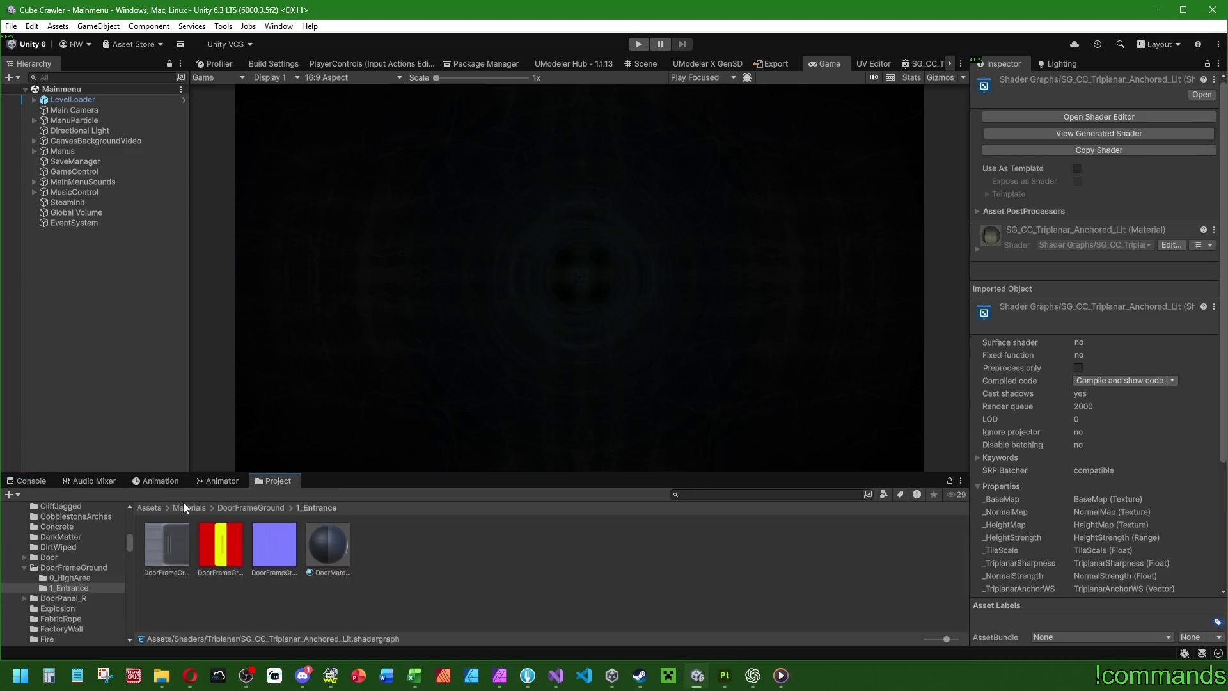
double_click(600, 553)
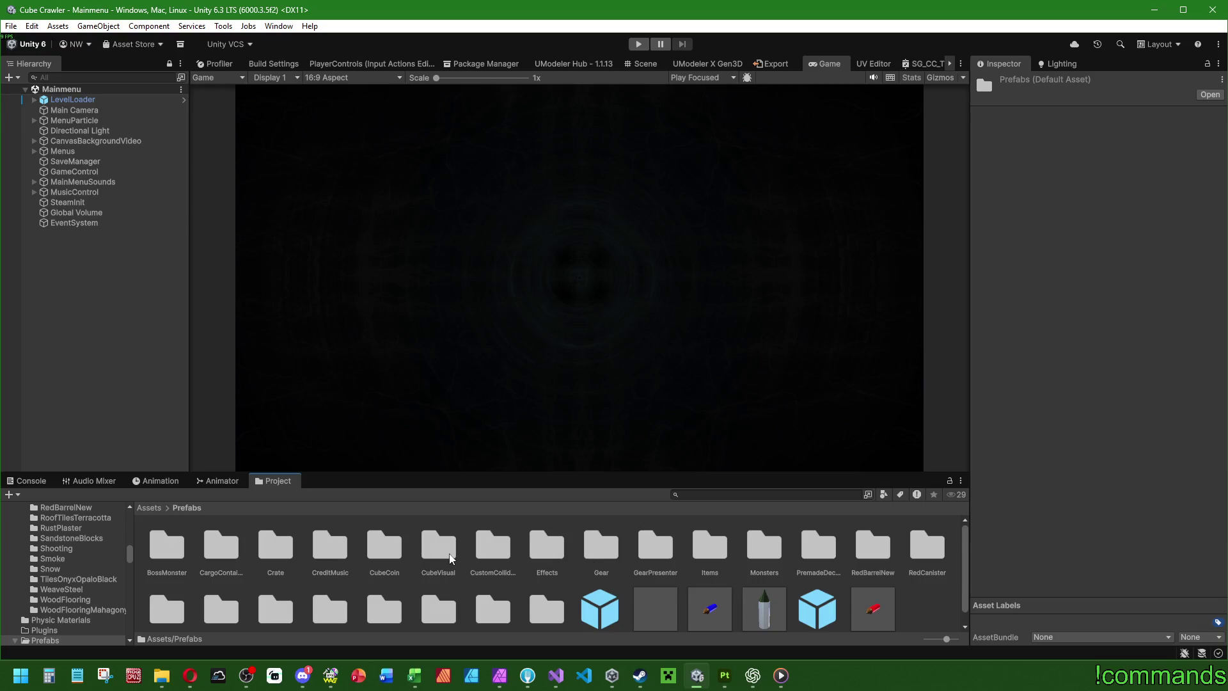
double_click(773, 551)
double_click(276, 549)
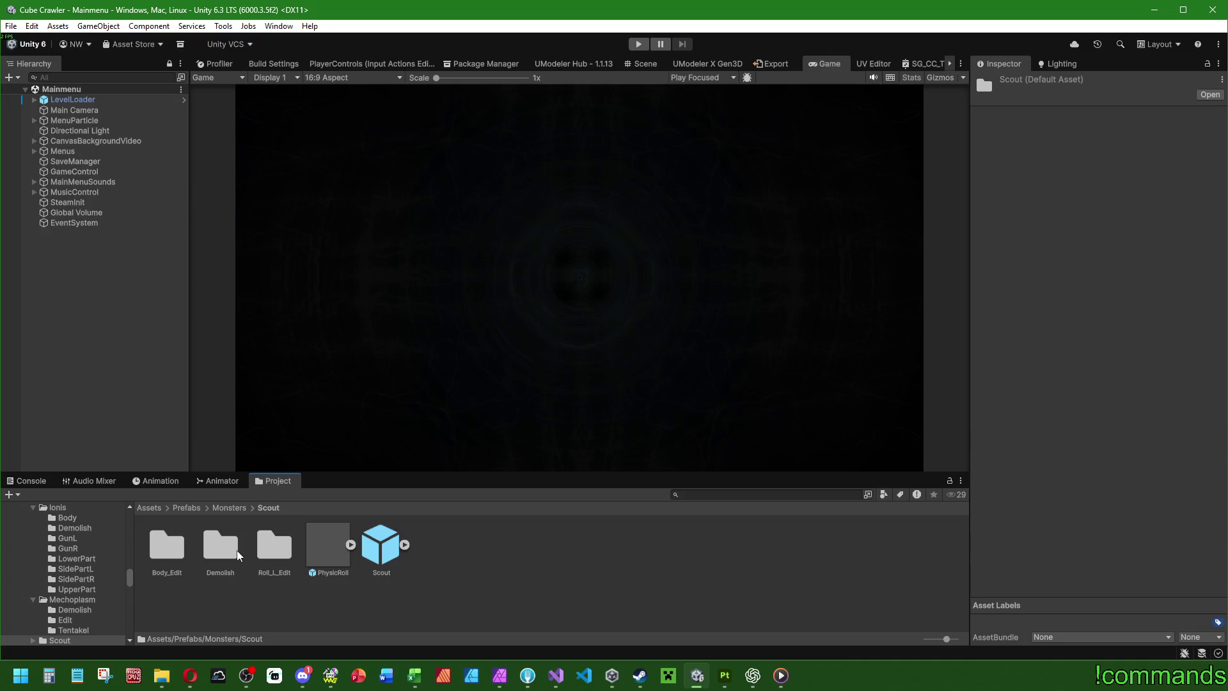
double_click(334, 544)
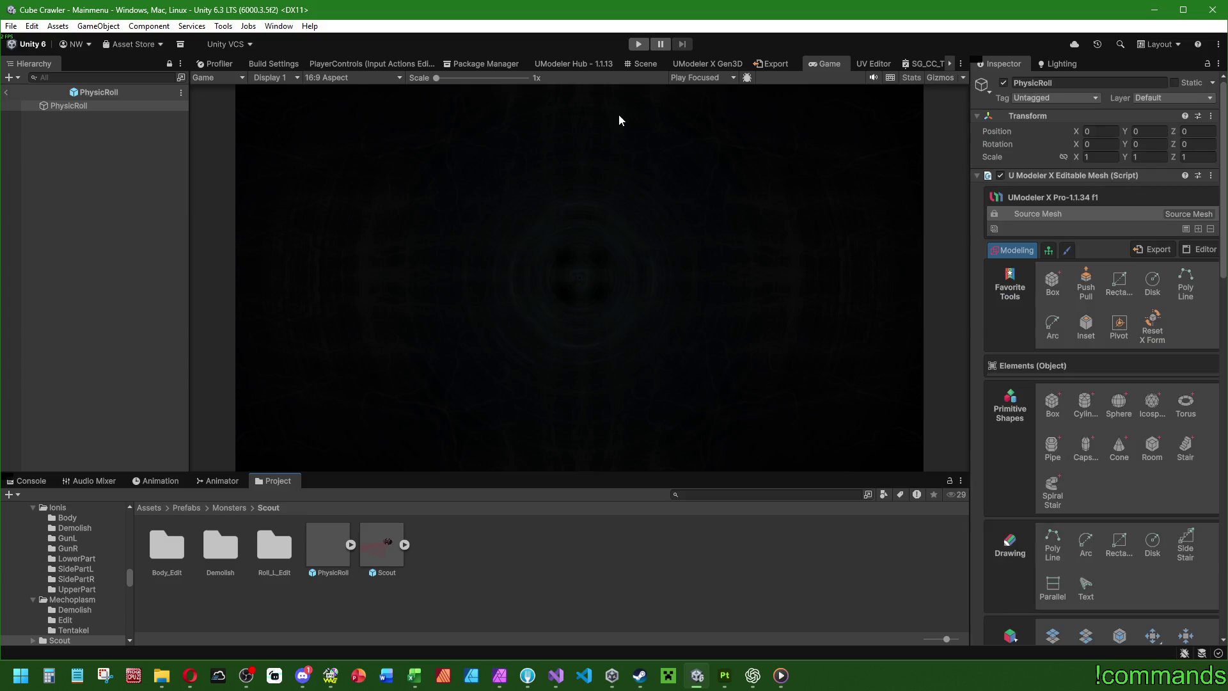
Step: Show PhysicRoll's wireframe in the Scene view and check that its Mesh Collider's Convex is unchecked
left_click(640, 63)
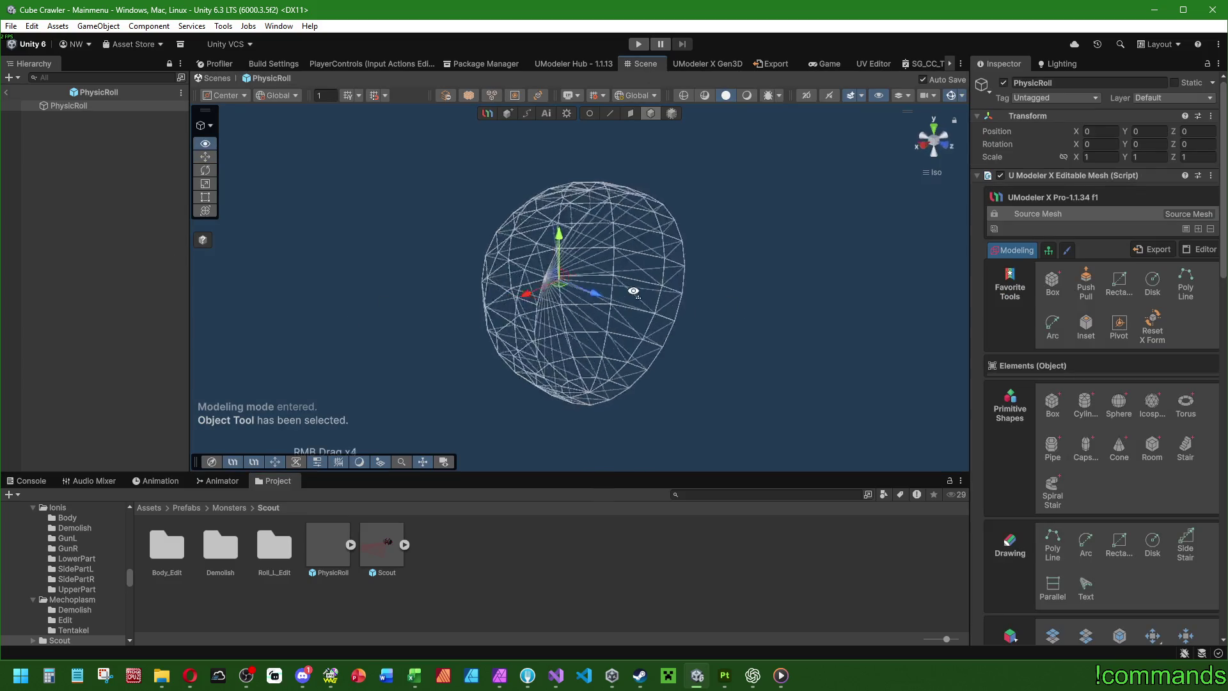
scroll(1008, 366, "down", 15)
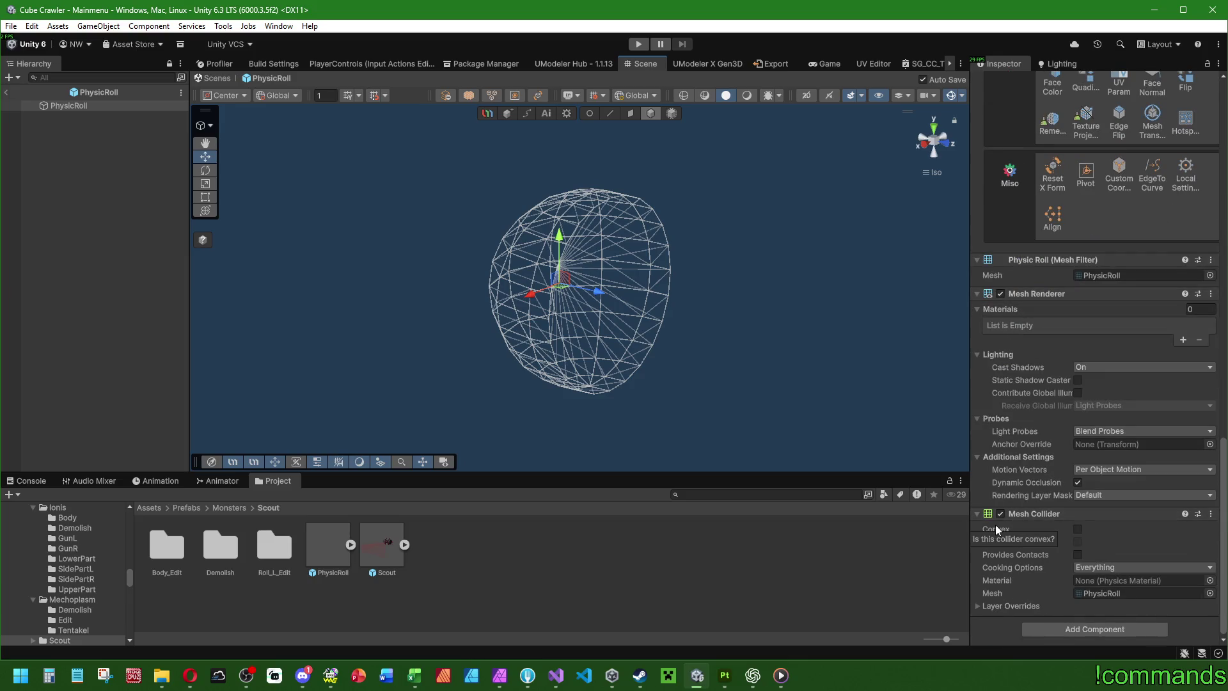
scroll(1034, 539, "up", 5)
scroll(1093, 497, "down", 5)
mouse_move(1223, 486)
left_mouse_down()
mouse_move(1223, 128)
mouse_move(1223, 492)
left_mouse_up()
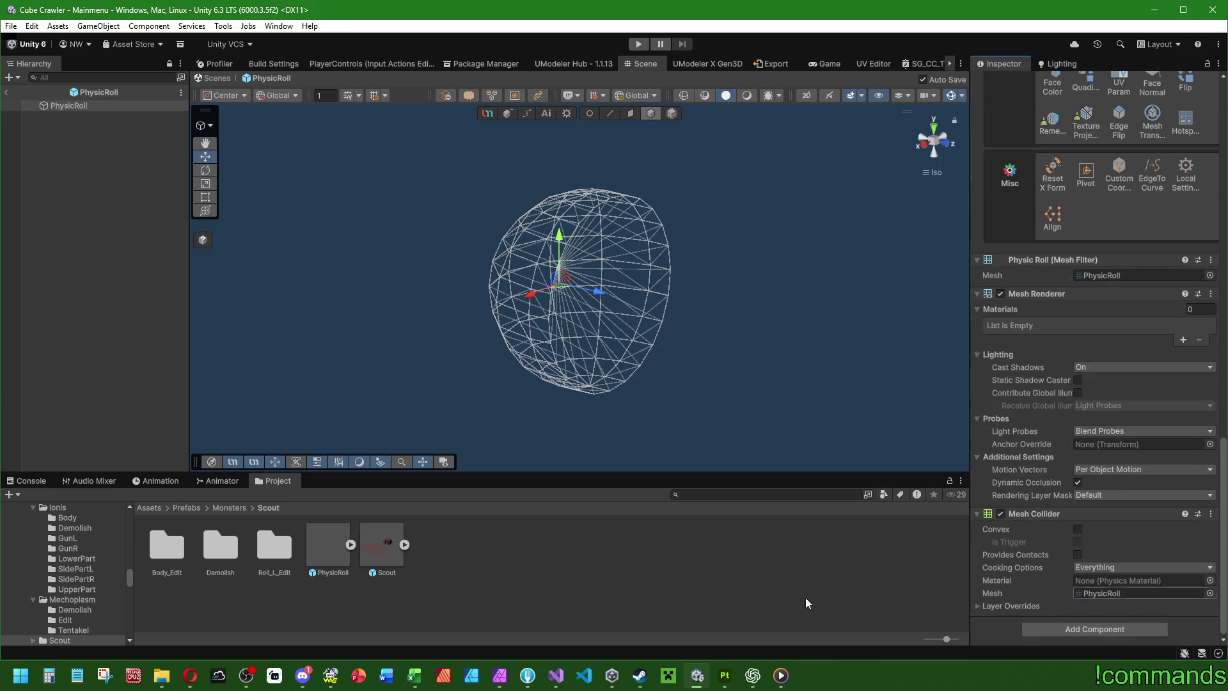
Step: Open the Scout prefab, inspect ScoutRoll_L and its ScoutRoll_ScoutRoll mesh child, and review its overrides
double_click(384, 541)
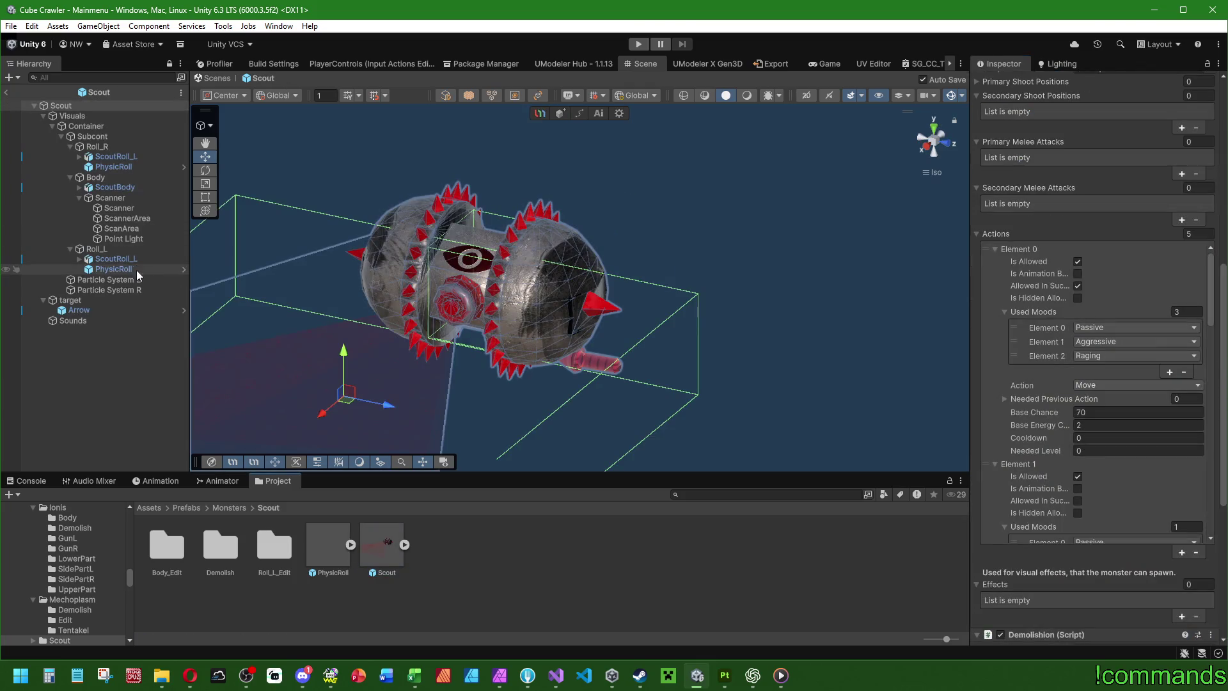
left_click(132, 256)
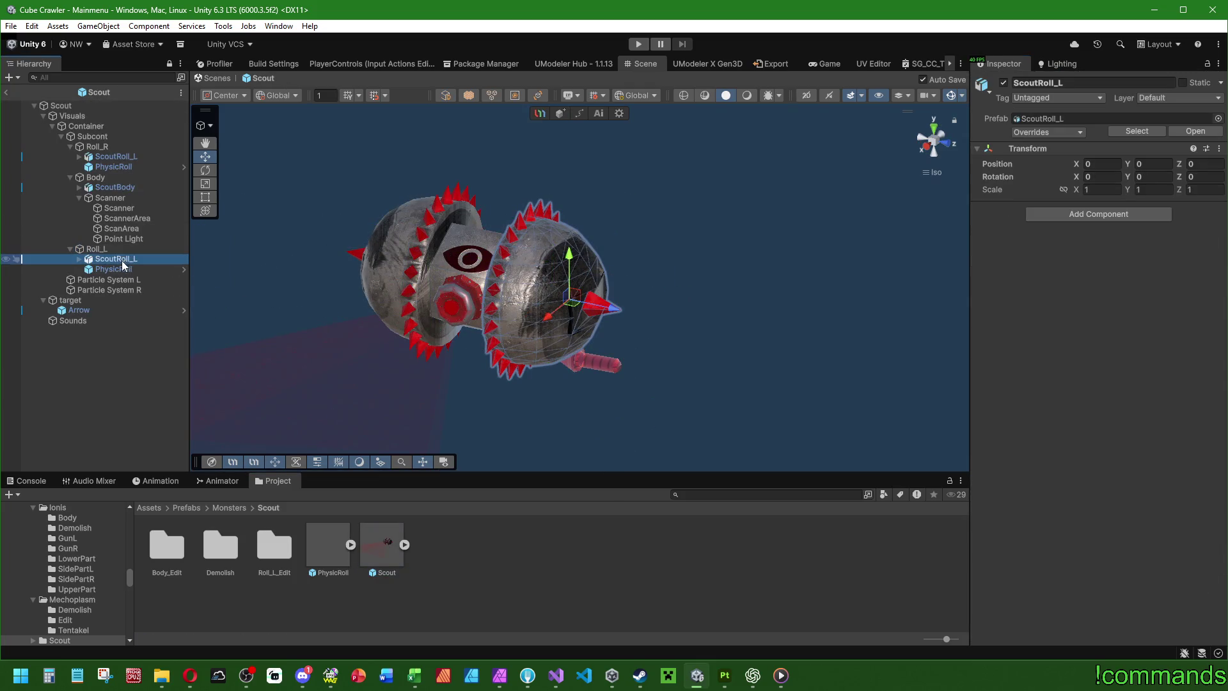
key("Right")
key("Down")
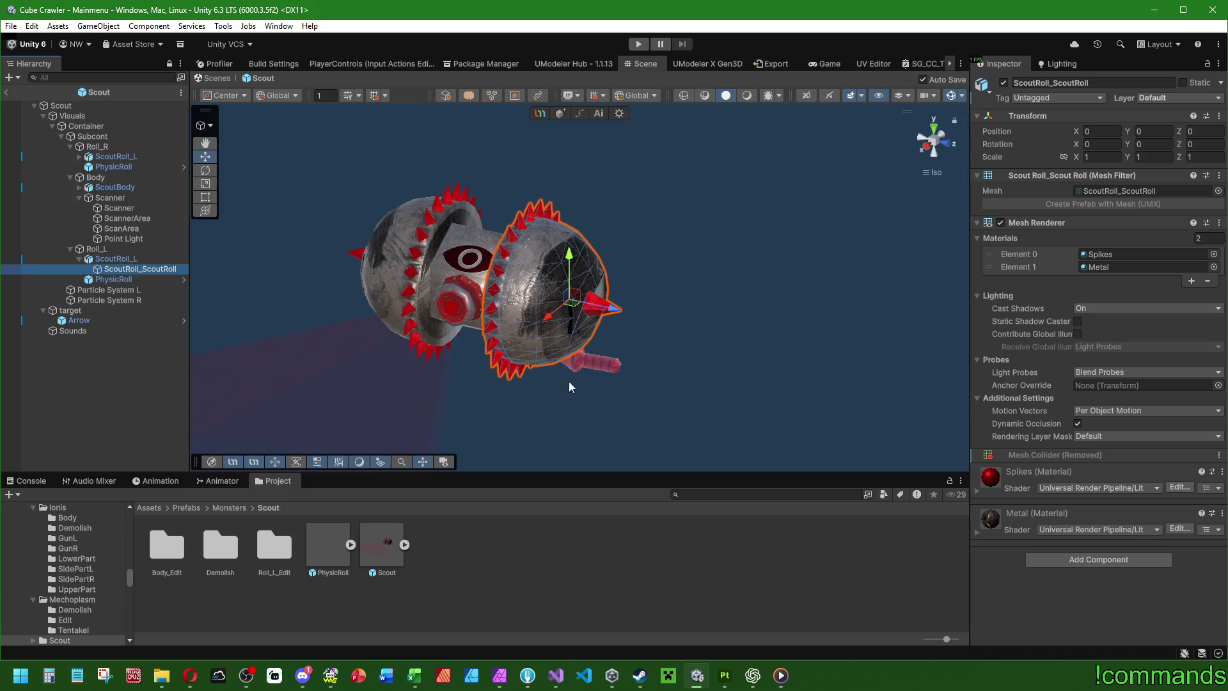
left_click(115, 259)
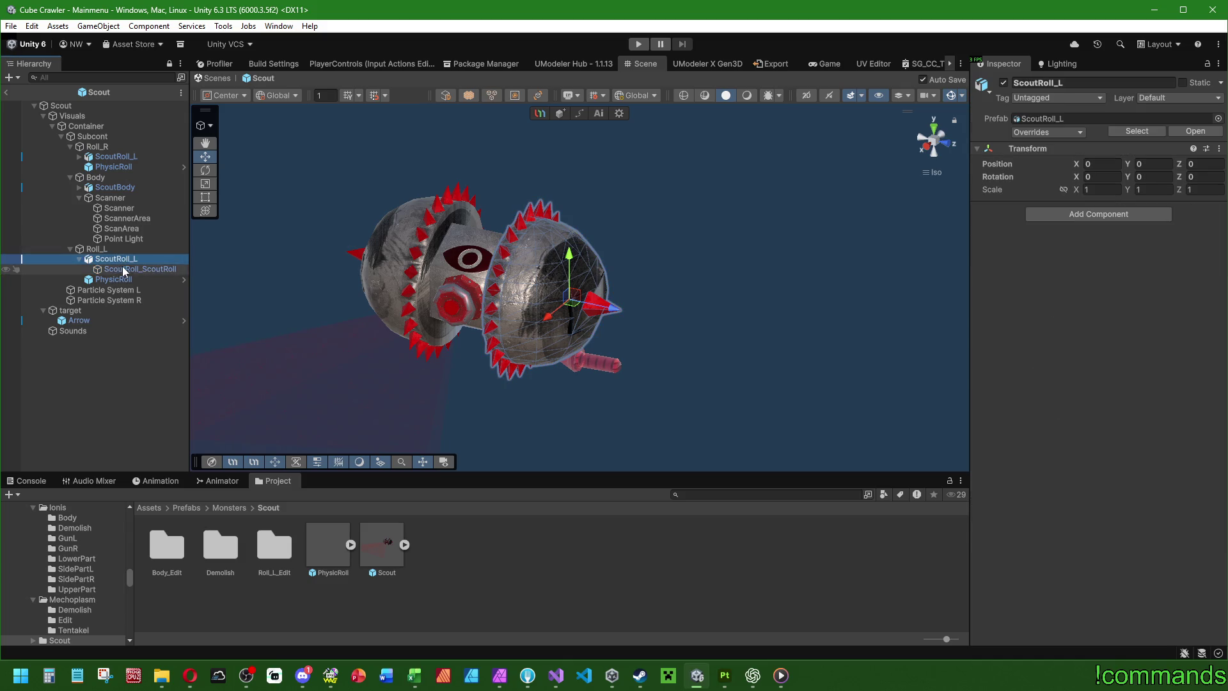
left_click(1051, 133)
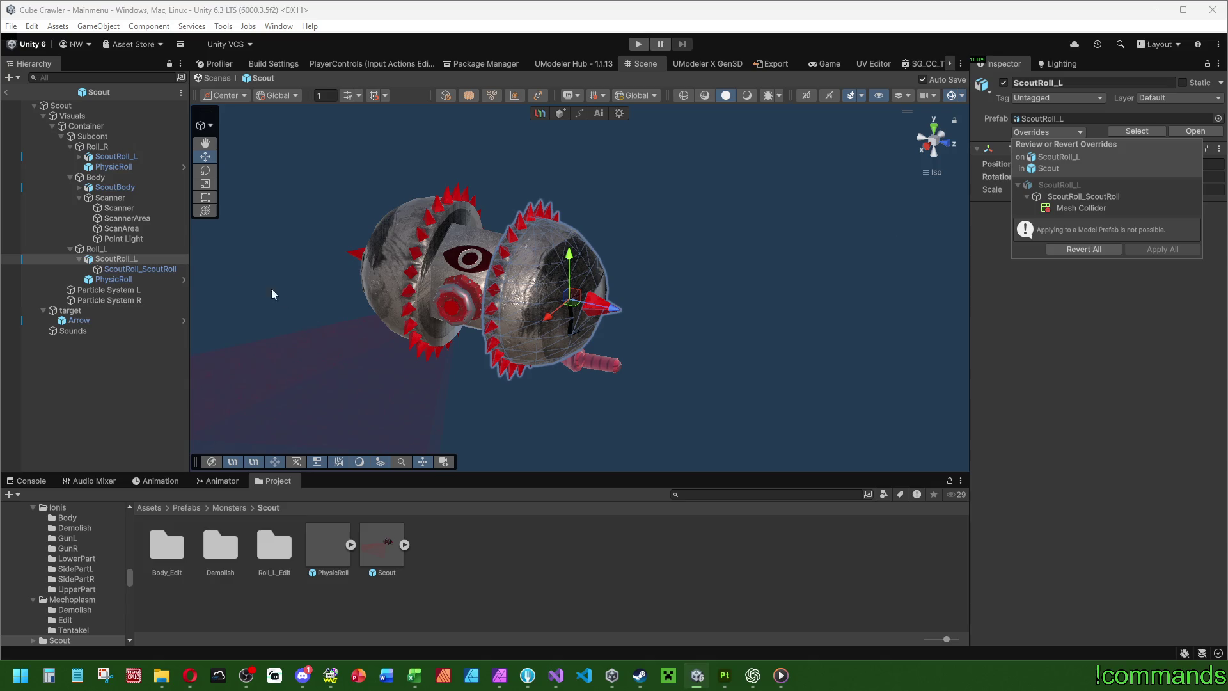
Step: Inspect the PhysicRoll colliders under the right and left rolls
left_click(117, 158)
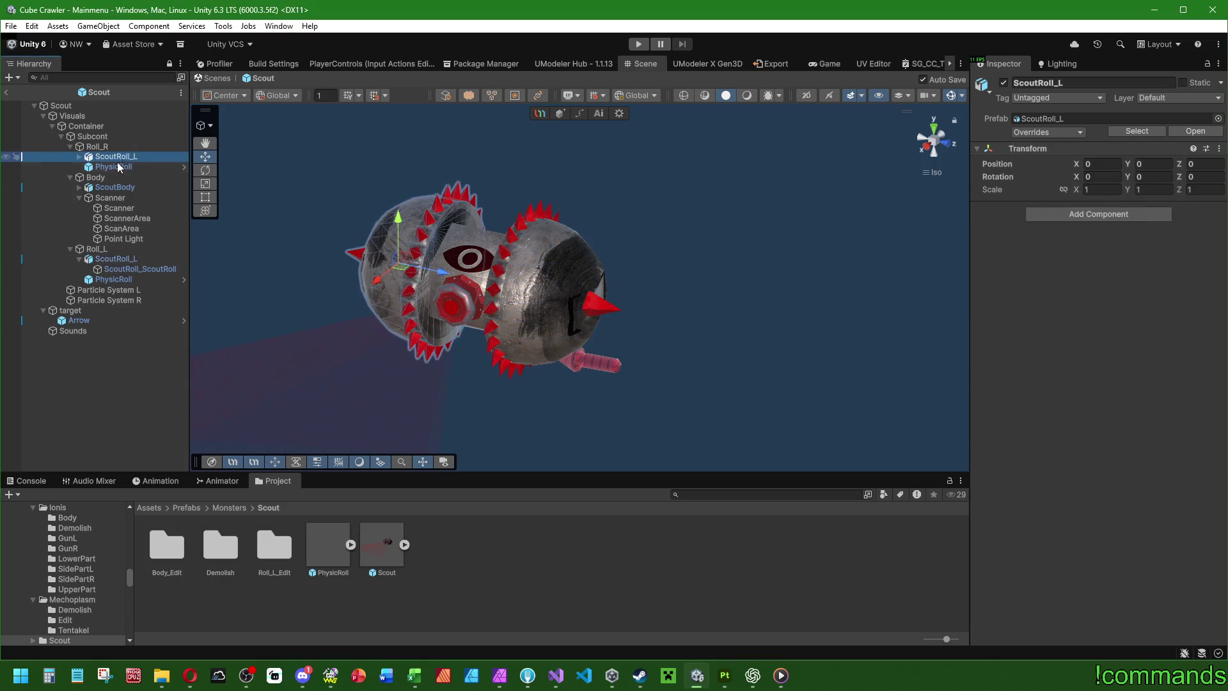
left_click(118, 165)
scroll(1055, 358, "down", 2)
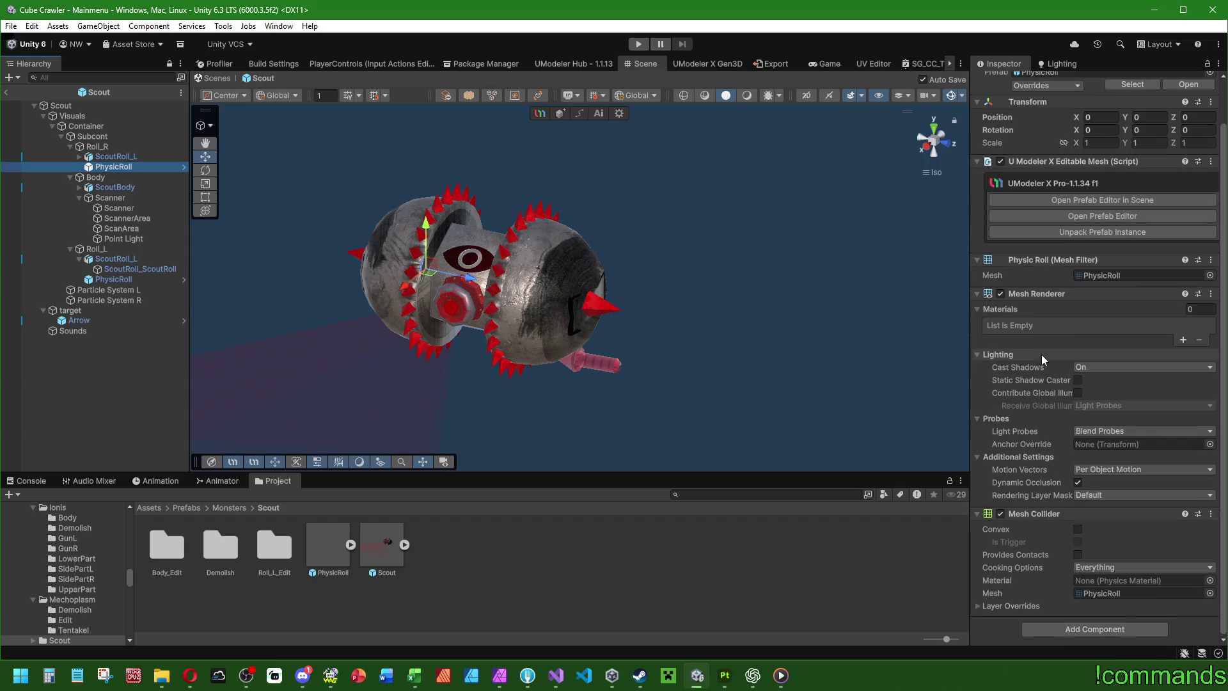
scroll(1041, 354, "up", 2)
left_click(117, 280)
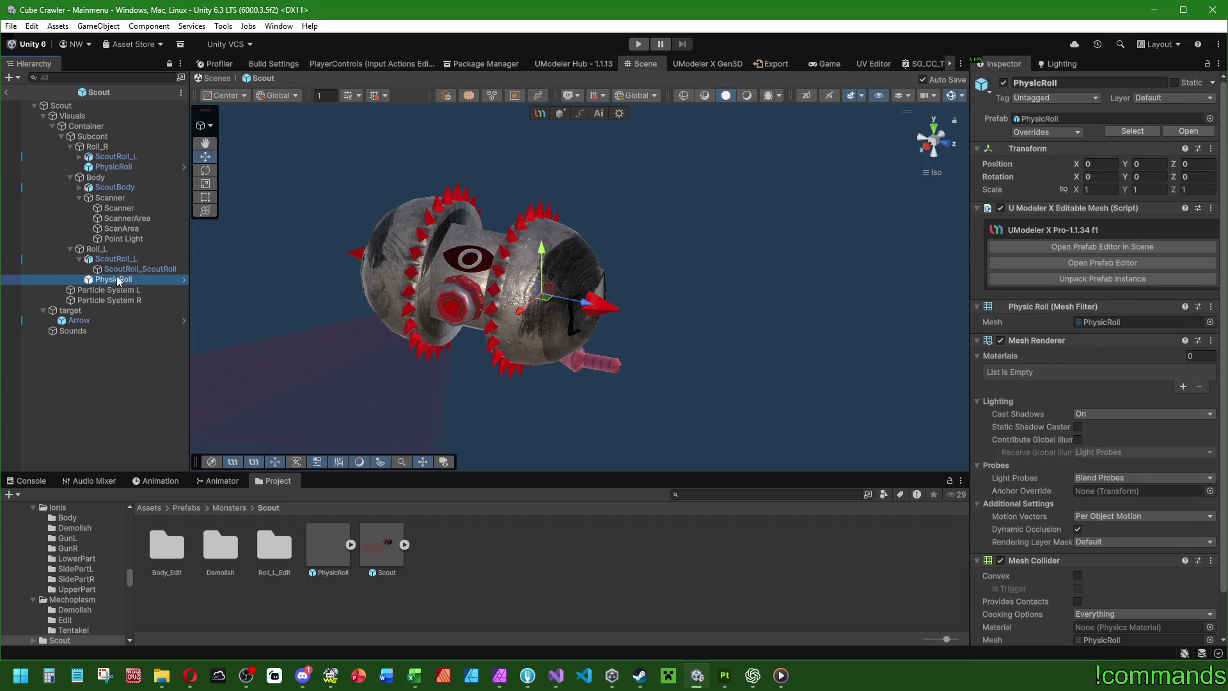
scroll(1045, 382, "down", 2)
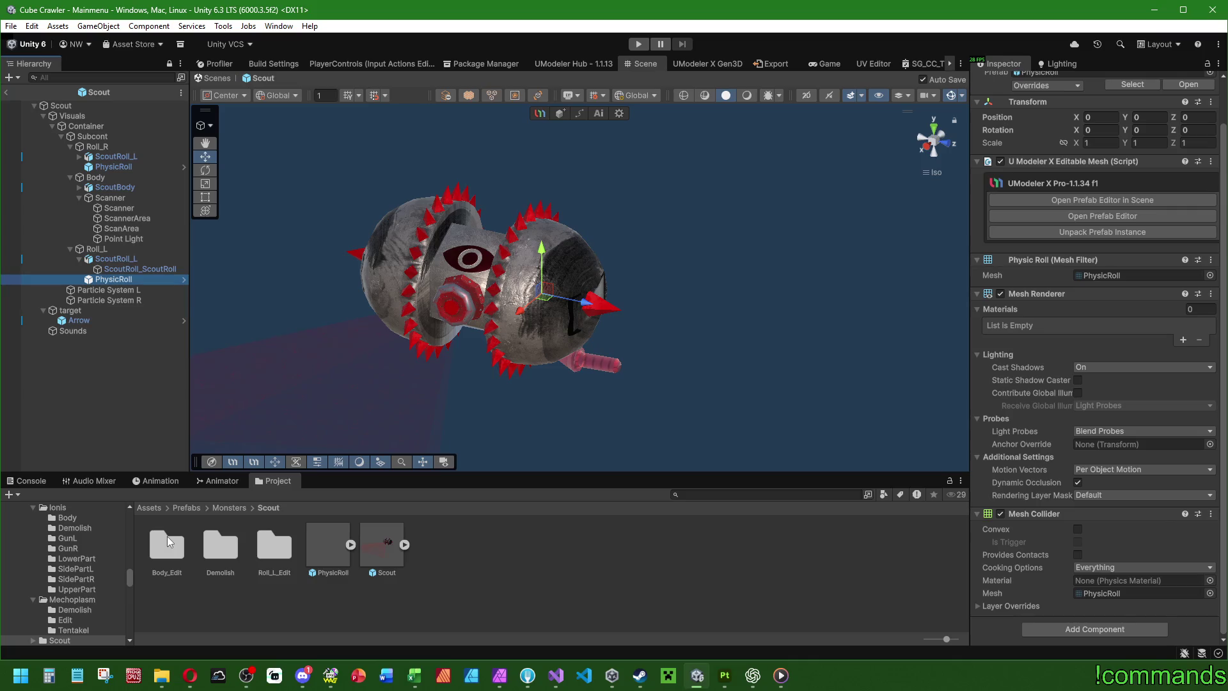
Step: In Roll_L_Edit, review the ScoutRoll_L model's Model and Materials import settings
double_click(274, 544)
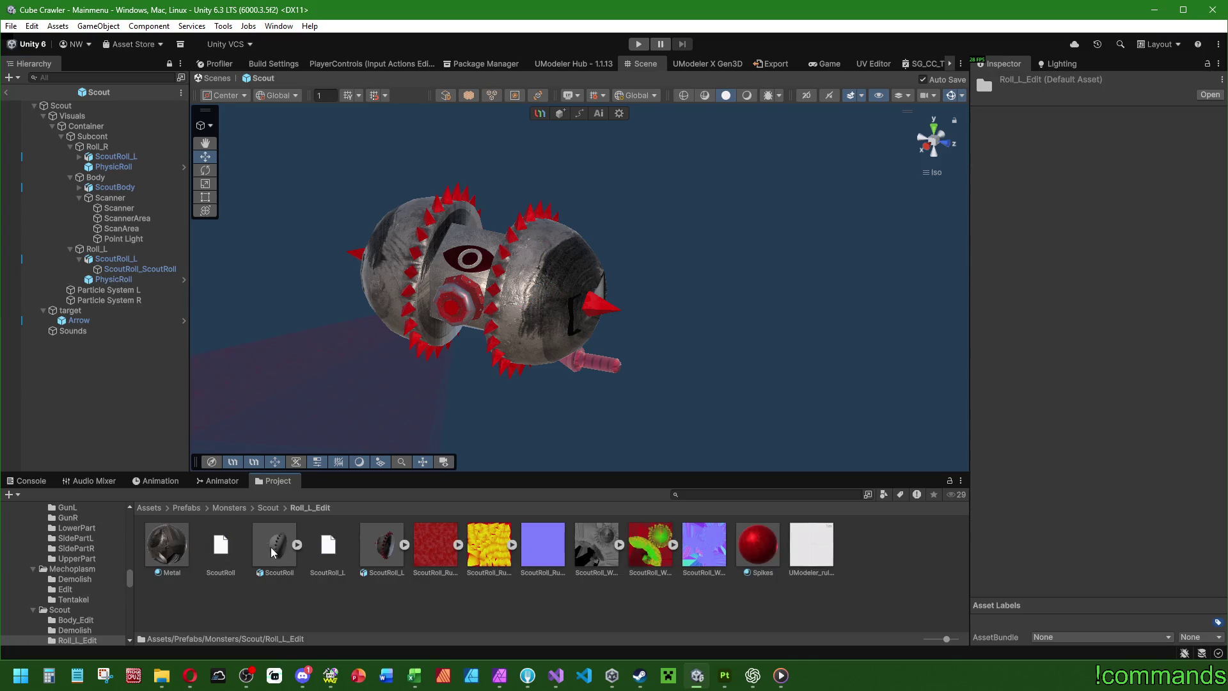
double_click(381, 550)
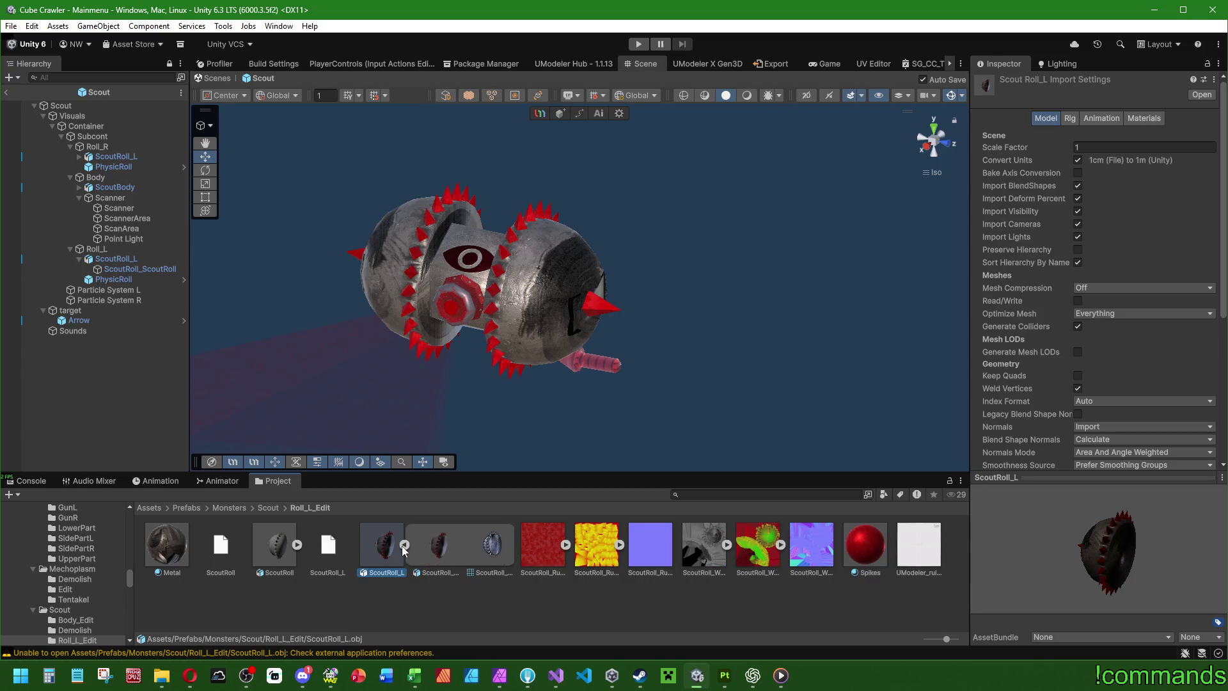
left_click(1145, 120)
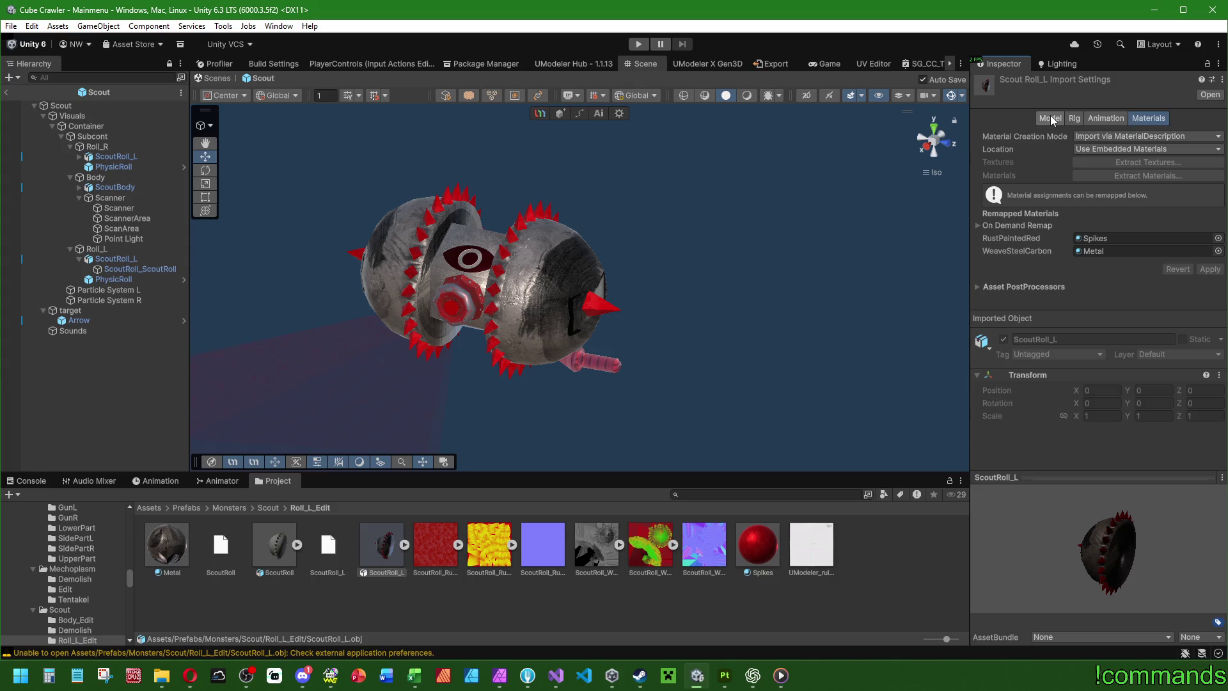
left_click(1049, 119)
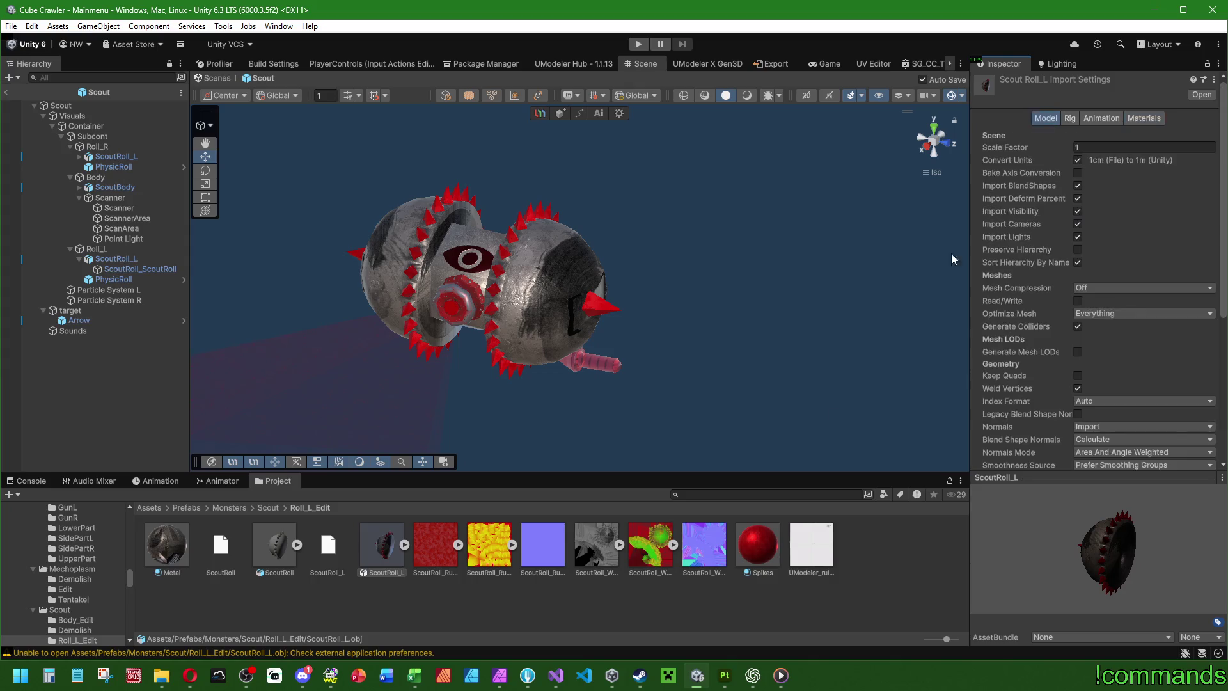
Step: Compare the ScoutRoll model's import settings and the Metal material, then return to the Scout folder
left_click(268, 542)
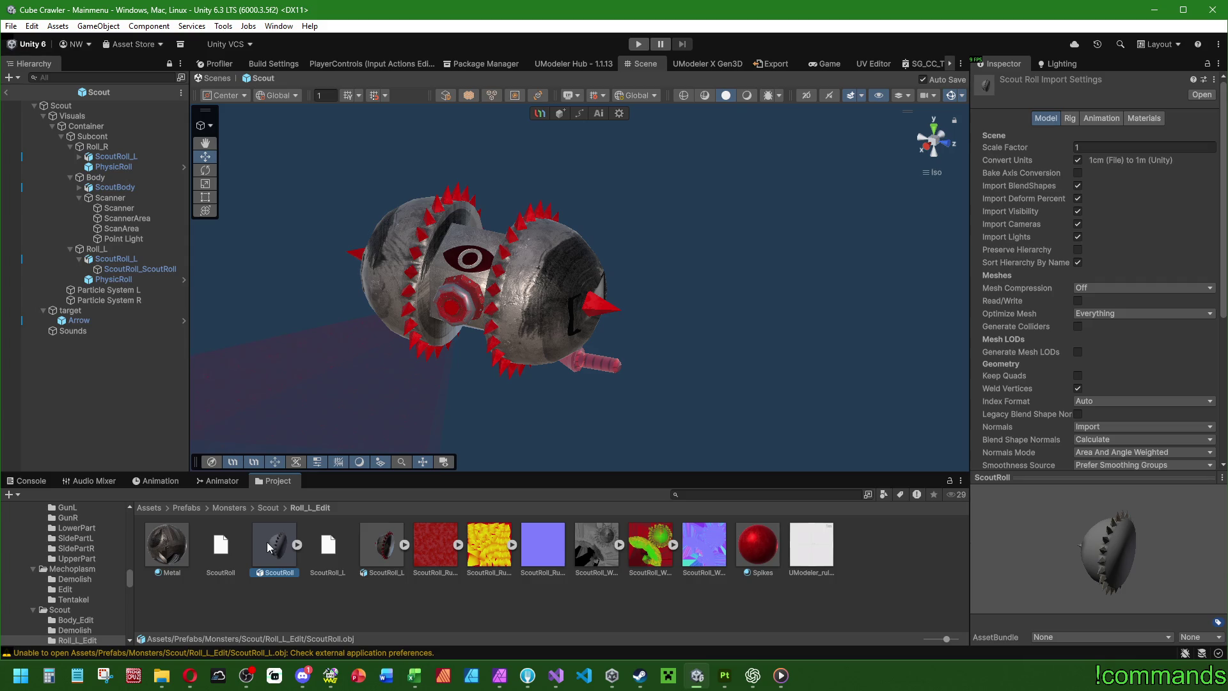
mouse_move(397, 333)
left_mouse_down()
mouse_move(750, 361)
mouse_move(1004, 401)
mouse_move(627, 375)
mouse_move(774, 366)
mouse_move(537, 392)
mouse_move(608, 376)
mouse_move(482, 362)
mouse_move(559, 372)
left_mouse_up()
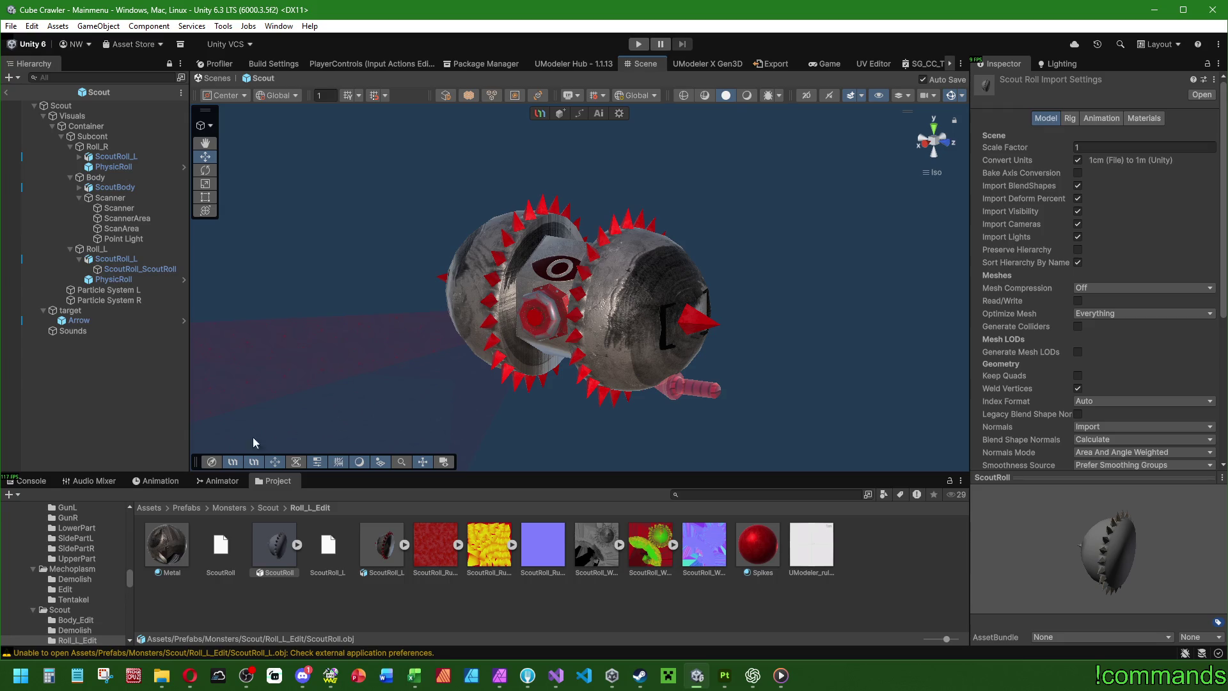
left_click(165, 543)
left_click(389, 546)
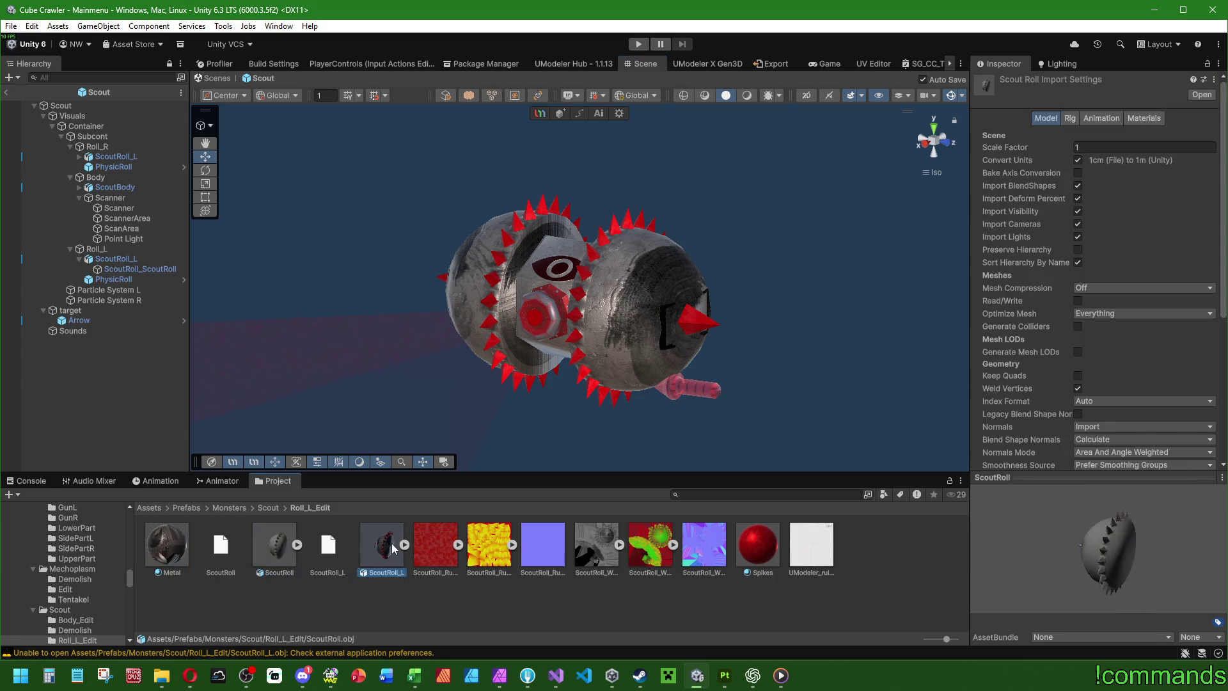
left_click(285, 532)
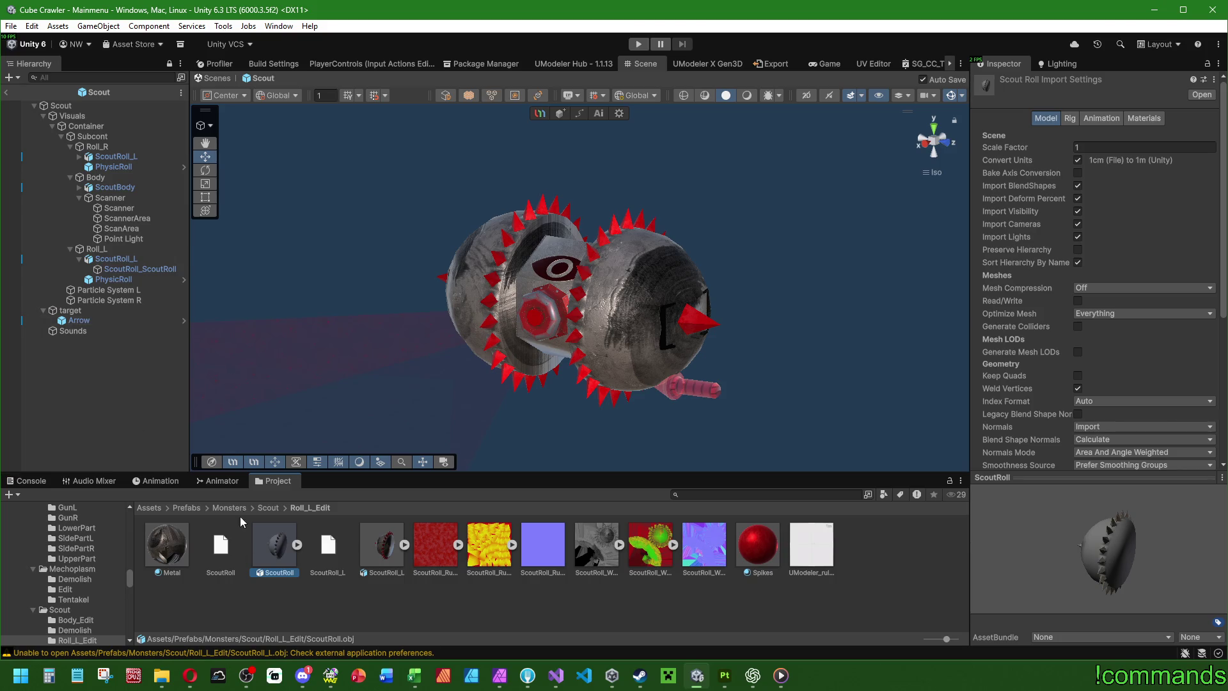
left_click(267, 508)
Step: Open the PhysicRoll prefab, ping its mesh asset, and switch to the UModeler Material tool
double_click(318, 548)
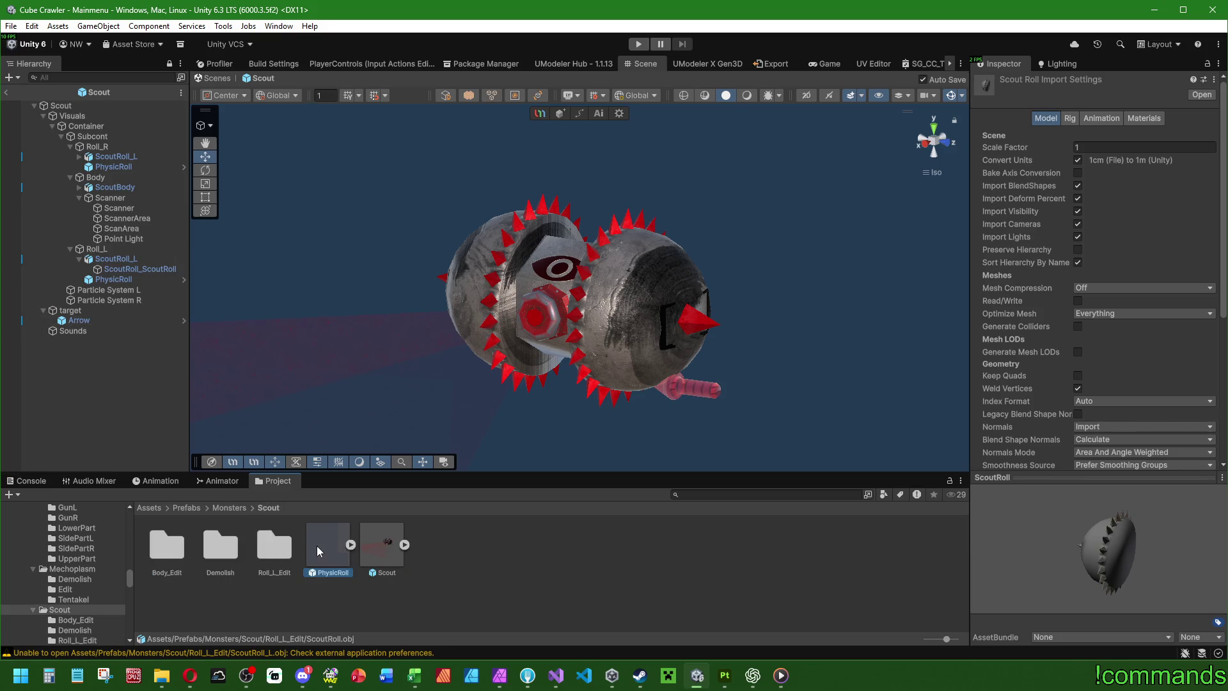
left_click(92, 110)
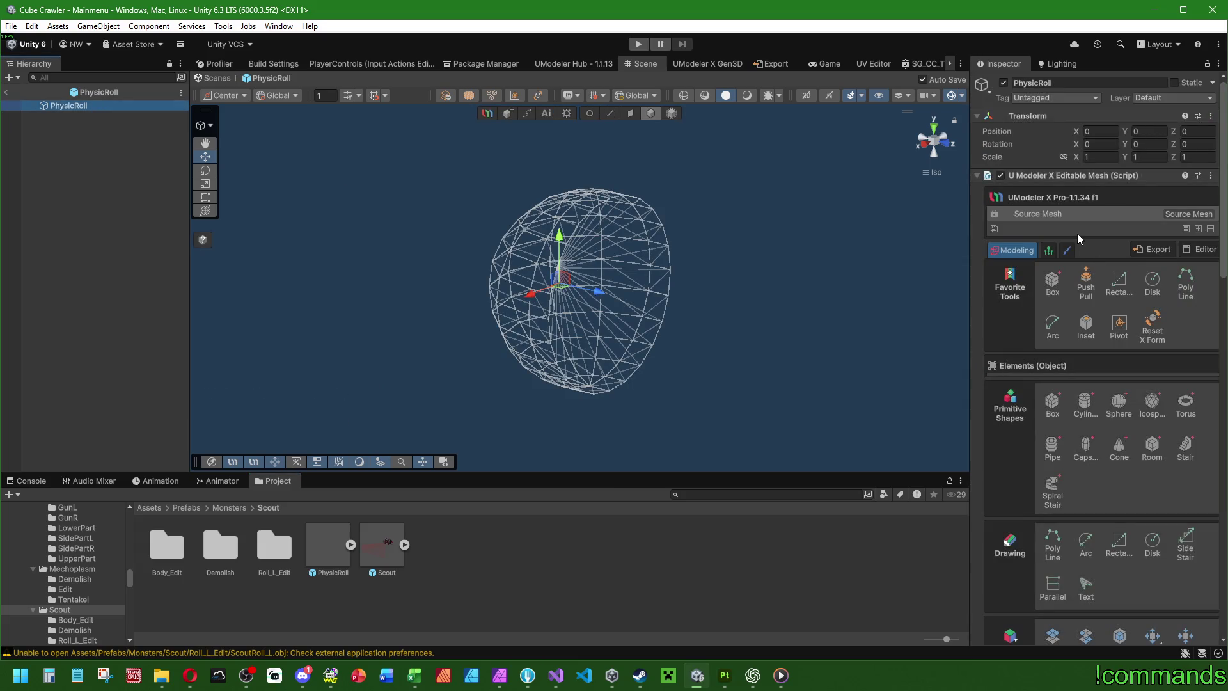
scroll(1023, 249, "down", 15)
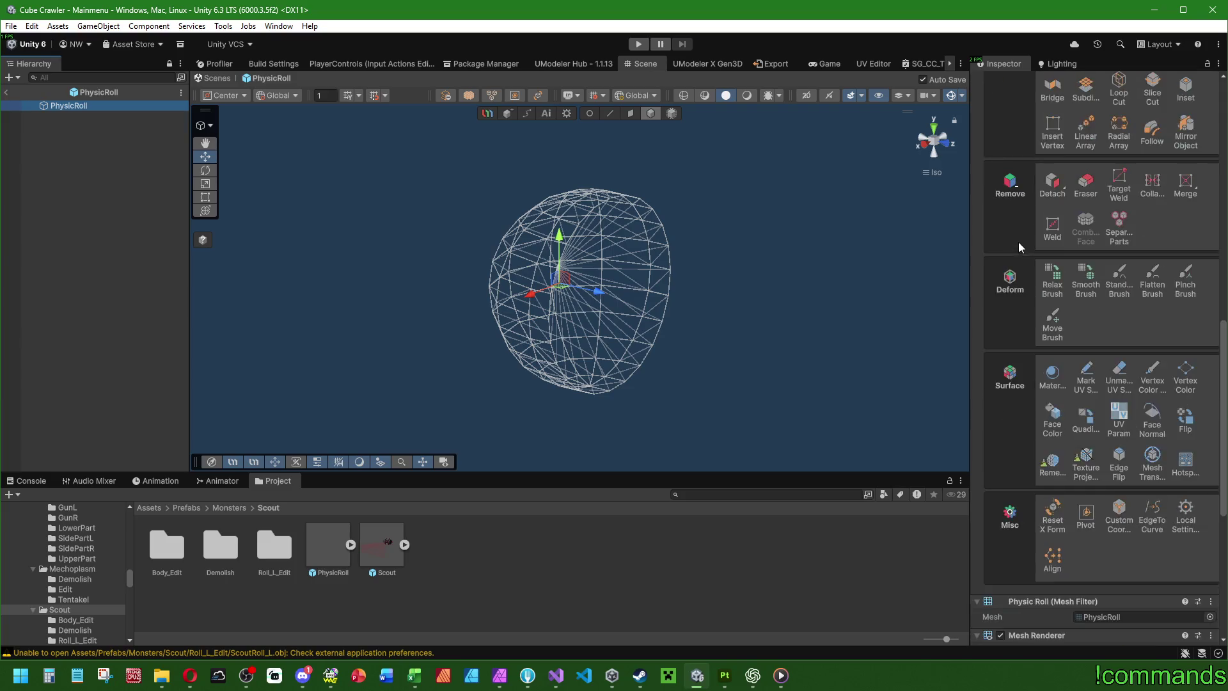
left_click(1090, 405)
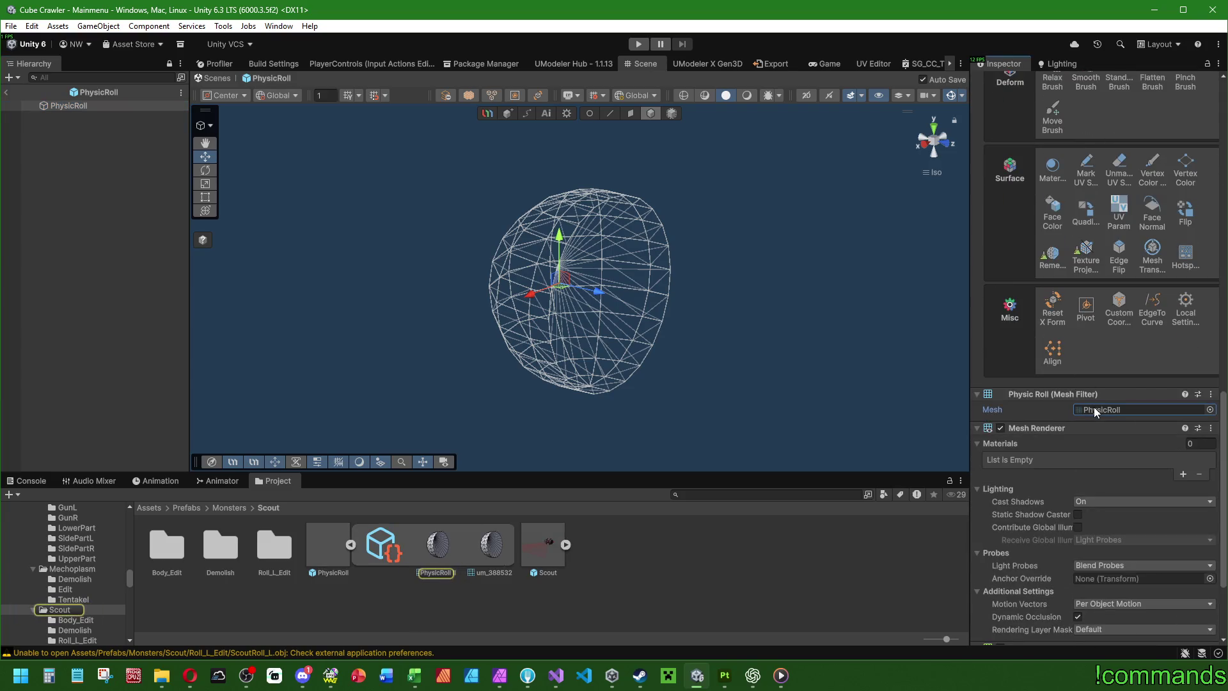
left_click(350, 547)
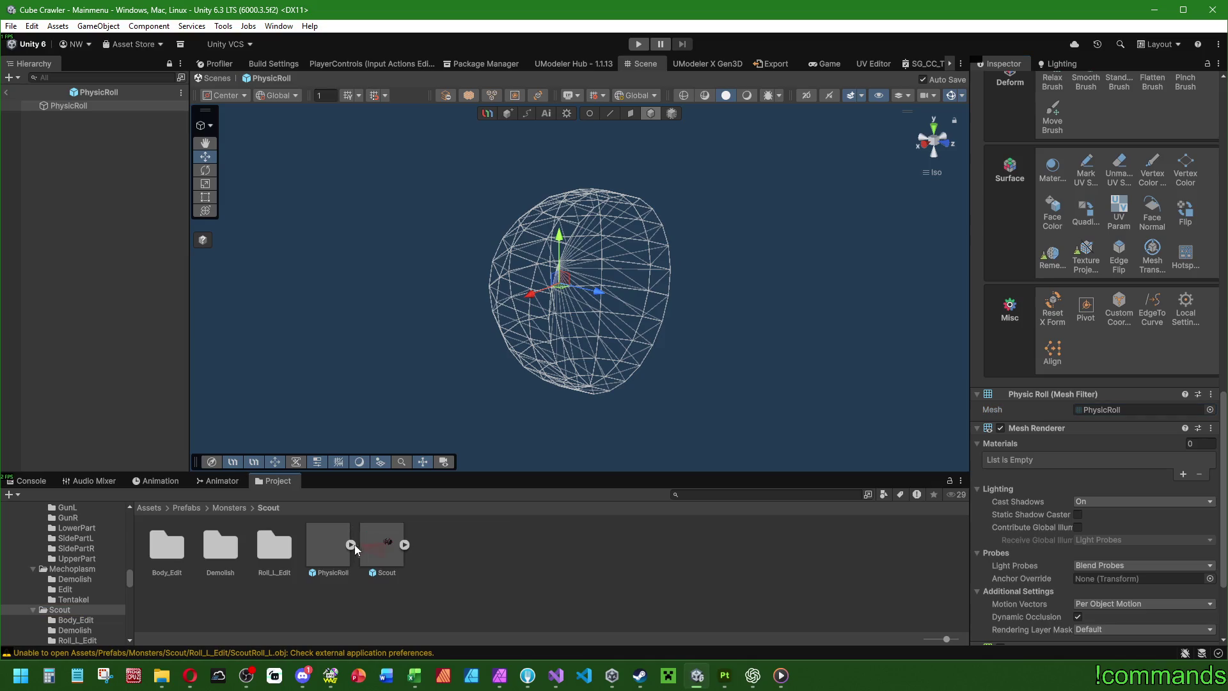
left_click(1054, 168)
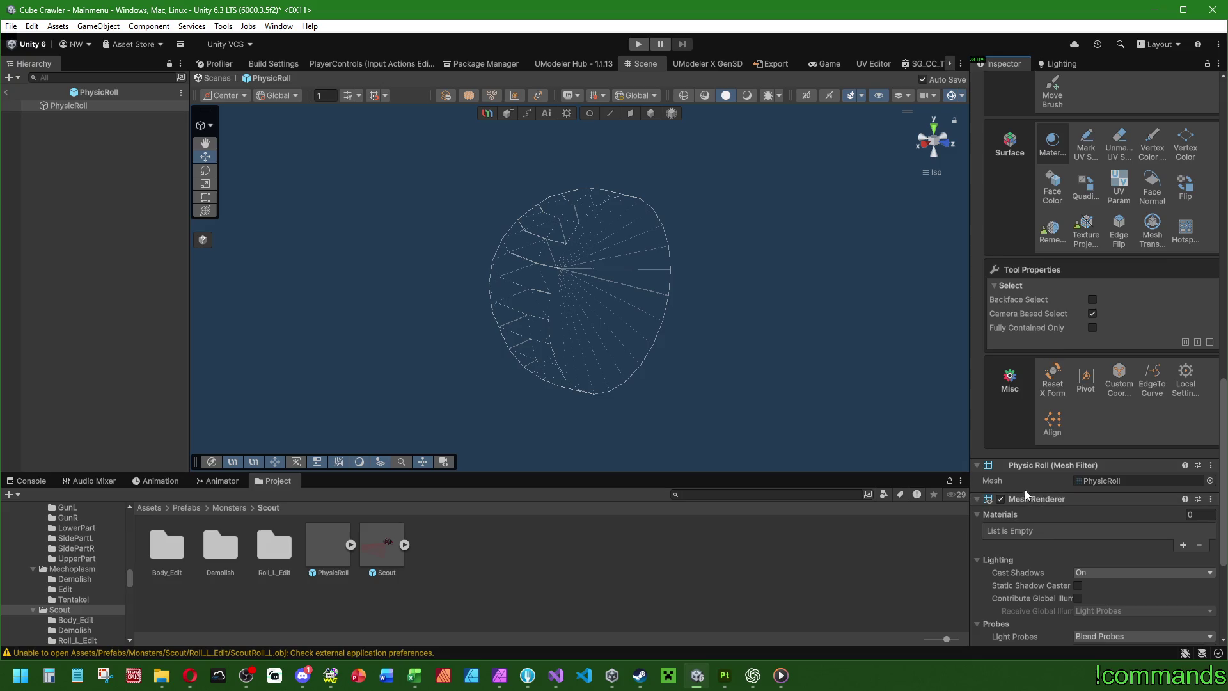
Step: Review the PhysicRoll components down to the Mesh Collider, then exit Prefab Mode to Mainmenu
scroll(1031, 478, "down", 5)
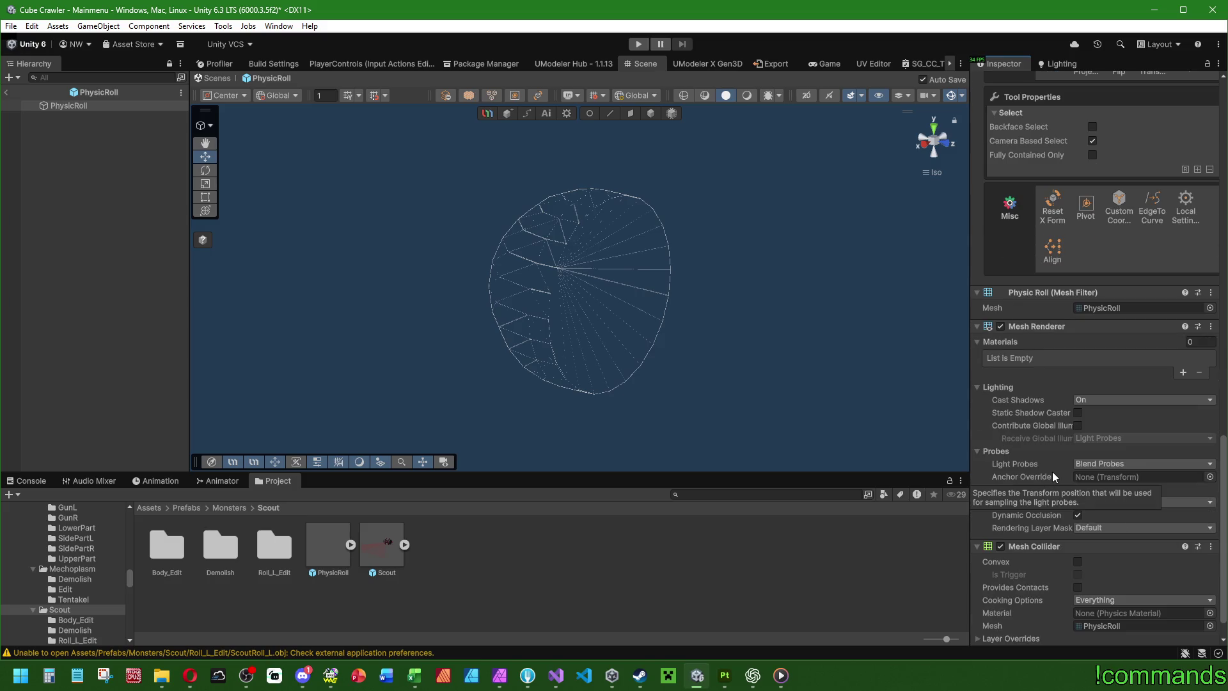
scroll(1053, 470, "down", 2)
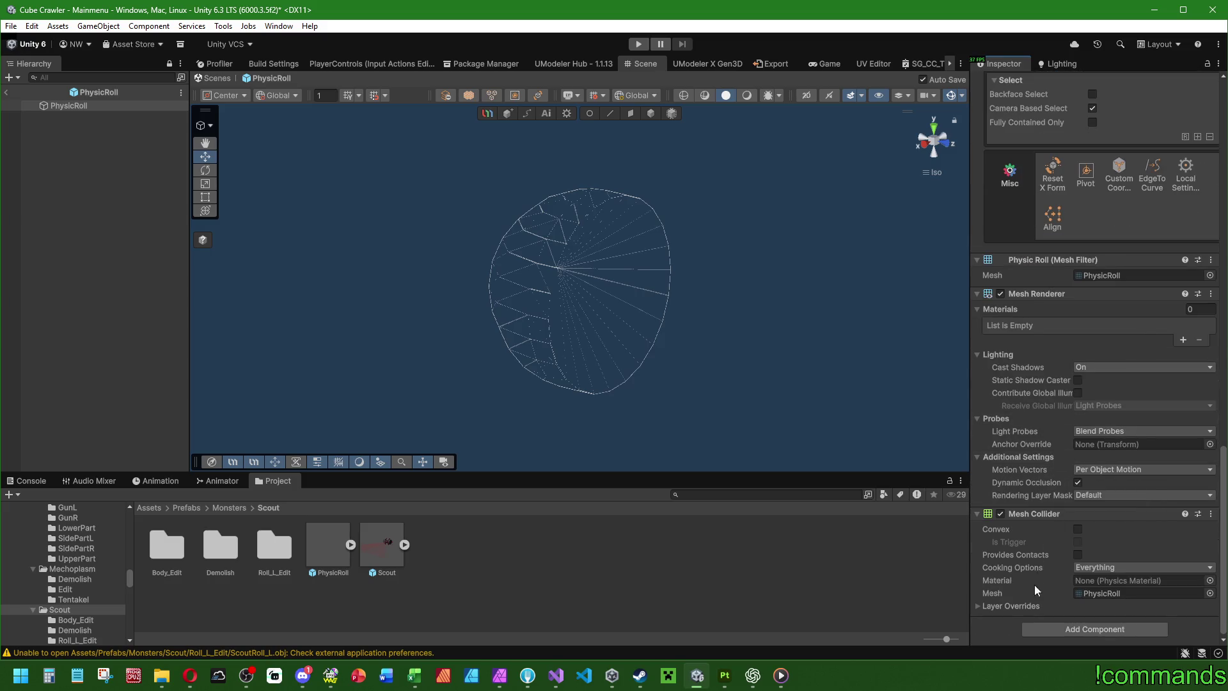
scroll(1026, 442, "up", 5)
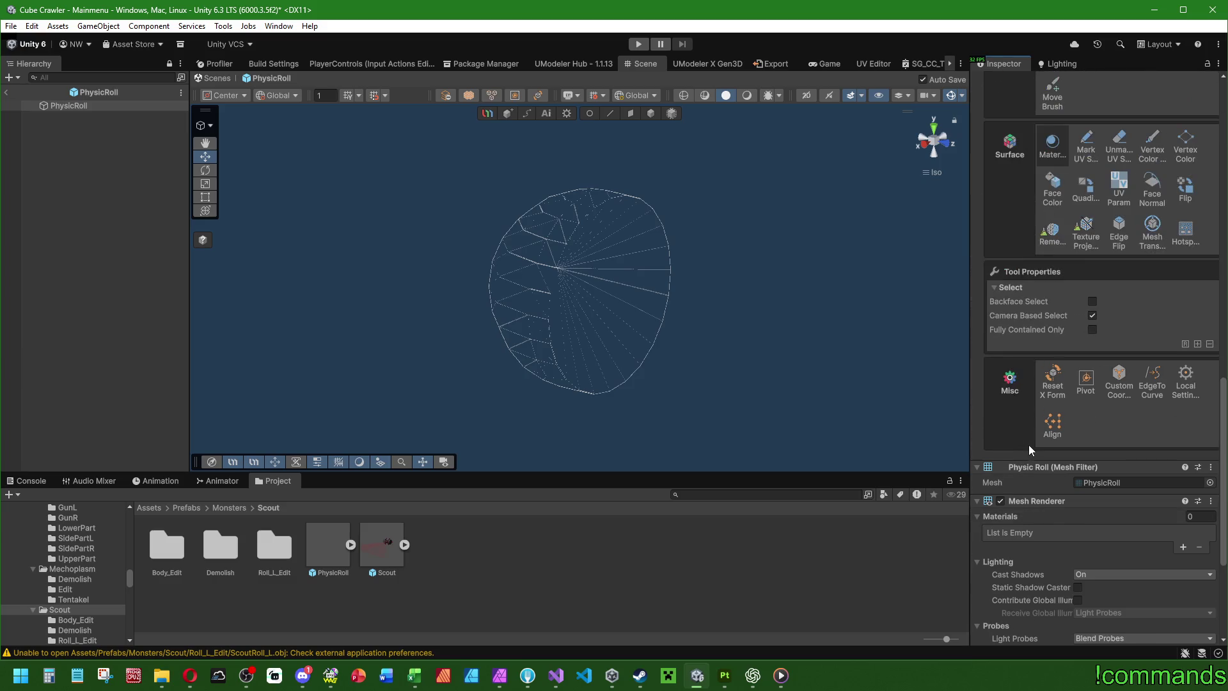
scroll(1052, 501, "up", 5)
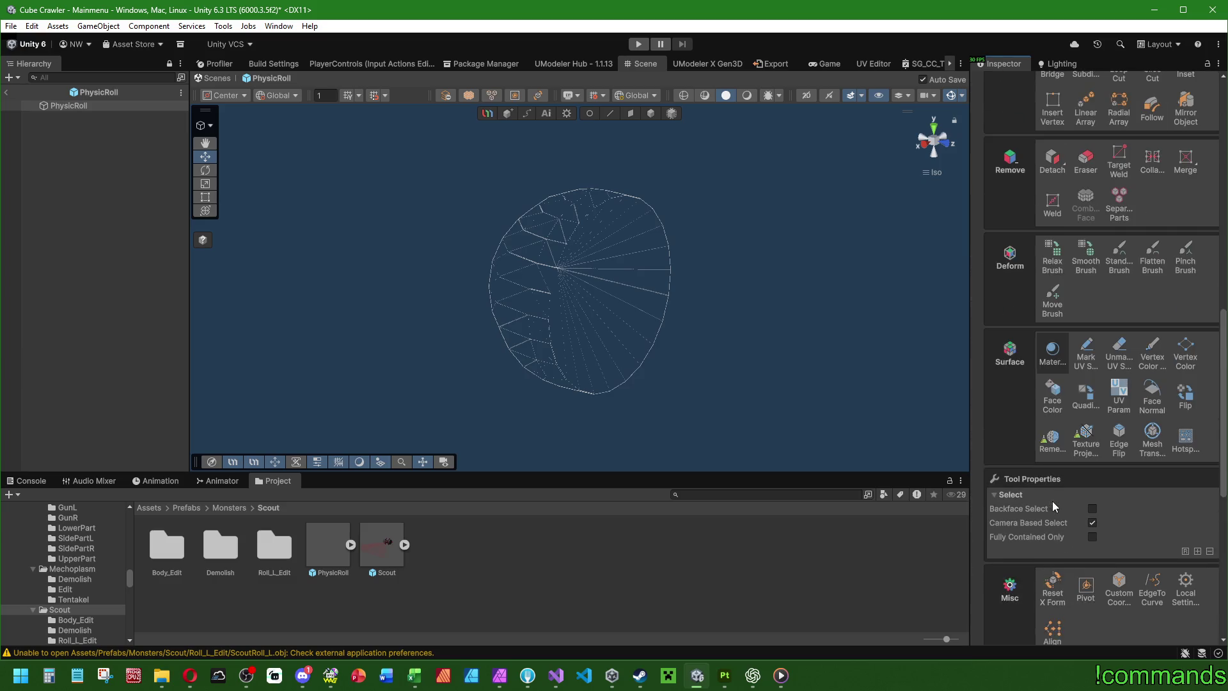
scroll(1014, 528, "up", 3)
scroll(1014, 529, "up", 10)
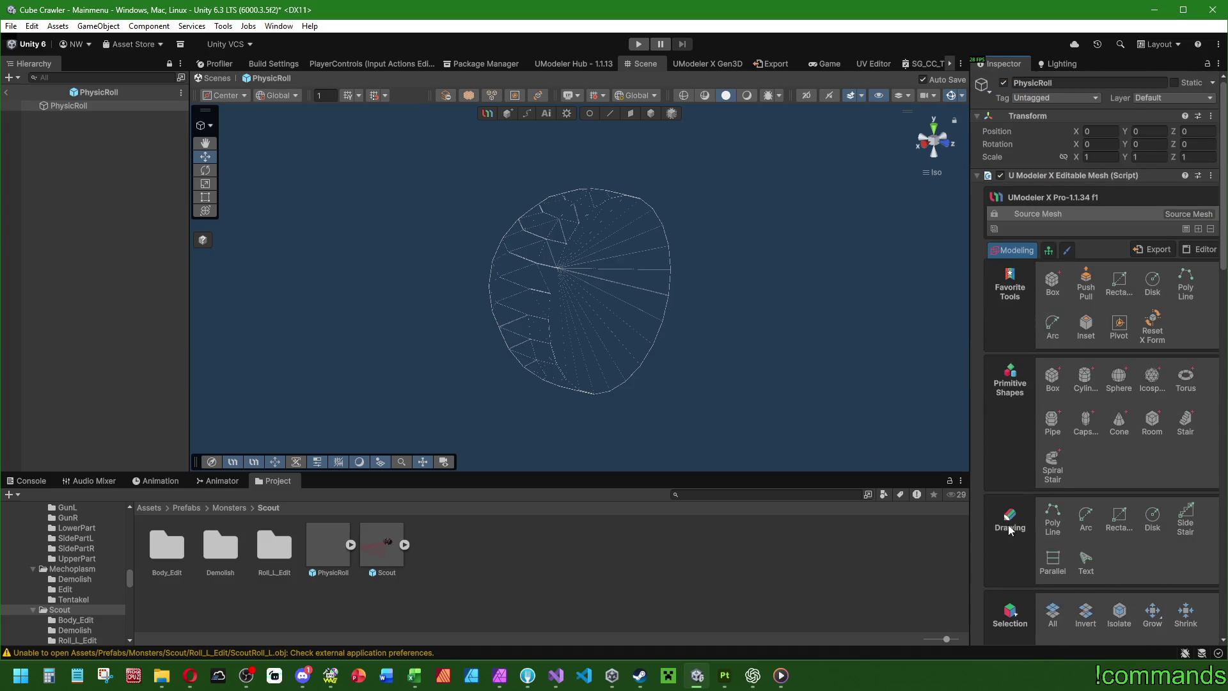
left_click(5, 92)
Step: Reopen the Scout prefab and inspect the root's physics and scripts, Subcont, Container and Visuals
double_click(394, 538)
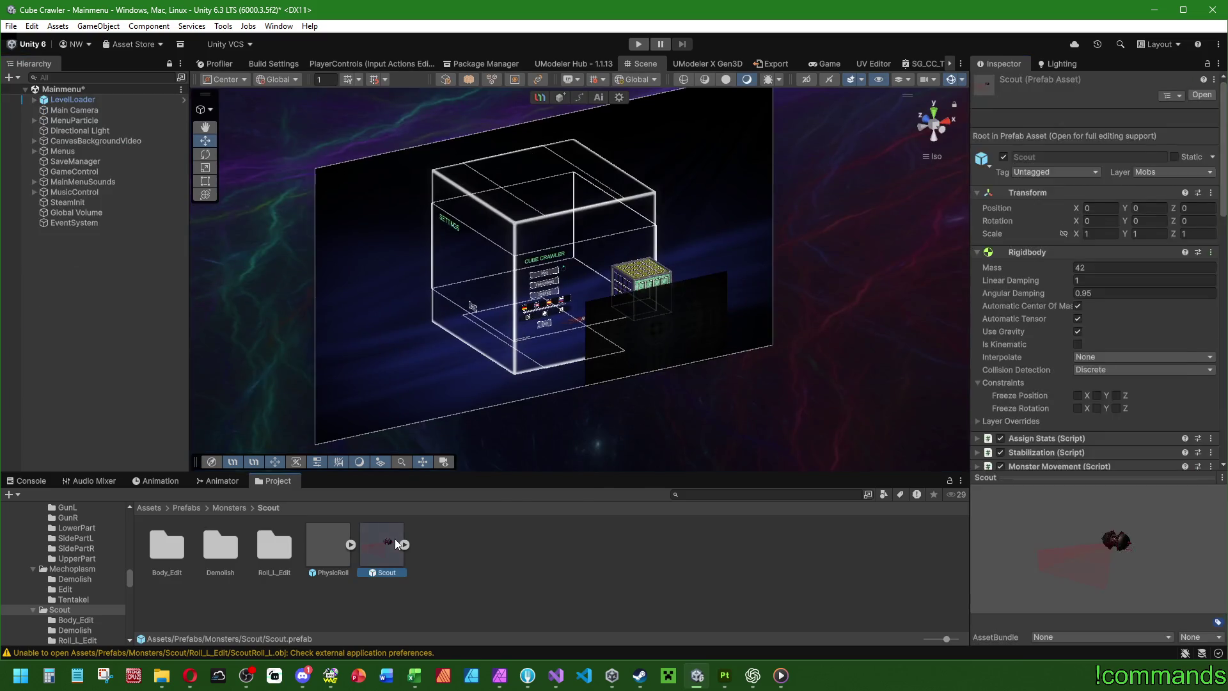
left_click(119, 250)
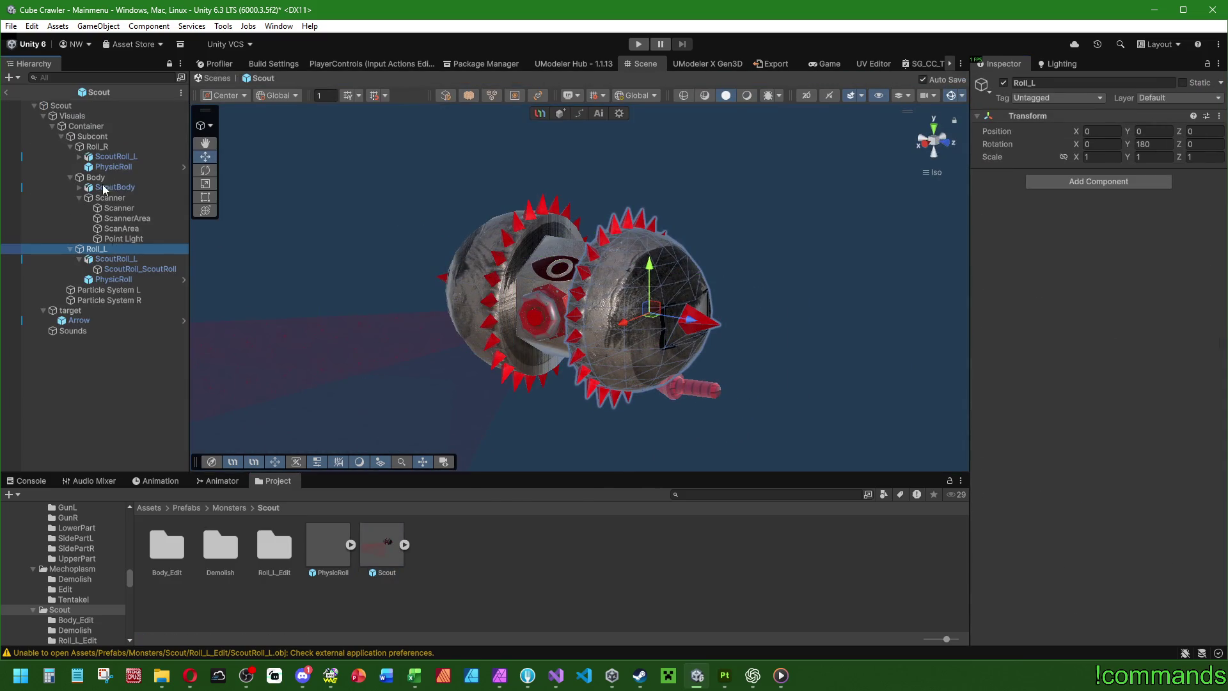
left_click(80, 106)
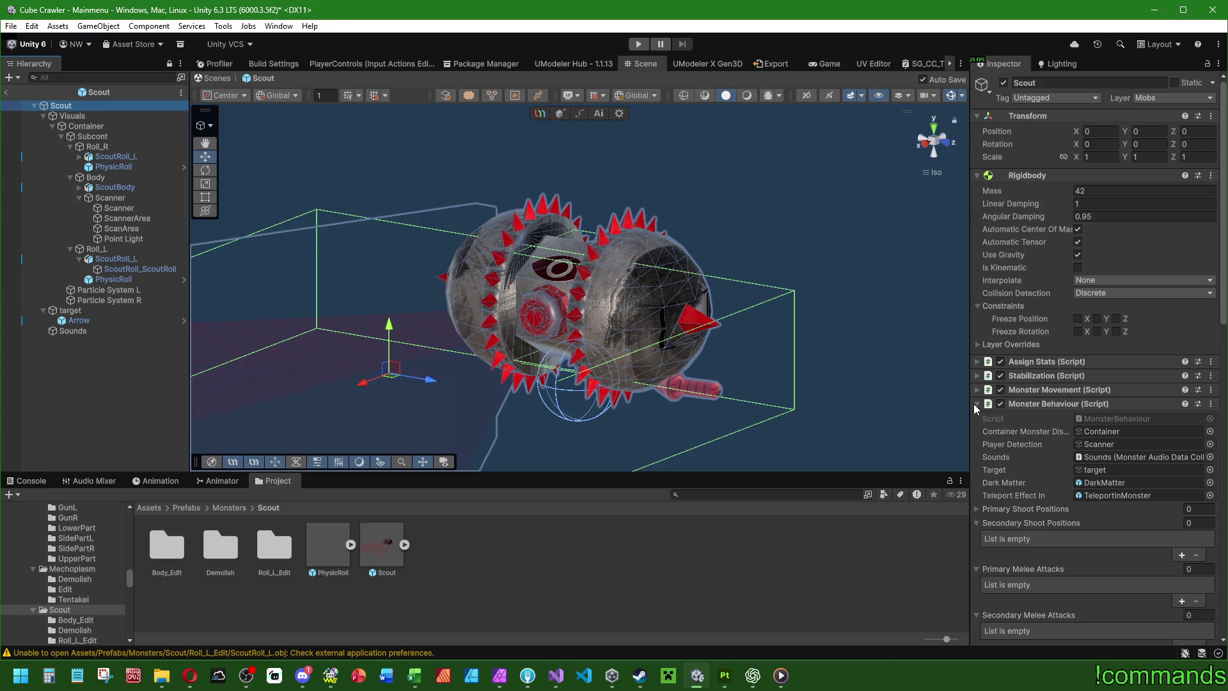
scroll(1137, 309, "down", 5)
scroll(1213, 525, "down", 10)
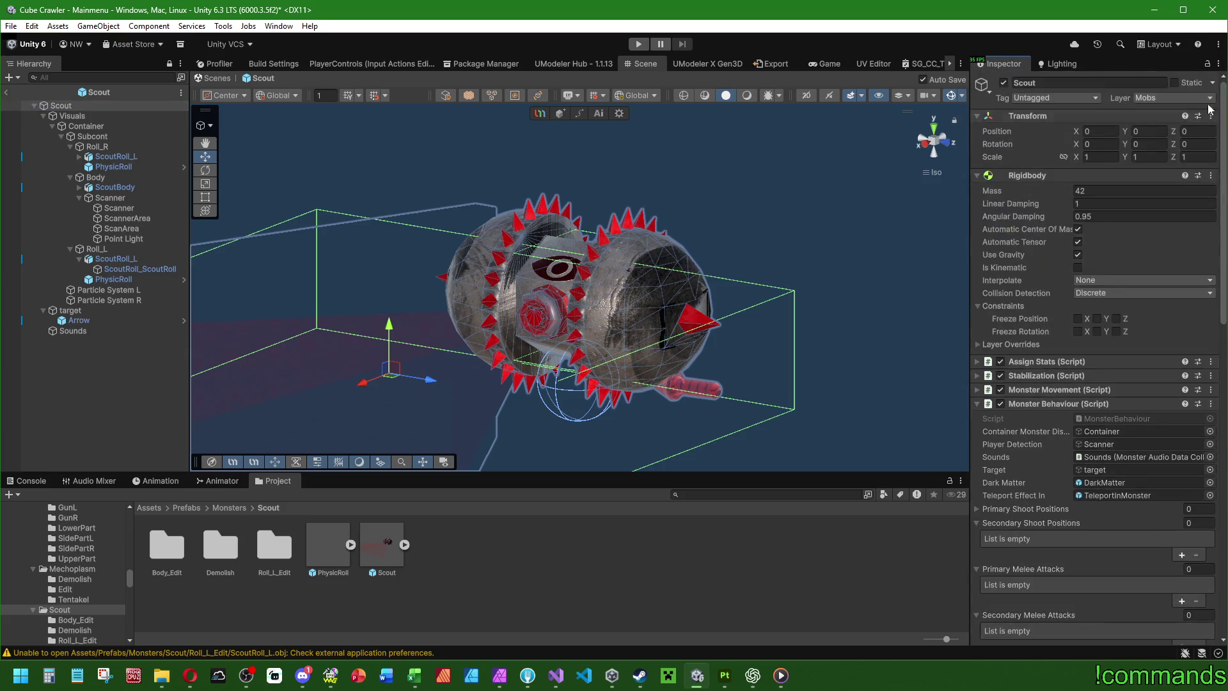
left_click(109, 136)
left_click(96, 127)
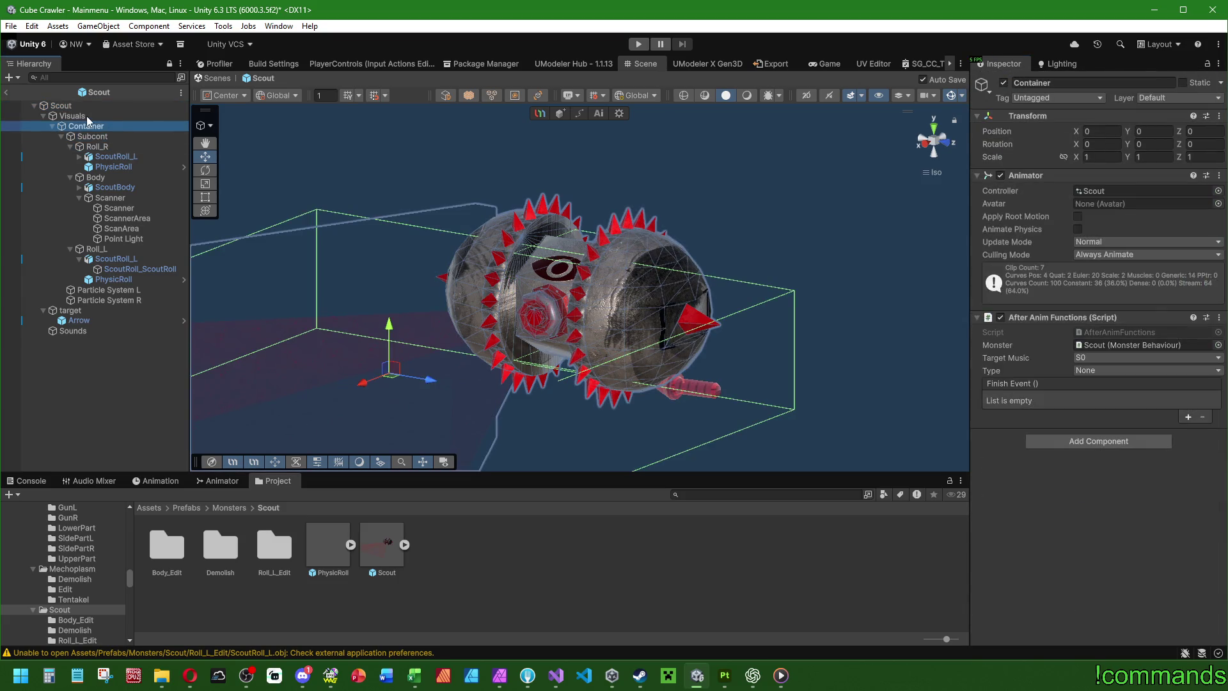
left_click(88, 117)
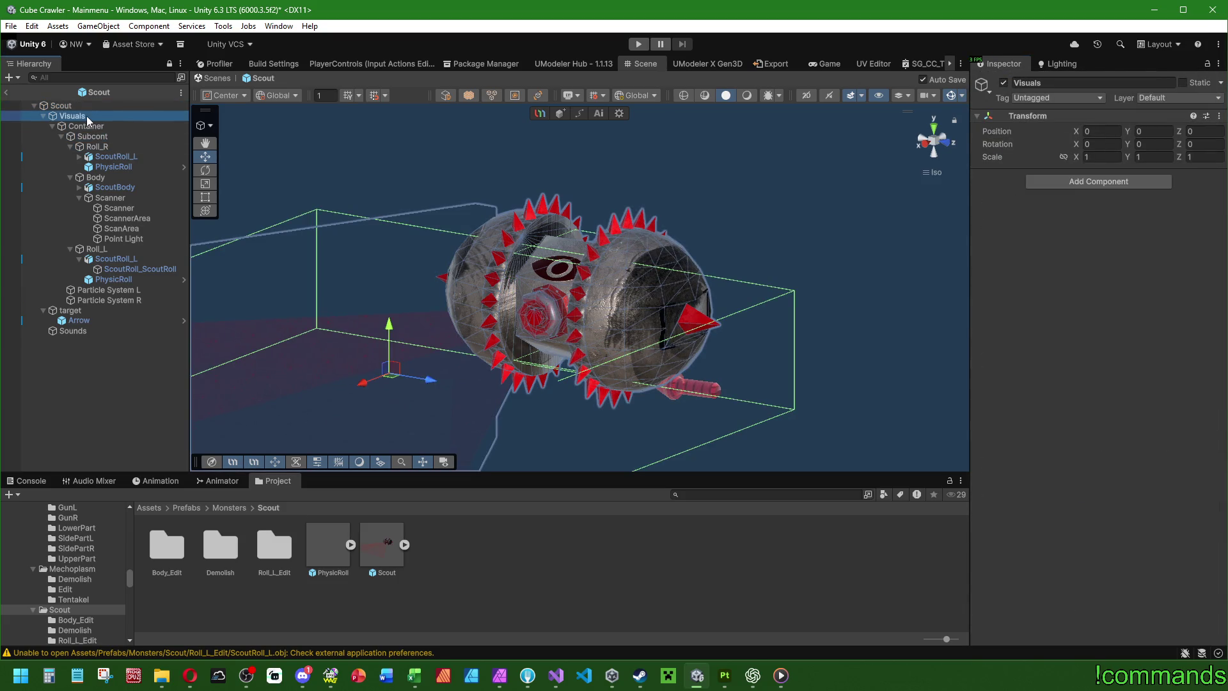
Step: Inspect Roll_L's PhysicRoll, ScoutRoll_L and Particle System L objects
left_click(127, 282)
left_click(128, 260)
left_click(126, 288)
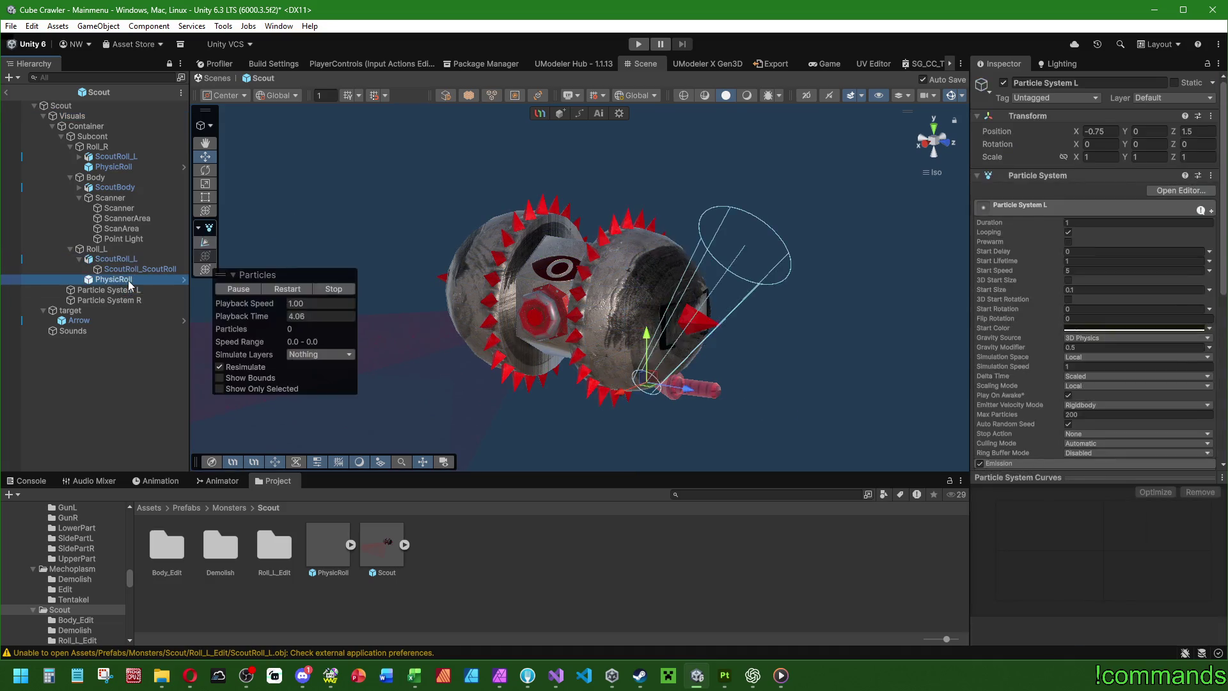
left_click(184, 281)
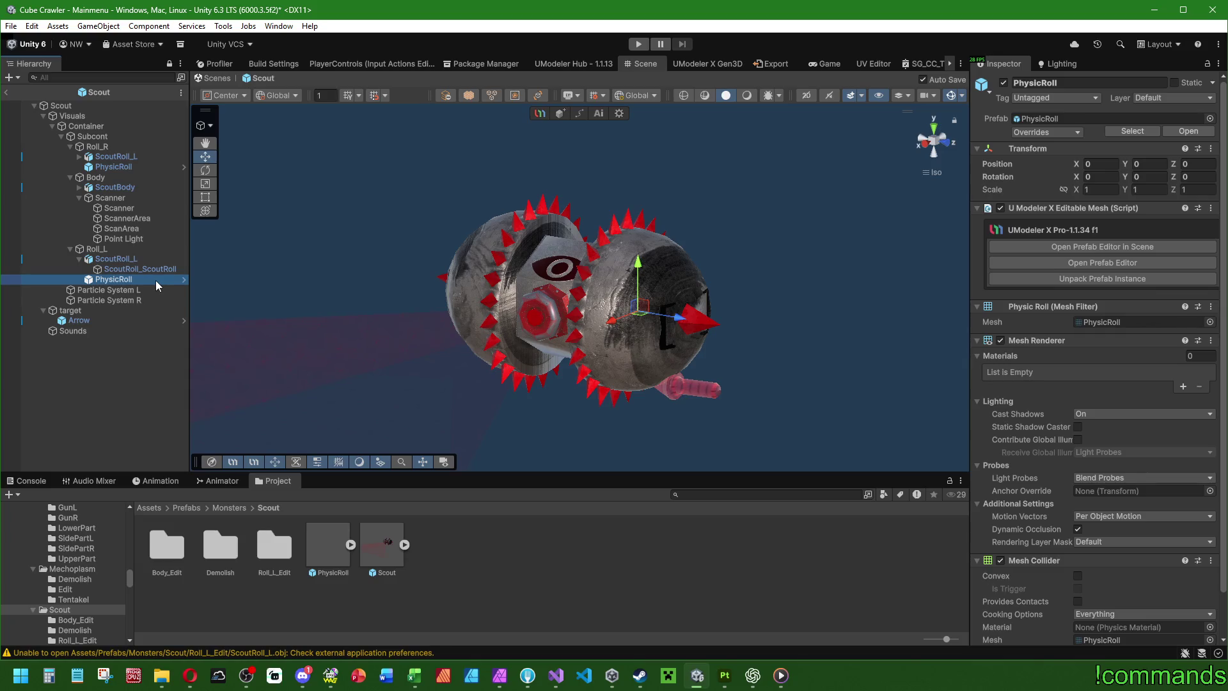
scroll(1026, 446, "down", 2)
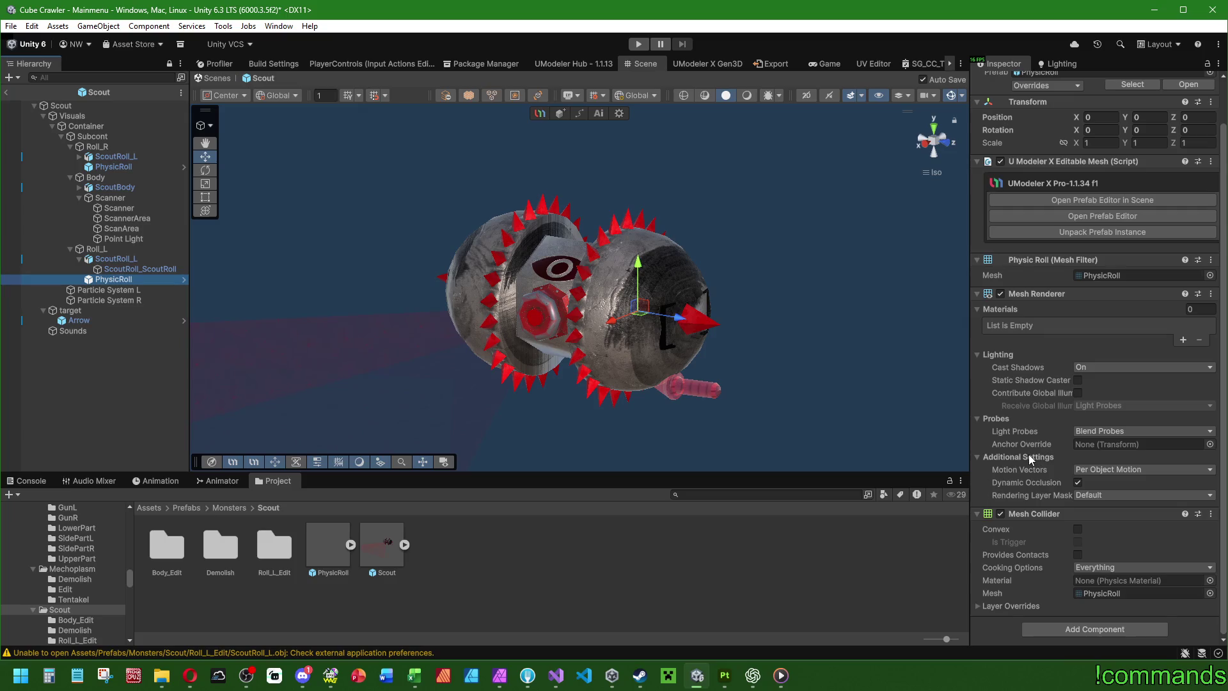
scroll(1030, 454, "up", 2)
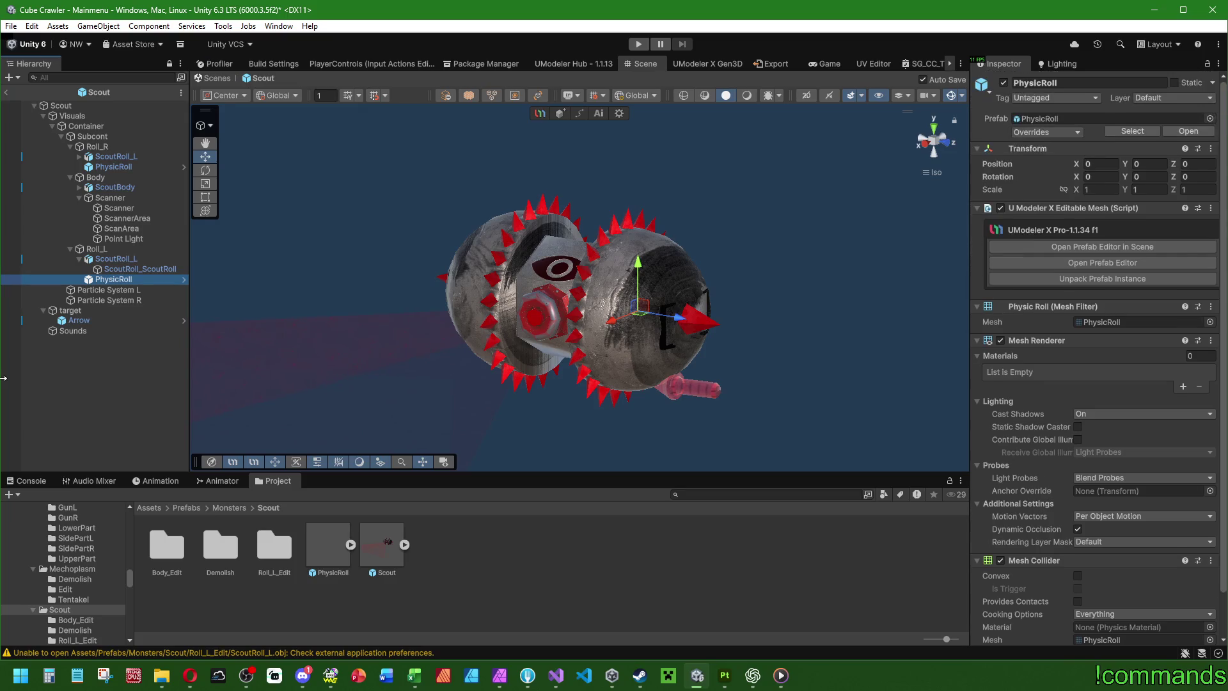
Step: Under Roll_R, inspect PhysicRoll, ScoutRoll_L and its ScoutRoll_ScoutRoll mesh child
left_click(115, 167)
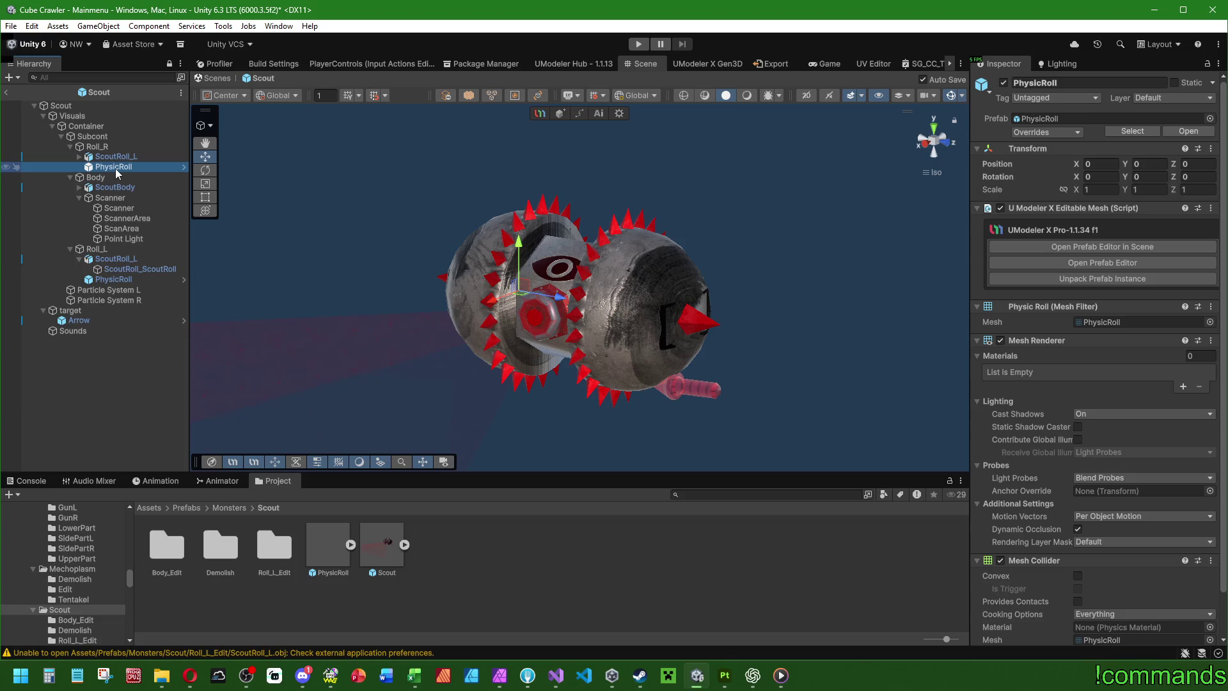
left_click(109, 157)
left_click(79, 156)
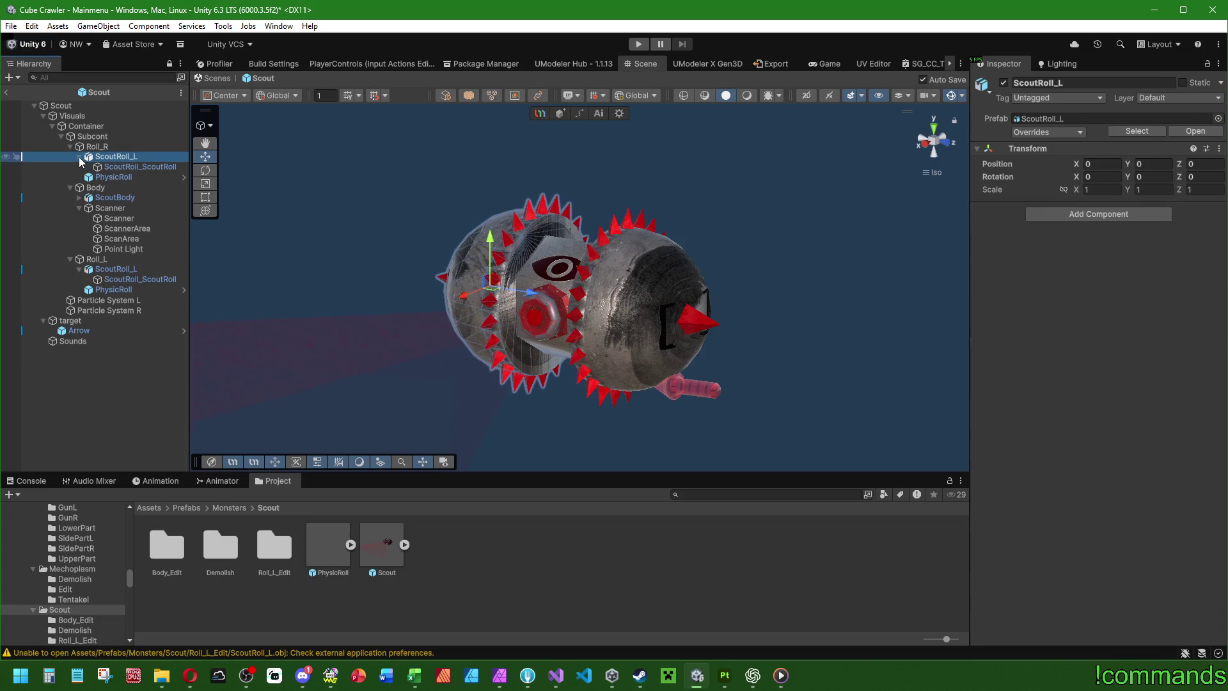
left_click(145, 166)
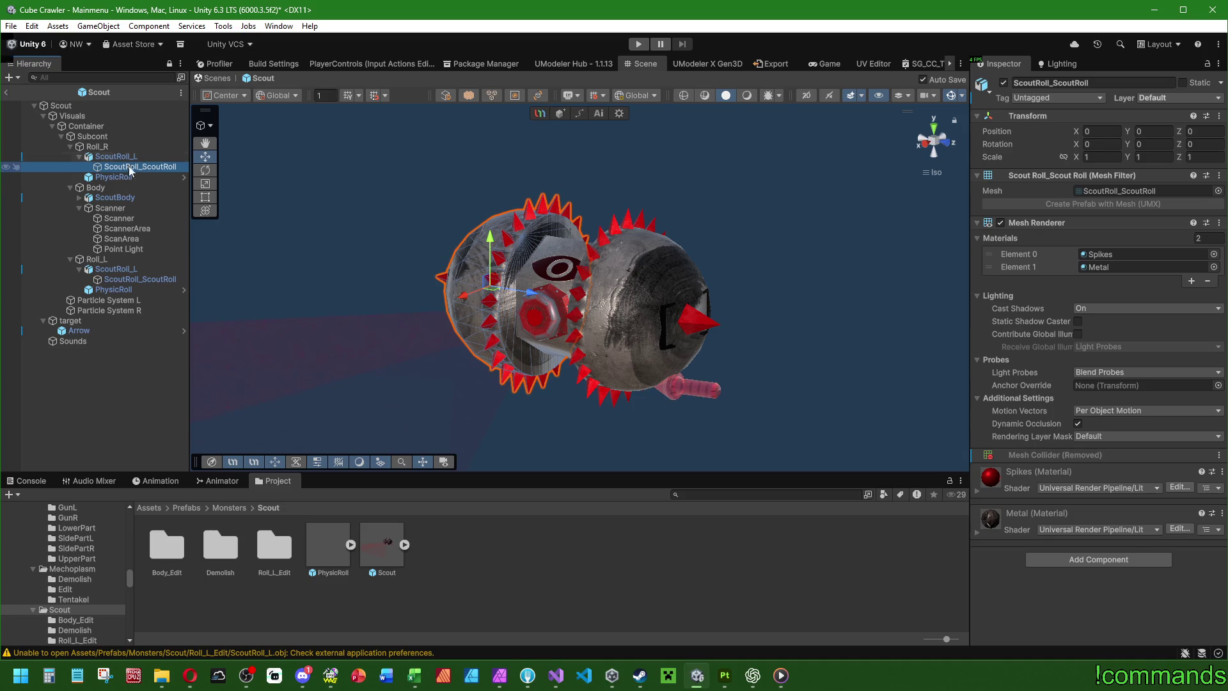
left_click(113, 177)
mouse_move(486, 211)
left_mouse_down()
mouse_move(514, 198)
mouse_move(377, 263)
left_mouse_up()
Step: Compare Roll_R's ScoutRoll_L and ScoutRoll_ScoutRoll, pinging the ScoutRoll_ScoutRoll mesh asset in the project
left_click(142, 156)
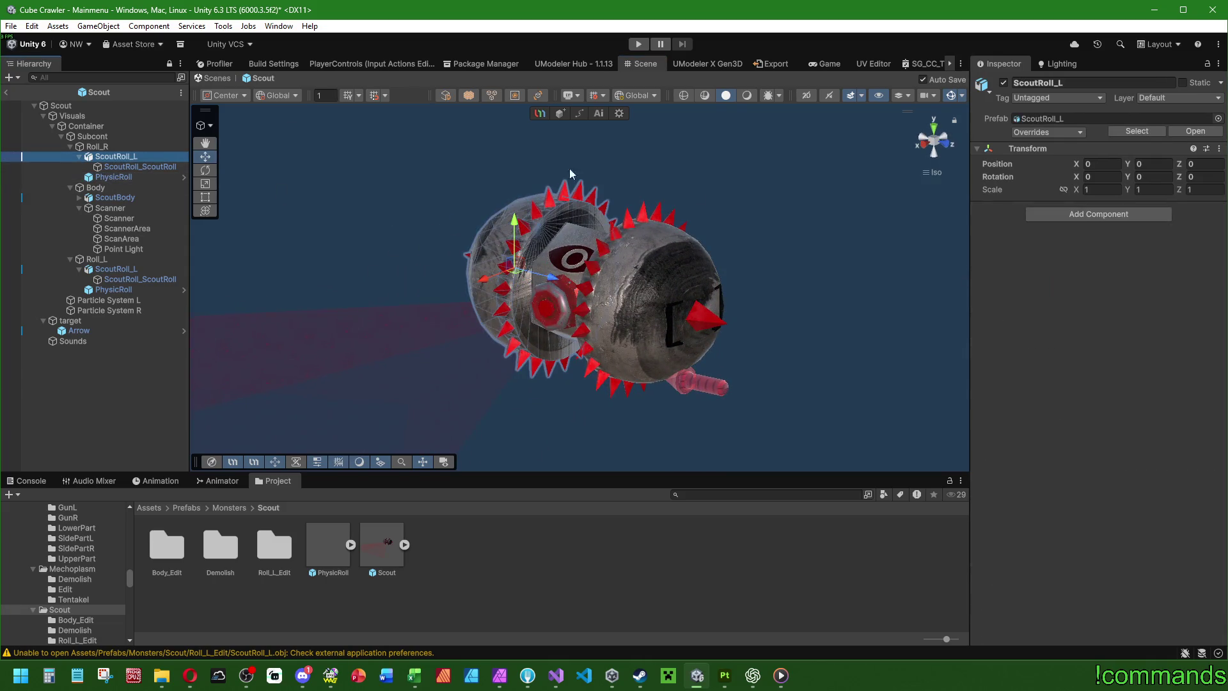
left_click(137, 167)
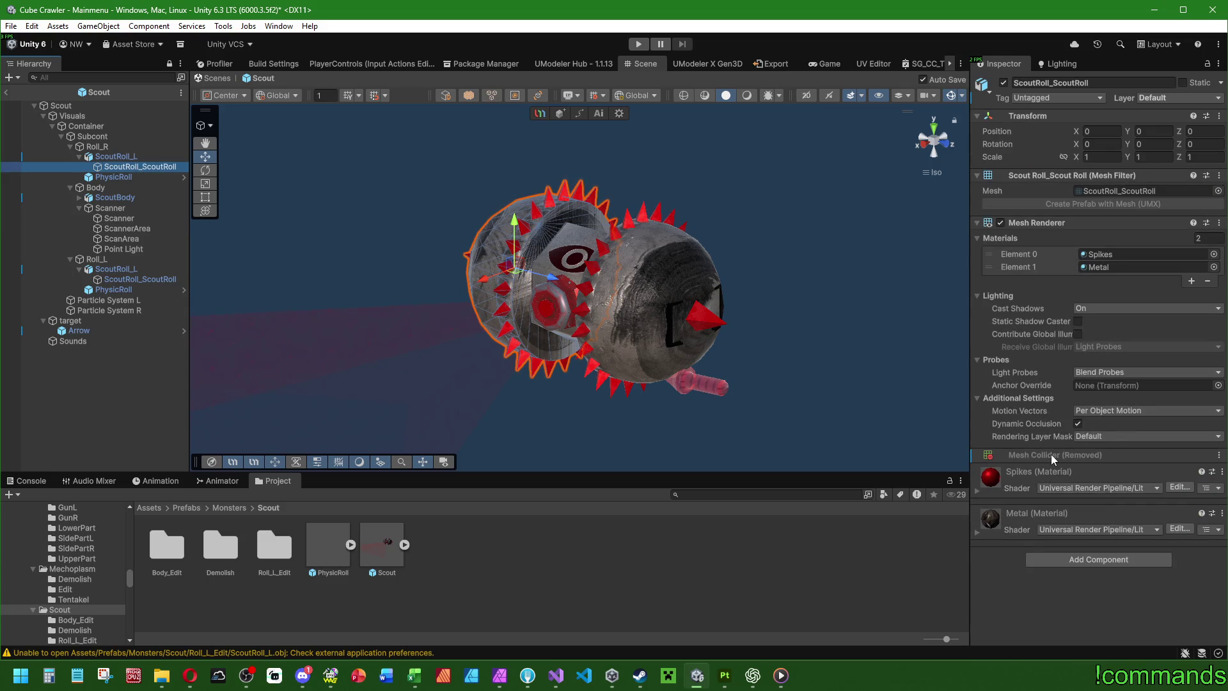
left_click(116, 156)
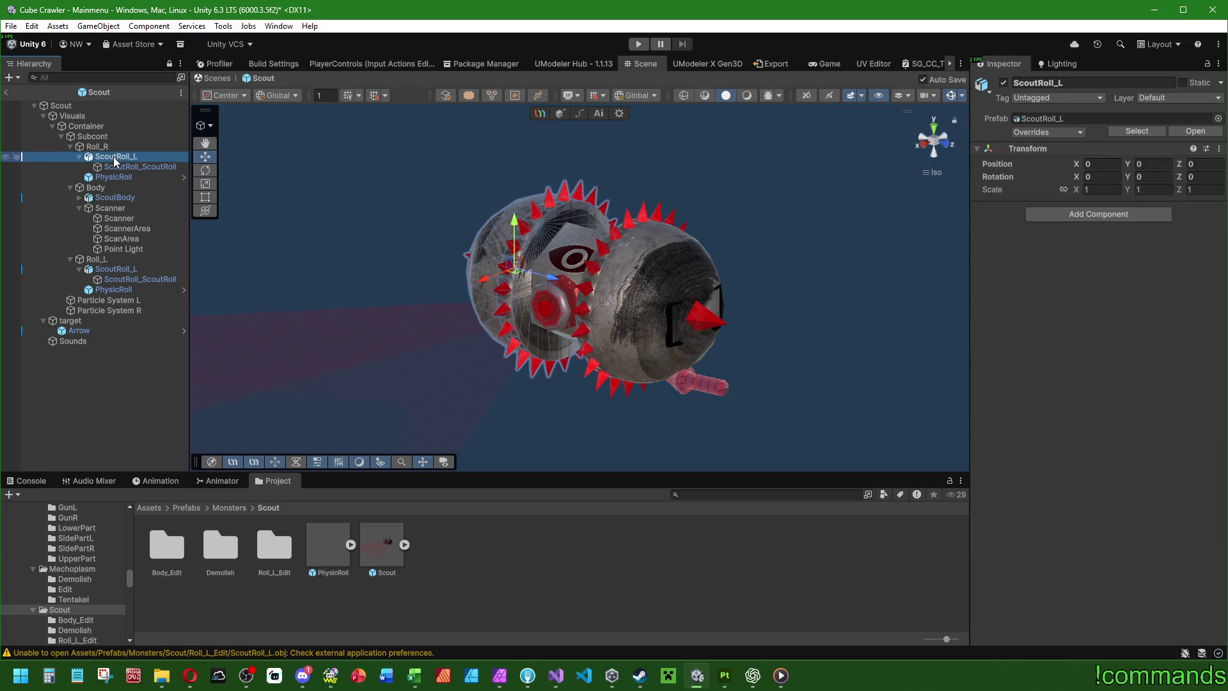
left_click(118, 167)
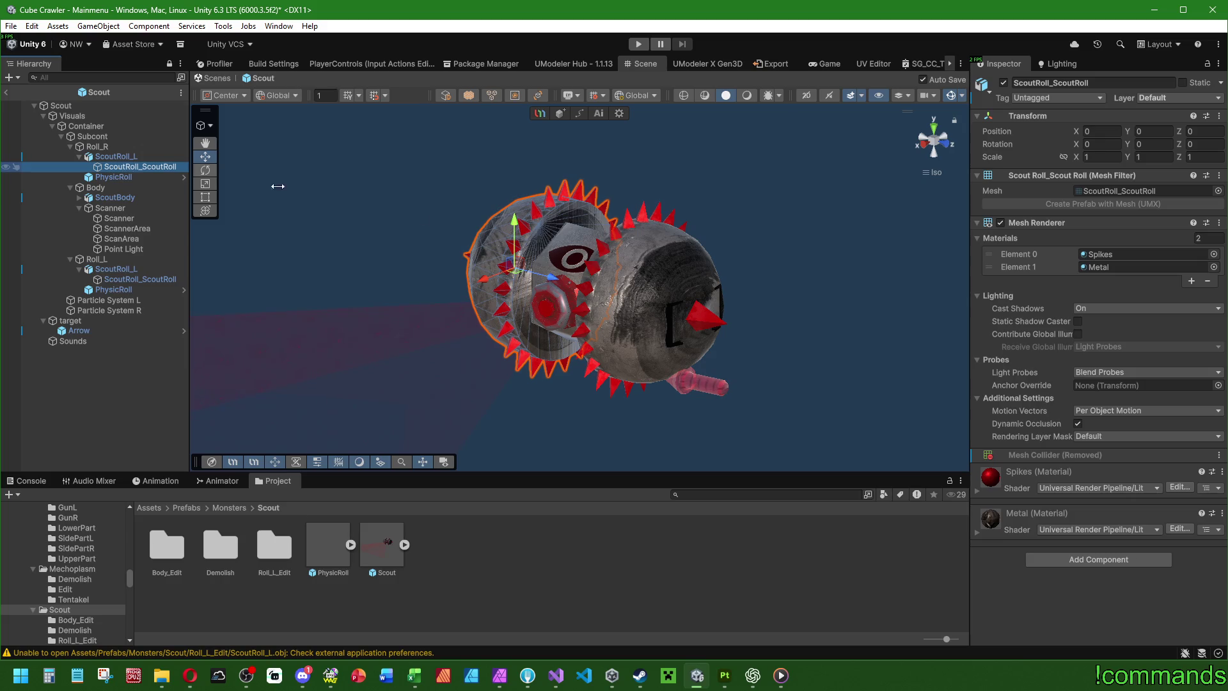
left_click(1131, 191)
left_click(1131, 190)
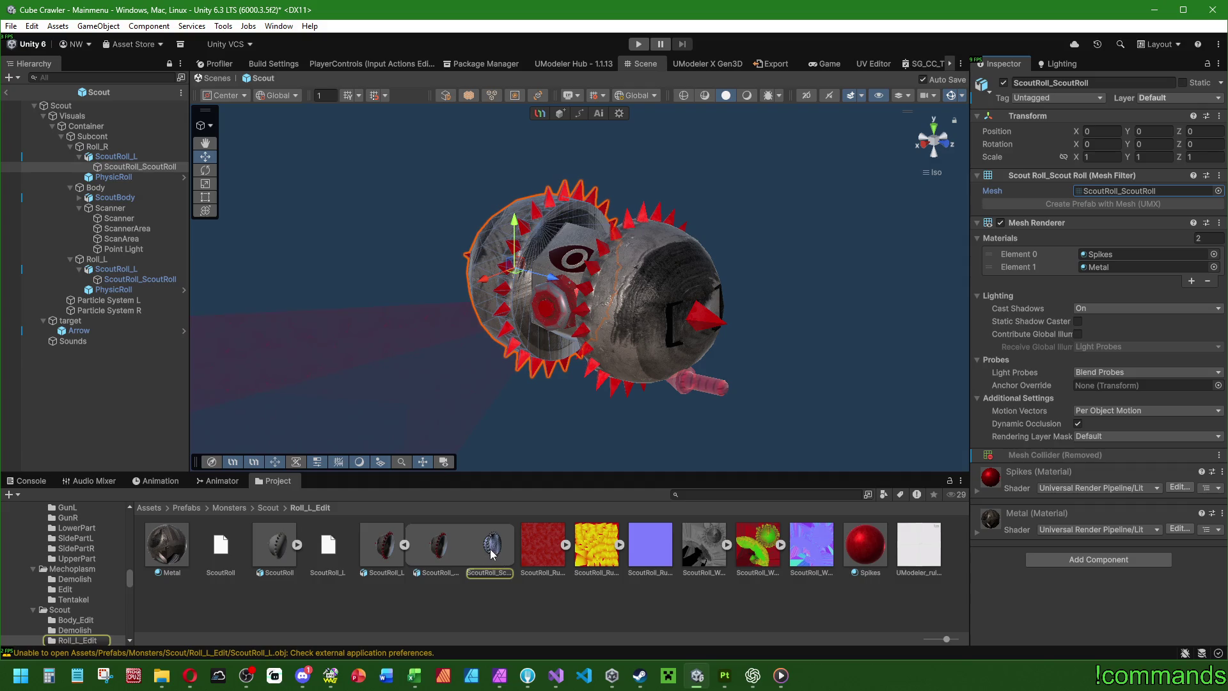
left_click(404, 544)
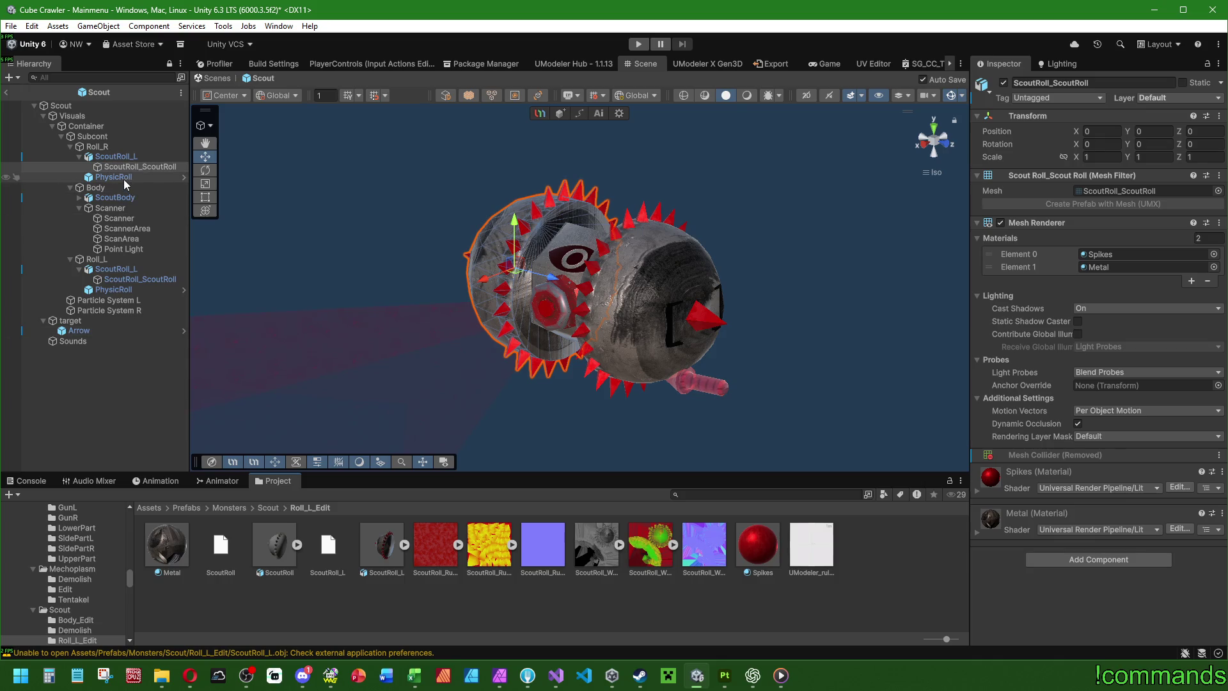
Step: Re-expand ScoutRoll_L under Roll_R and select the right roll's PhysicRoll to view its Mesh Collider
left_click(79, 157)
left_click(124, 156)
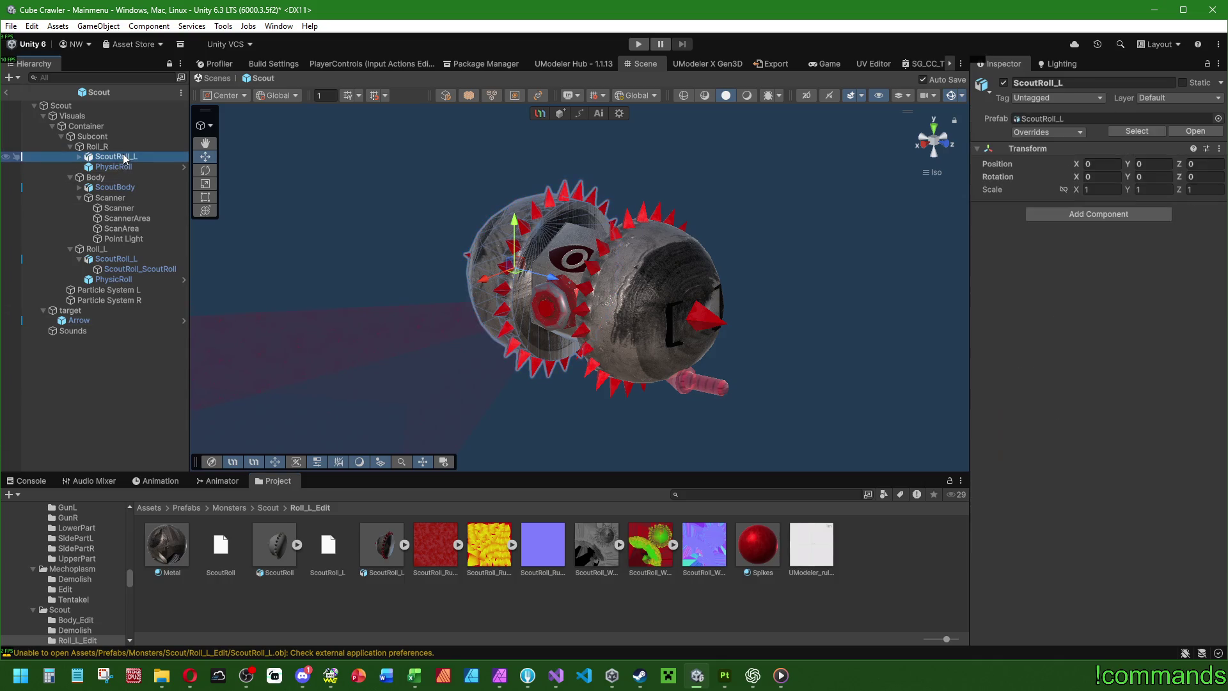
key("Right")
left_click(125, 166)
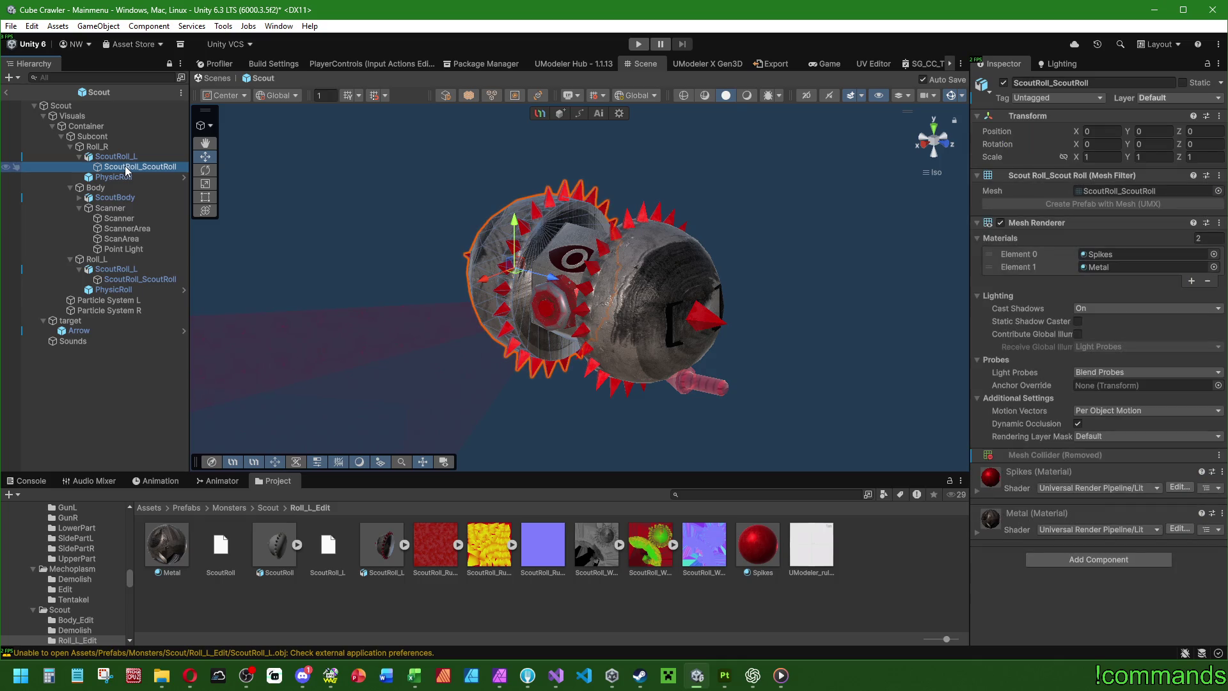
left_click(119, 178)
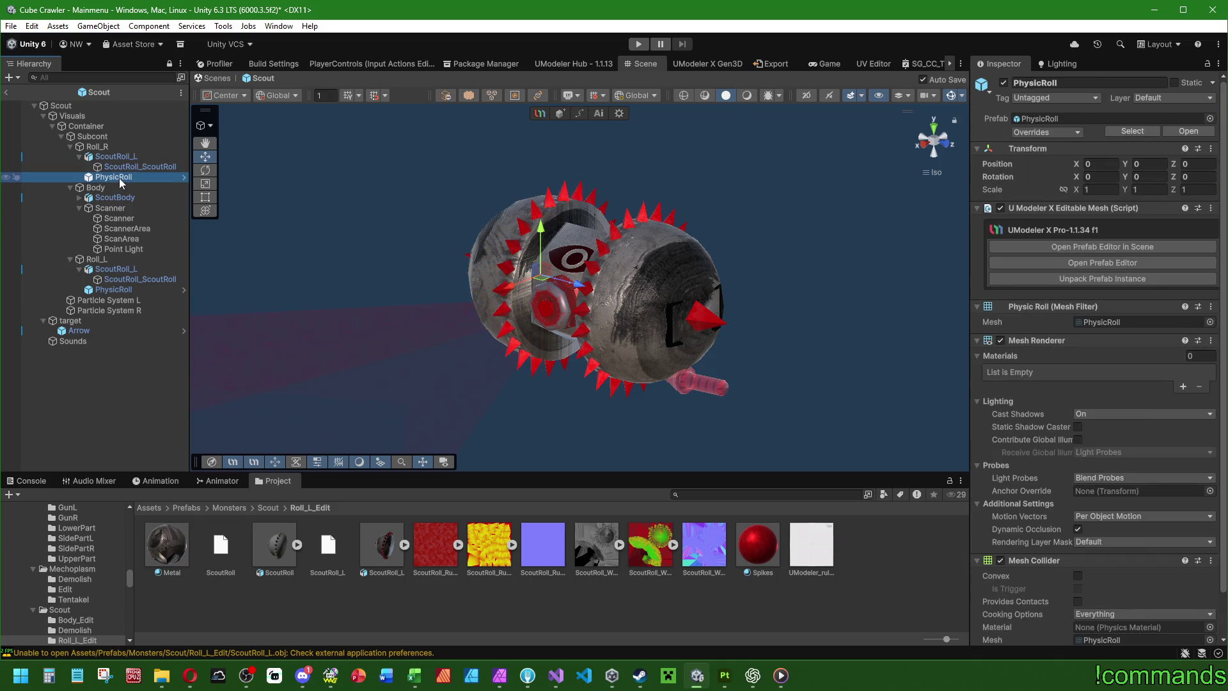
Step: Remove the UModeler X Editable Mesh component from PhysicRoll, then return to the Scout prefab
left_click(1184, 133)
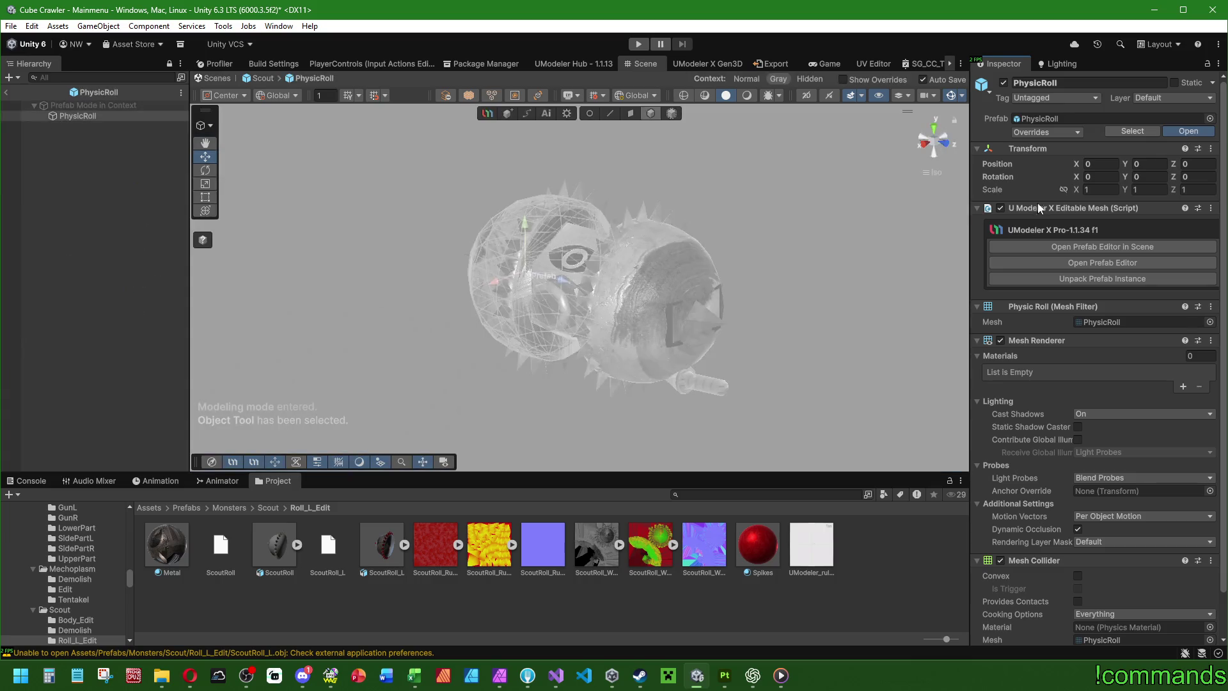
right_click(1029, 174)
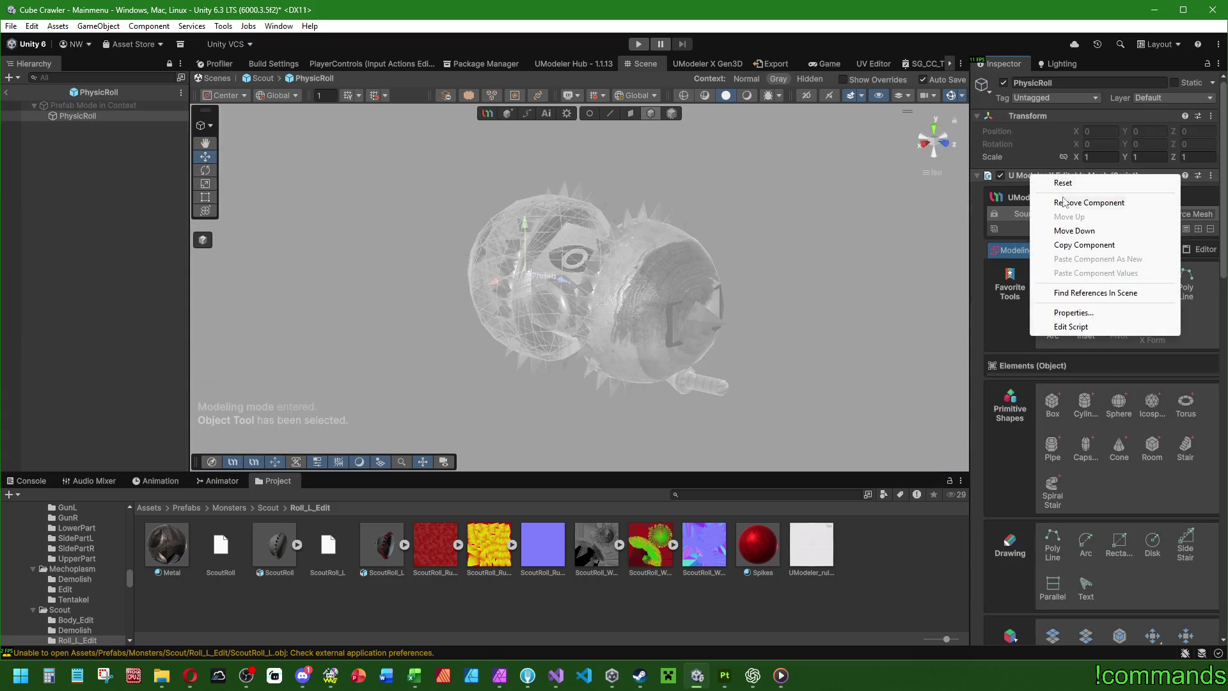
left_click(1063, 199)
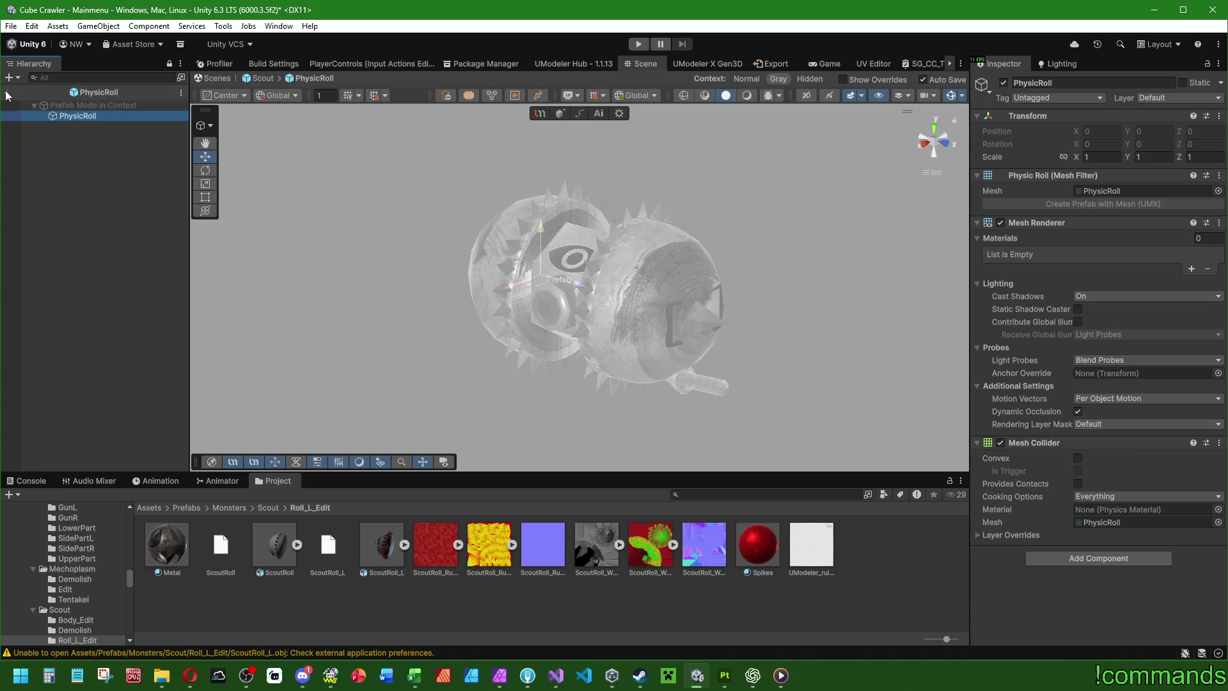
mouse_move(411, 293)
left_mouse_down()
mouse_move(641, 236)
mouse_move(841, 322)
left_mouse_up()
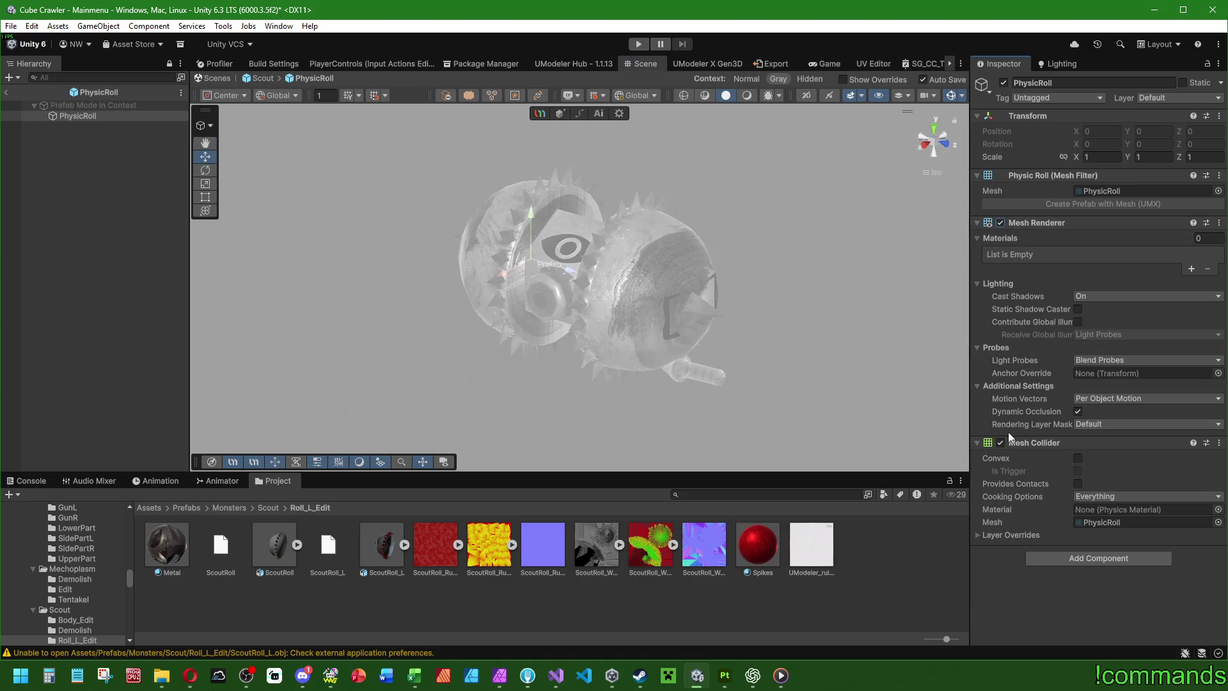
left_click(1096, 522)
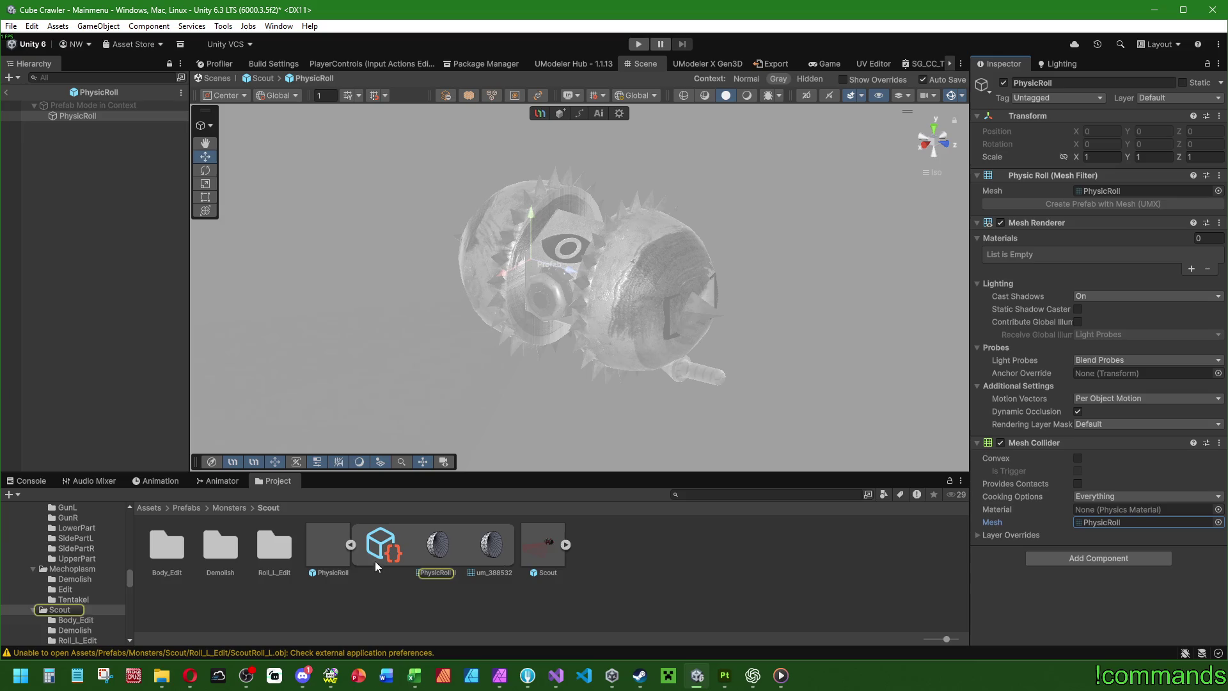
left_click(351, 544)
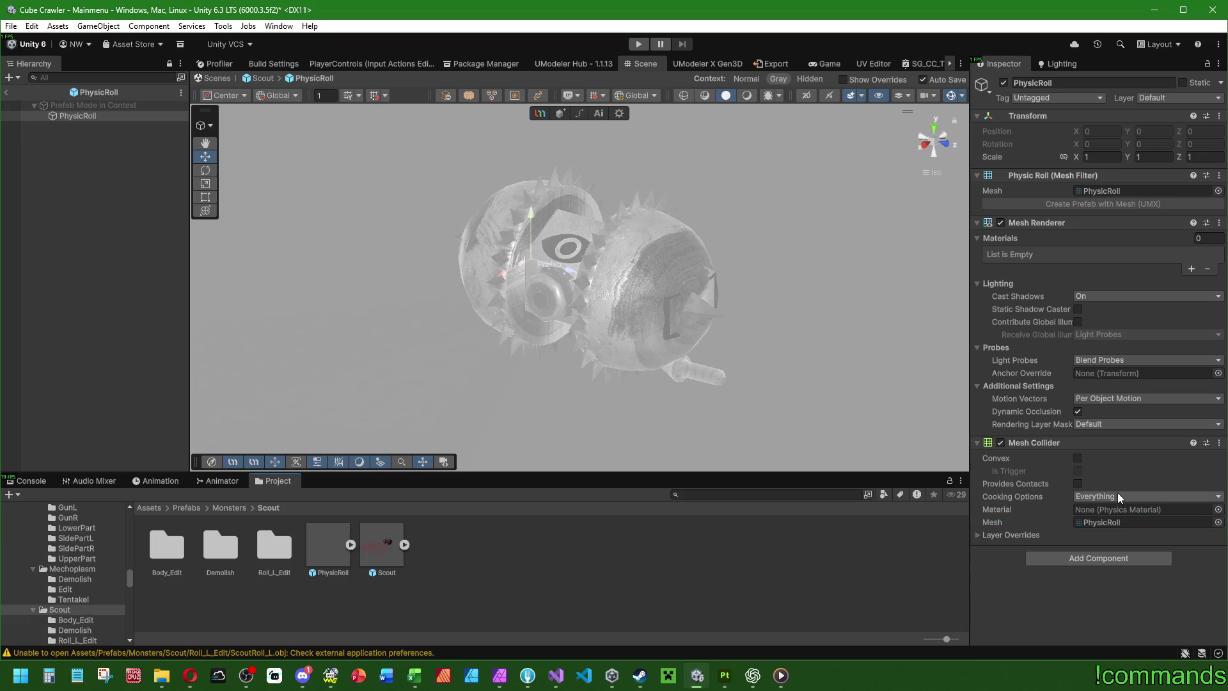
left_click(8, 91)
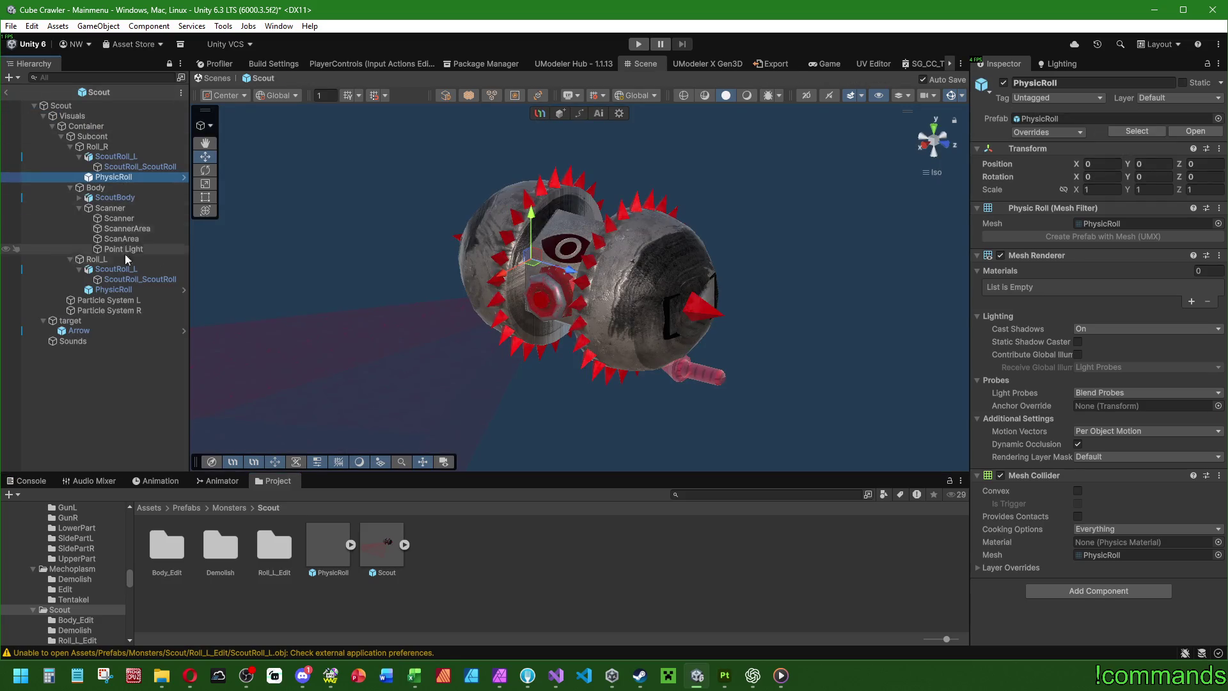
Step: Open the left roll's PhysicRoll in Prefab Mode and ping its collider mesh asset
left_click(131, 291)
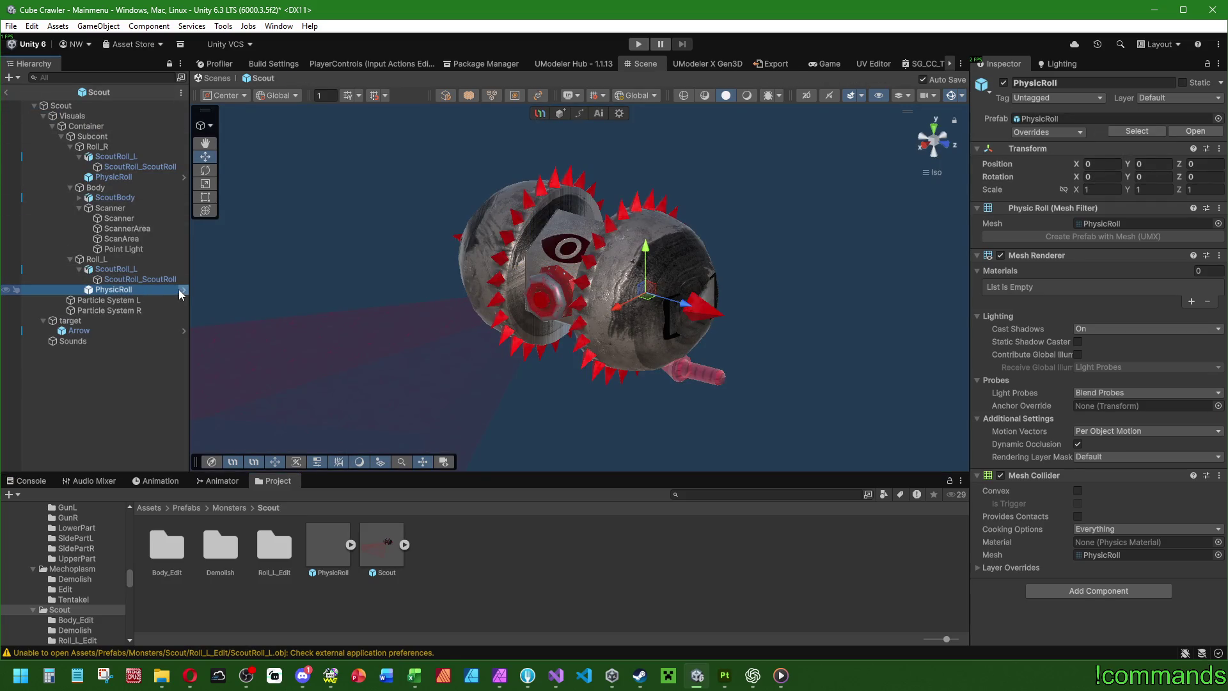
double_click(333, 521)
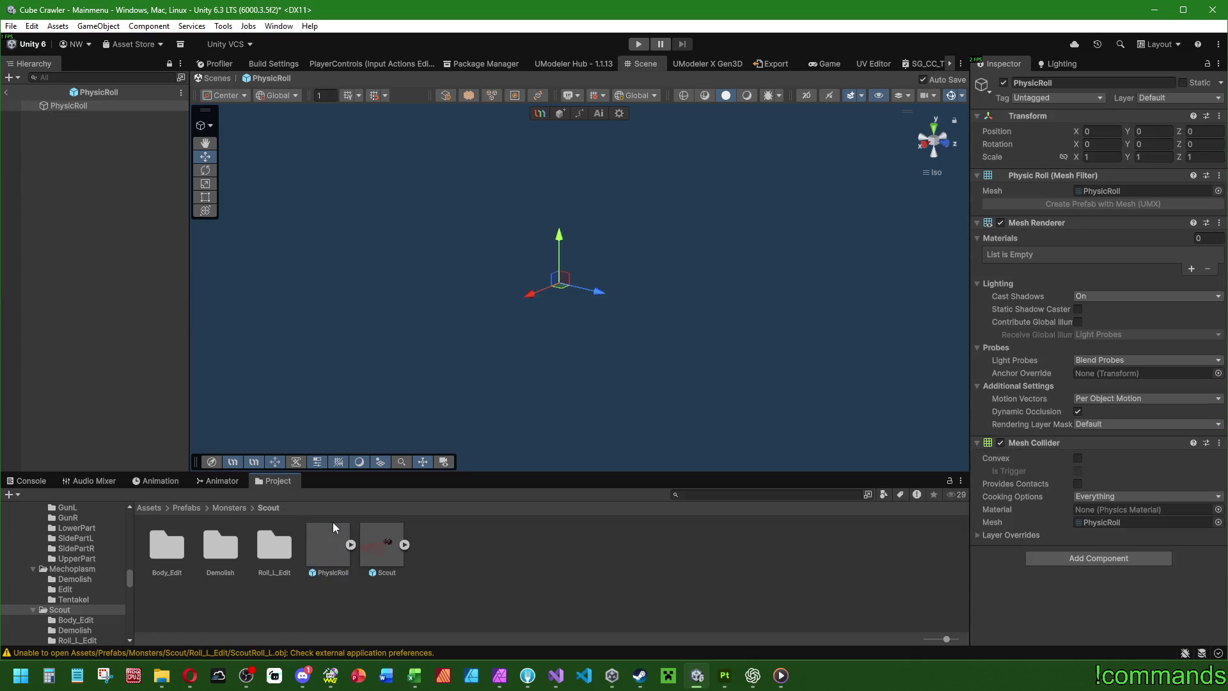
left_click(81, 134)
left_click(89, 104)
left_click_drag(605, 323, 639, 275)
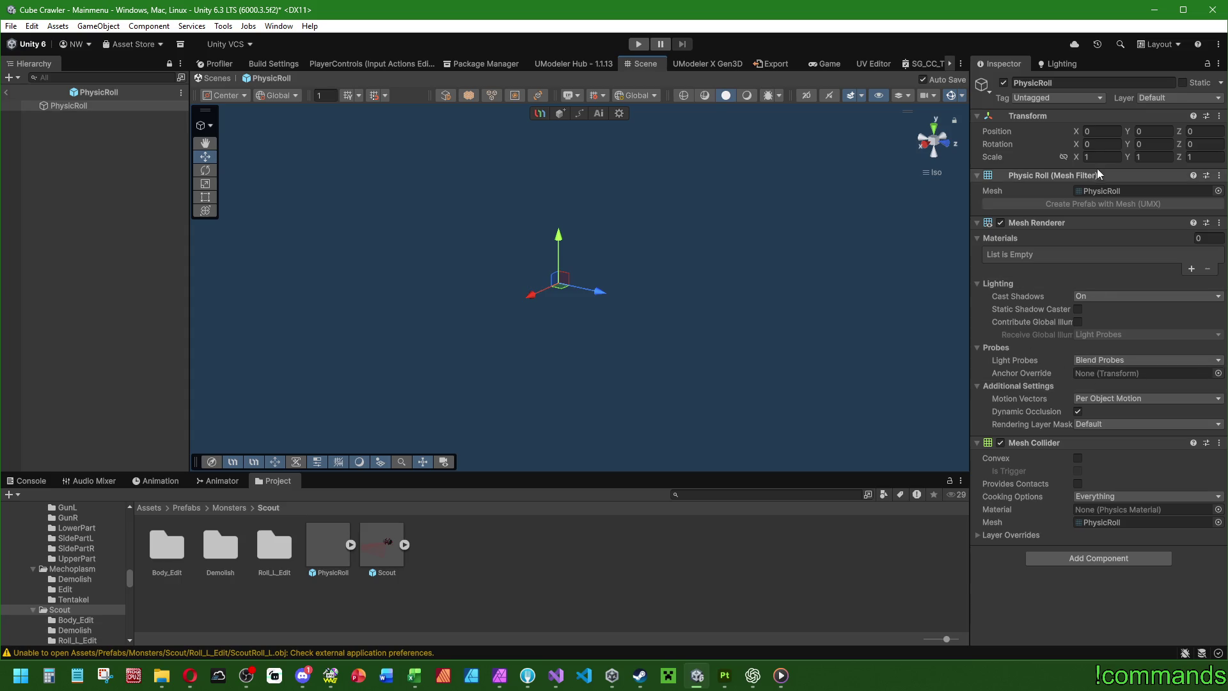
left_click(1099, 191)
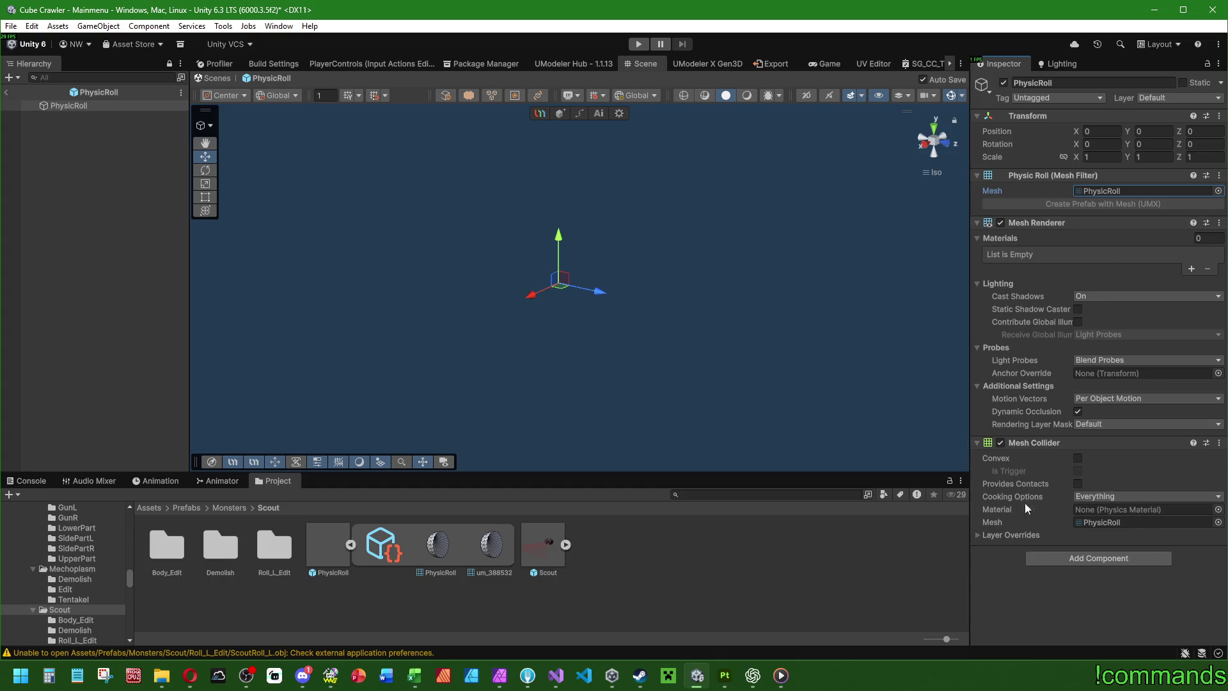
double_click(548, 544)
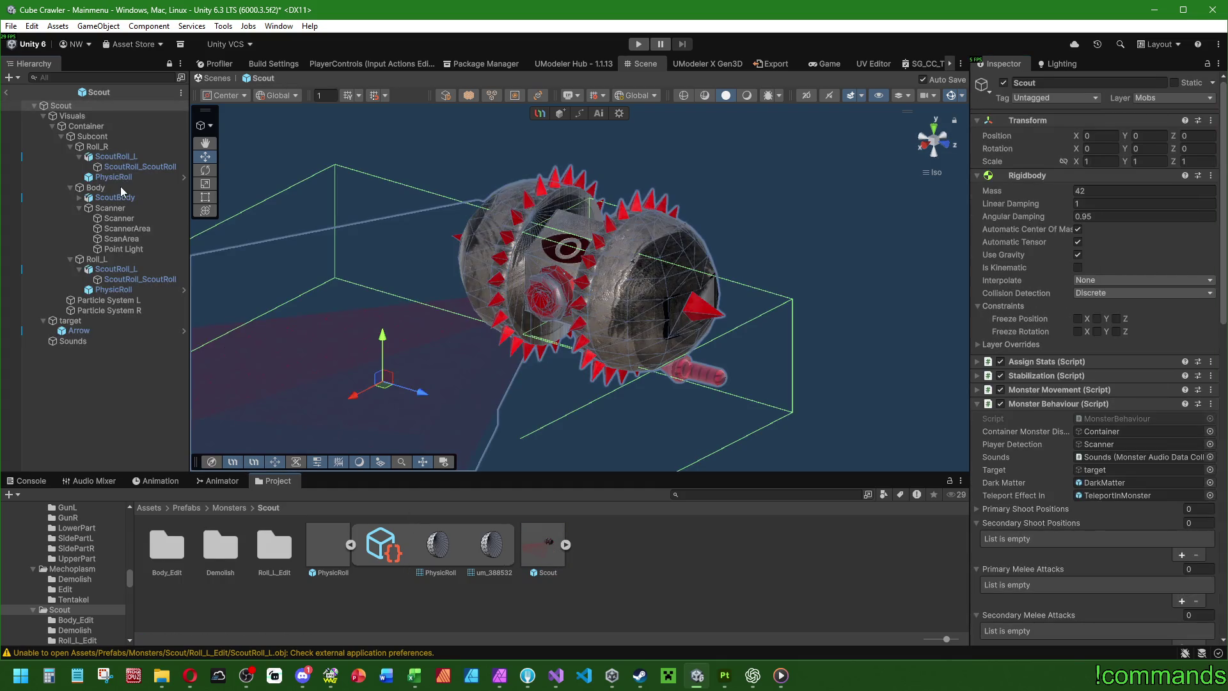
left_click(93, 199)
left_click(79, 197)
left_click(121, 208)
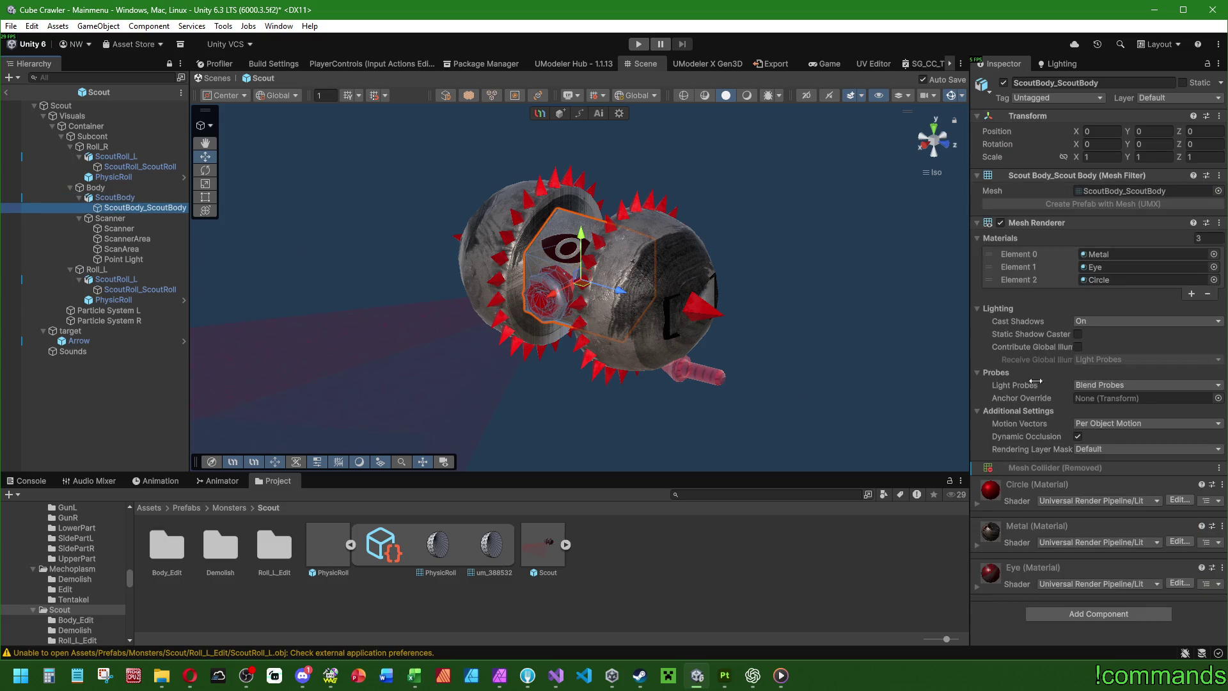
left_click(96, 187)
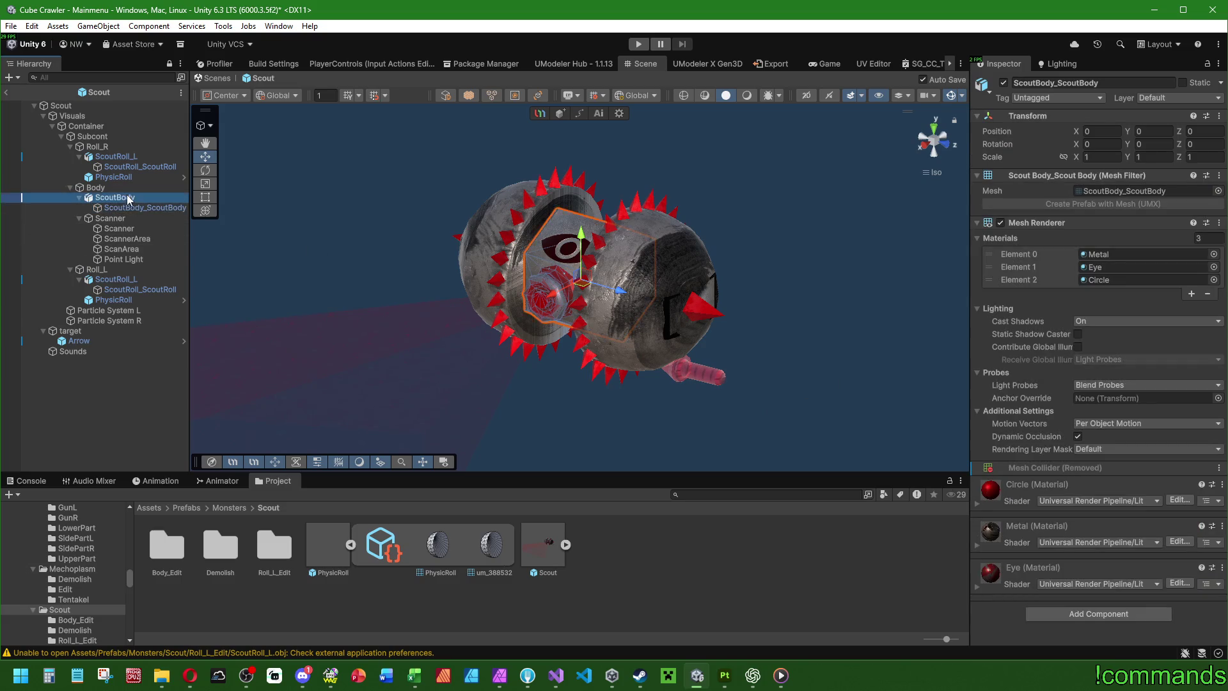
scroll(643, 290, "down", 3)
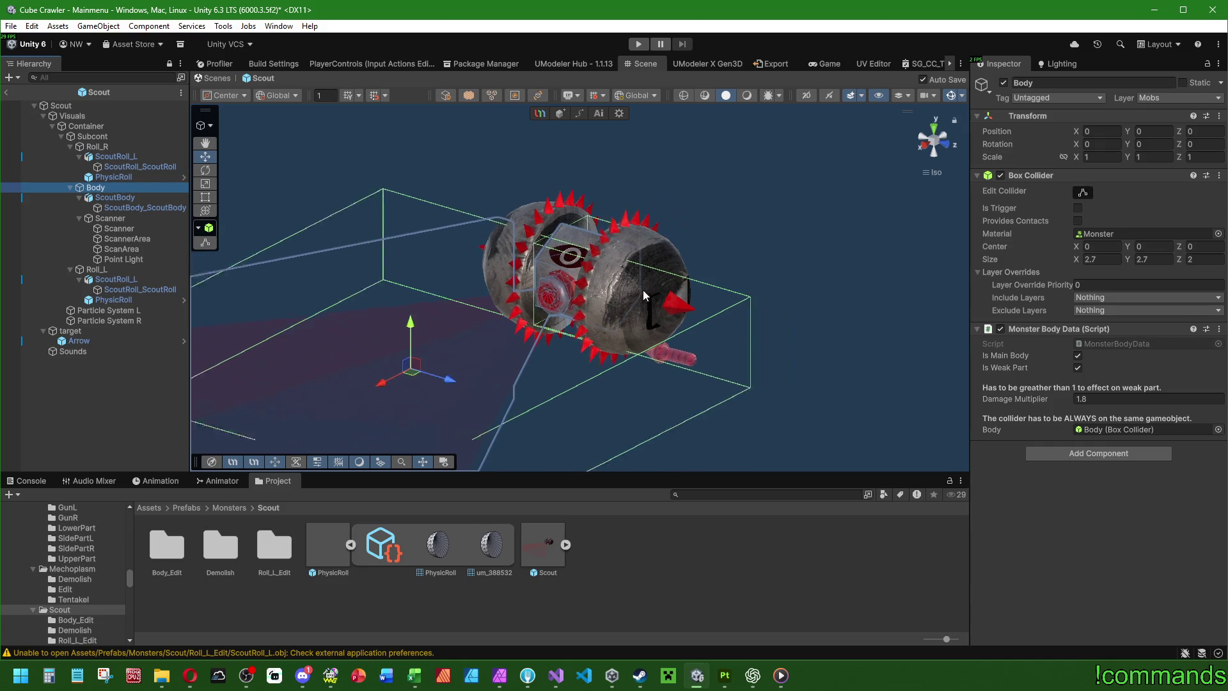
scroll(513, 233, "down", 2)
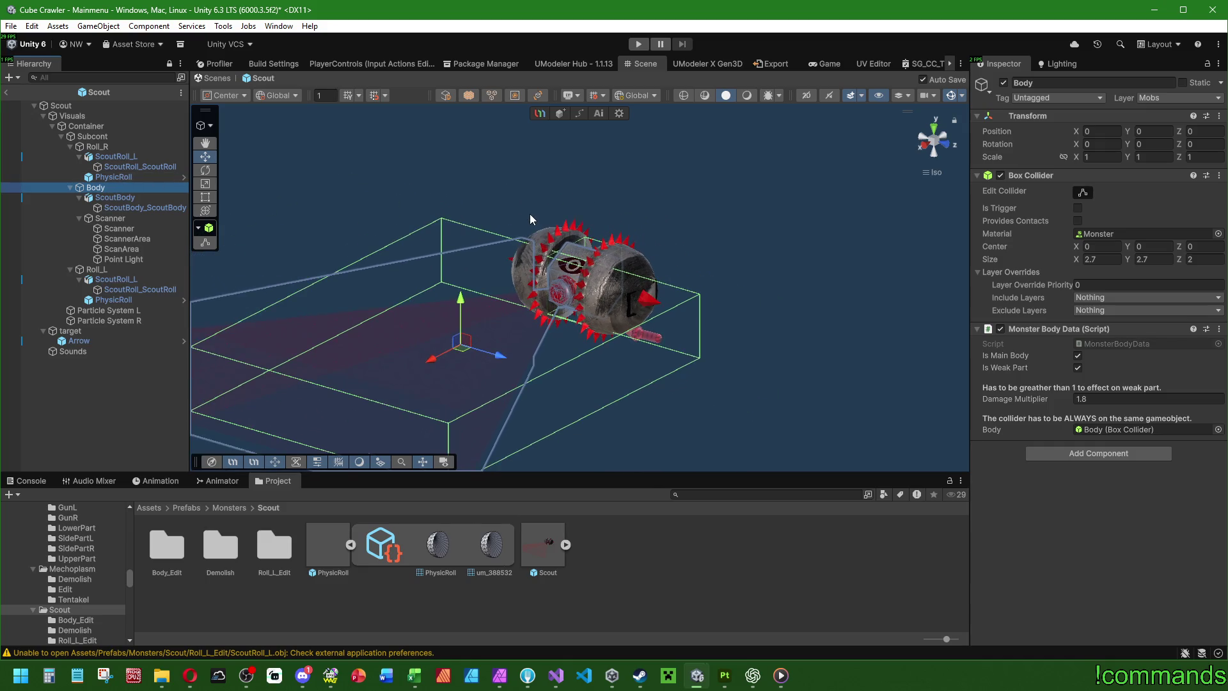
mouse_move(530, 216)
left_mouse_down()
mouse_move(446, 273)
mouse_move(601, 346)
left_mouse_up()
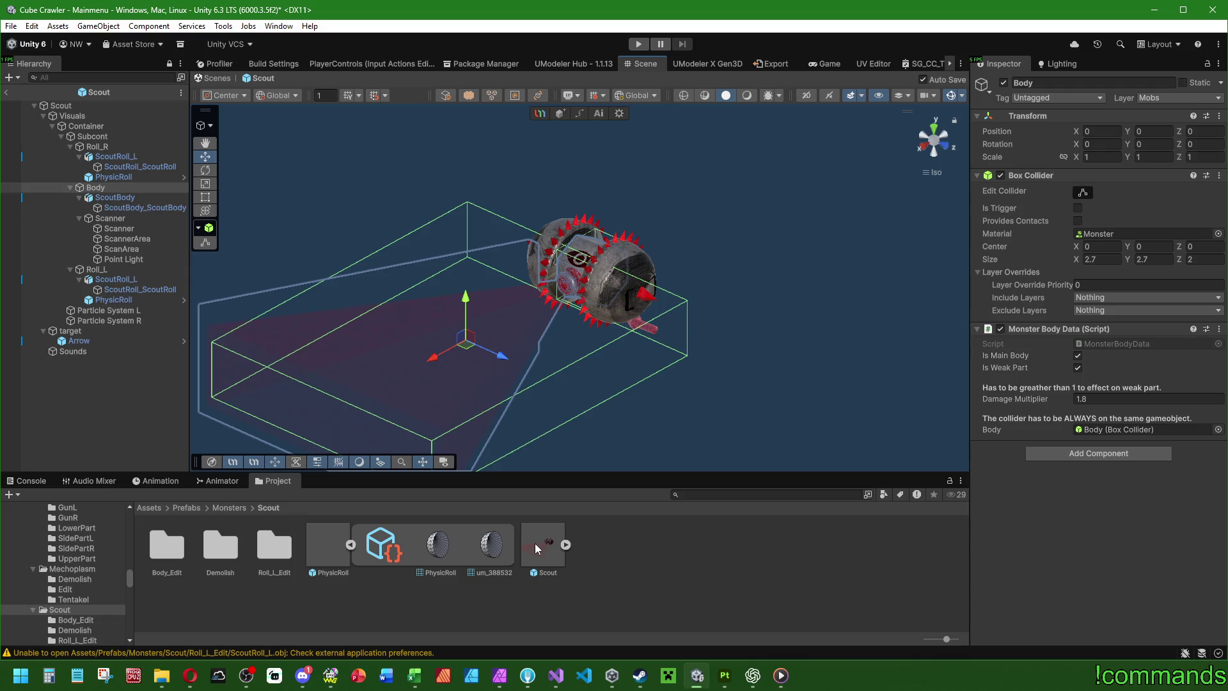
left_click(350, 544)
left_click(322, 552)
Step: Open the PhysicRoll prefab and assign the Monster physics material to its Mesh Collider
double_click(321, 547)
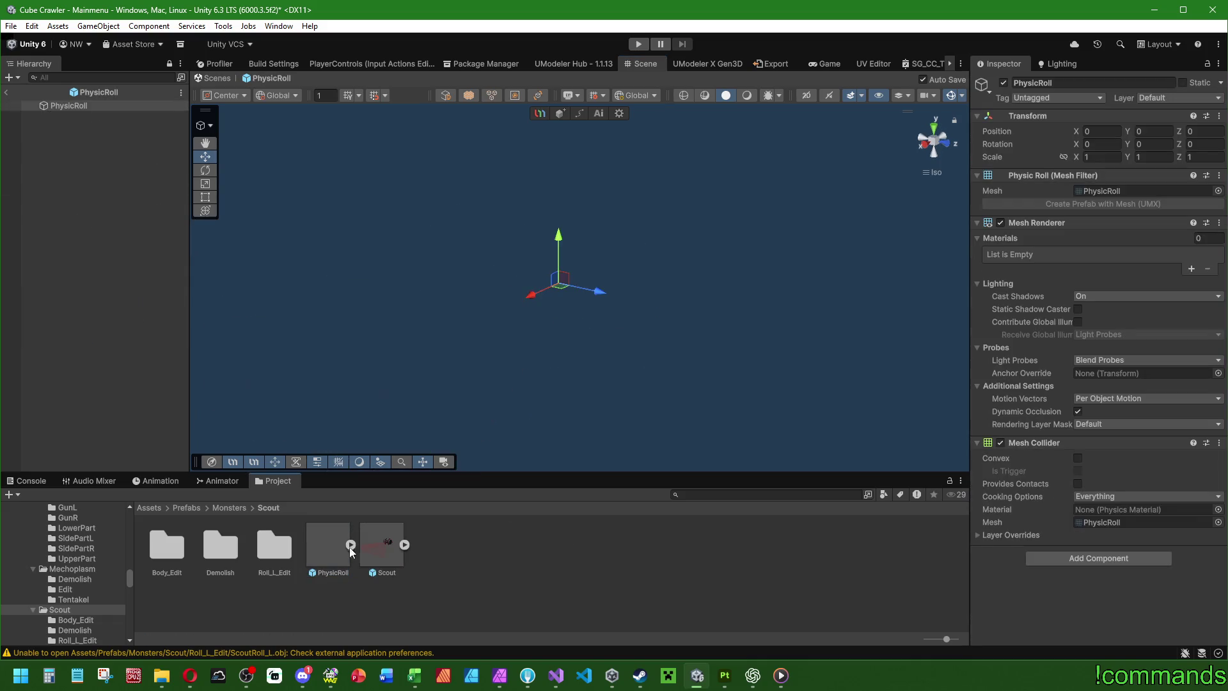
left_click(351, 544)
left_click(350, 544)
left_click(1218, 509)
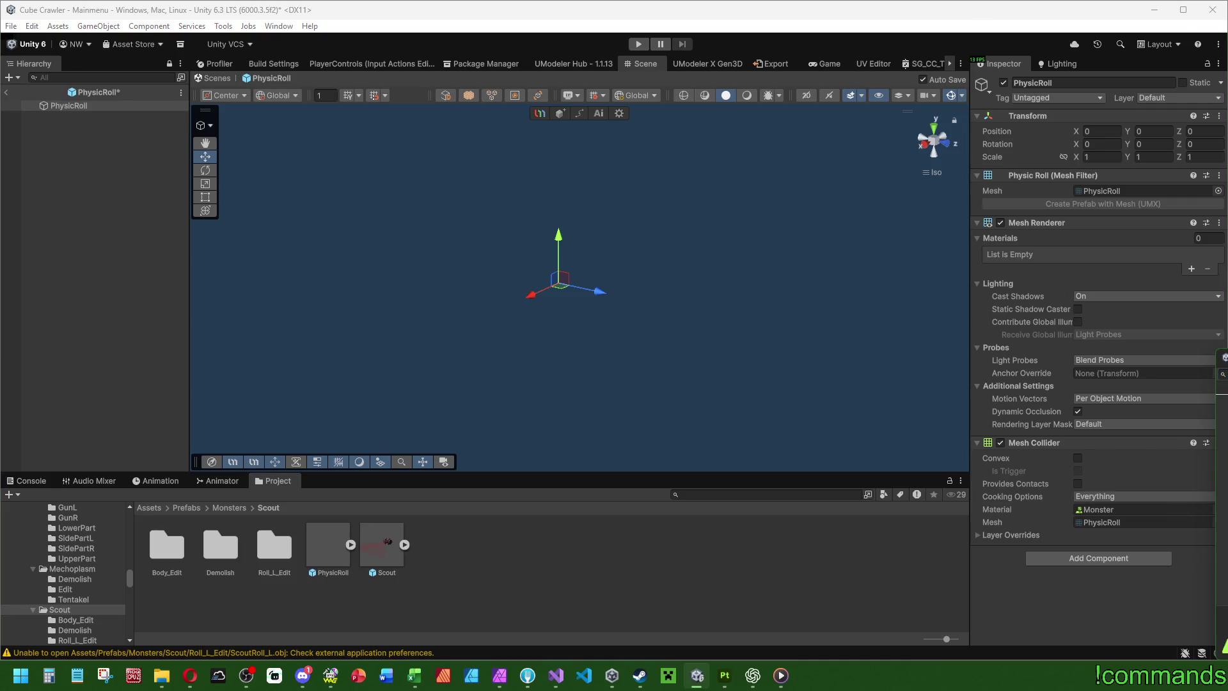
left_click(1064, 518)
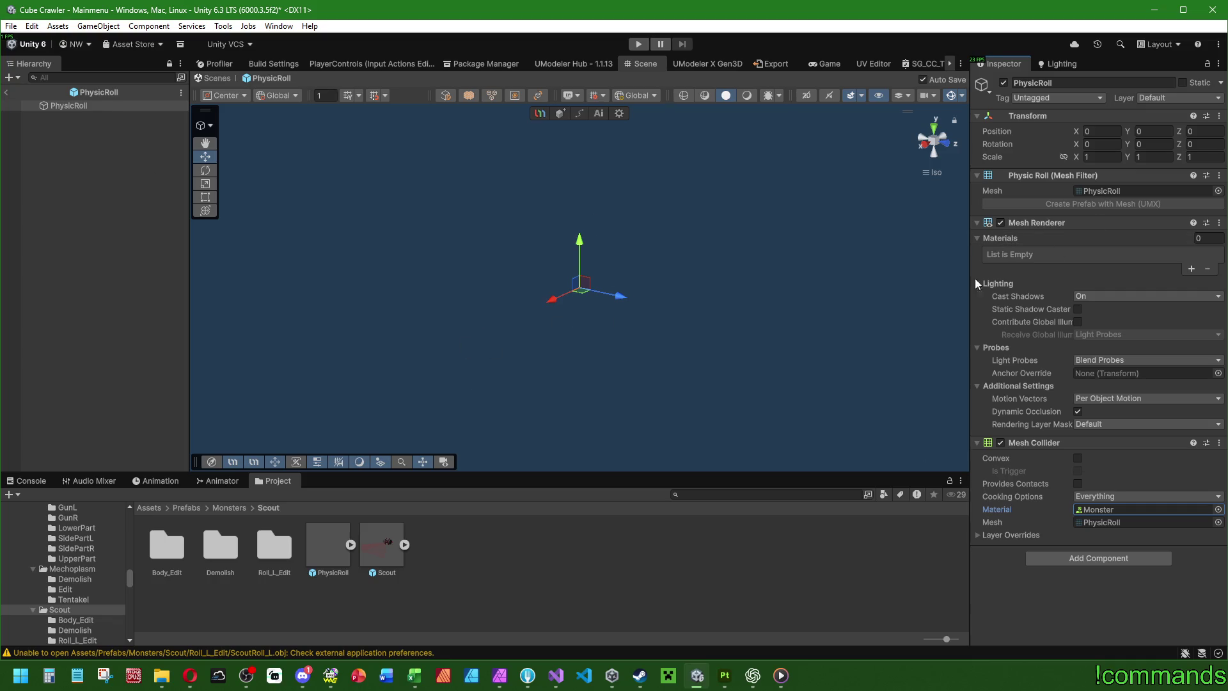
Step: Toggle the Gizmos menu, exit Prefab Mode to the Mainmenu scene, and show the Console
left_click(965, 93)
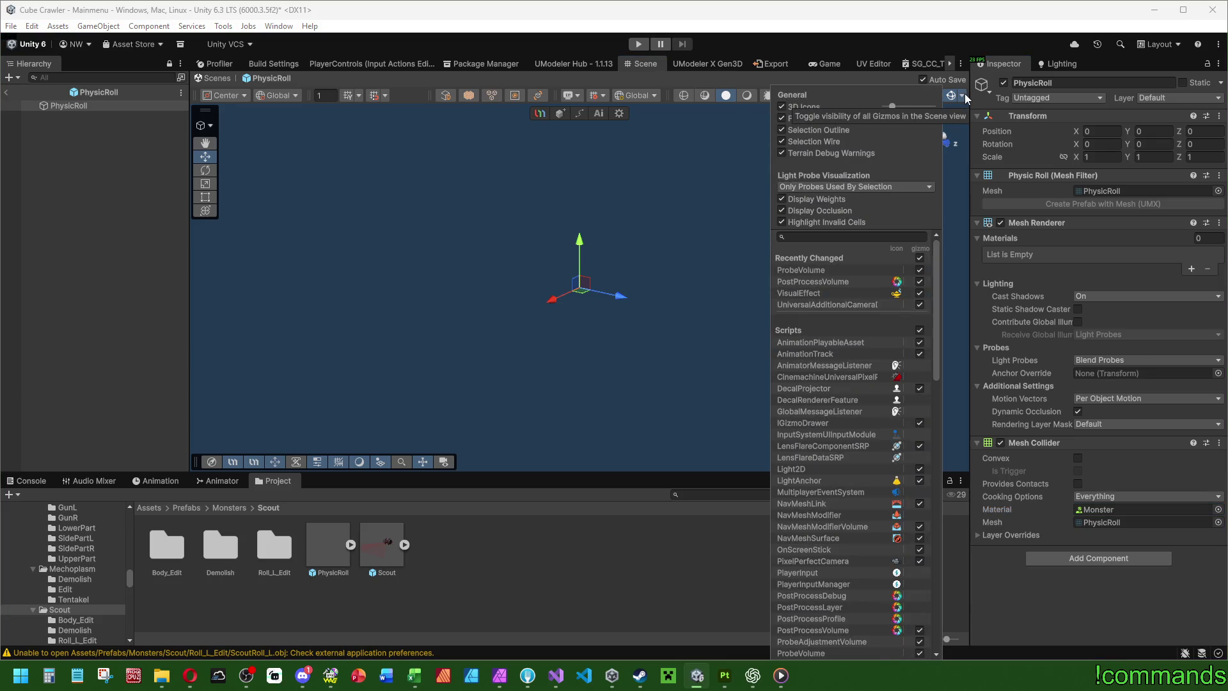
left_click(964, 93)
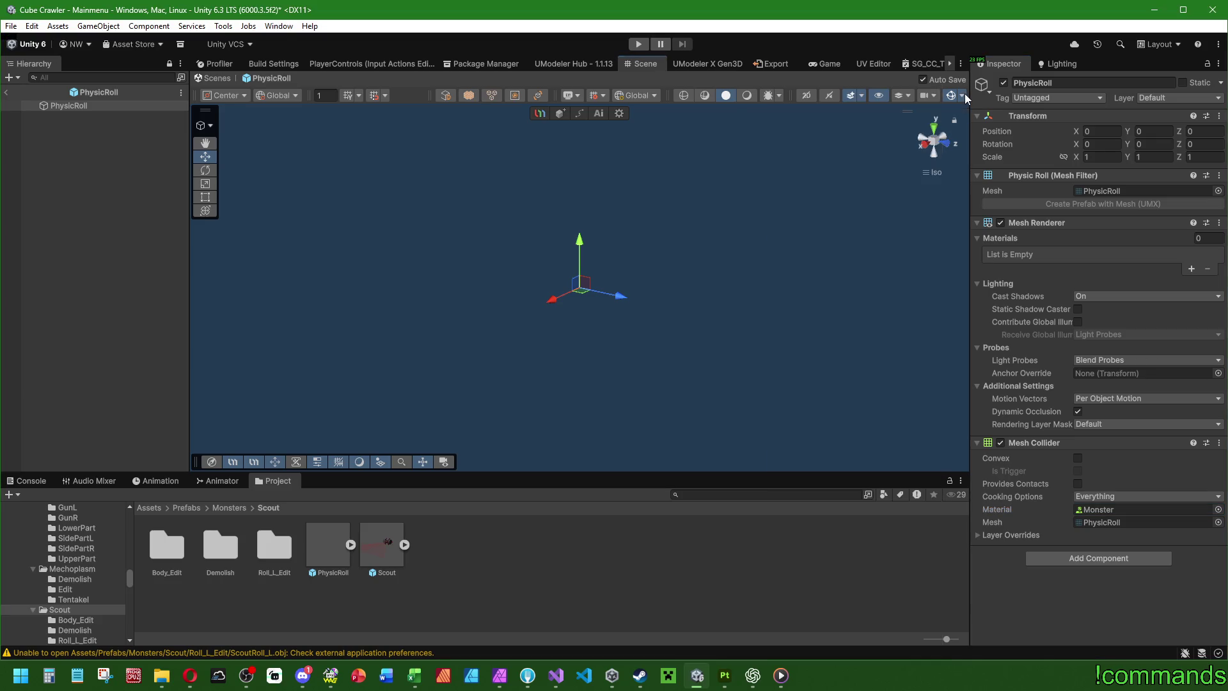
left_click(6, 92)
left_click(29, 480)
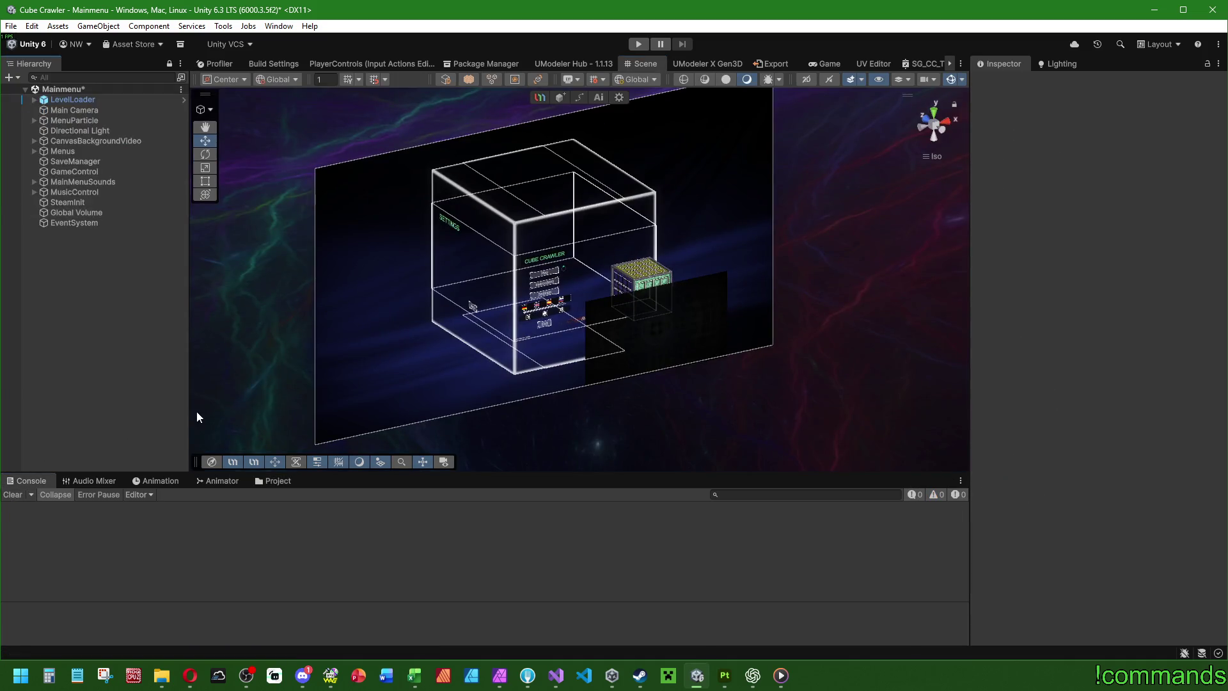
Step: Enter Play mode, clear the Console, and go from the main menu through ship selection into the Dungeon
left_click(639, 44)
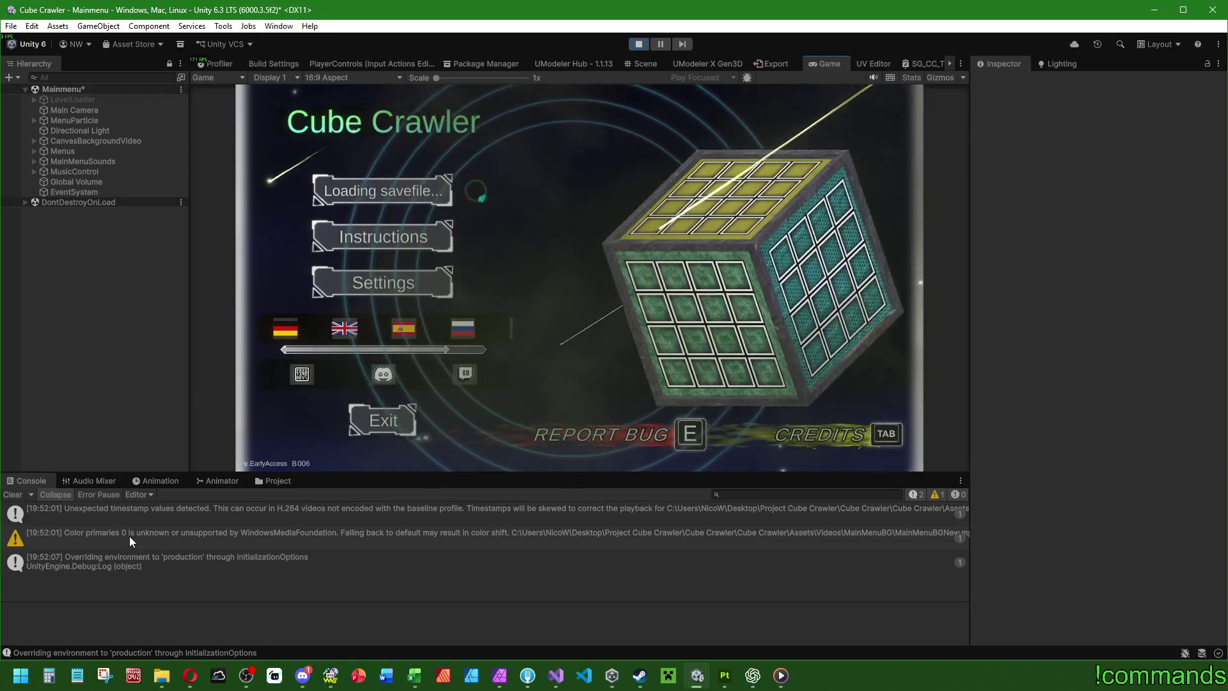
left_click(12, 495)
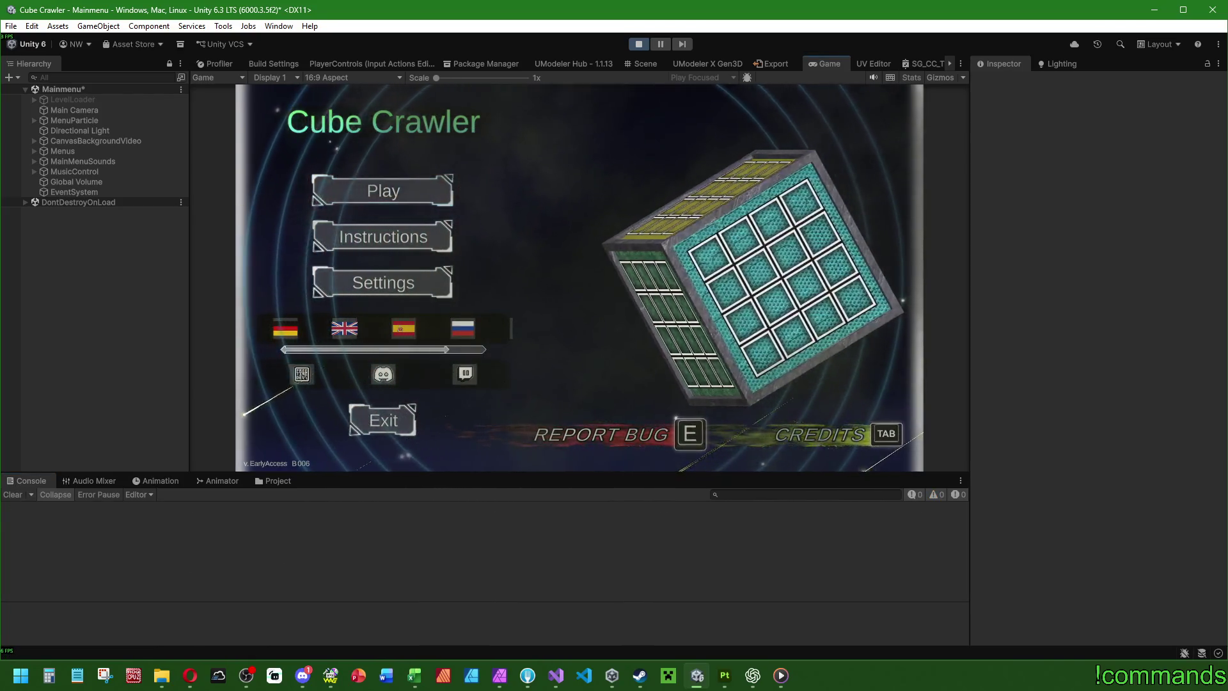
key("Return")
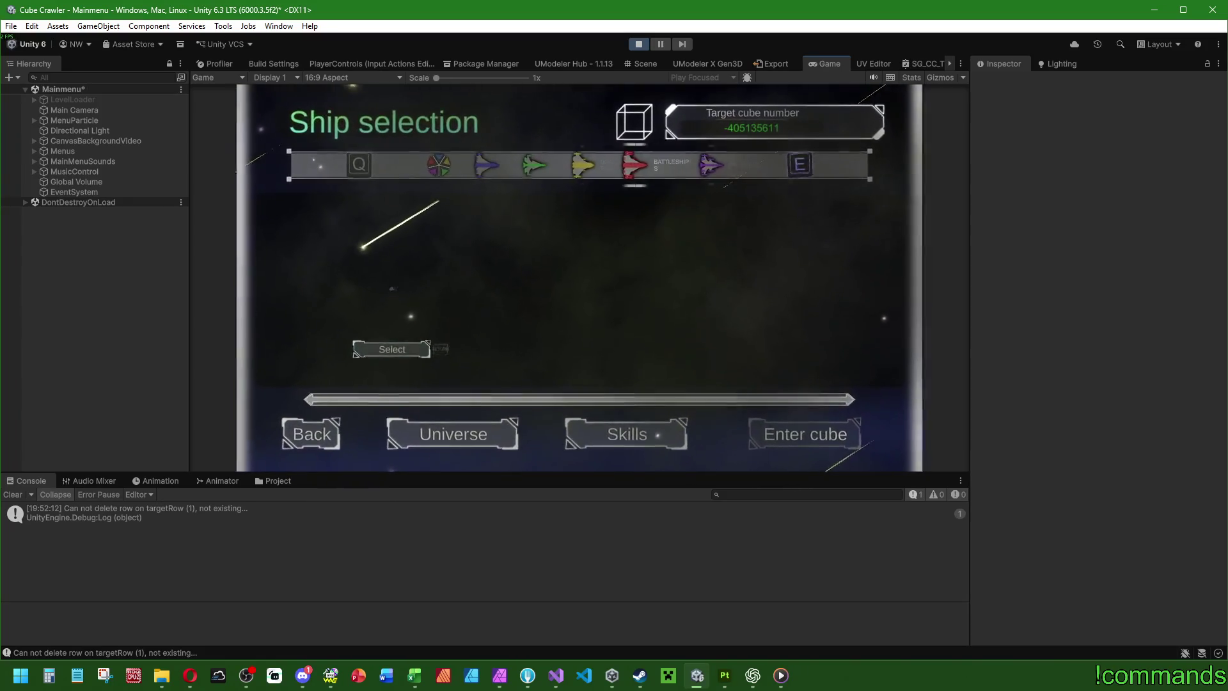
key("Return")
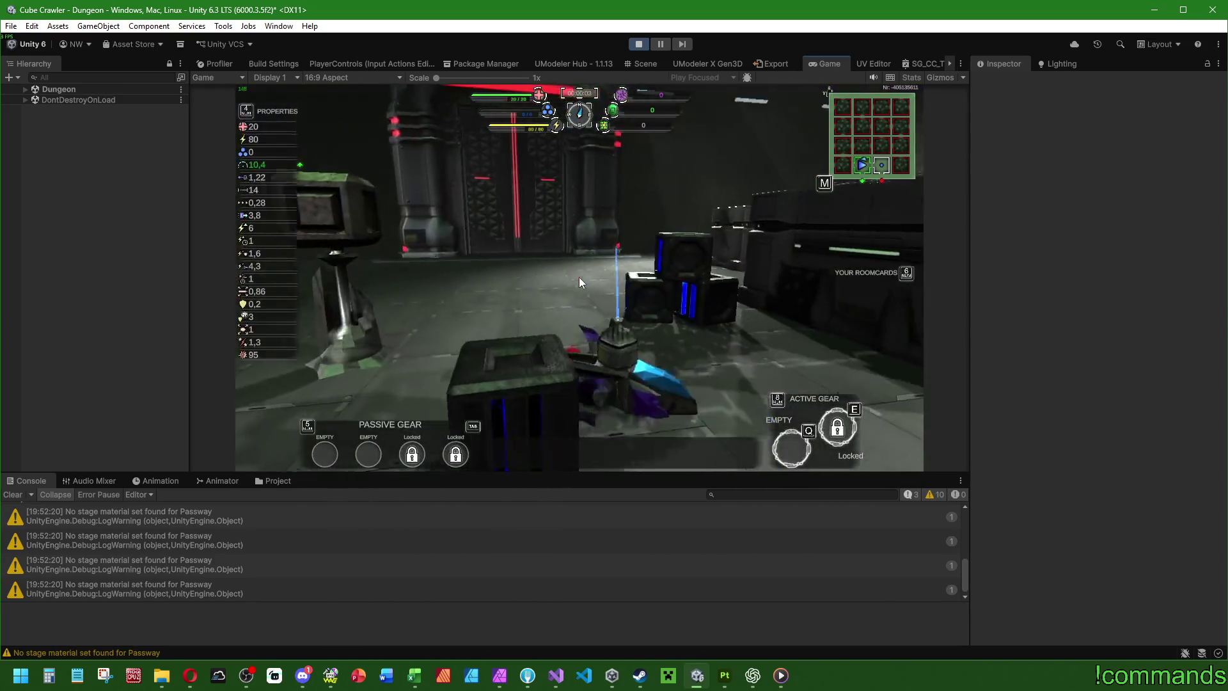
Step: Drive the ship through the doorway, pause, and ping PhysicRoll from the concave collider error
key("w")
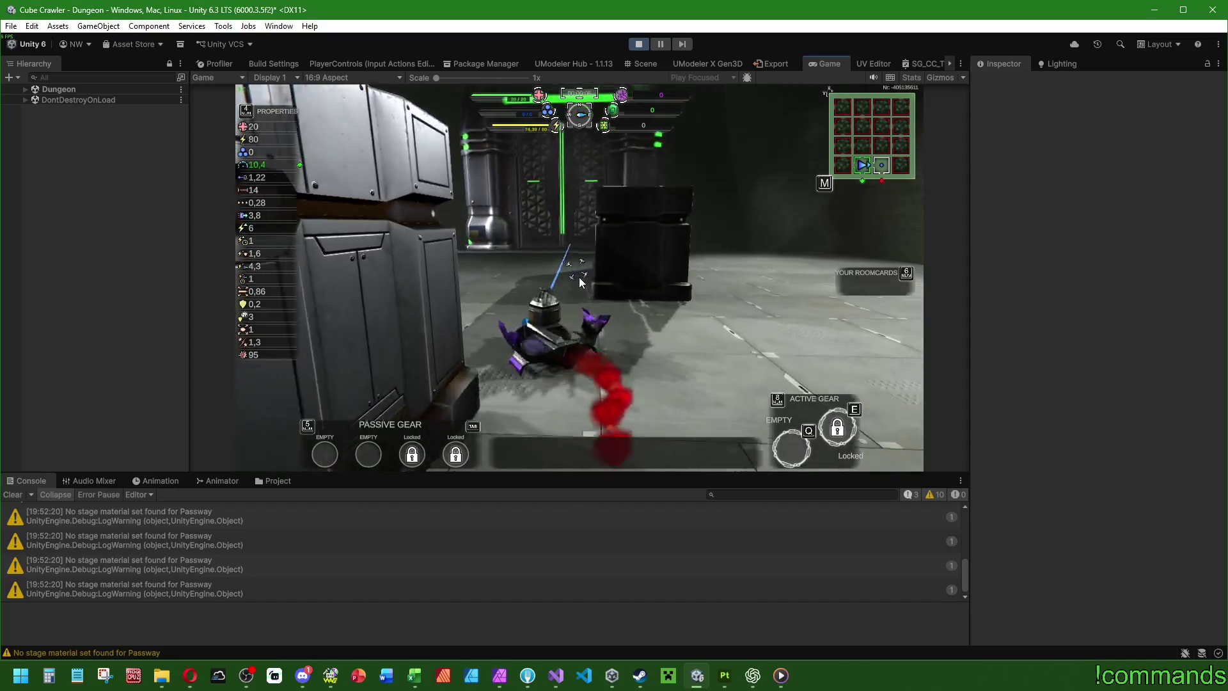
key("a")
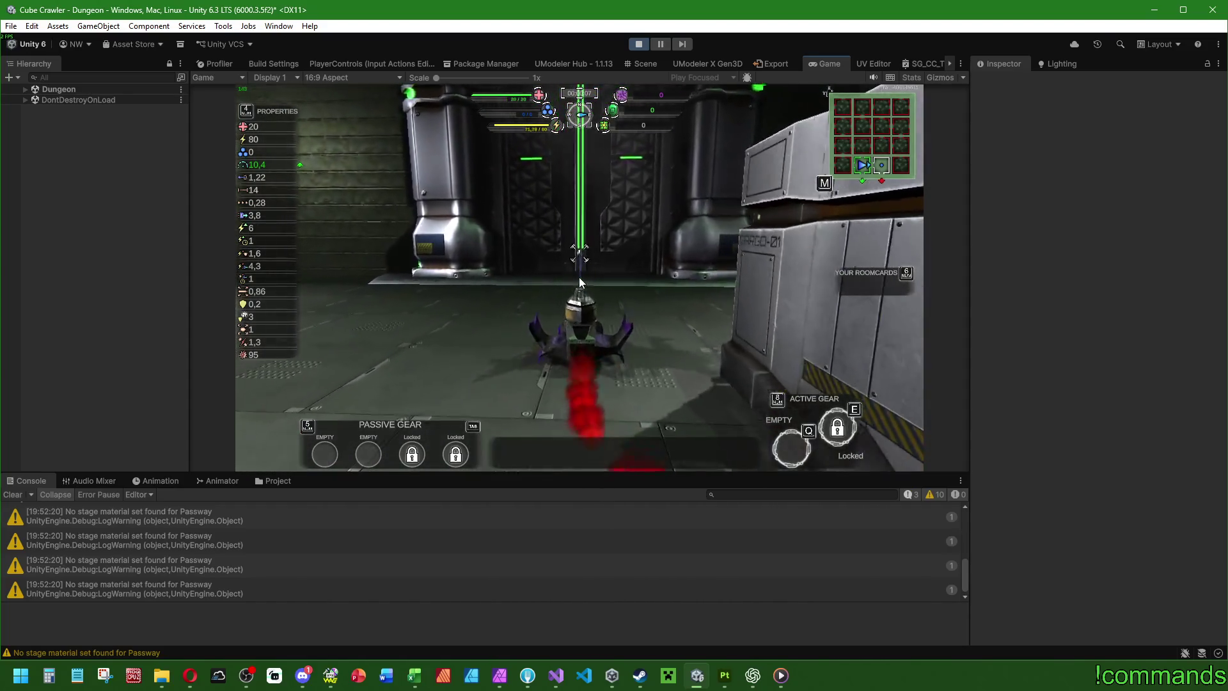
key("w")
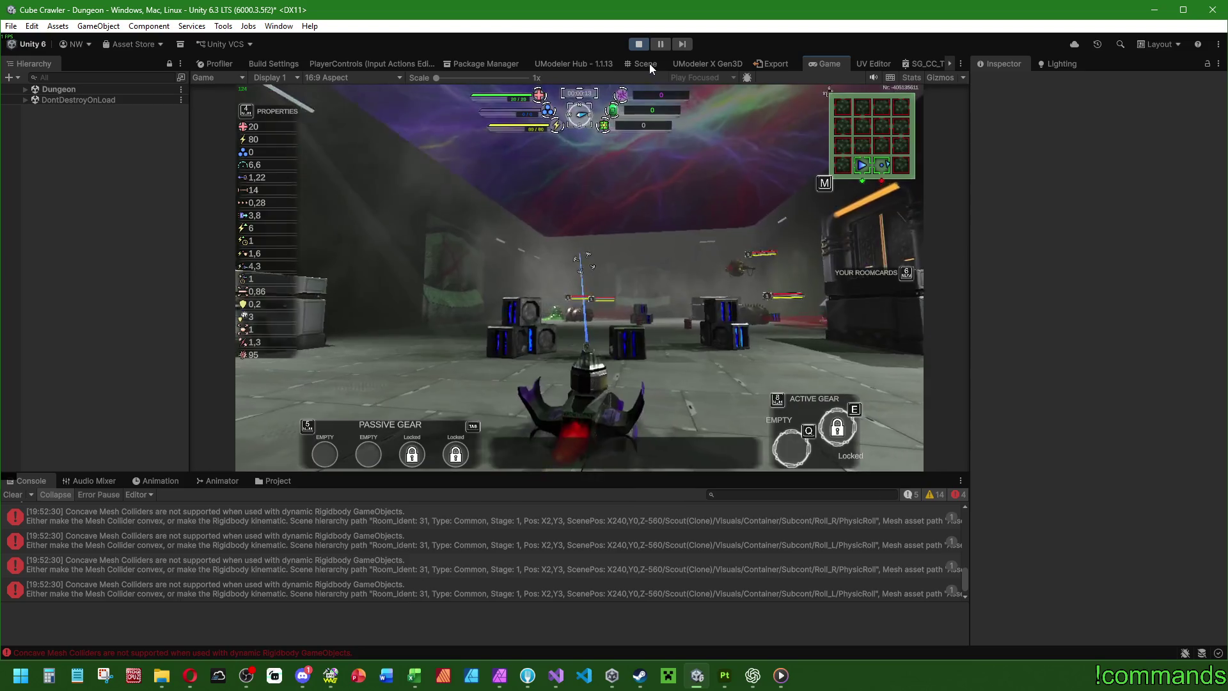
left_click(659, 44)
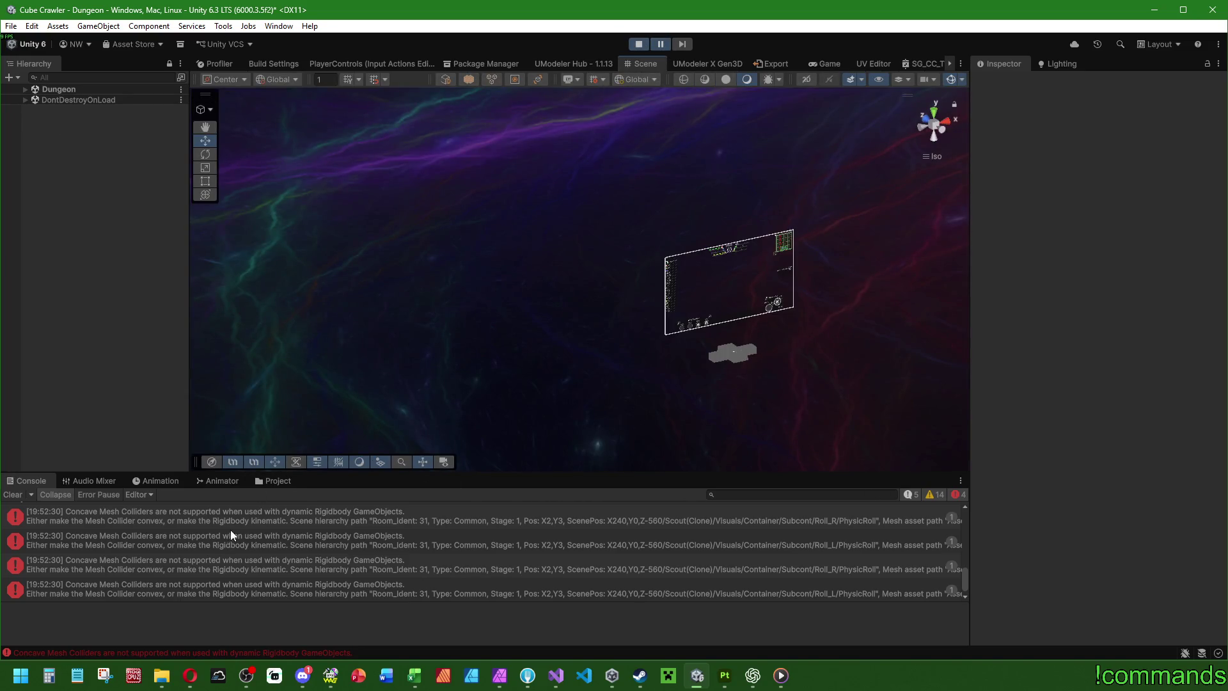
left_click(239, 549)
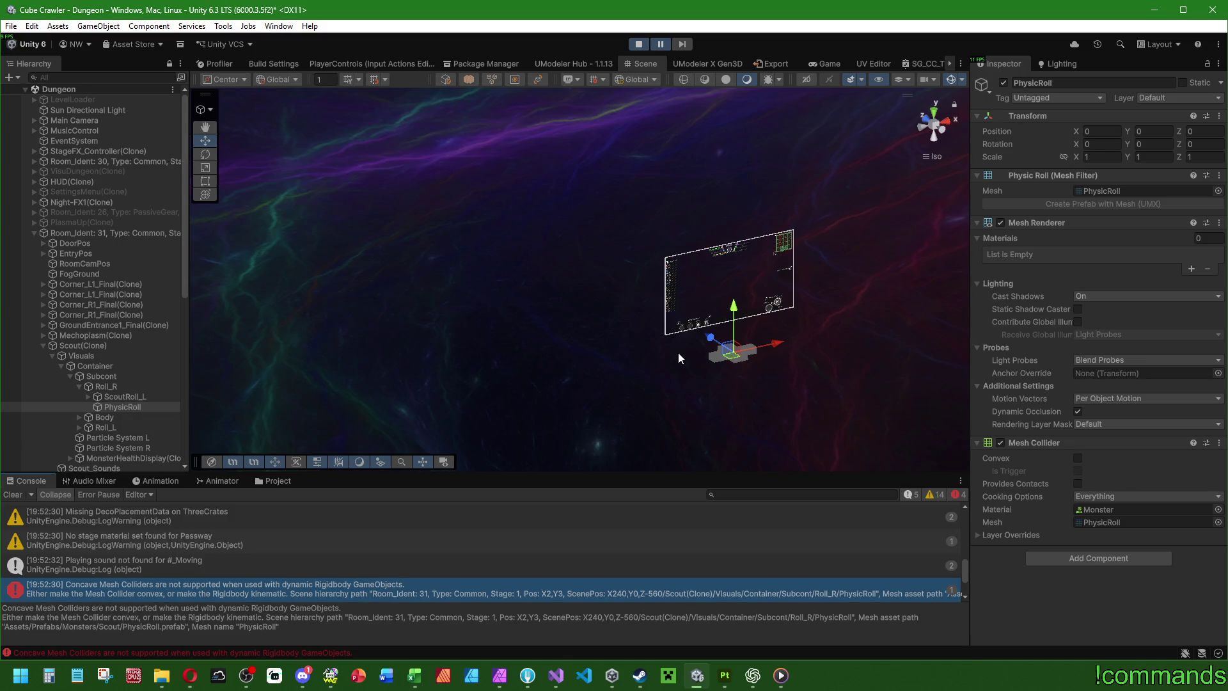
key("f")
mouse_move(678, 358)
left_mouse_down()
mouse_move(892, 249)
mouse_move(863, 300)
left_mouse_up()
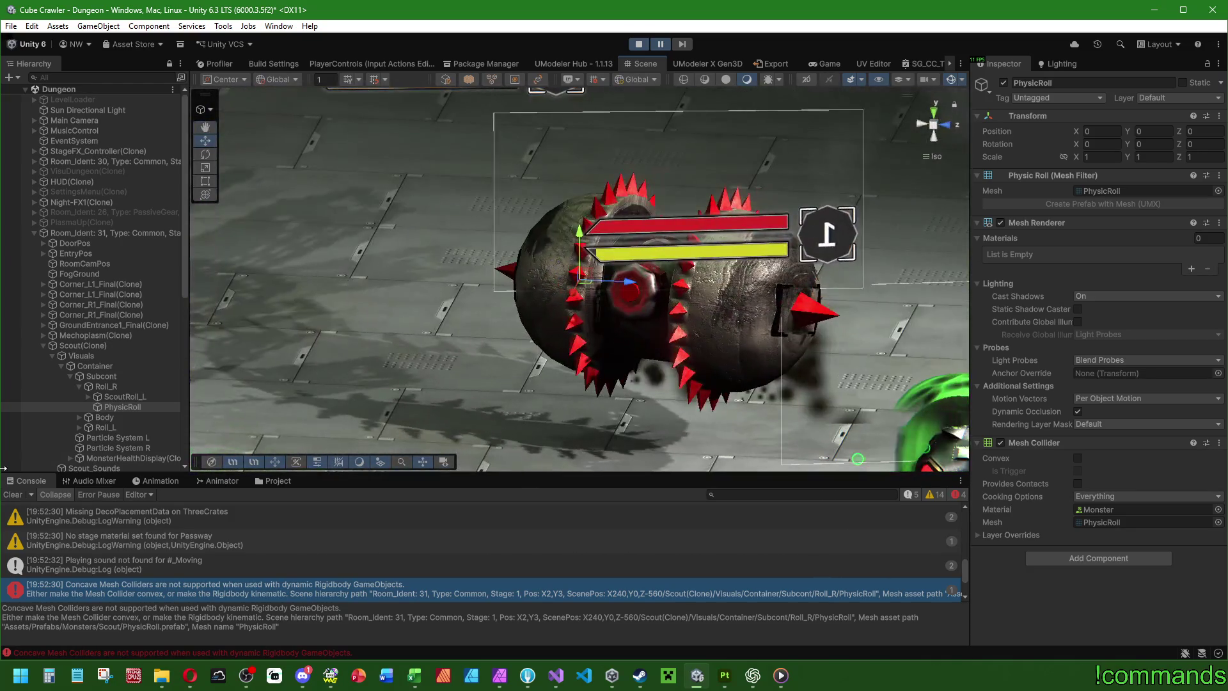
left_click(119, 396)
left_click(120, 406)
left_click(120, 396)
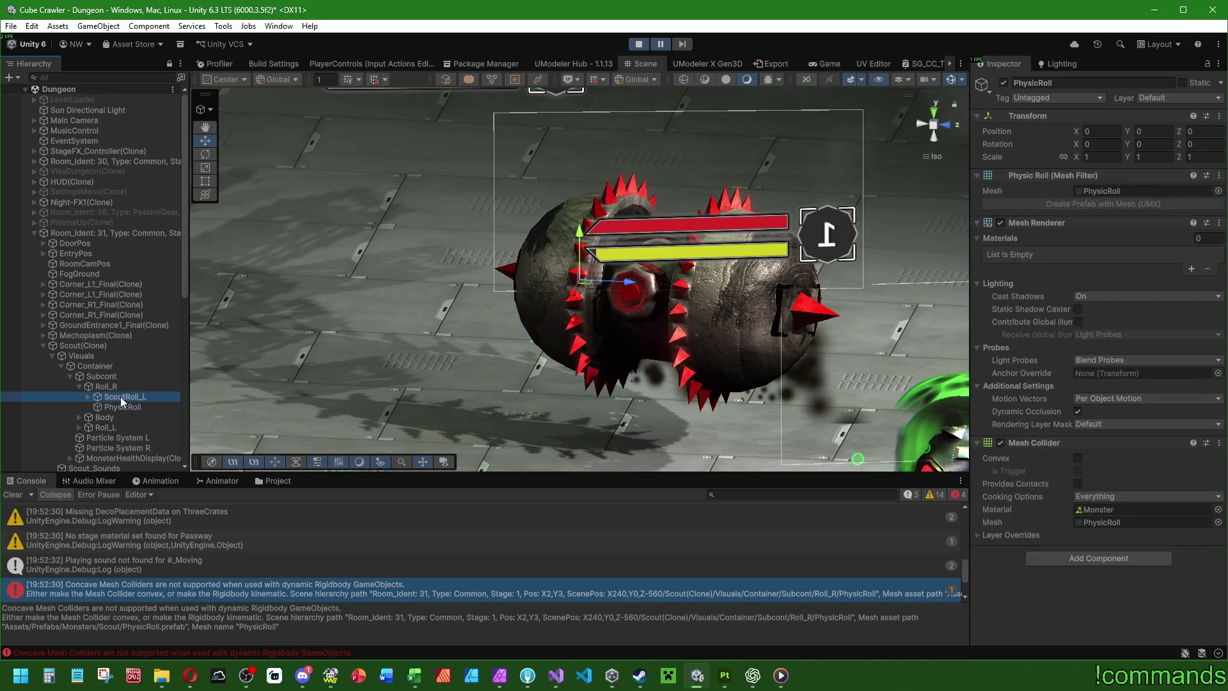
left_click(119, 407)
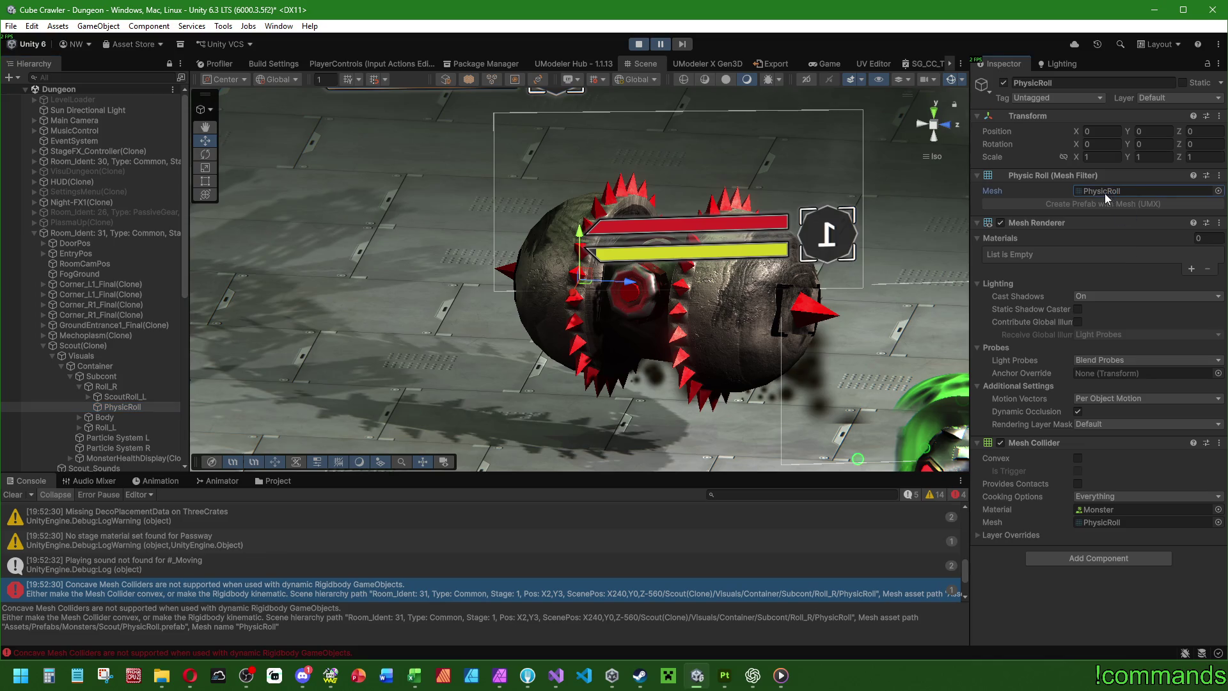
mouse_move(384, 333)
left_mouse_down()
mouse_move(419, 330)
mouse_move(334, 390)
left_mouse_up()
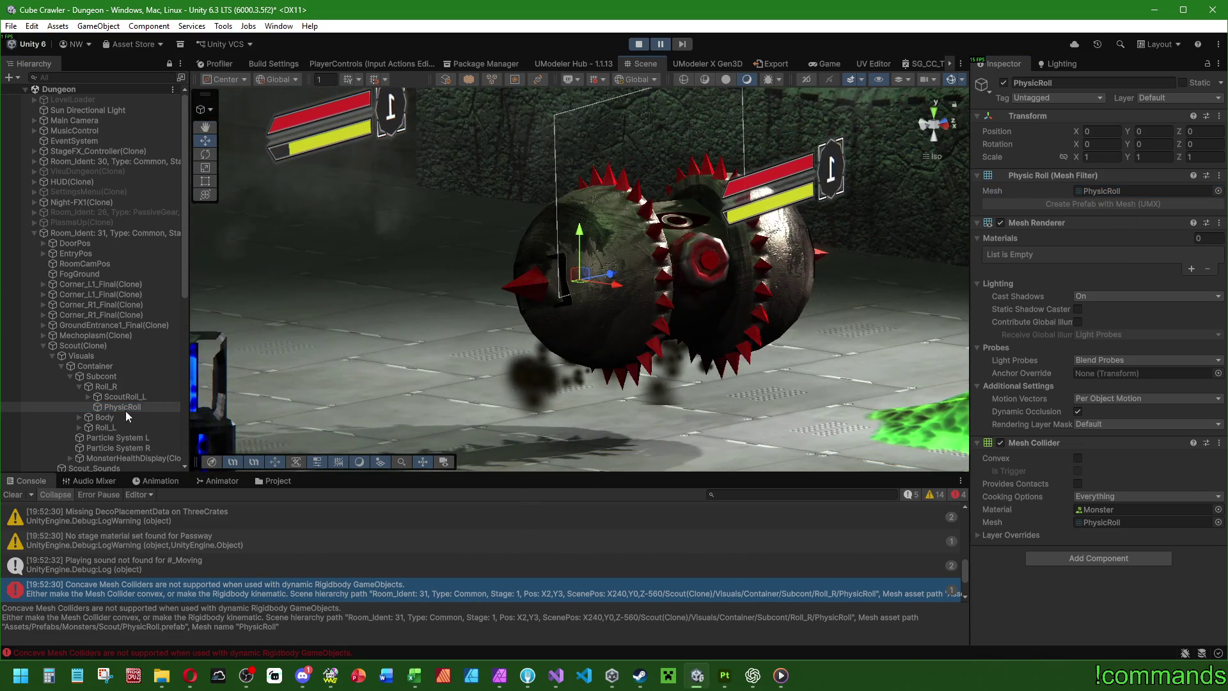
left_click(116, 396)
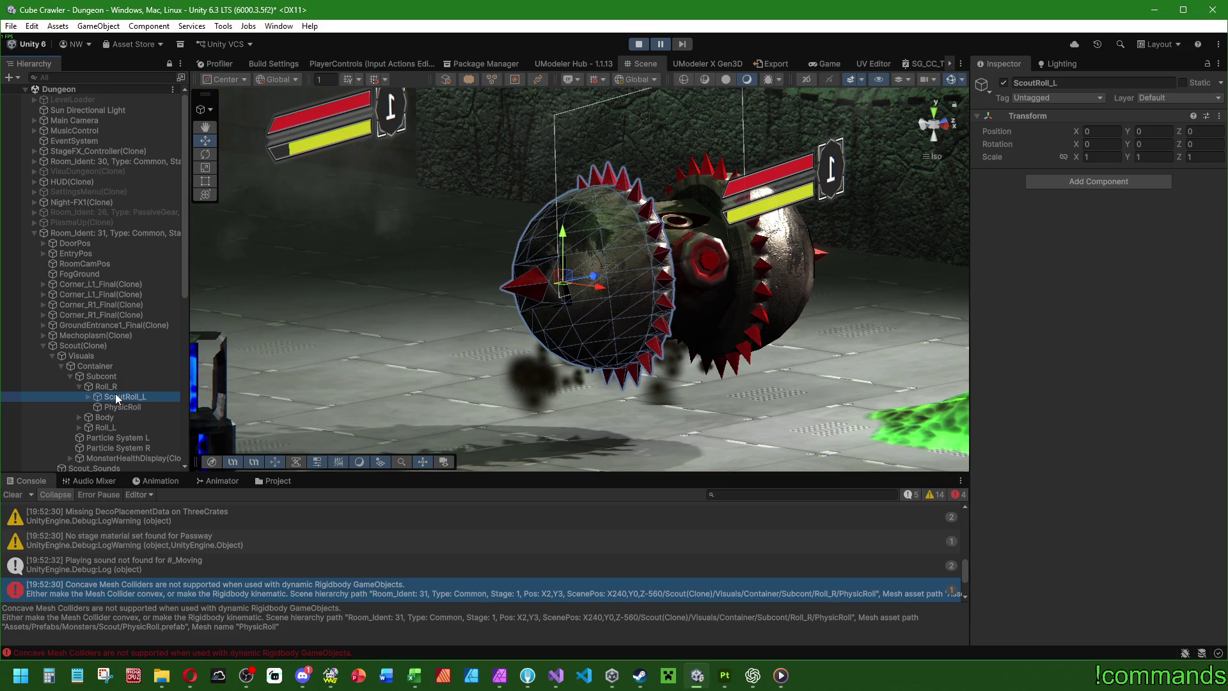
left_click(125, 407)
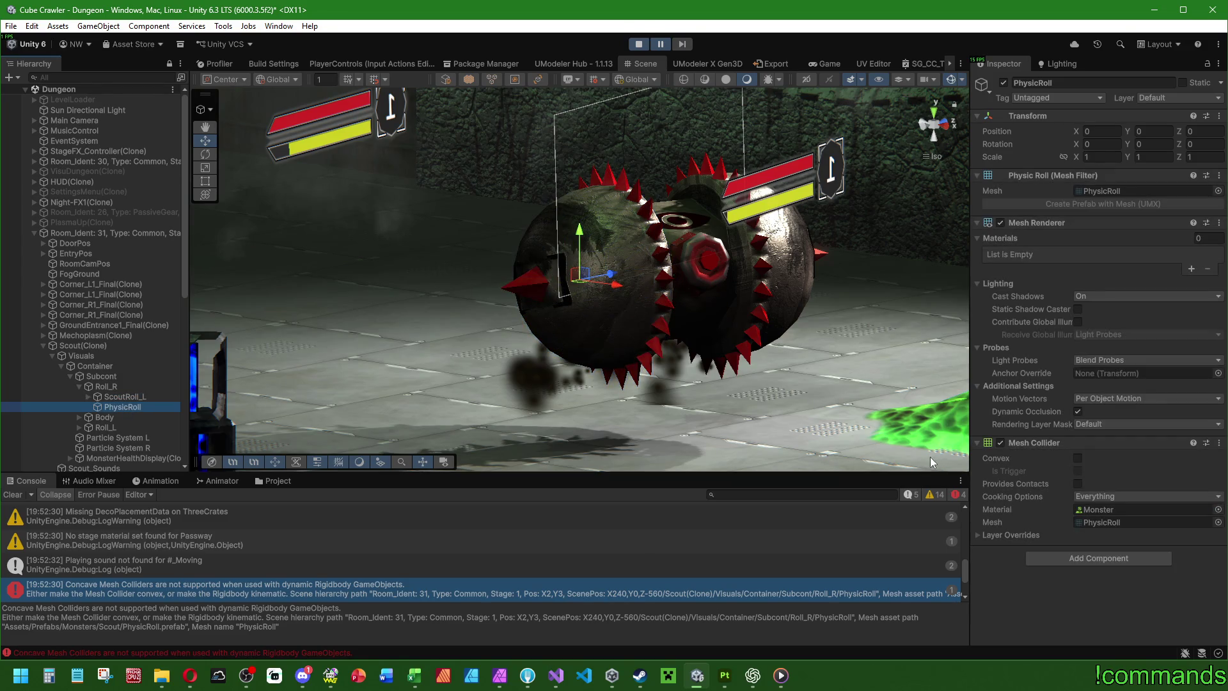
left_click(1077, 458)
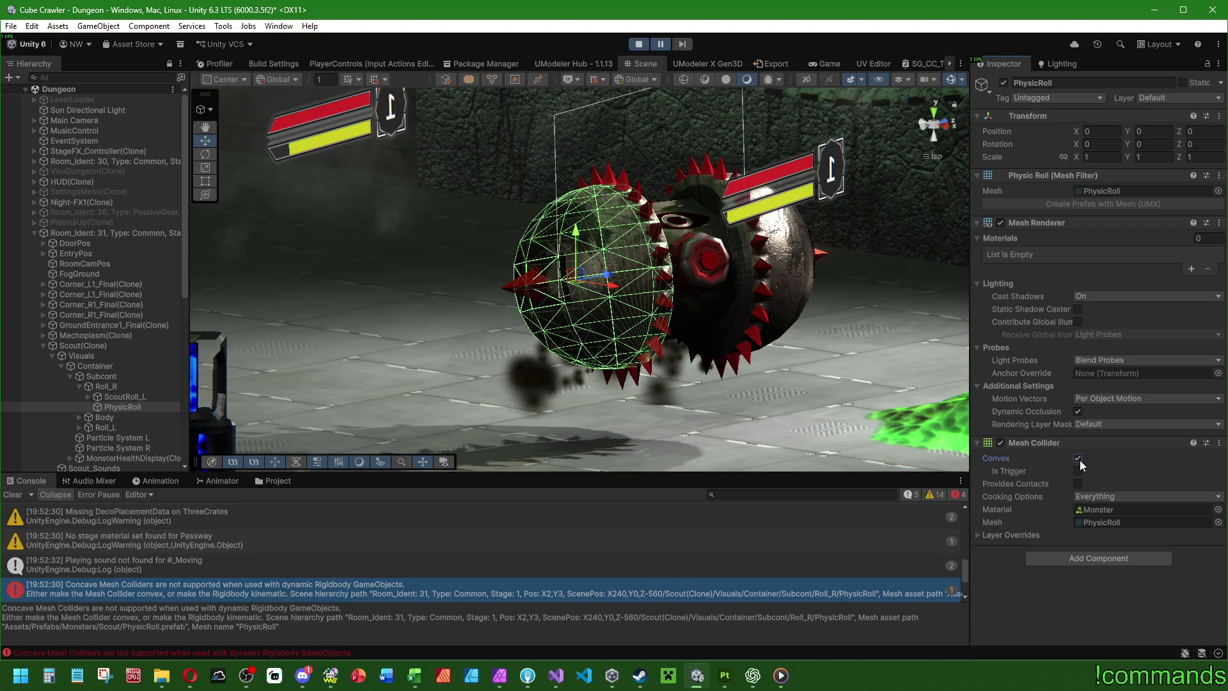
left_click(1078, 458)
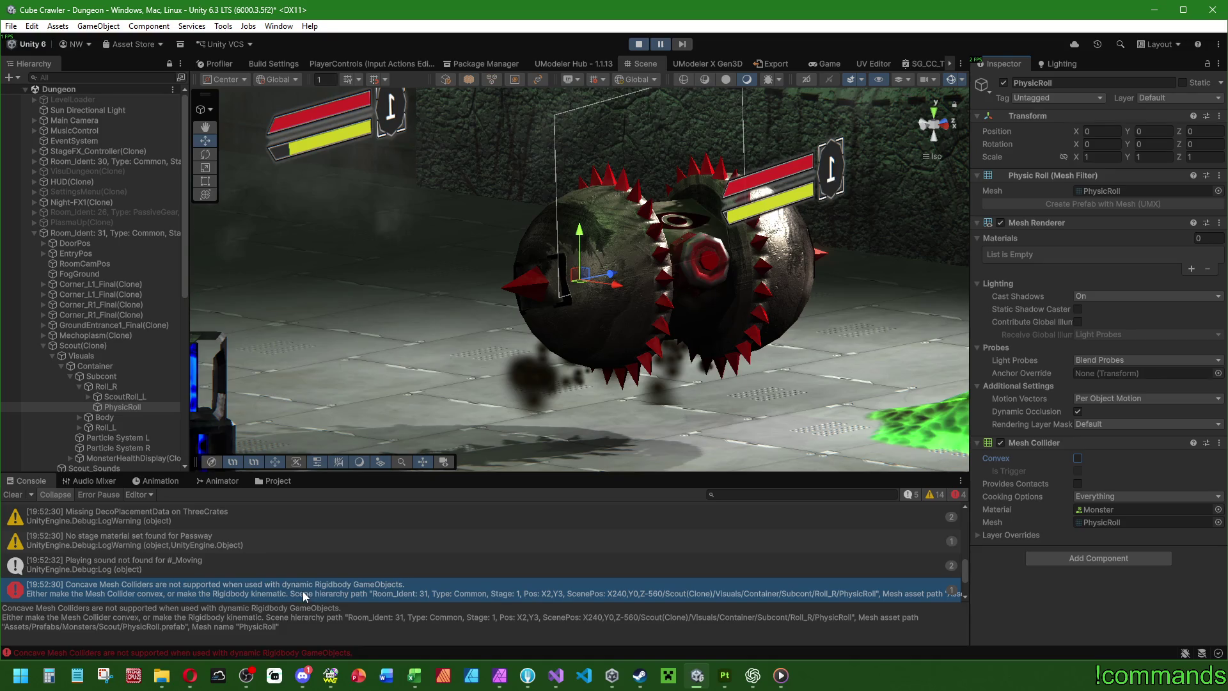
triple_click(141, 611)
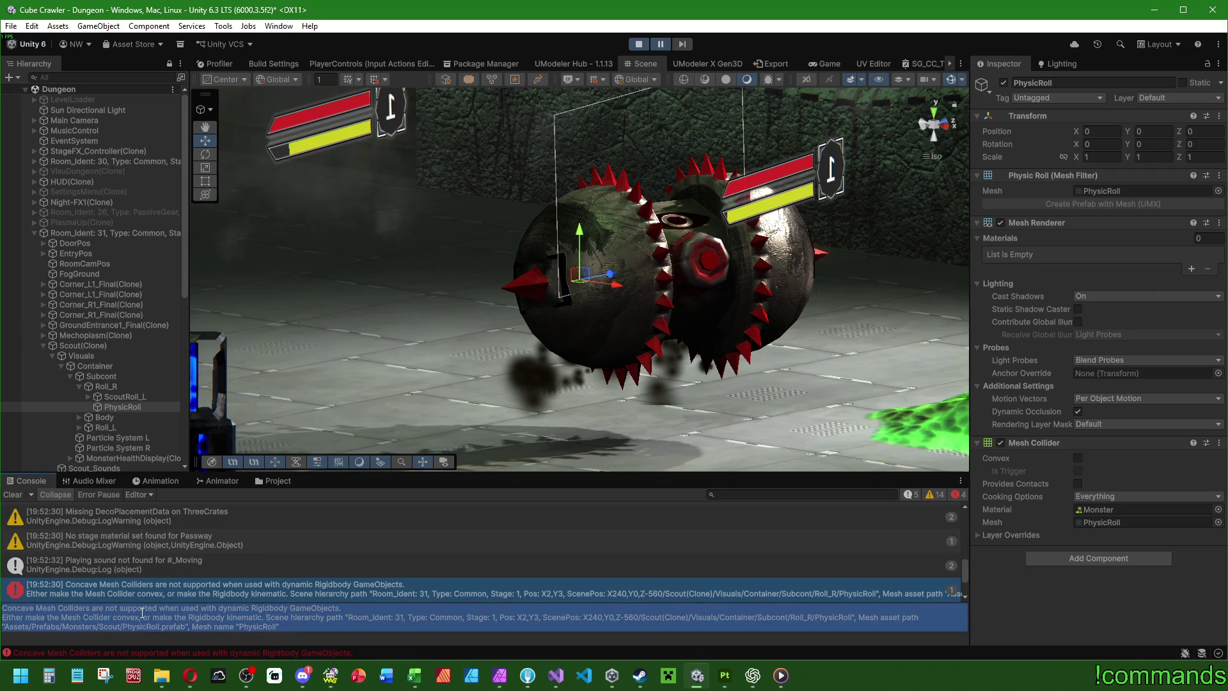
left_click(286, 623)
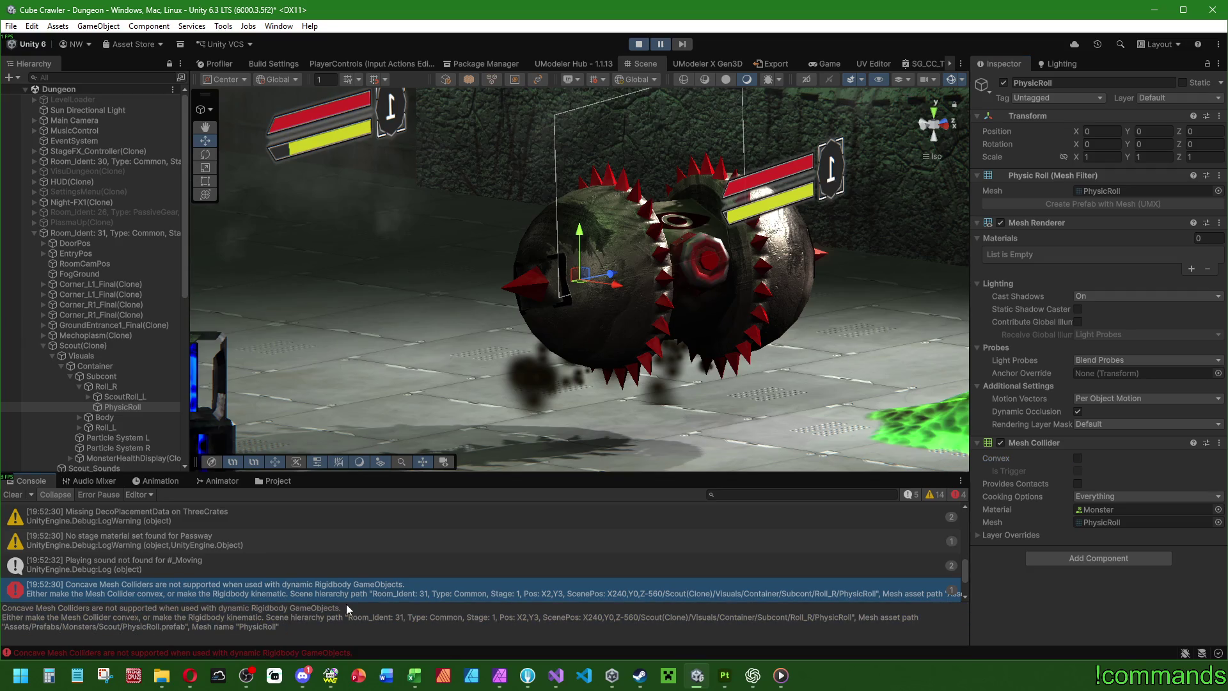
left_click_drag(349, 608, 51, 611)
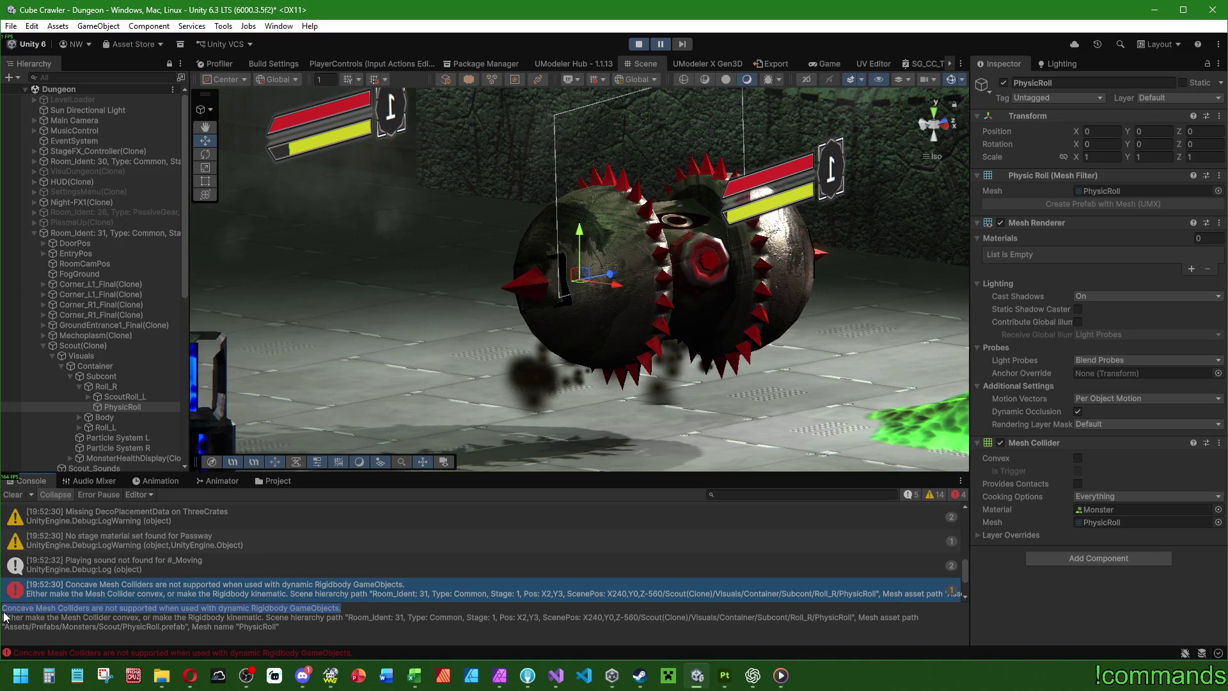
Step: Ask ChatGPT 'Was bedeutet das?' followed by the pasted Unity concave Mesh Collider error
left_click(758, 679)
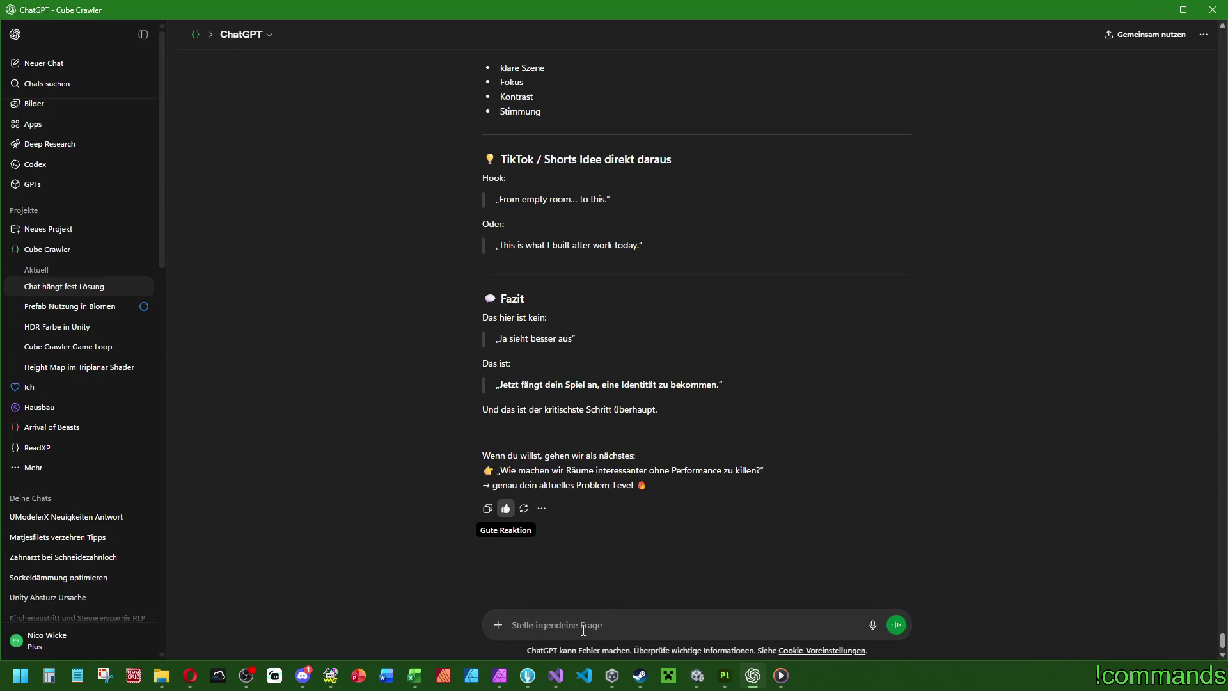
type("WAs bedeutet das?")
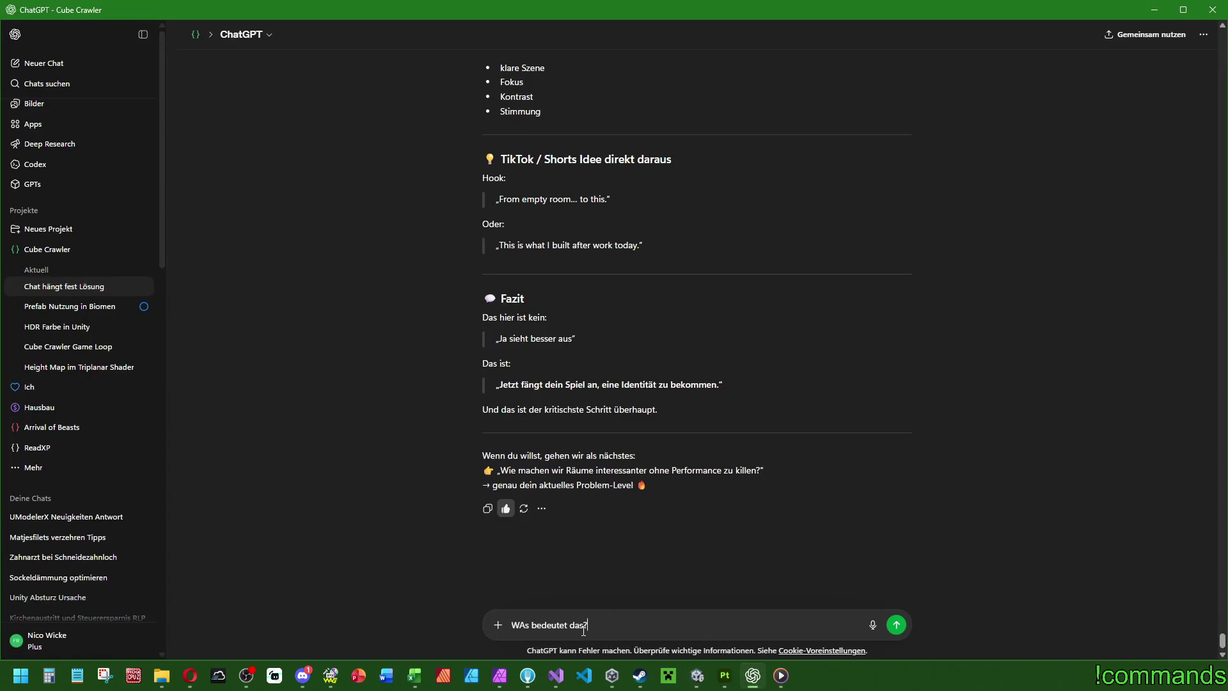
key("shift+Return")
key("shift+Return")
key("ctrl+v")
left_click(510, 574)
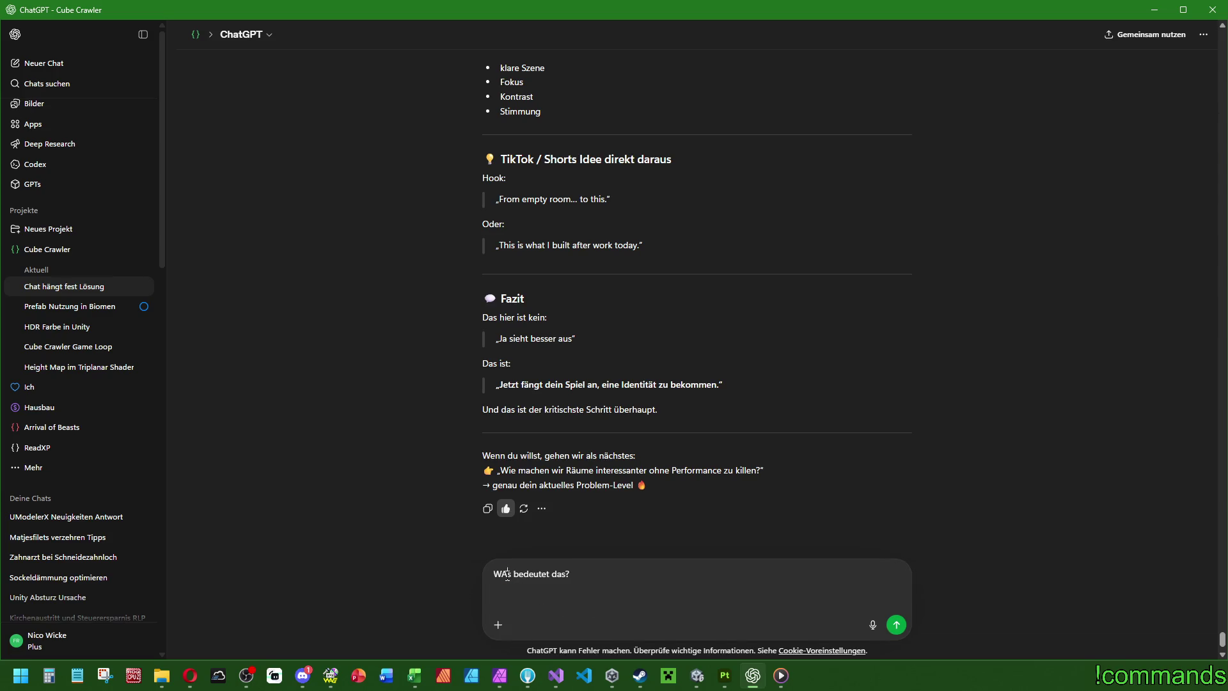
key("BackSpace")
type("a")
key("ctrl+End")
key("Return")
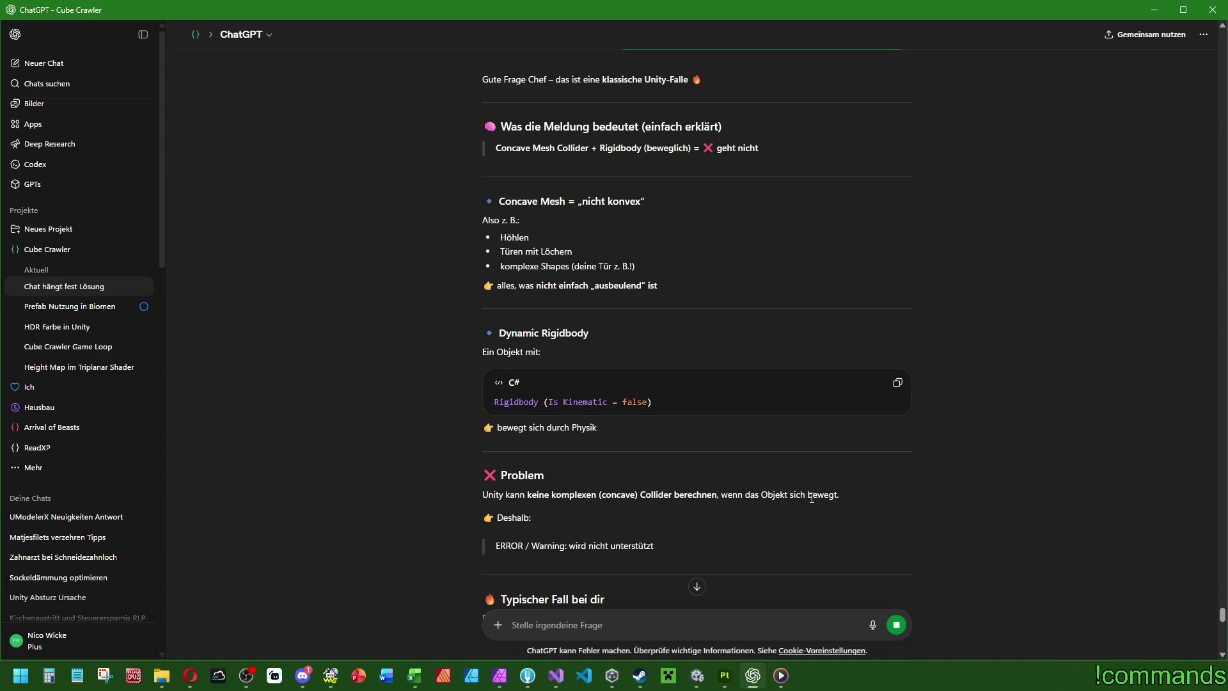
Step: Read through the reply recommending BoxColliders instead of MeshColliders for moving parts
scroll(757, 505, "down", 2)
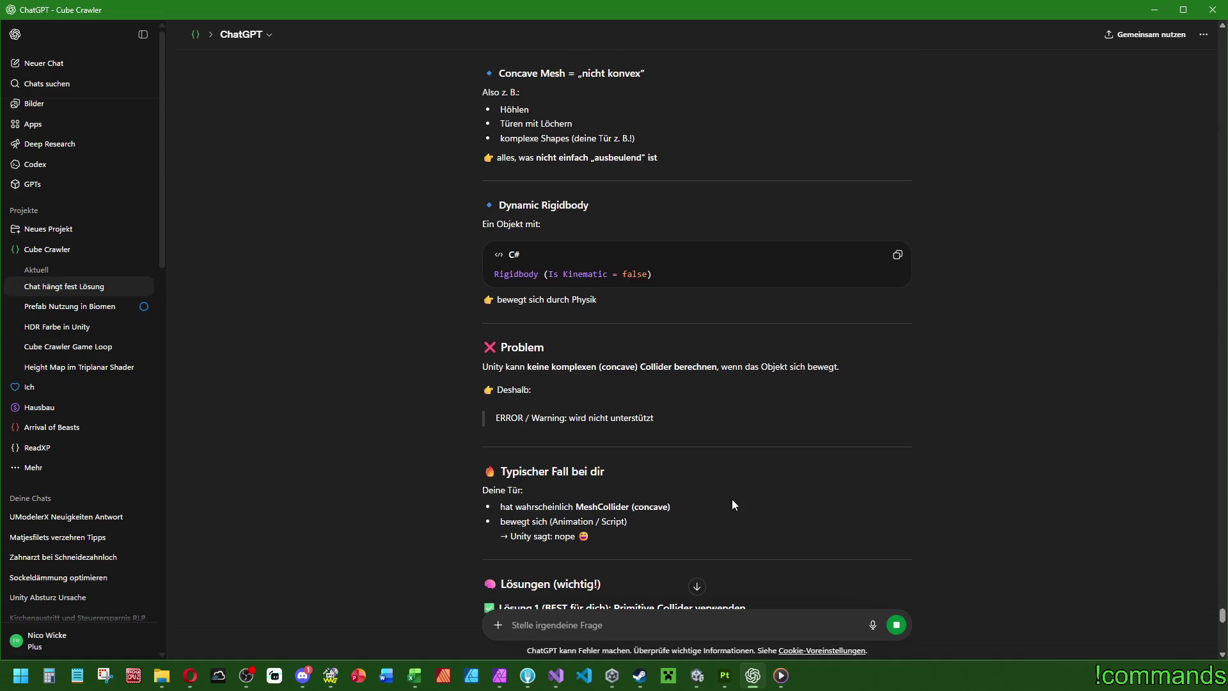
scroll(740, 500, "down", 4)
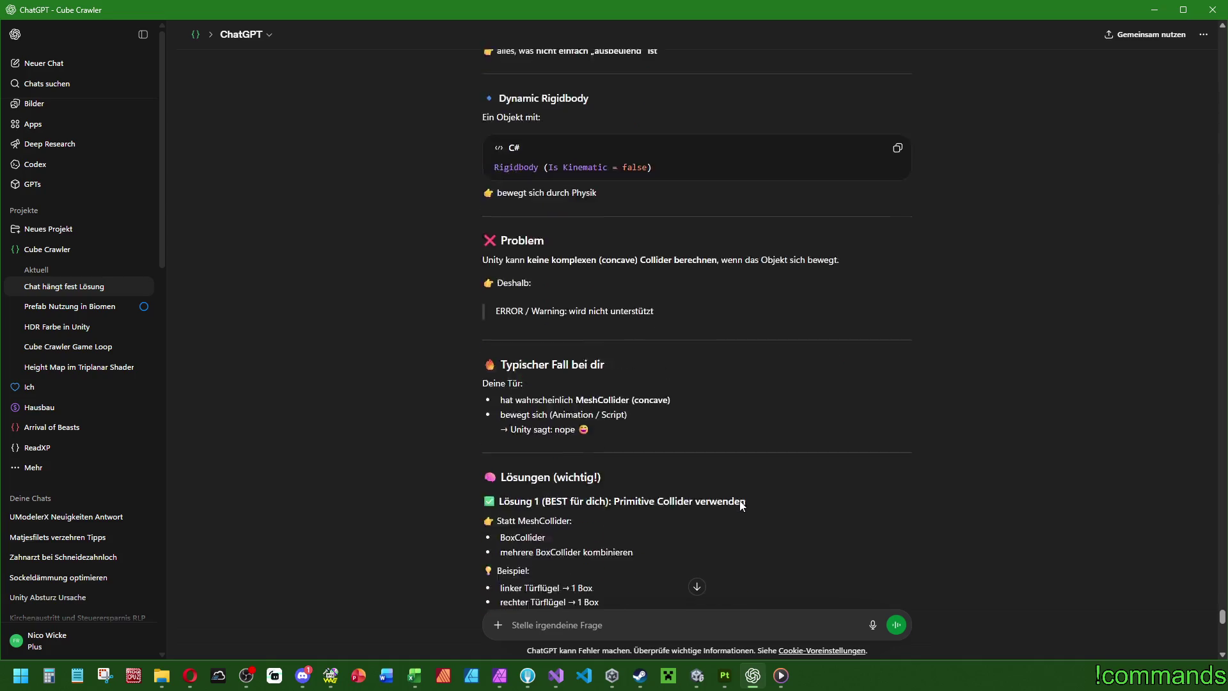
scroll(703, 511, "down", 10)
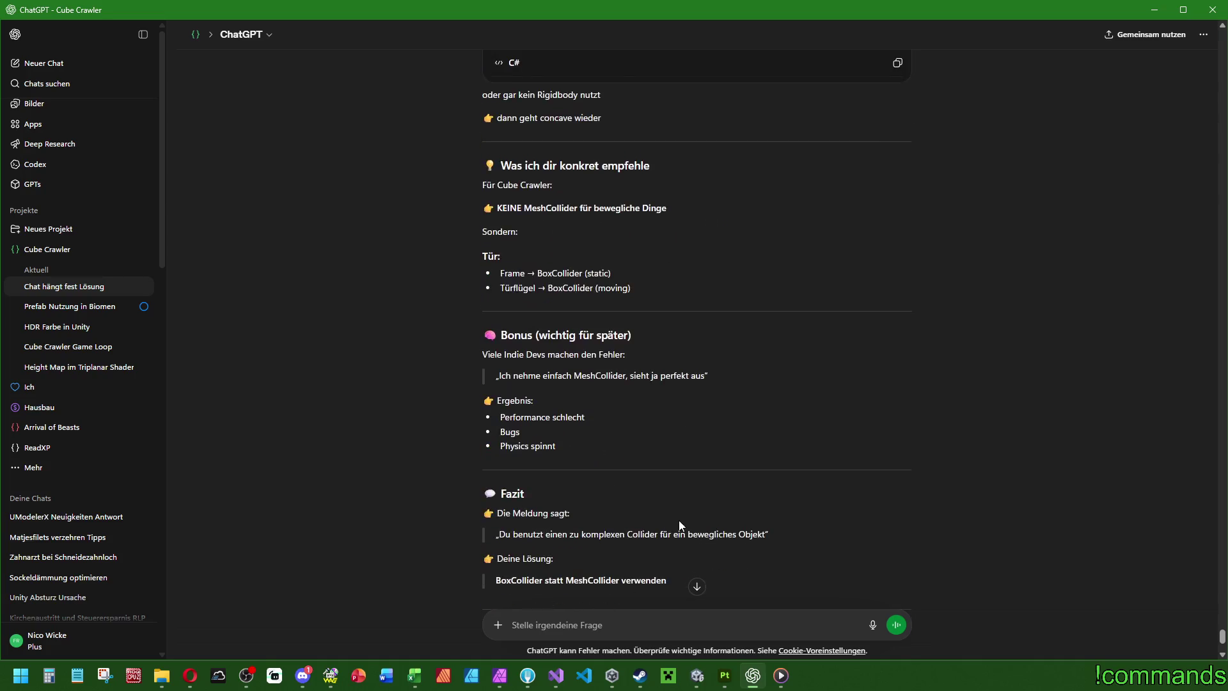
scroll(633, 522, "down", 3)
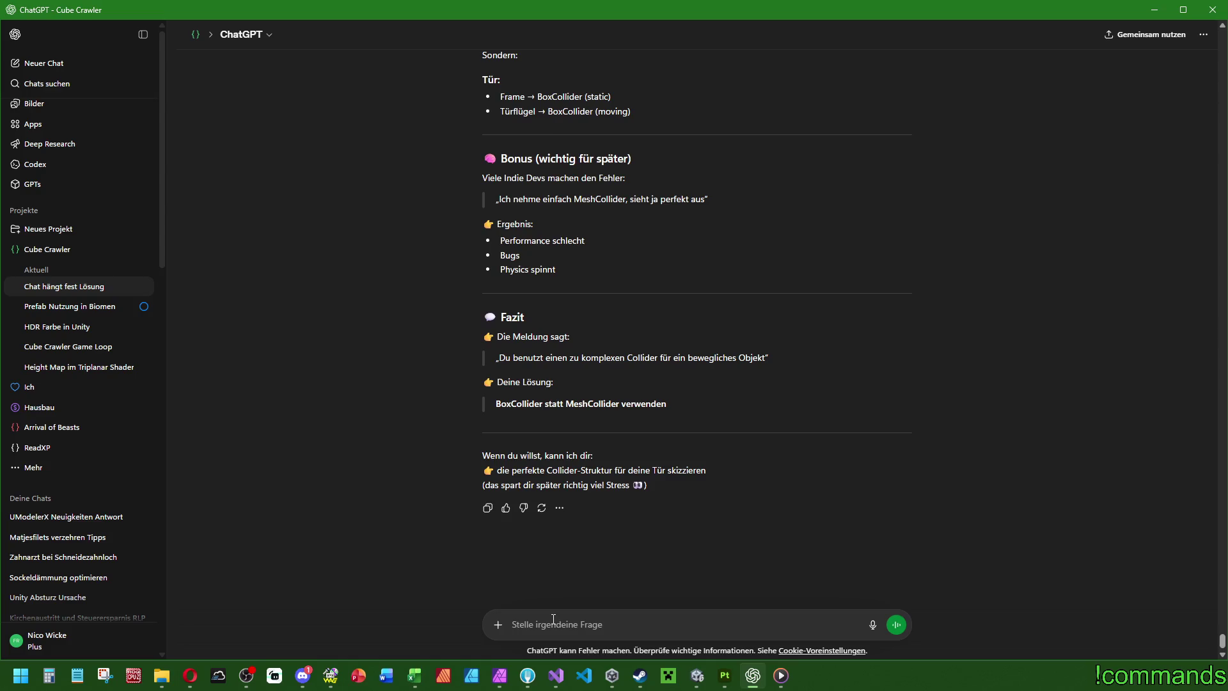
Step: Send the follow-up 'Ne es geht nicht mehr um die Tür, ist ein Teil von einem Monster.' and review the conversation
type("Ne es geht nicht mehr um ")
type("die Tür,")
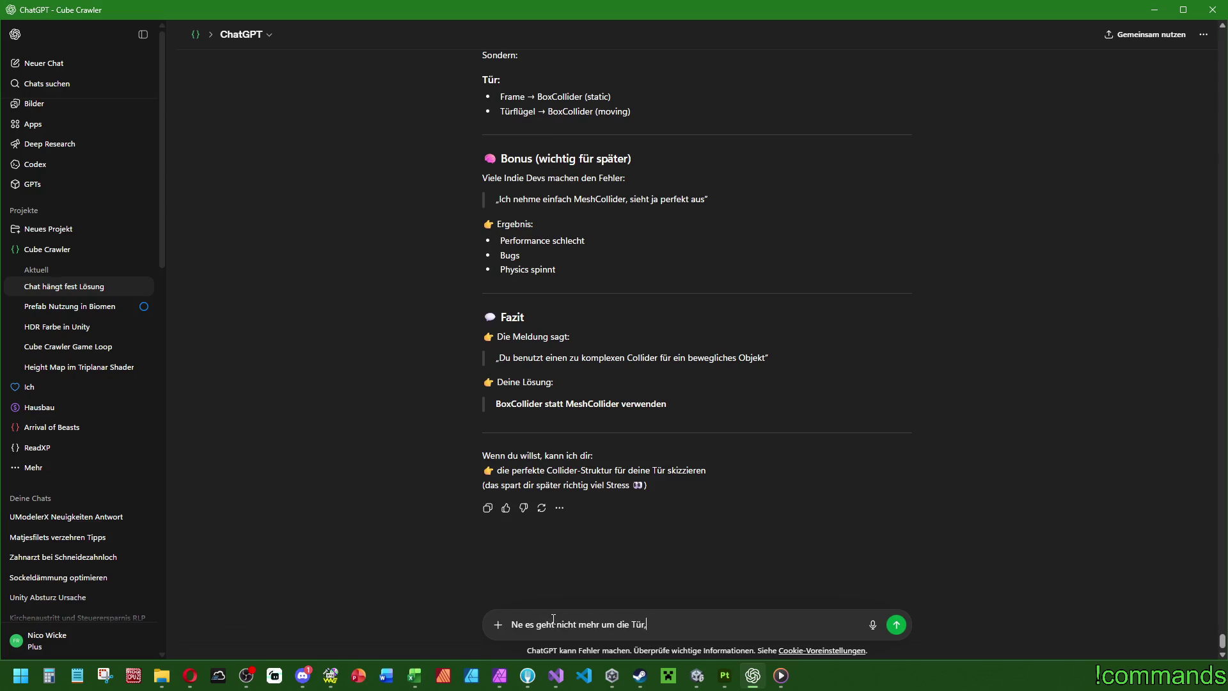
type(" ist ein Teil von einem Monster.")
key("Return")
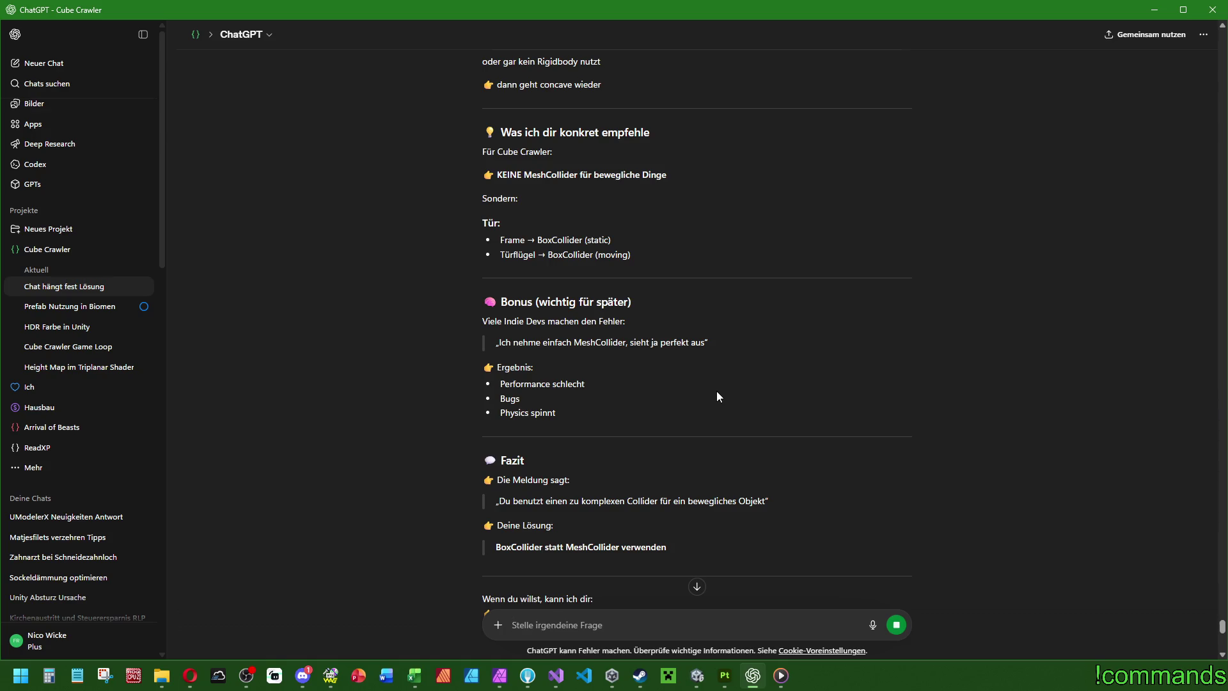
scroll(716, 392, "up", 4)
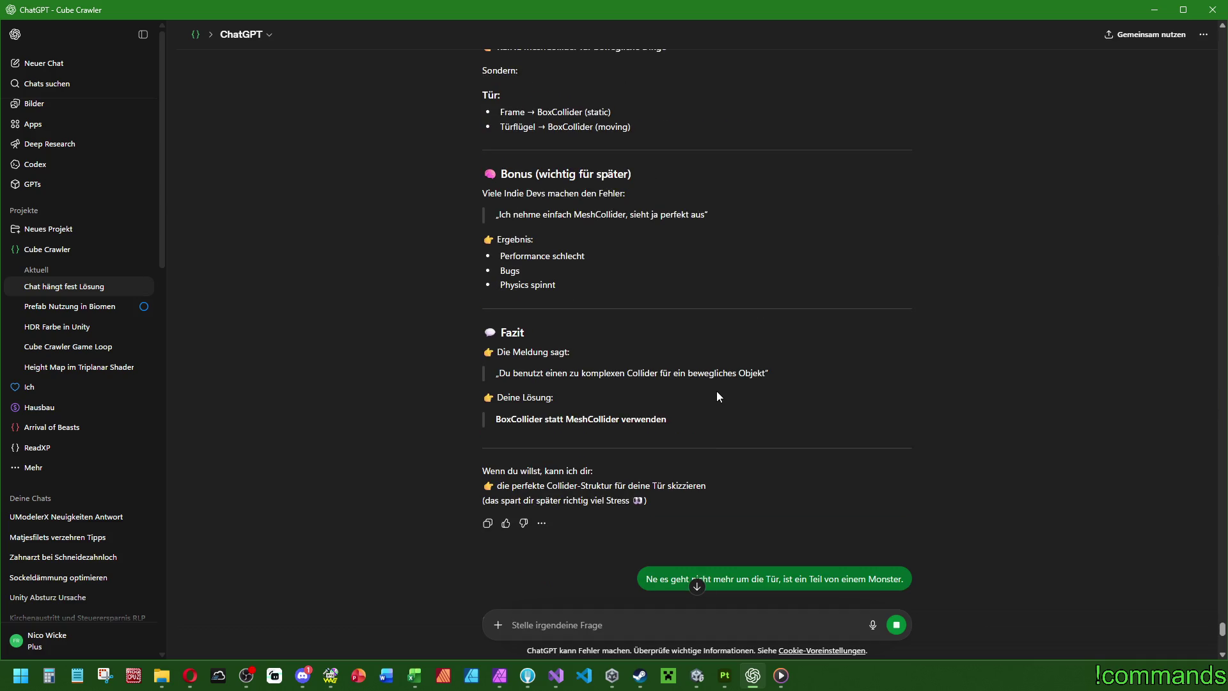
scroll(720, 393, "up", 4)
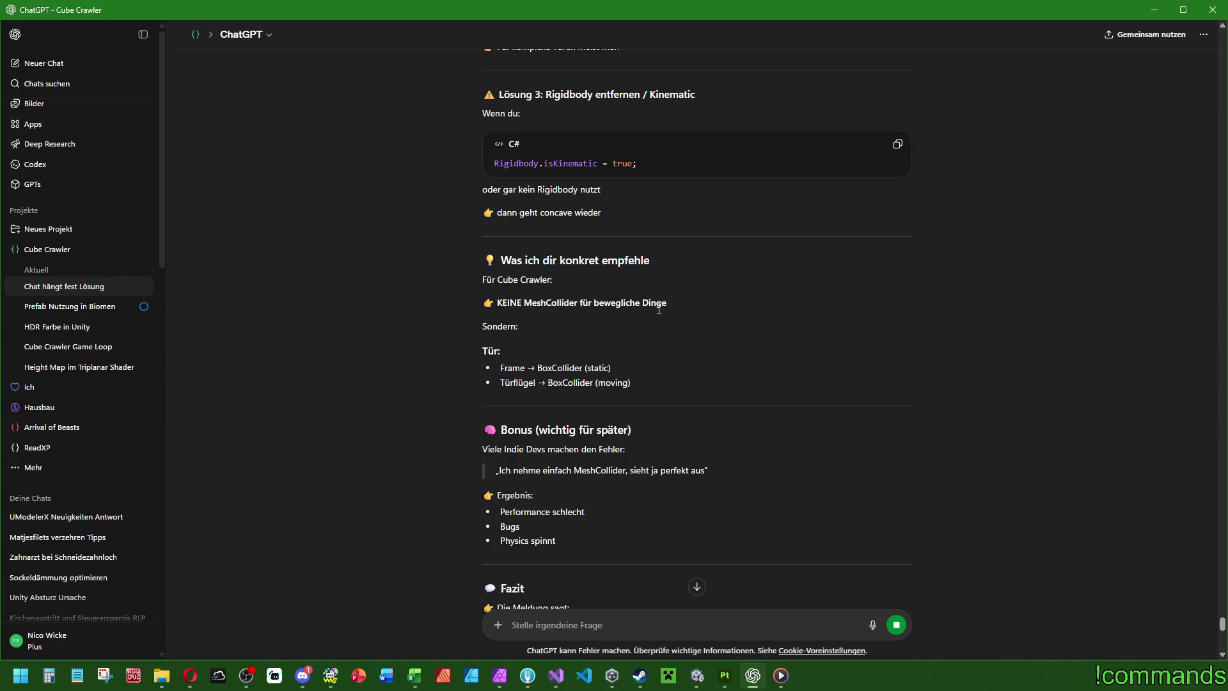
scroll(592, 511, "down", 2)
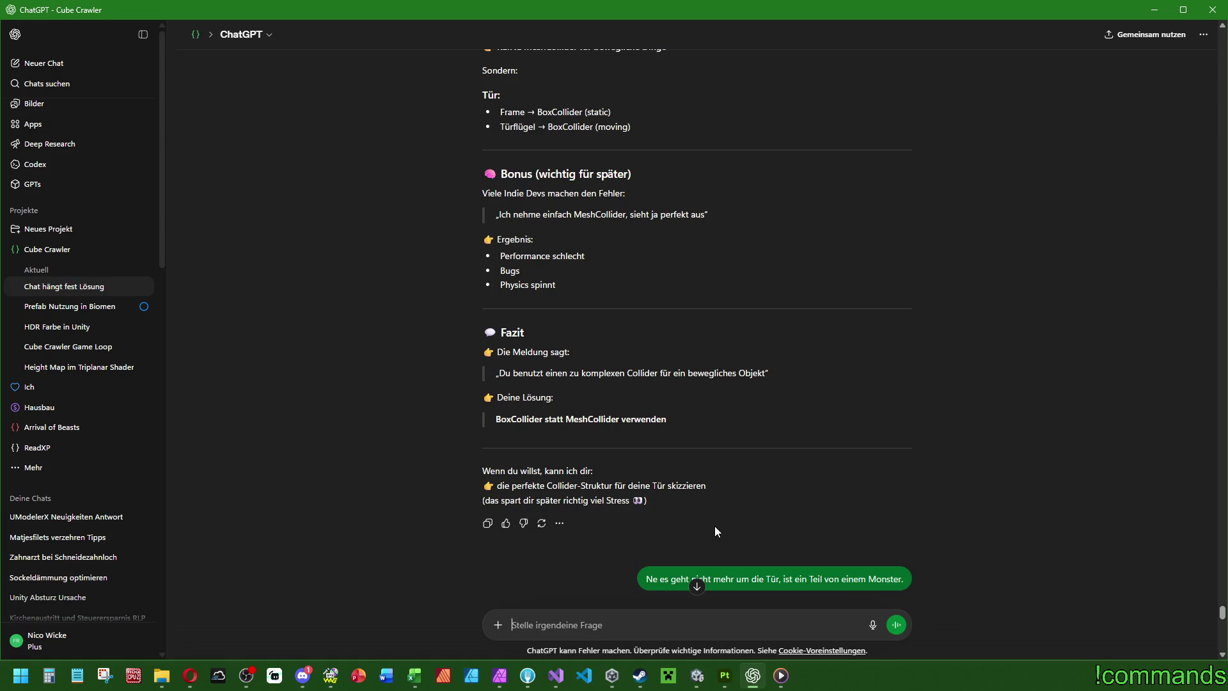
Step: Stop the game and tick Convex on the PhysicRoll prefab's Mesh Collider inside Scout
left_click(697, 676)
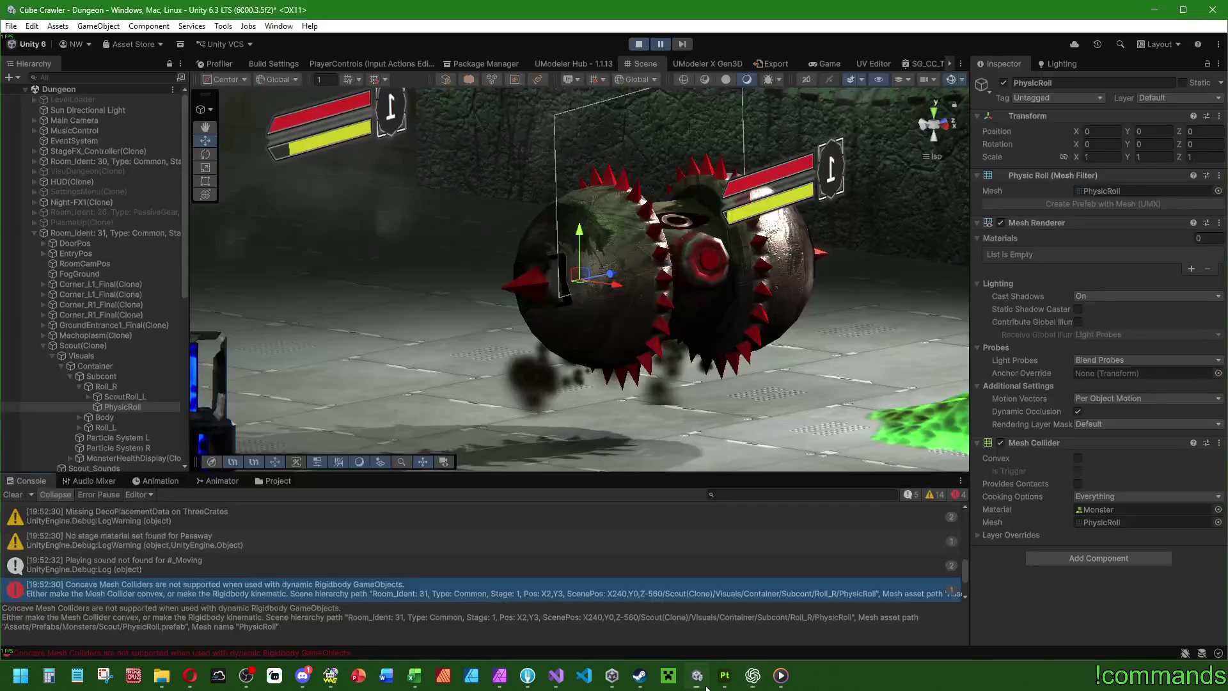
left_click(639, 44)
left_click(268, 480)
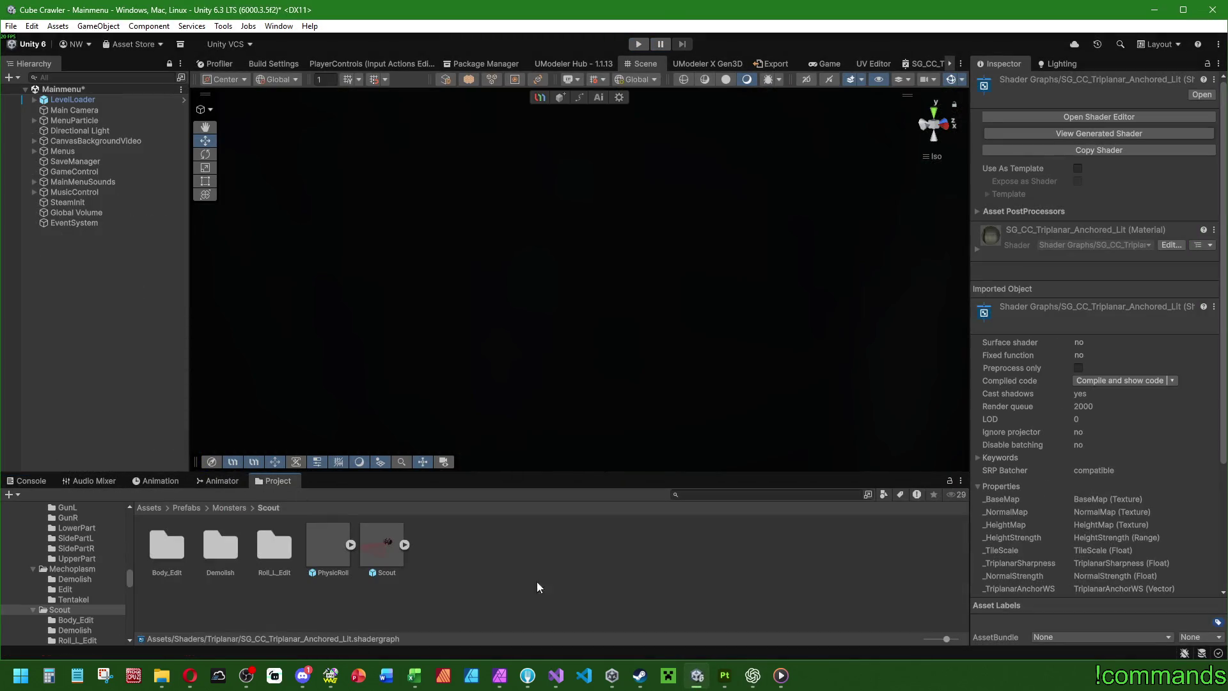
double_click(378, 541)
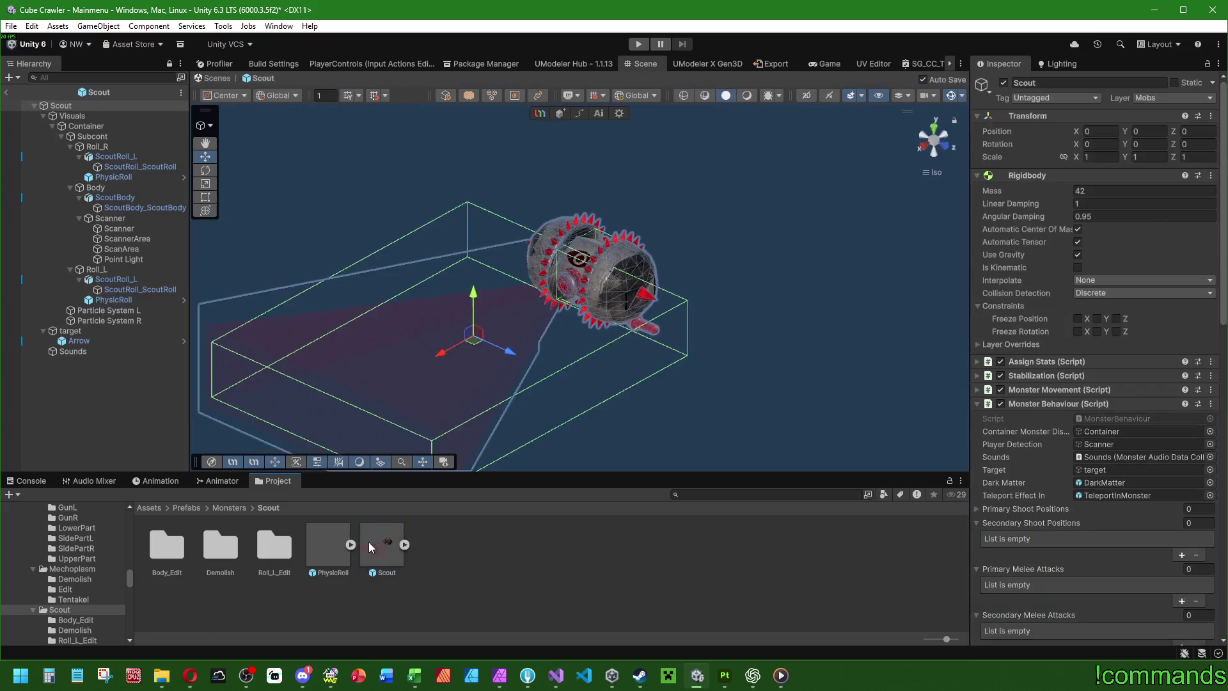
double_click(336, 533)
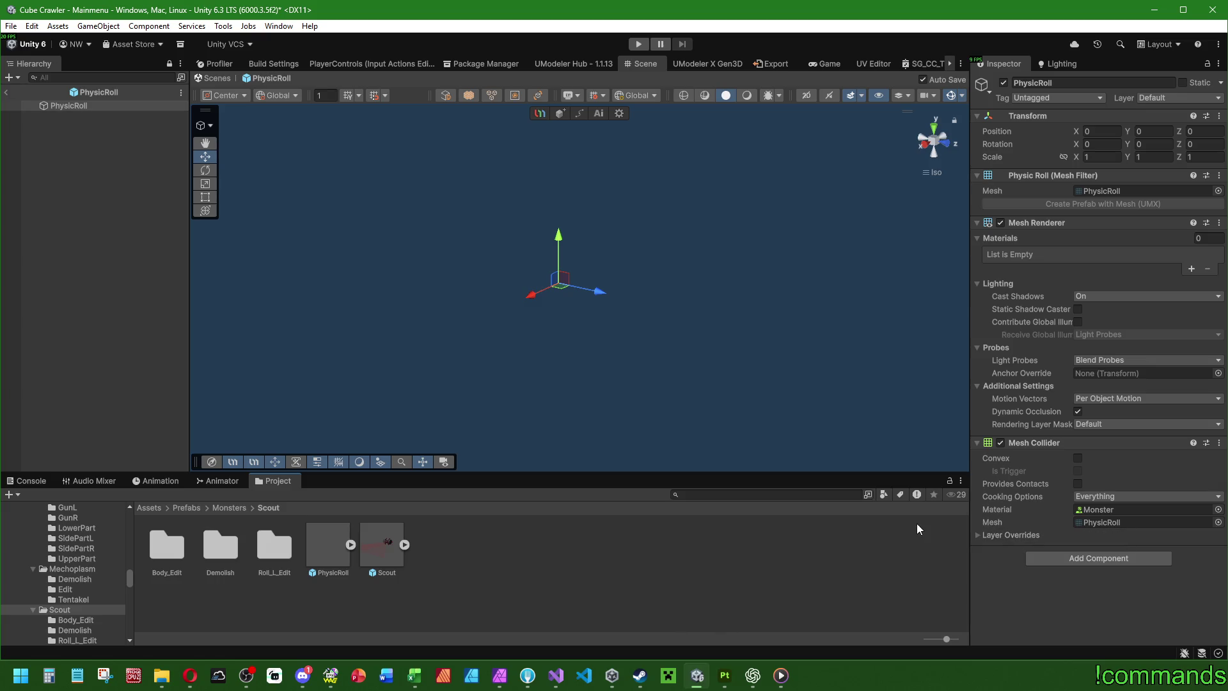
left_click(1078, 458)
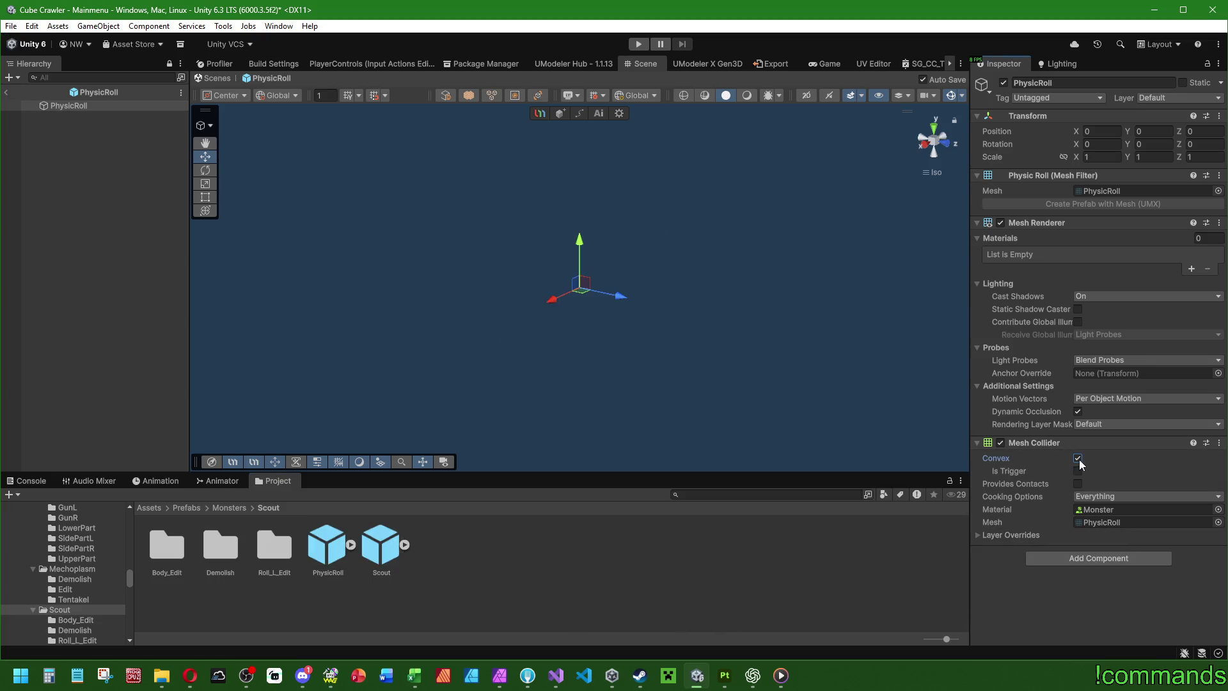
left_click(8, 94)
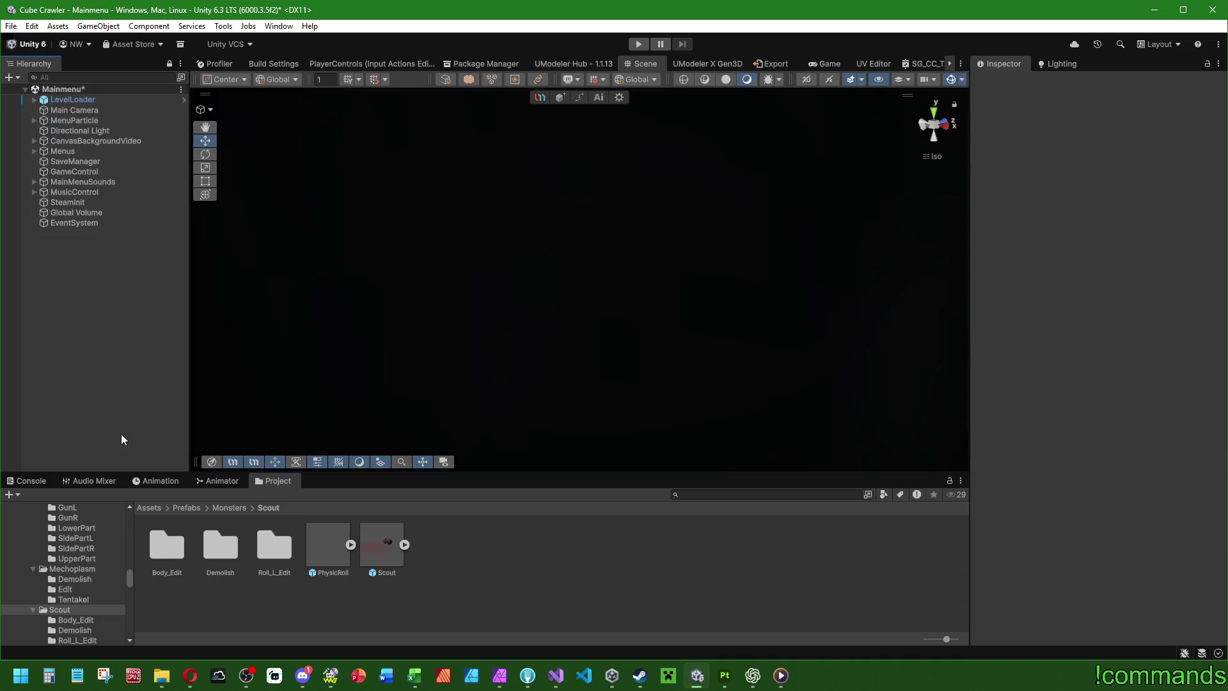
Step: Recheck the Scout prefab, then start Play mode to test the convex collider
left_click(37, 480)
left_click(258, 484)
double_click(384, 547)
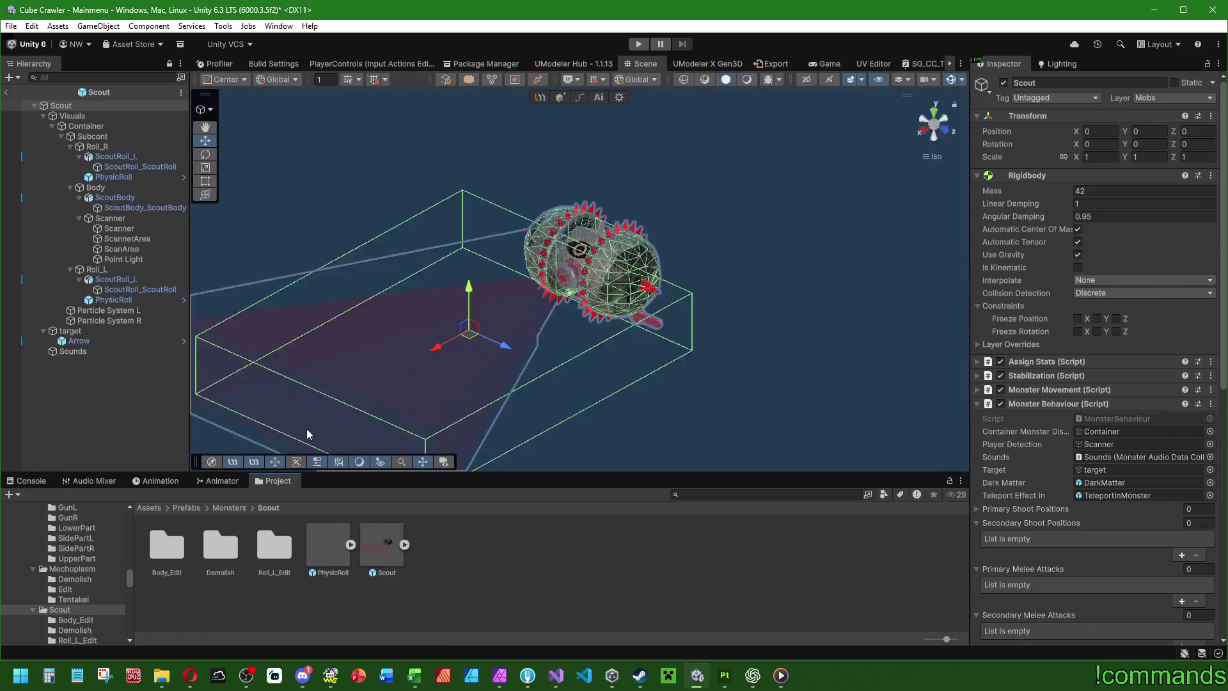
left_click(125, 413)
left_click(2, 93)
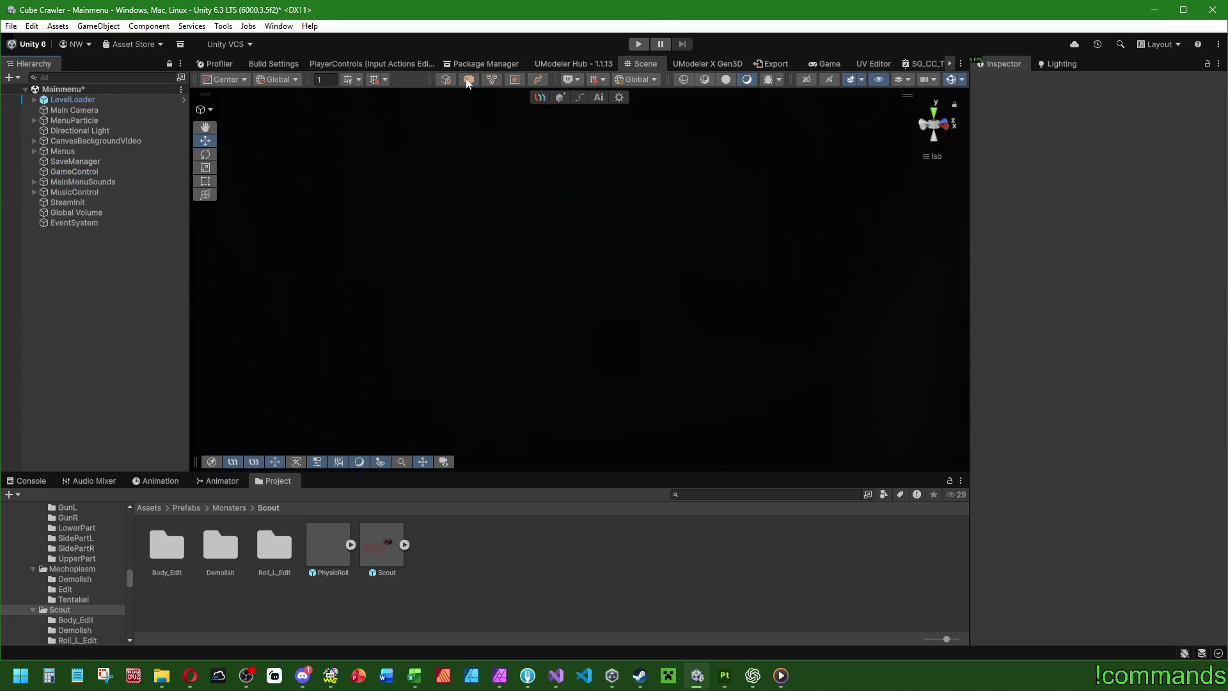
left_click(641, 45)
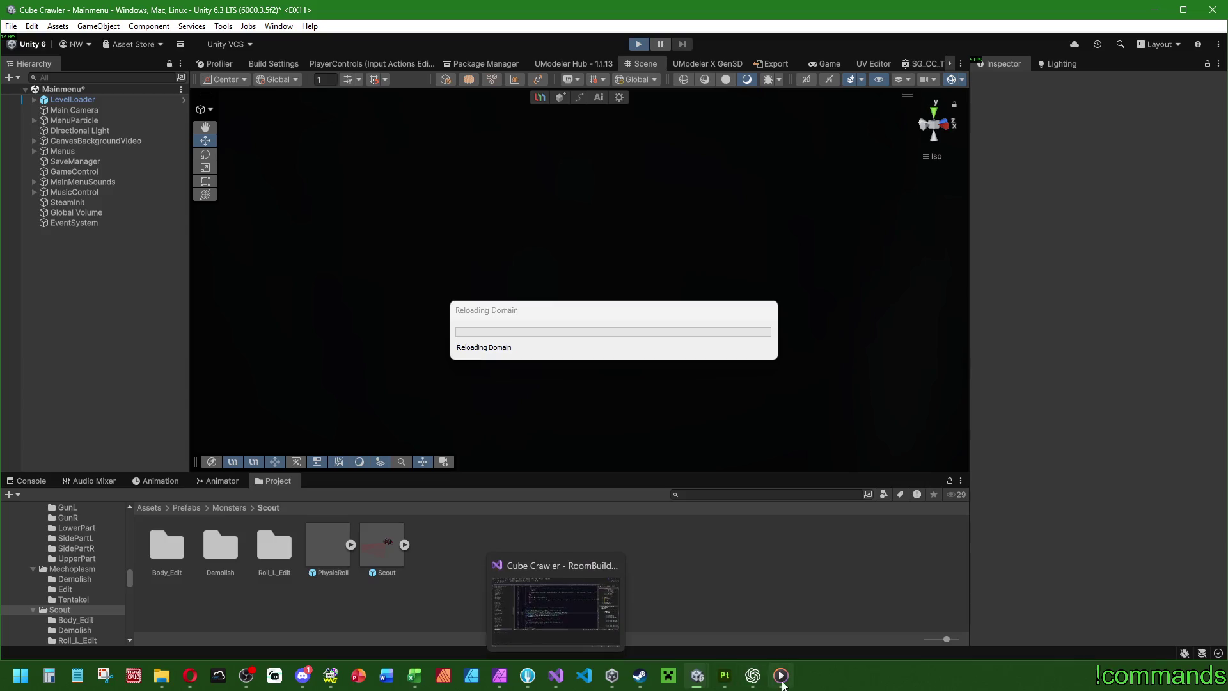
left_click(753, 675)
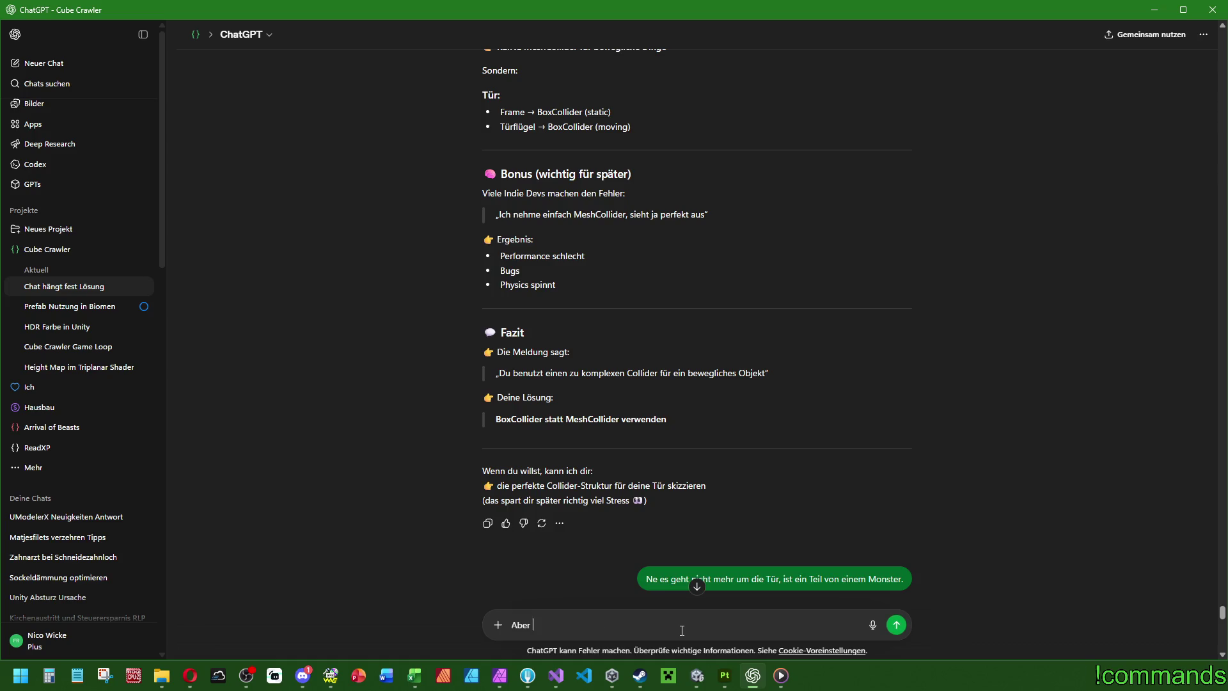
type("mein")
Step: Discard the unfinished 'Aber mein' draft and read the reply limiting concave MeshColliders to static objects
scroll(811, 446, "down", 15)
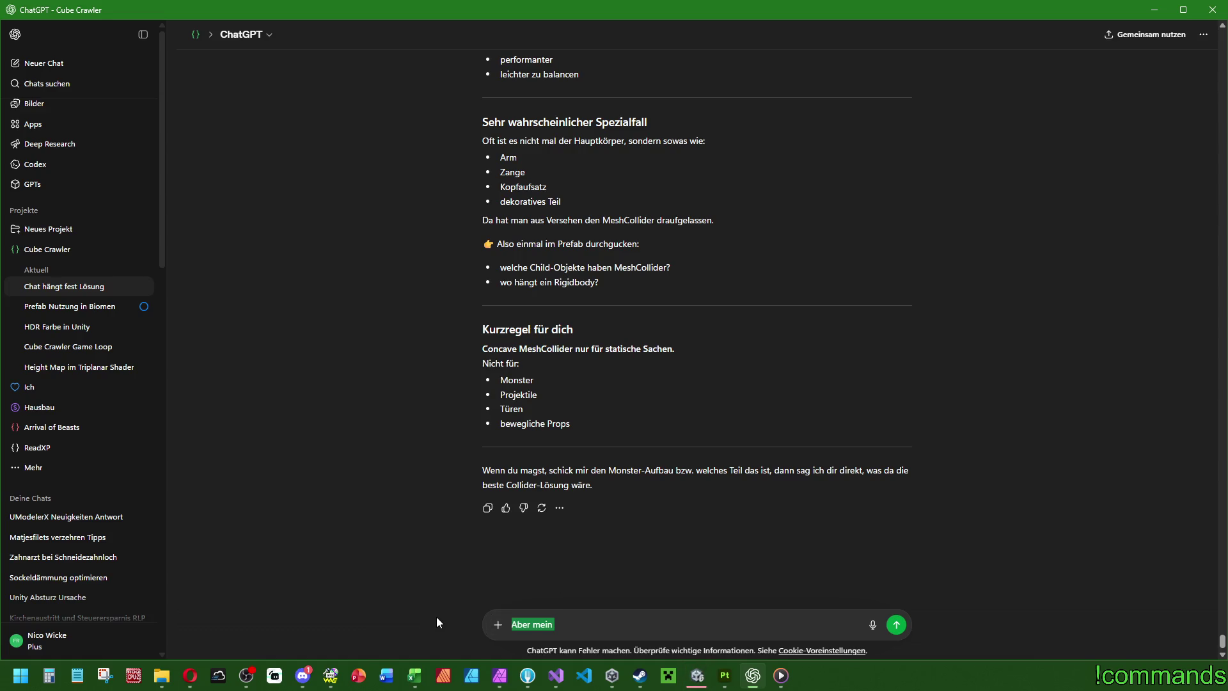
key("BackSpace")
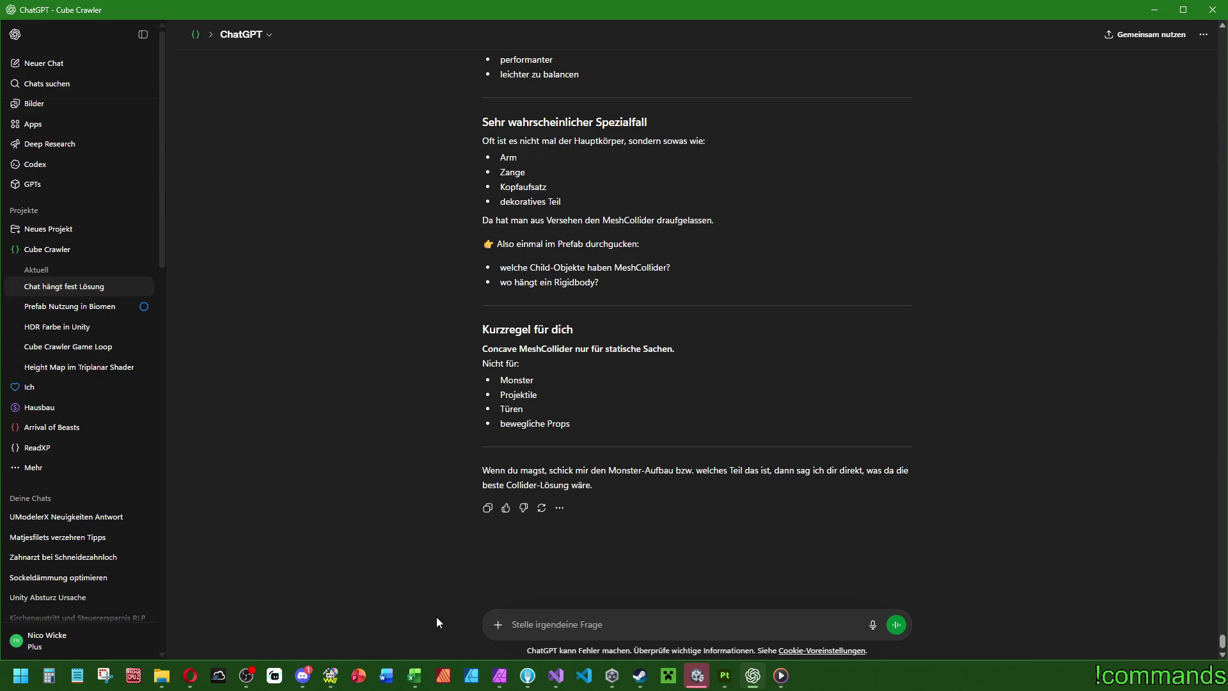
scroll(704, 485, "up", 5)
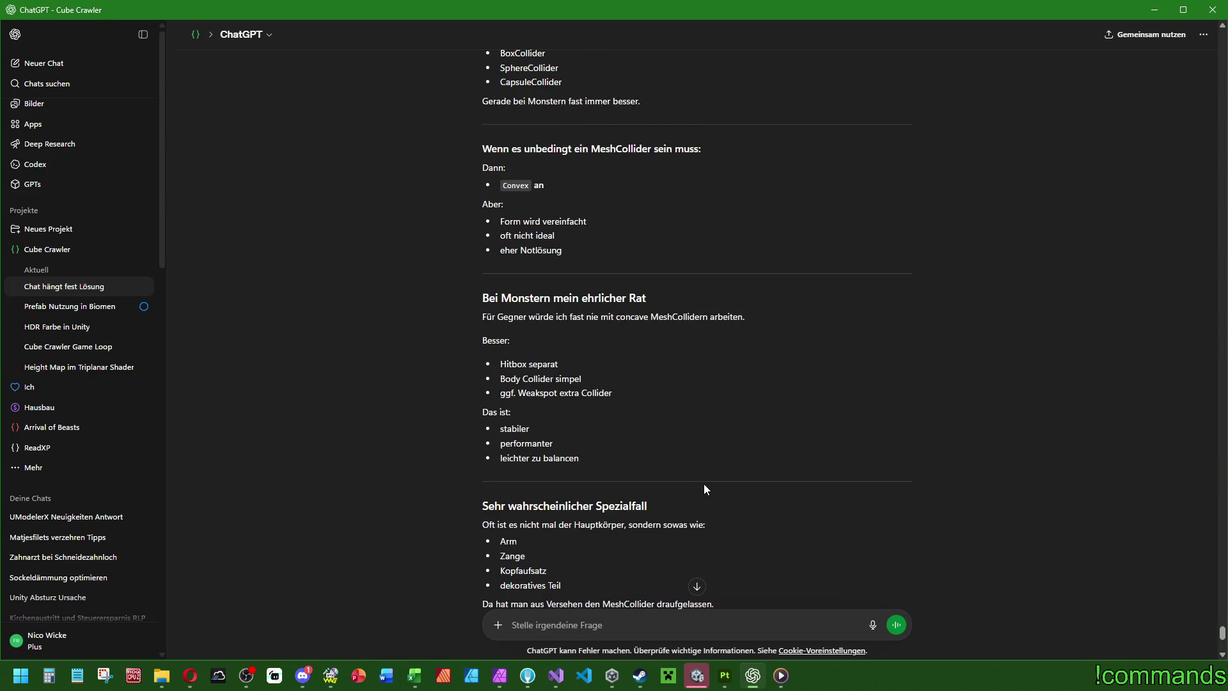
scroll(703, 483, "down", 5)
Step: Clear the Console and start a run from the main menu into a dungeon cube, skipping the intro
left_click(697, 675)
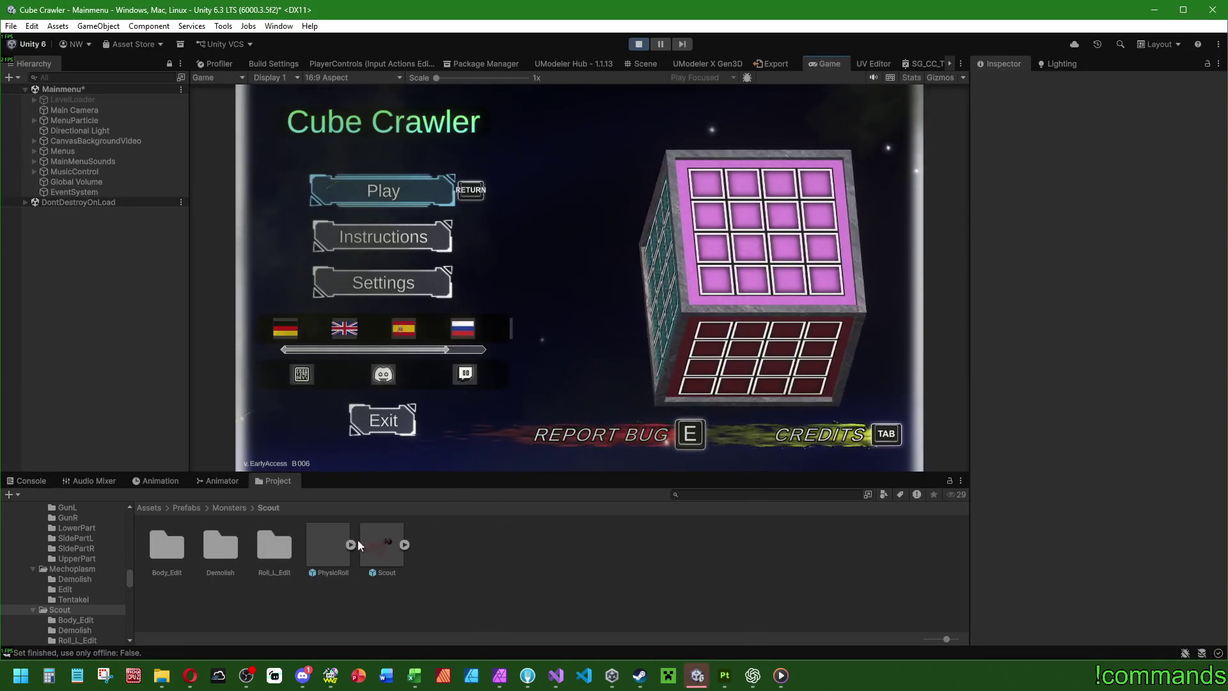
left_click(25, 481)
left_click(14, 494)
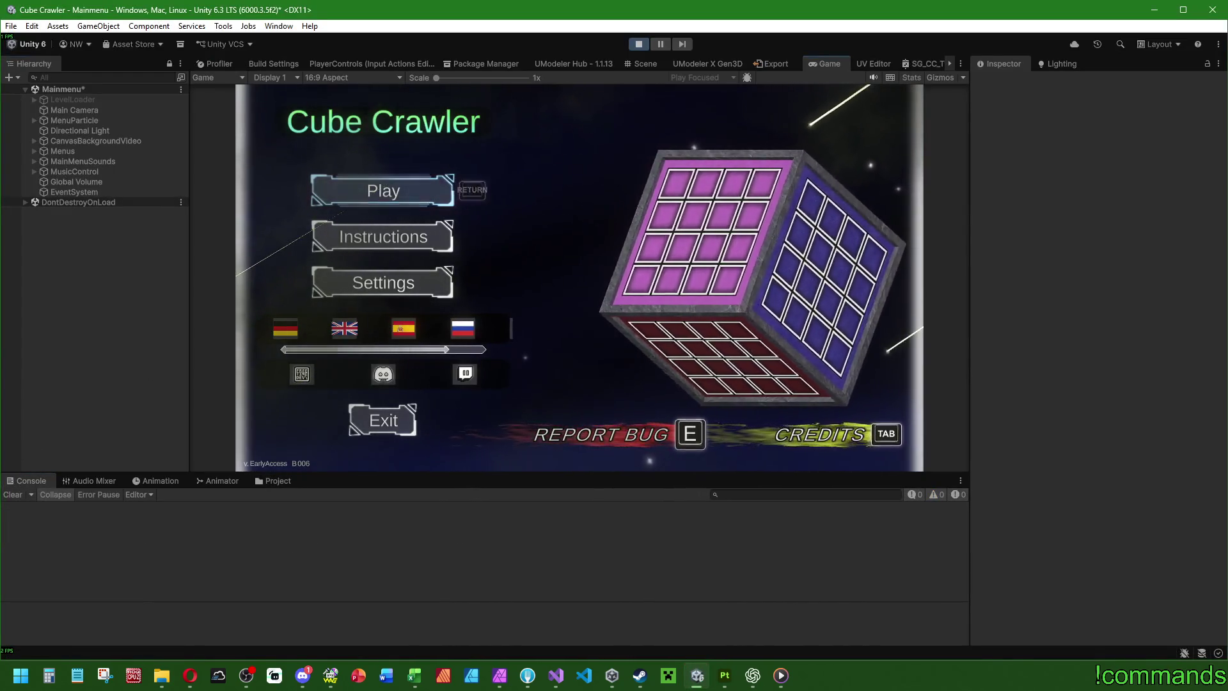
key("Return")
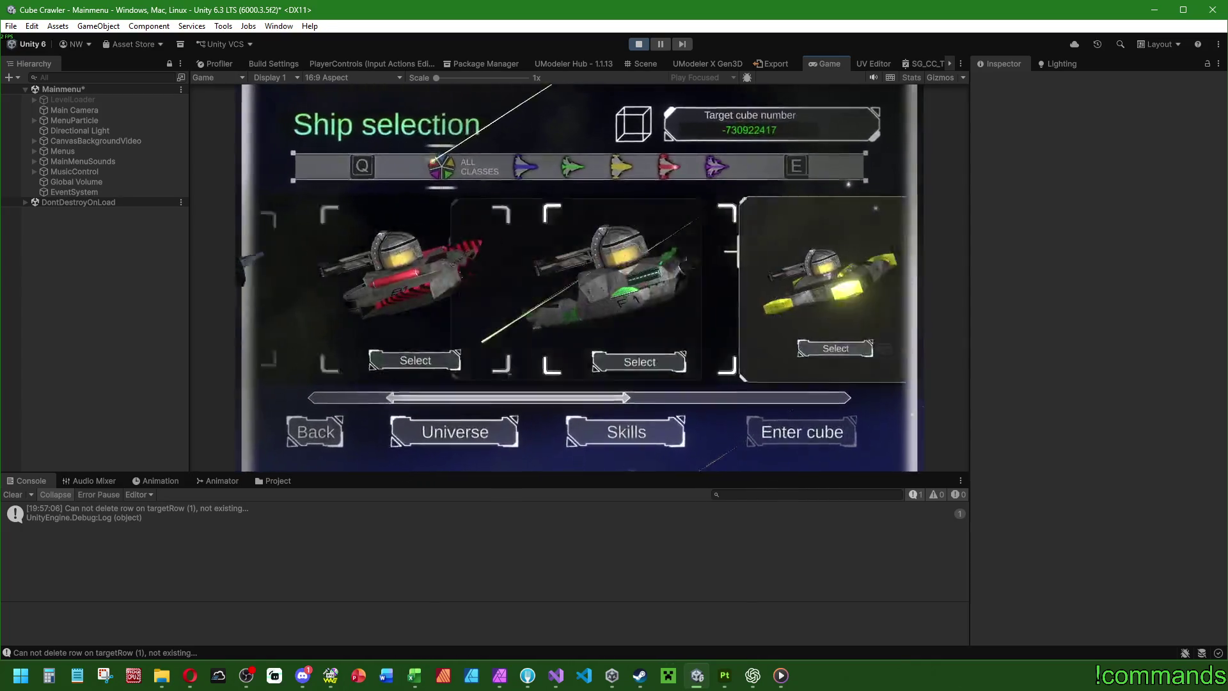
key("Return")
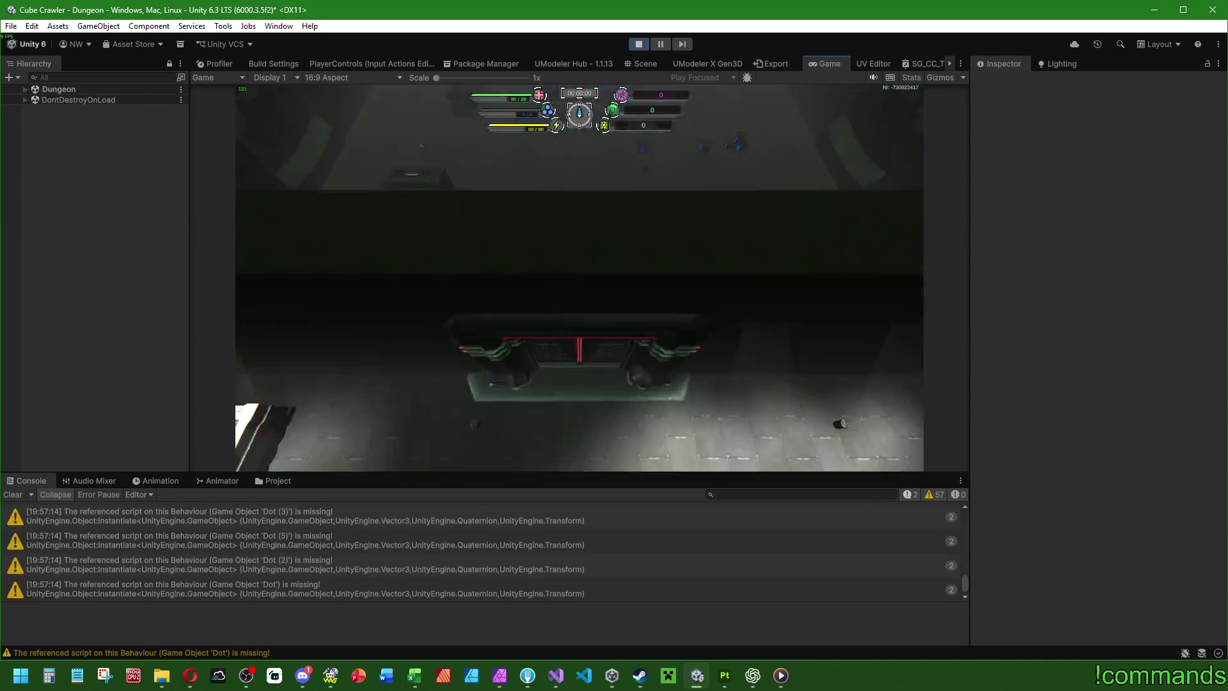
key("Escape")
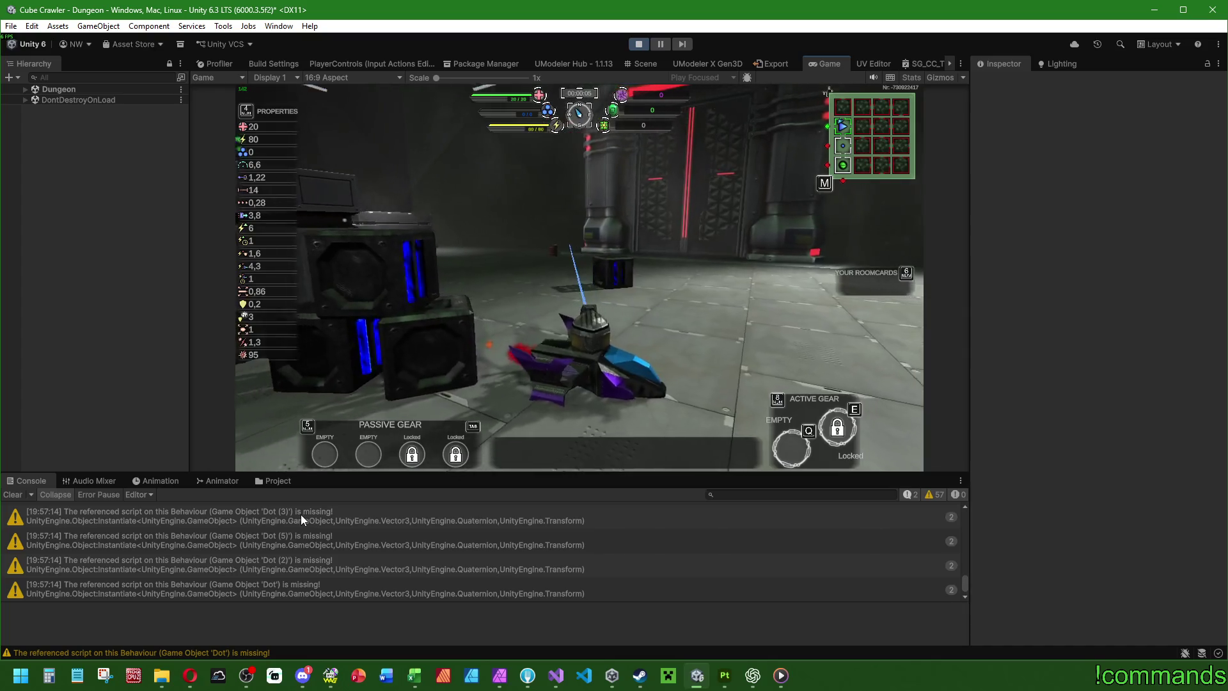
left_click(300, 514)
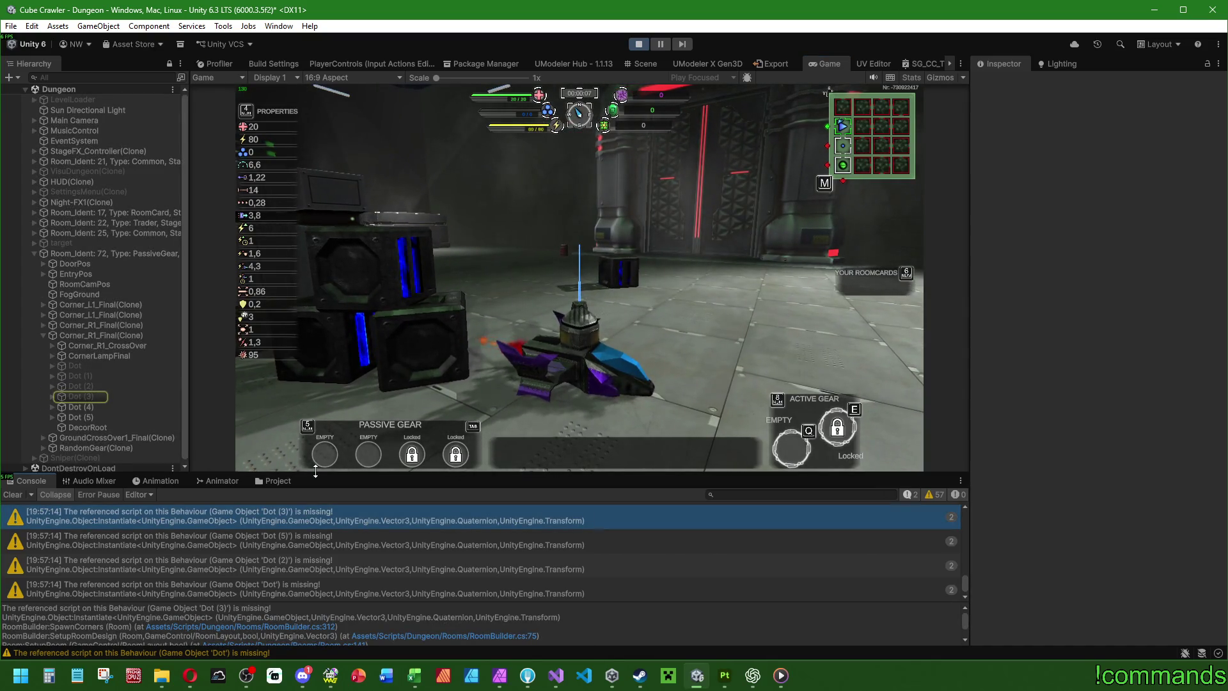
left_click(13, 495)
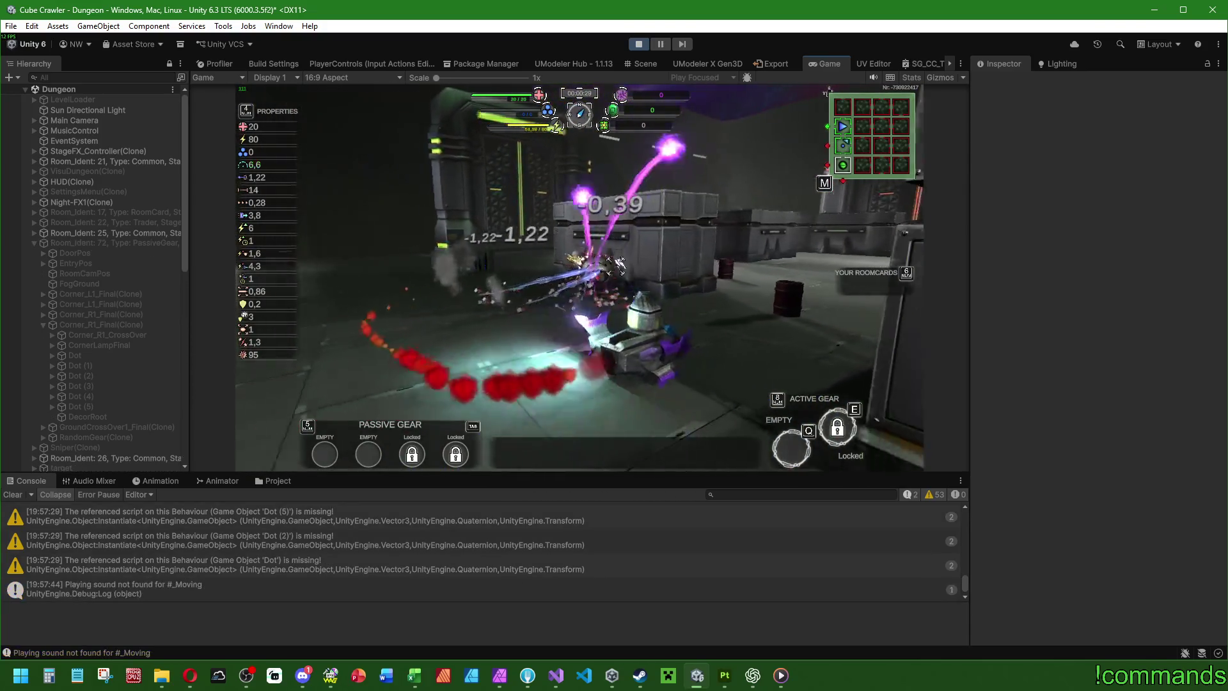
Step: Check the room map, then leave the cube via Settings and enter a new cube
key("m")
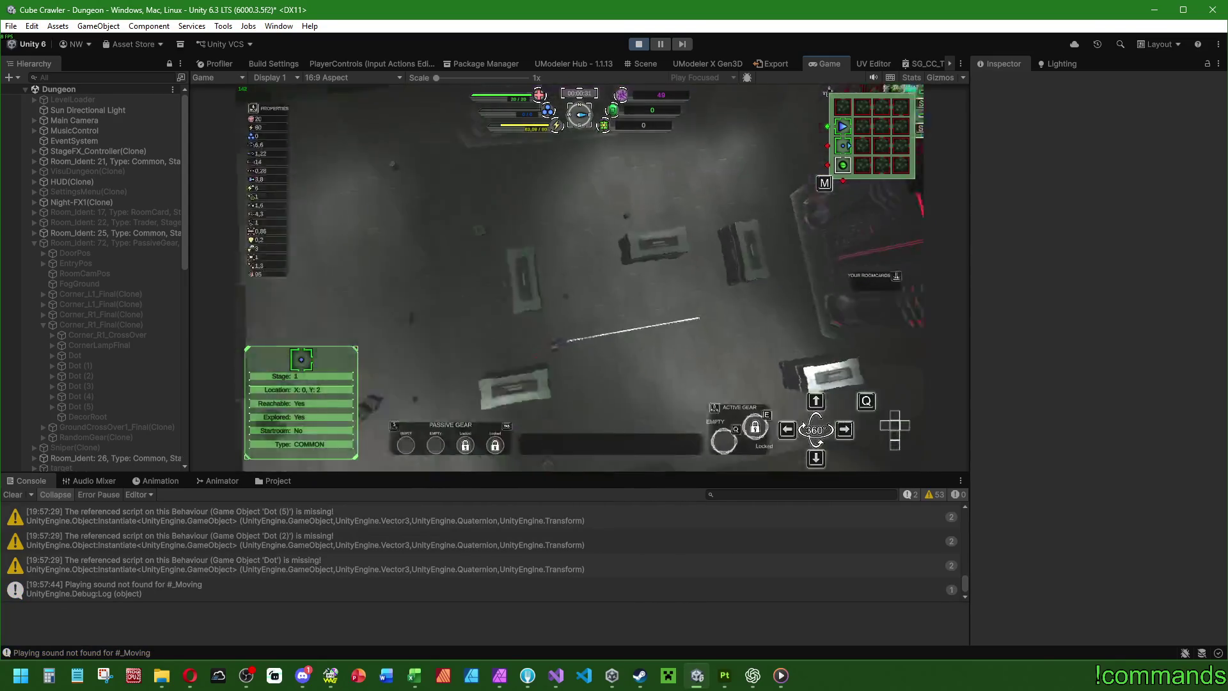
key("m")
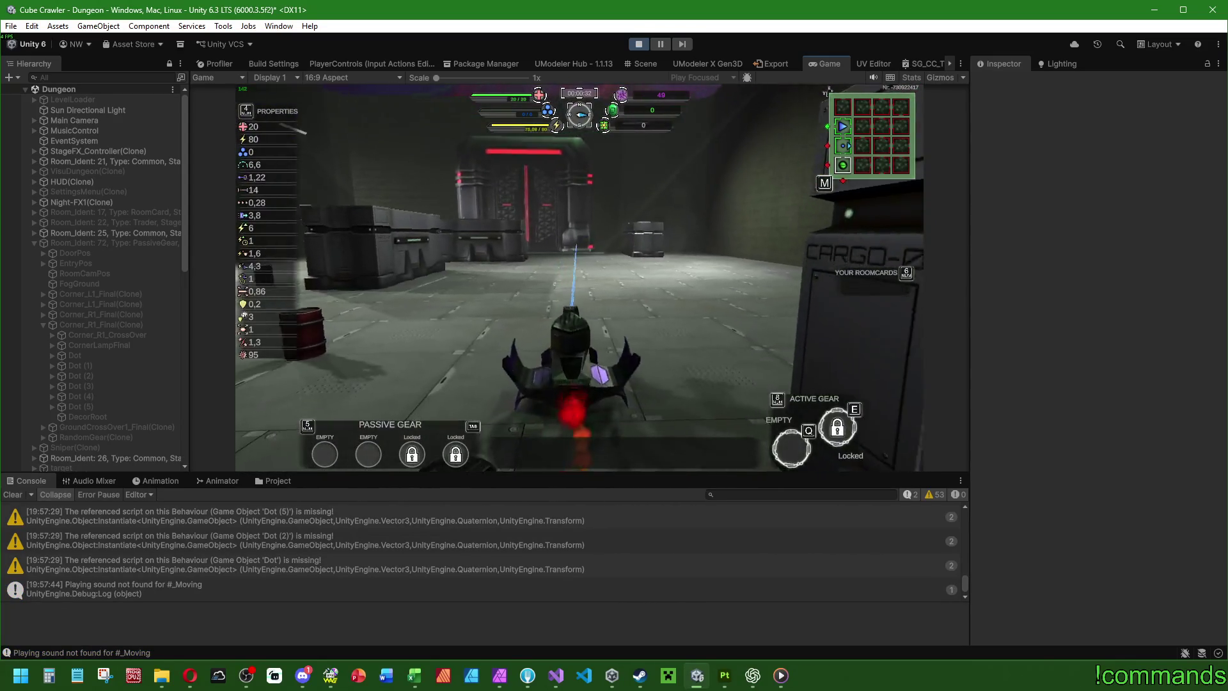
key("Escape")
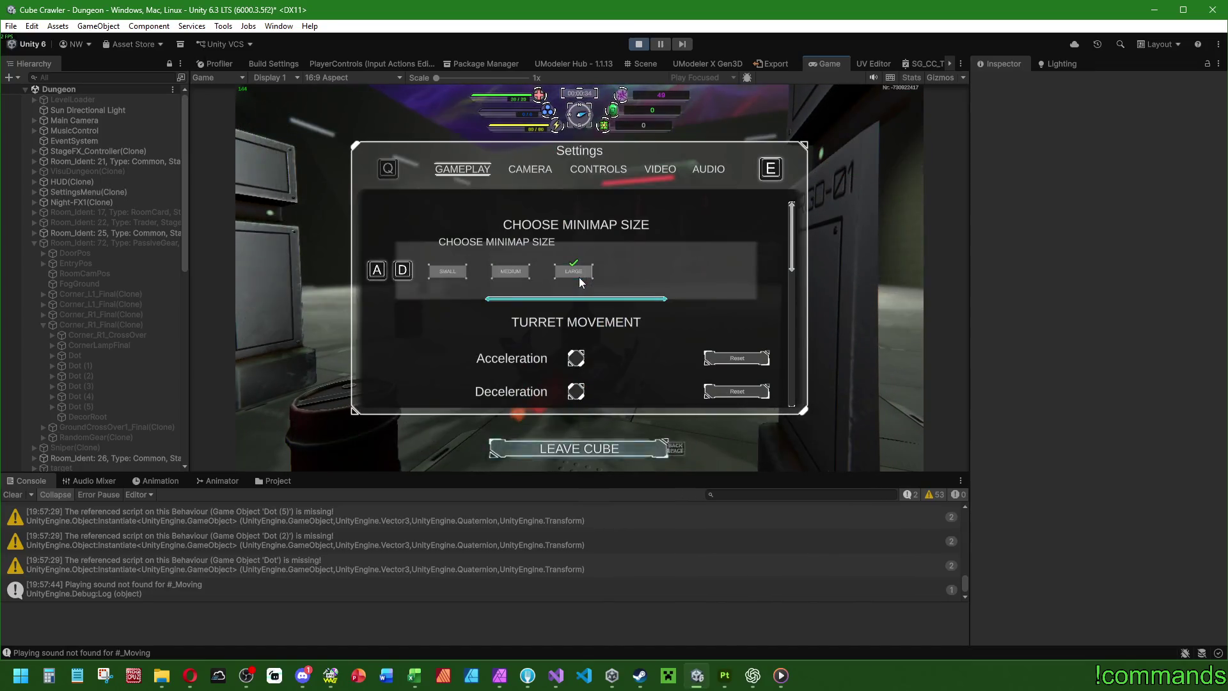
key("Return")
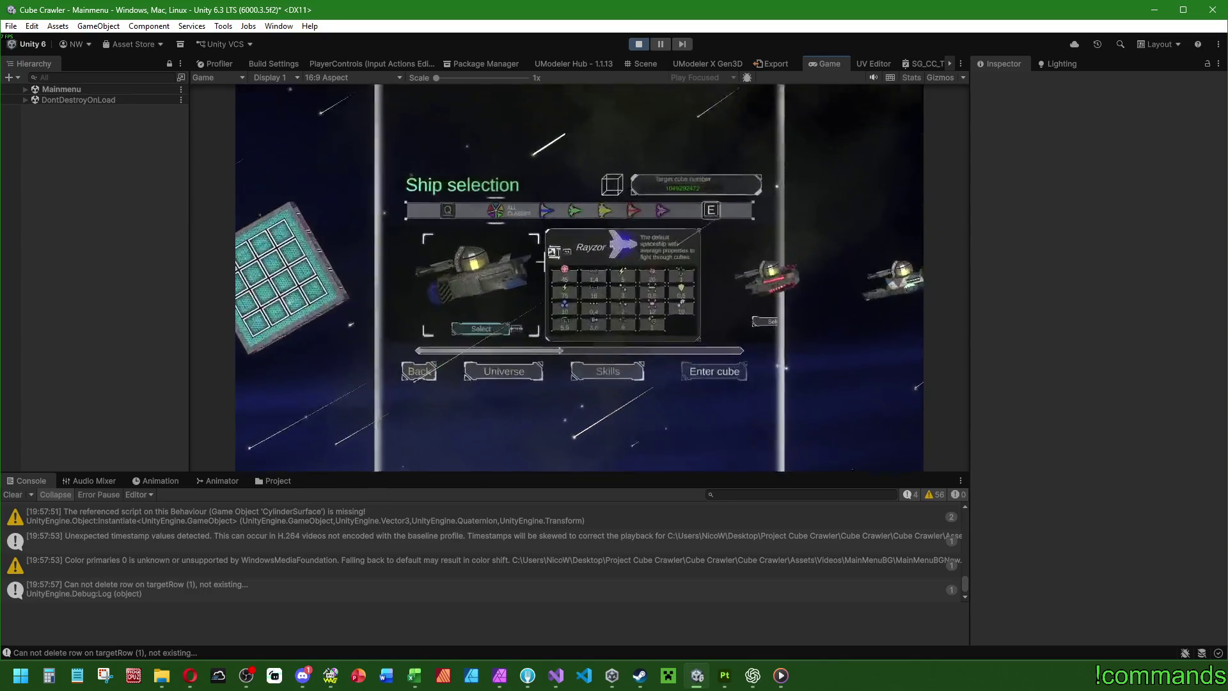
key("Return")
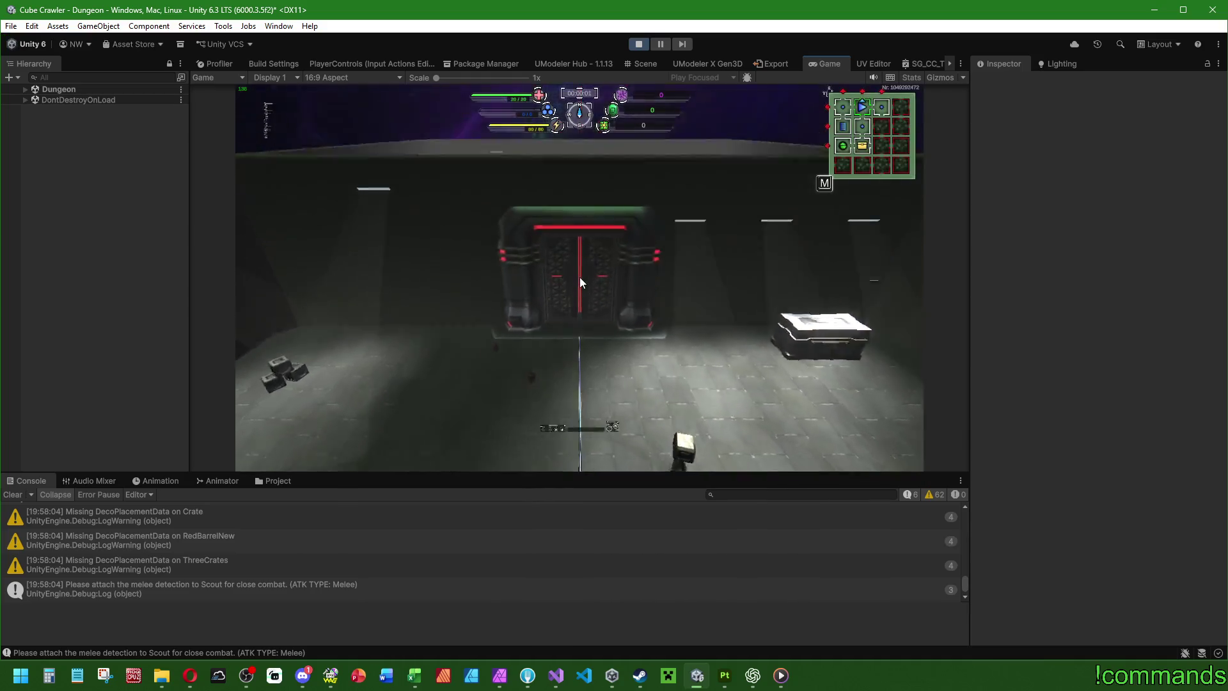
Step: Steer the ship through the doorway and around the Dungeon room, firing at the Scout monsters
key("w")
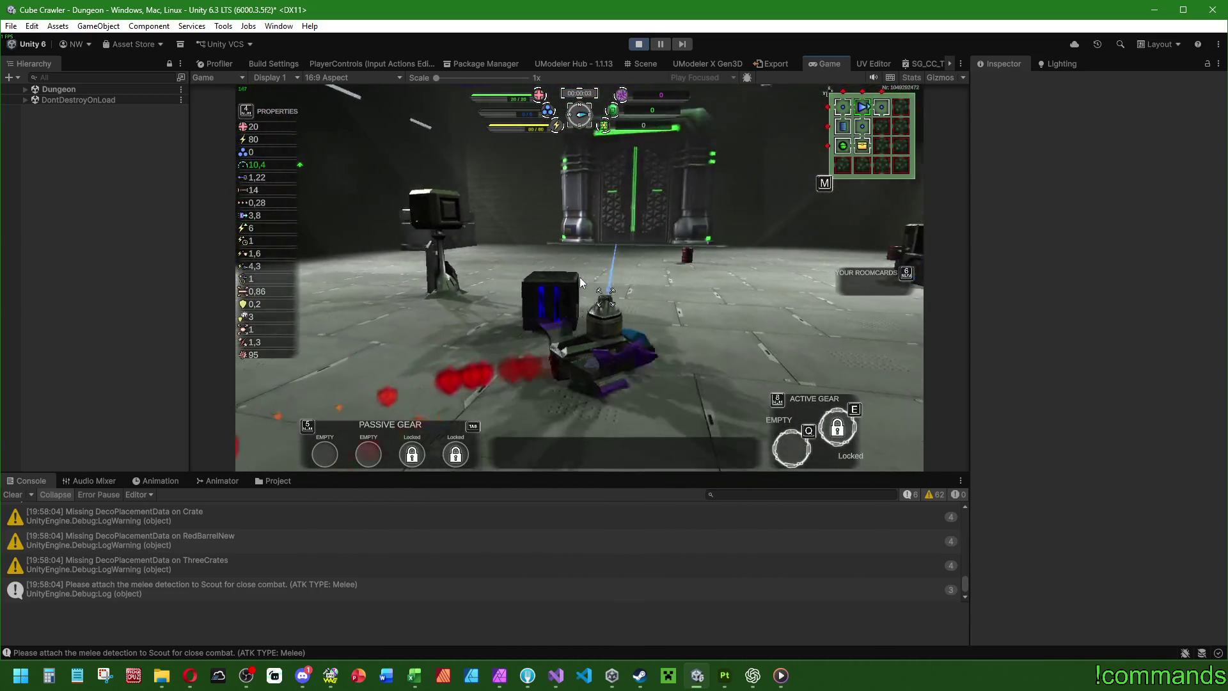
key("w")
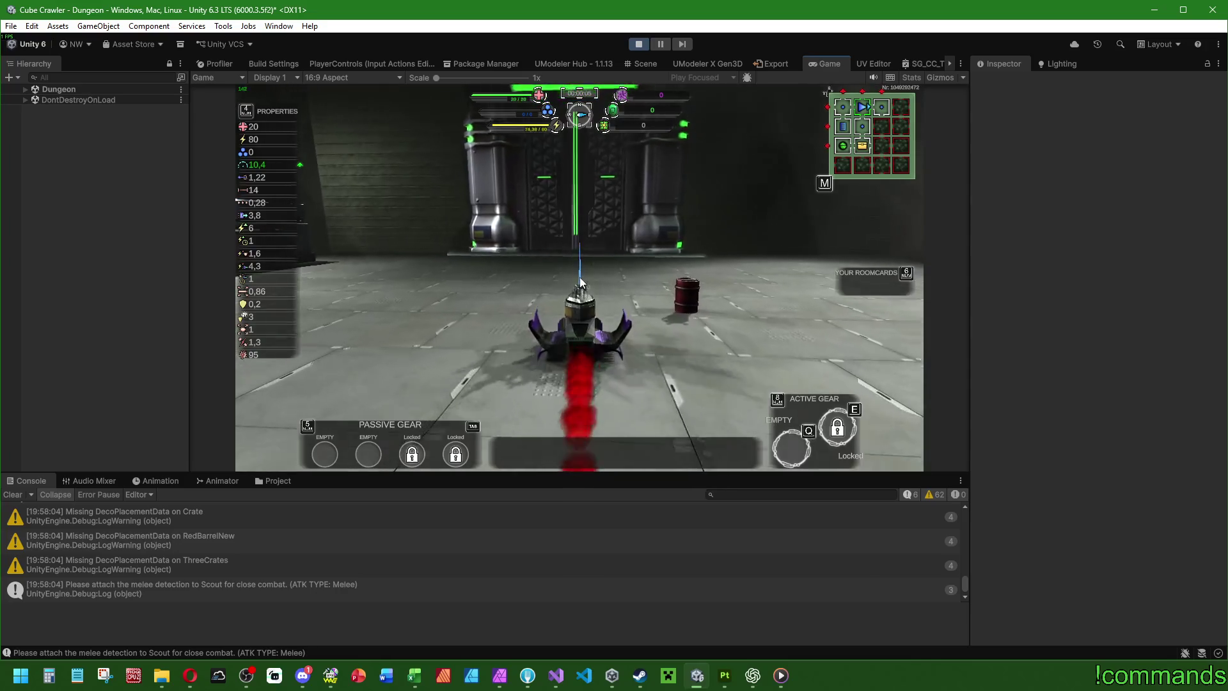
key("w")
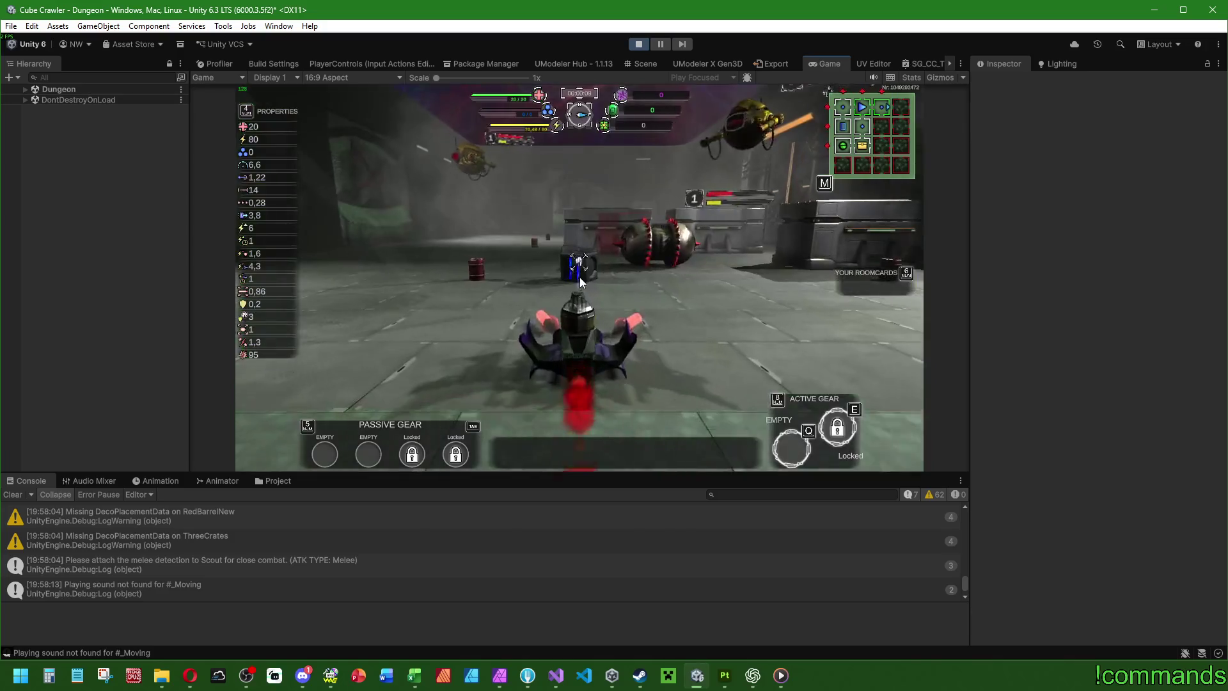
key("w")
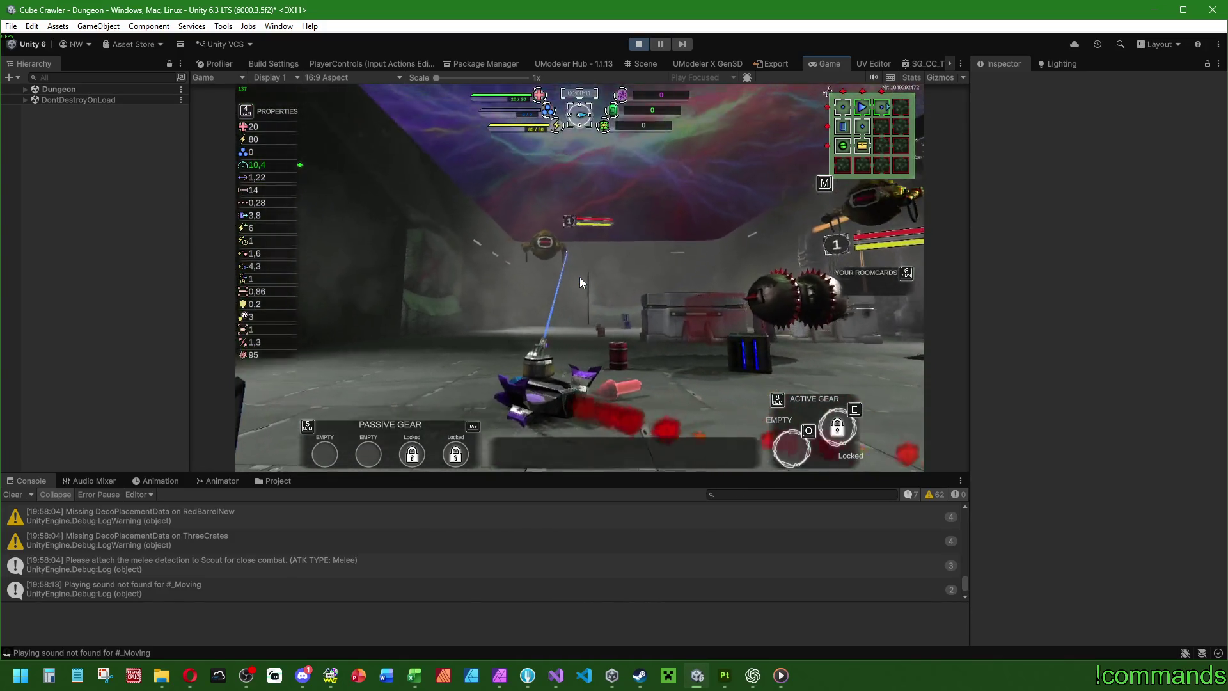
key("w")
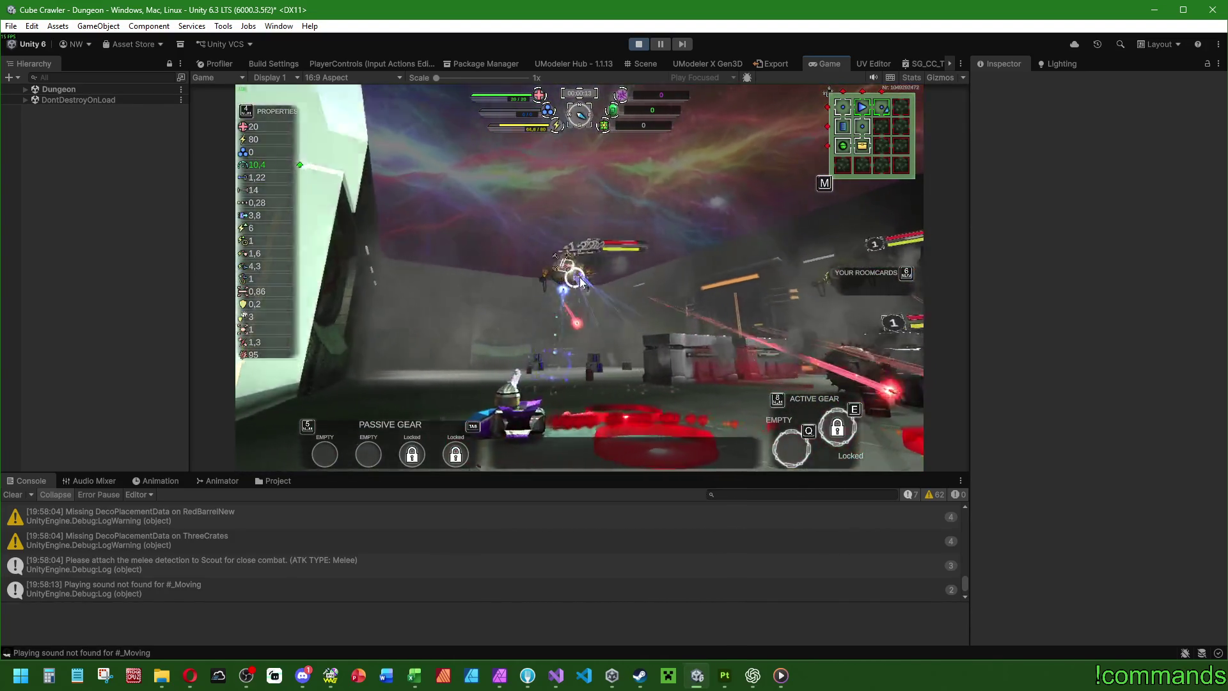
key("w")
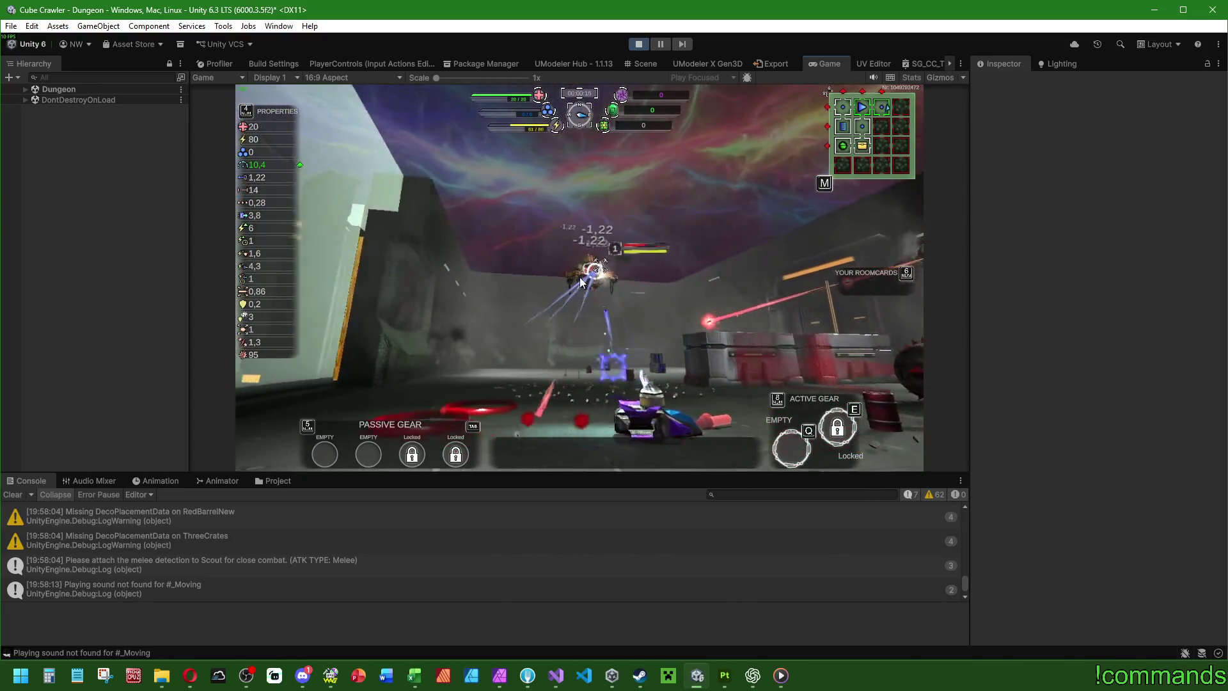
key("w")
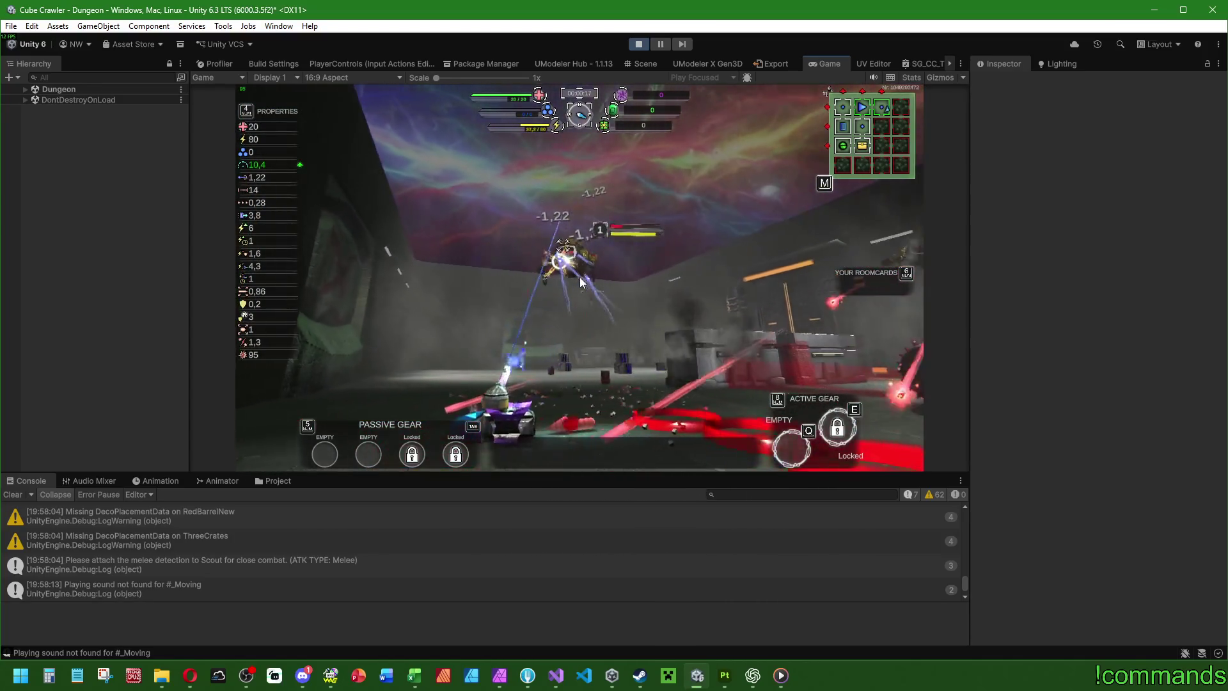
key("w")
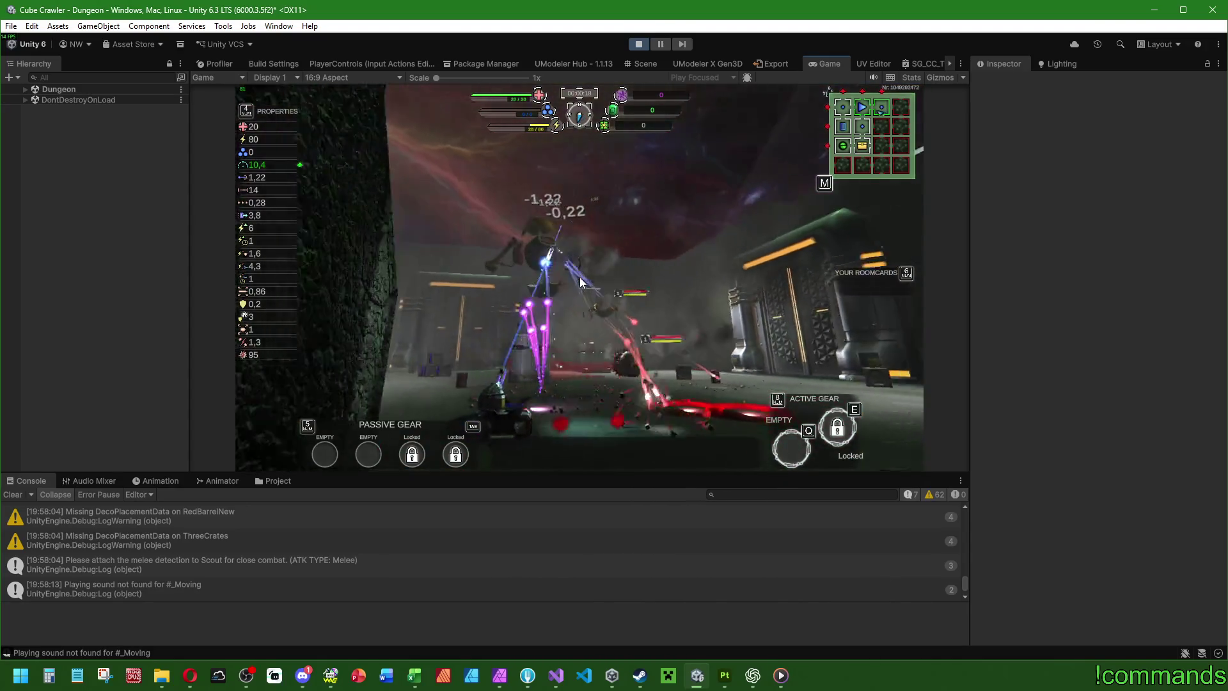
key("w")
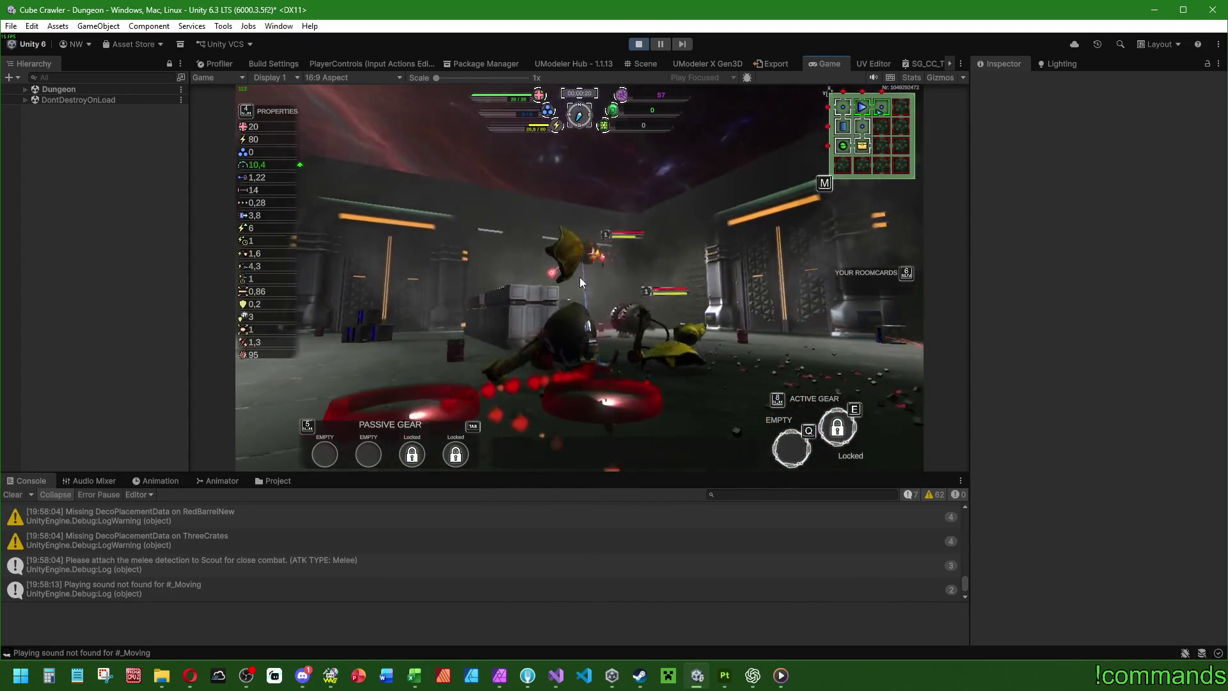
key("w")
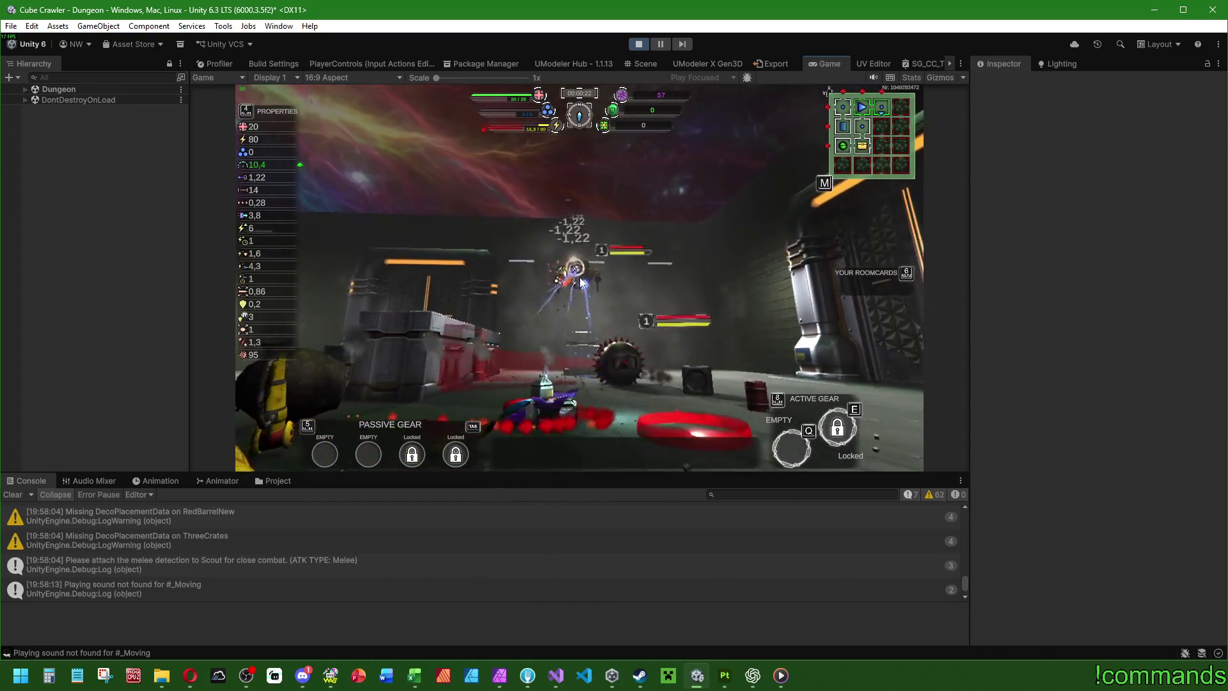
key("w")
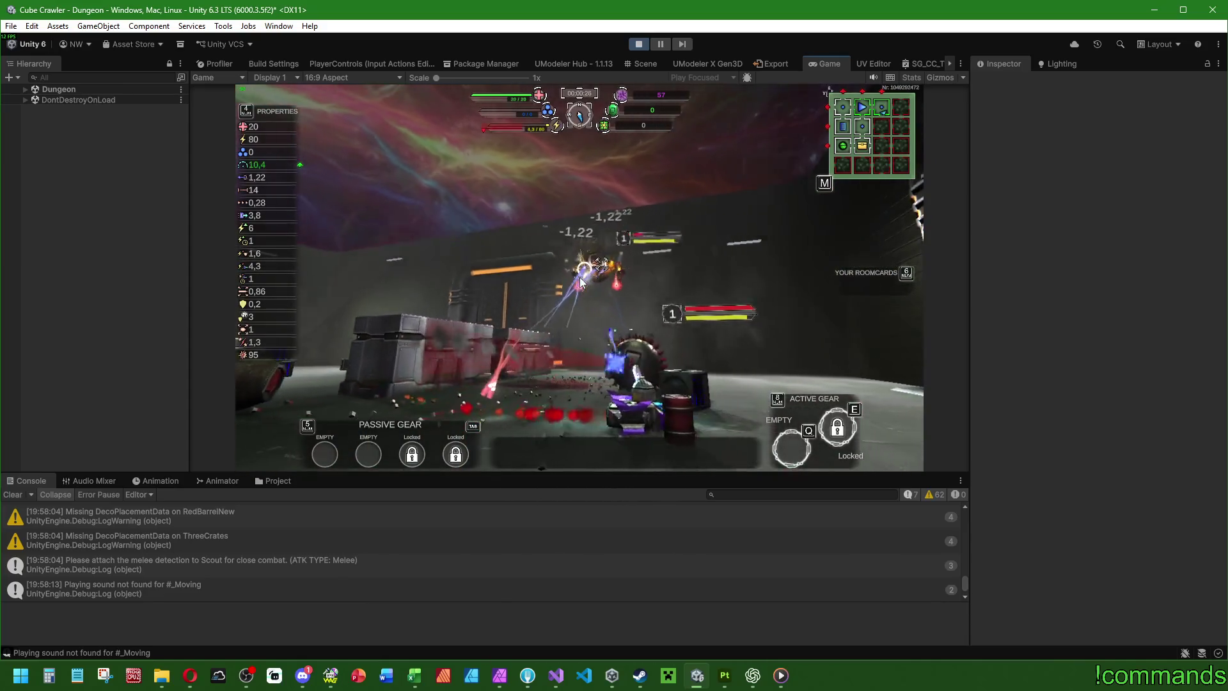
key("w")
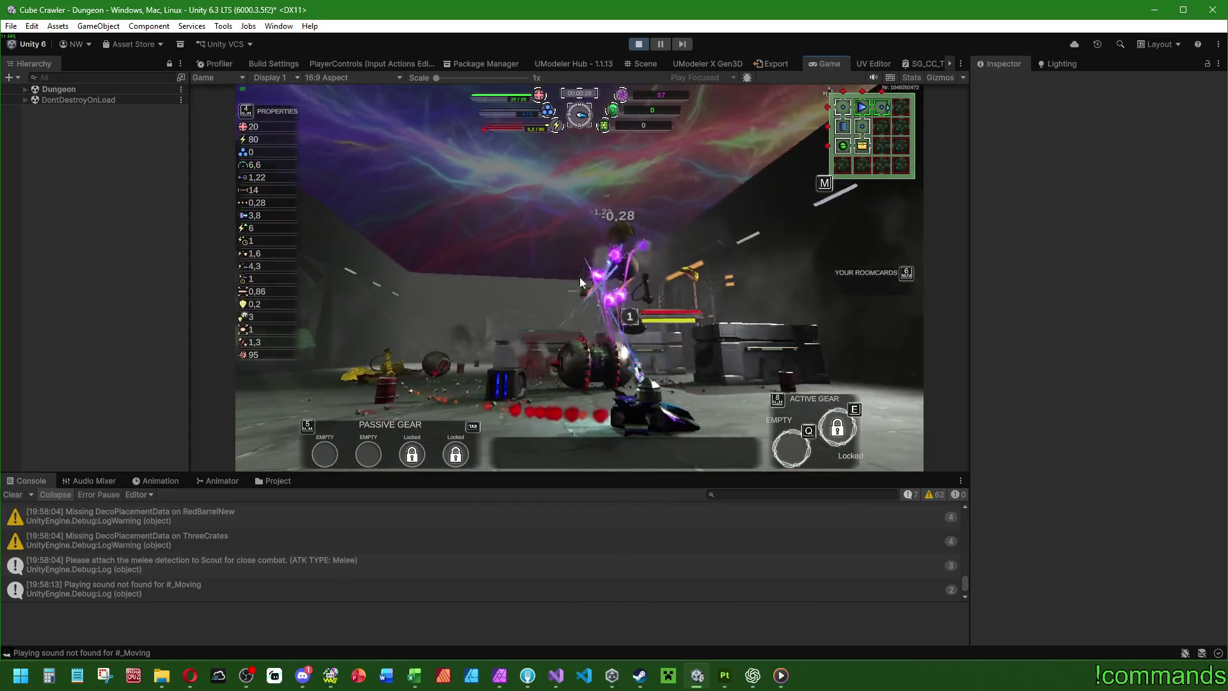
key("w")
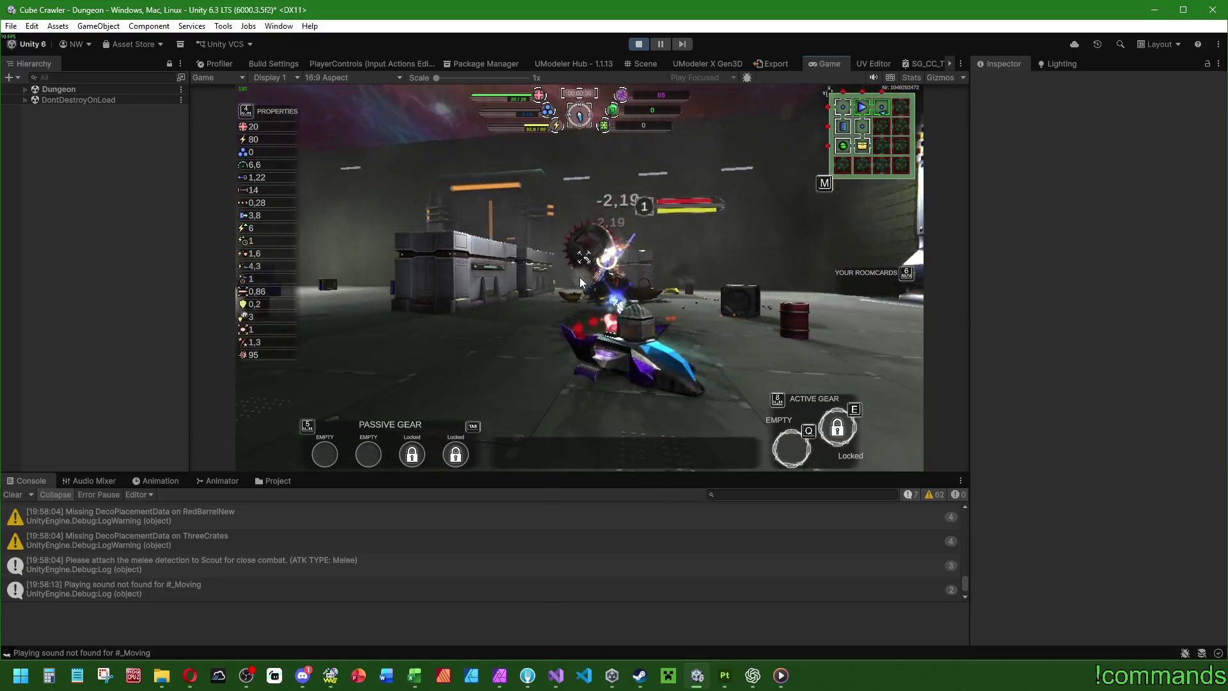
key("w")
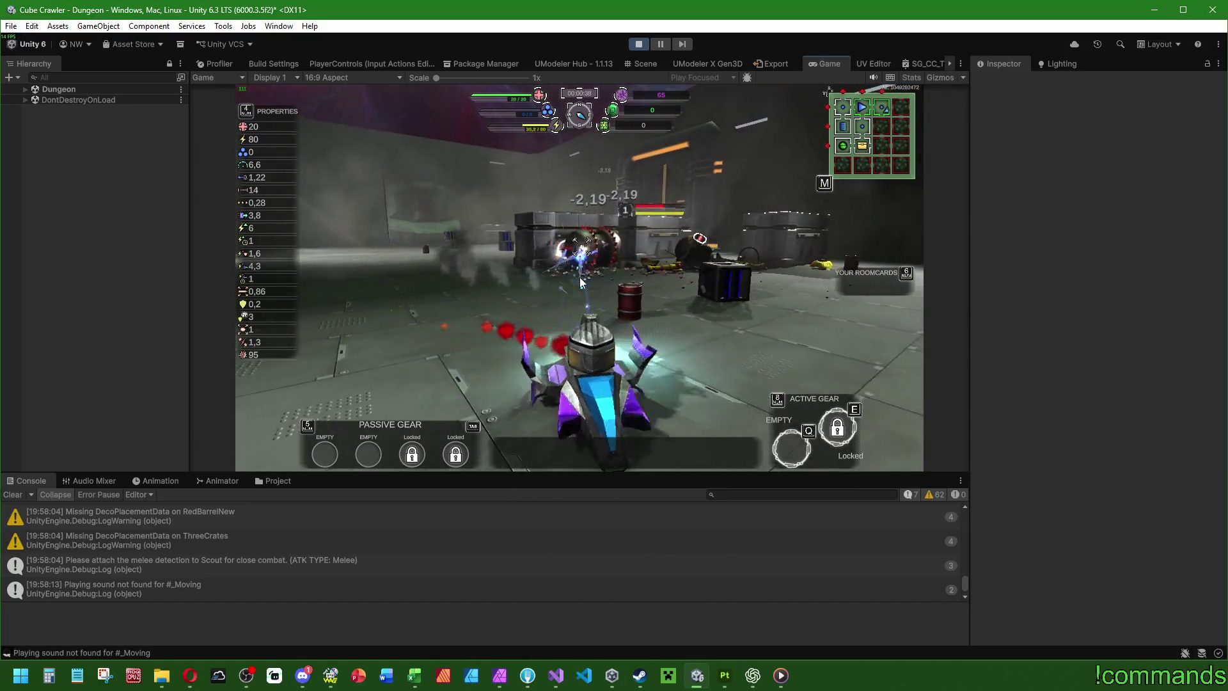
key("s")
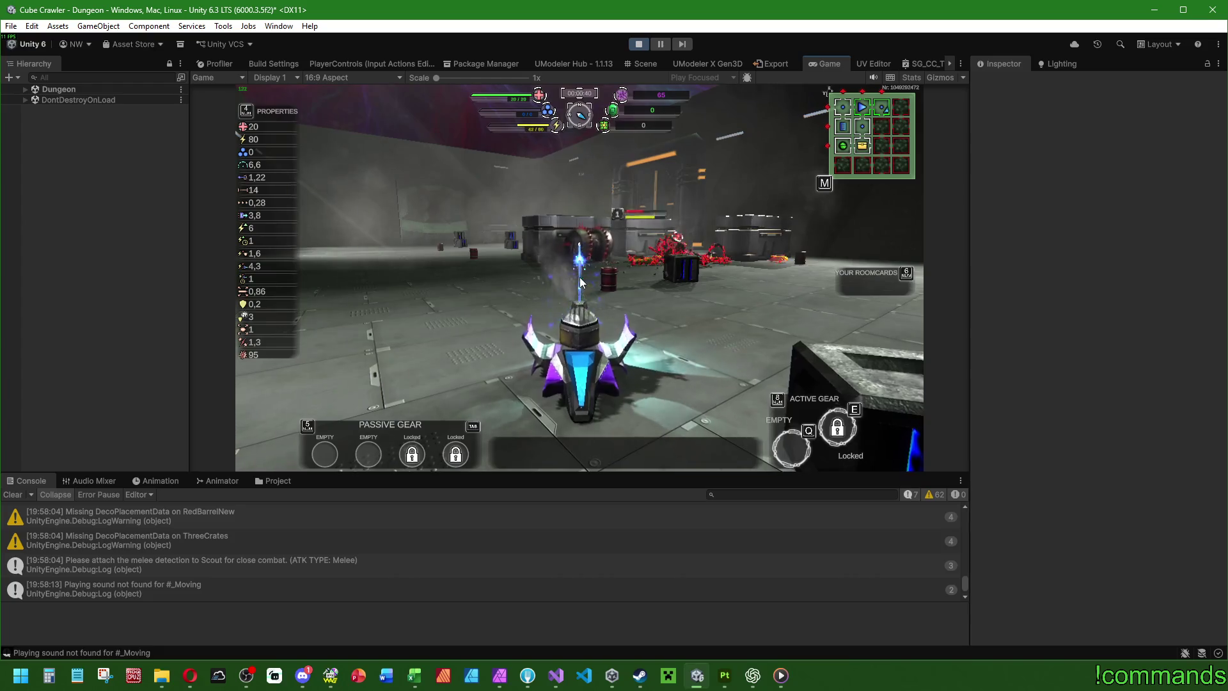
key("d")
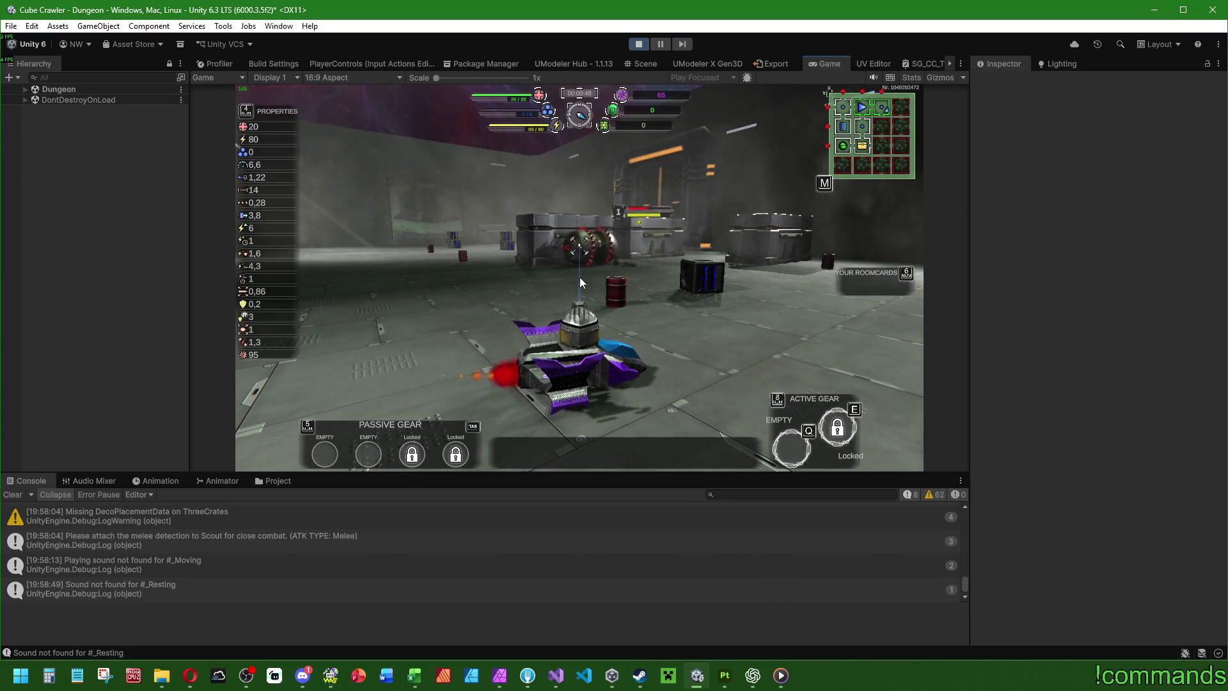
key("w")
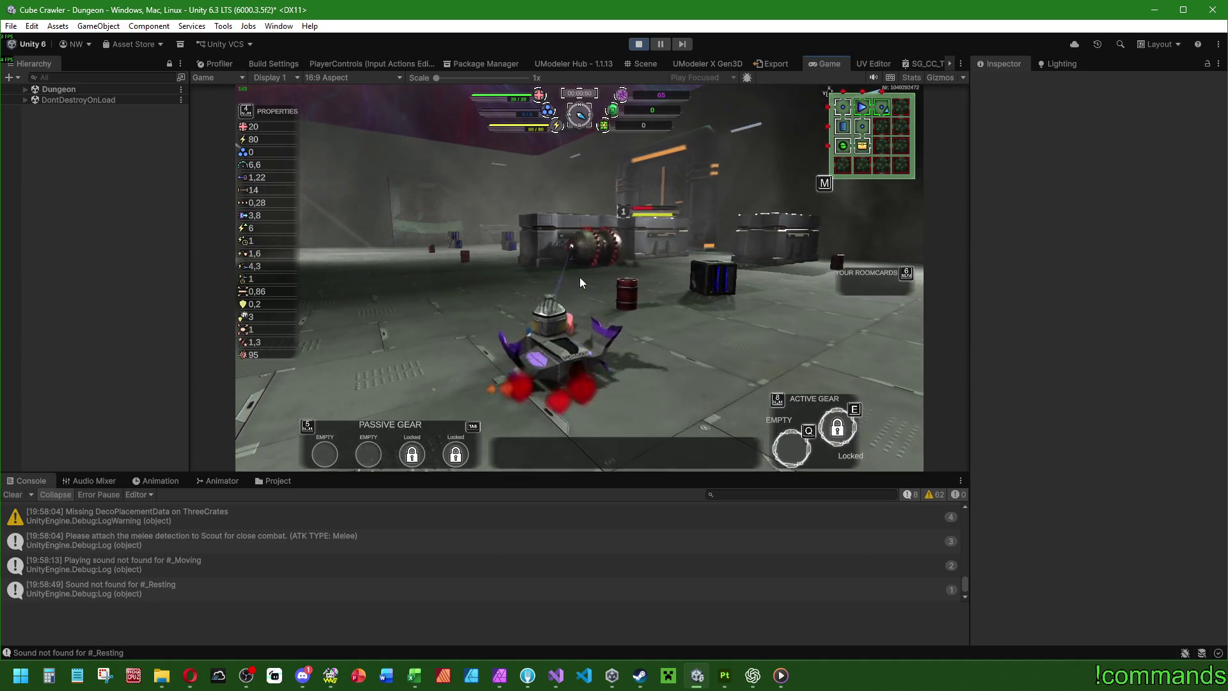
key("super")
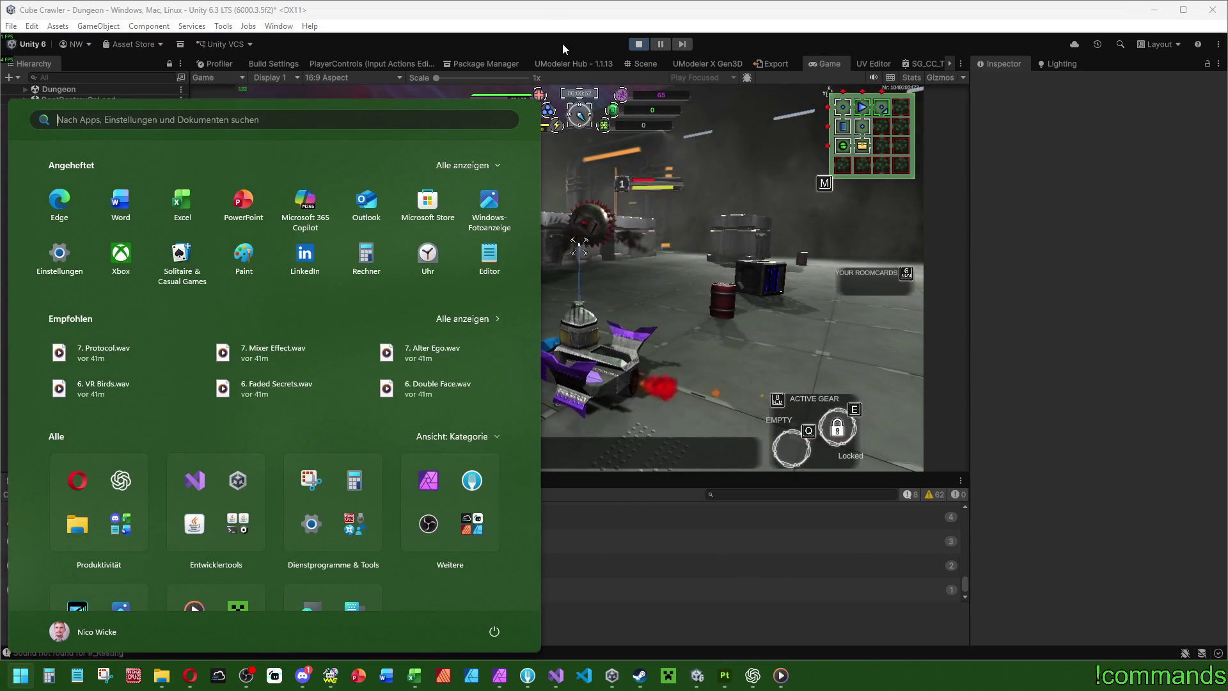
key("super")
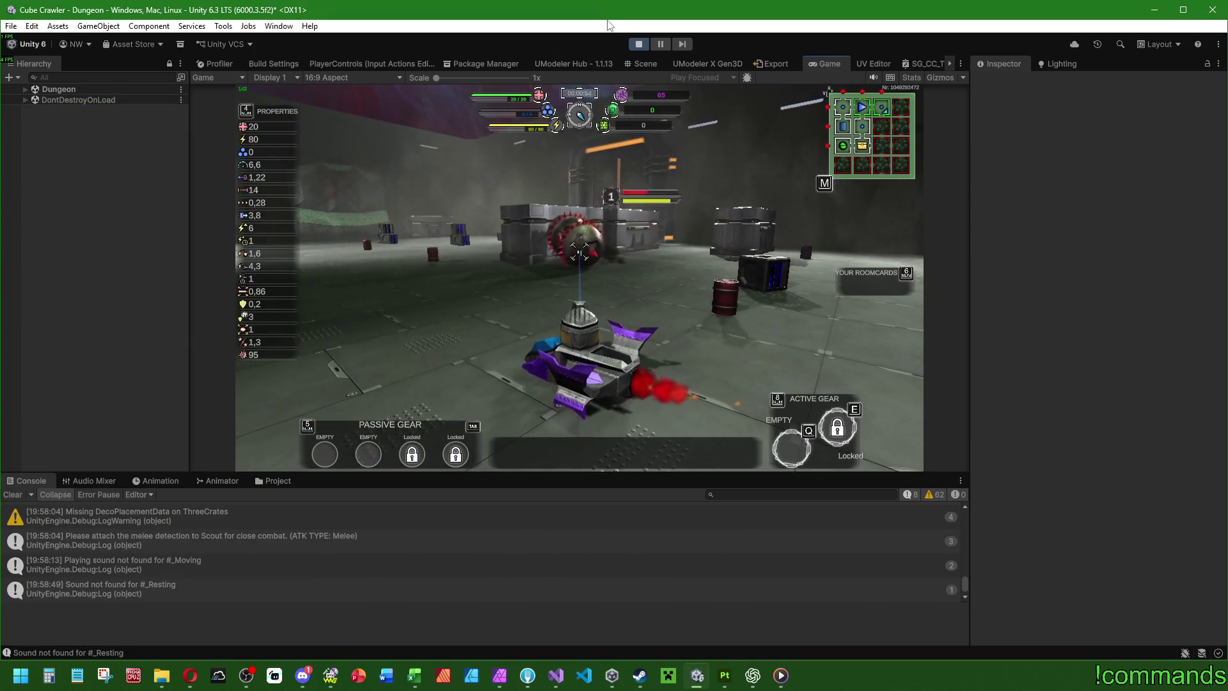
key("a")
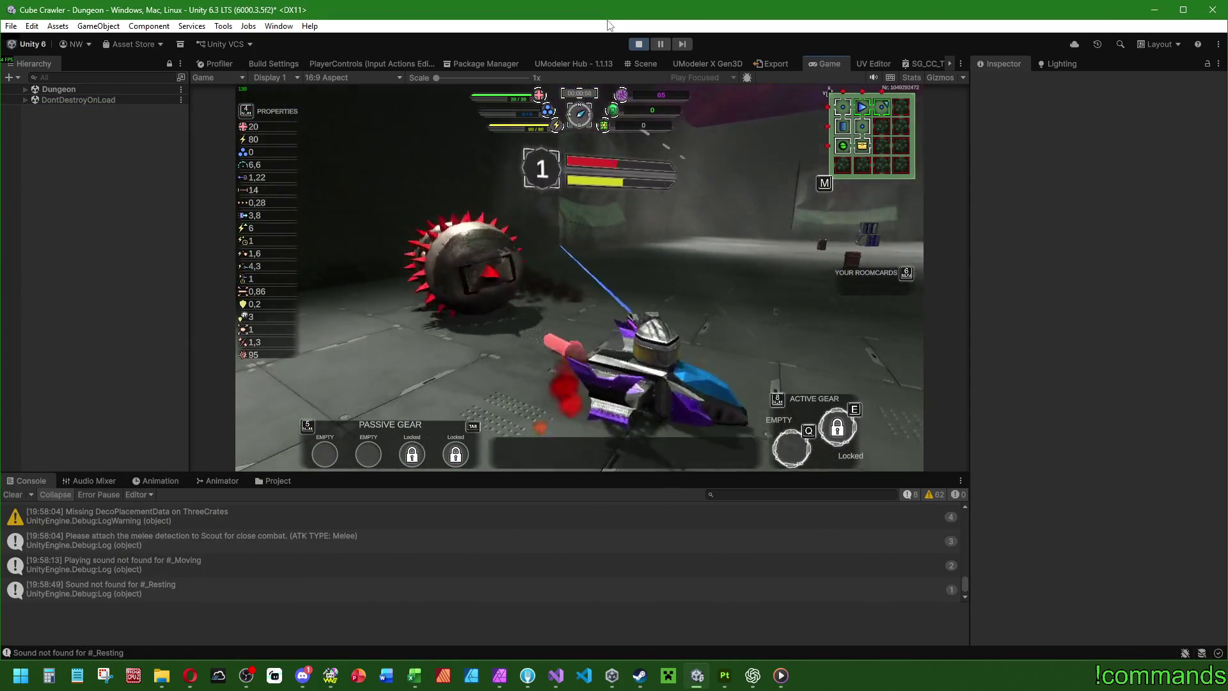
key("d")
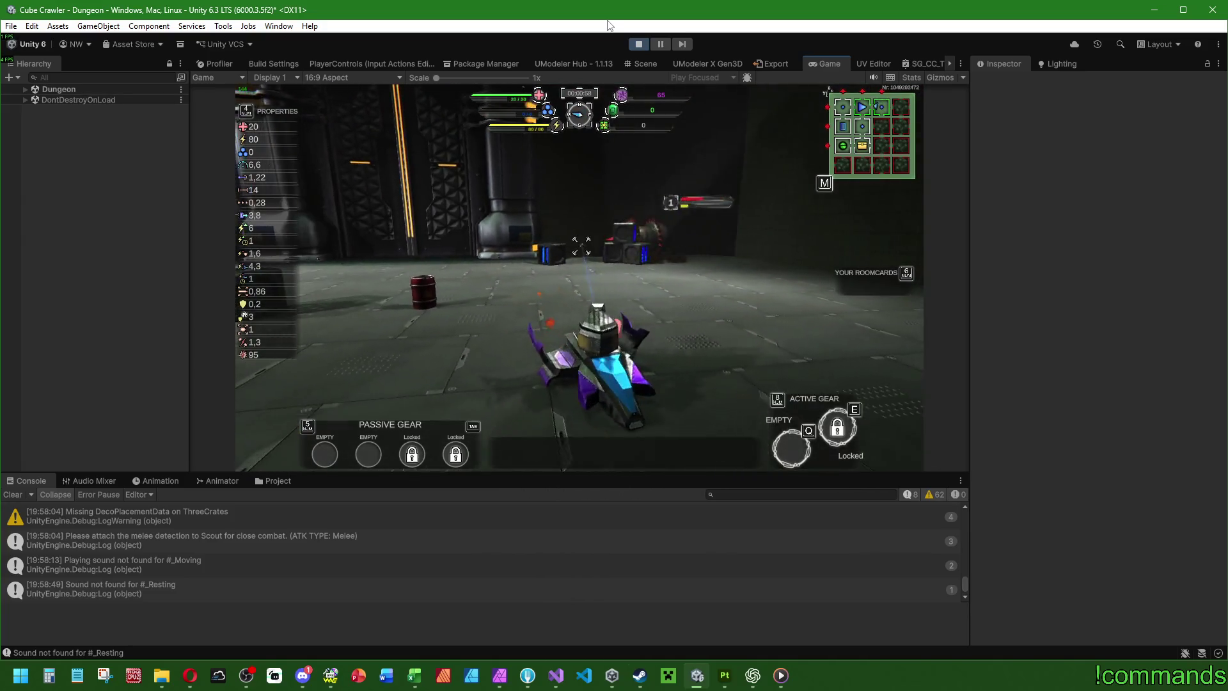
key("super")
left_click(708, 481)
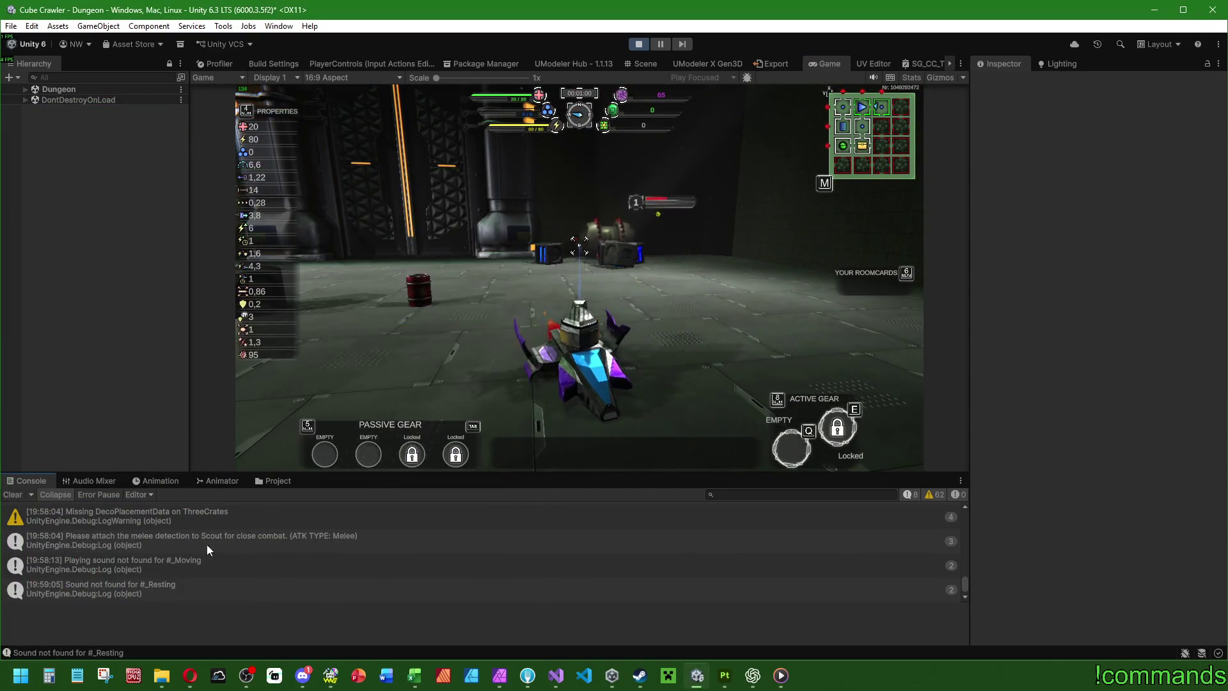
Step: Clear the Console warnings and keep fighting the rolling Scouts in the Game view
scroll(176, 559, "up", 3)
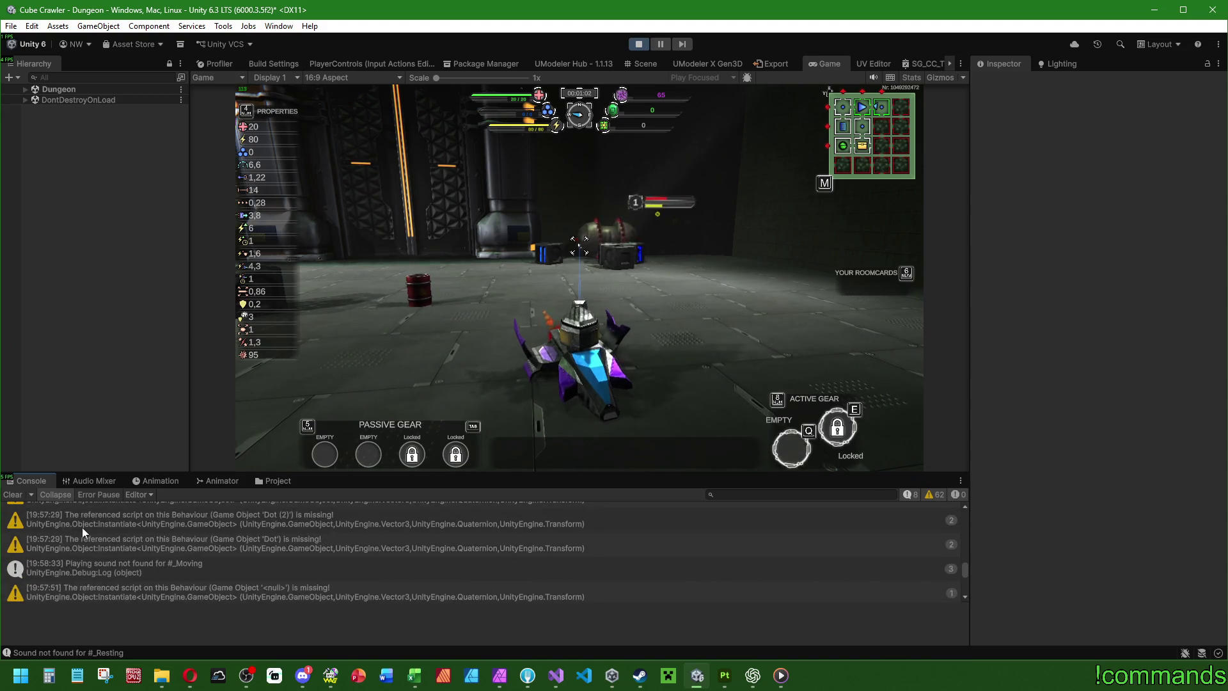
left_click(13, 494)
left_click(581, 245)
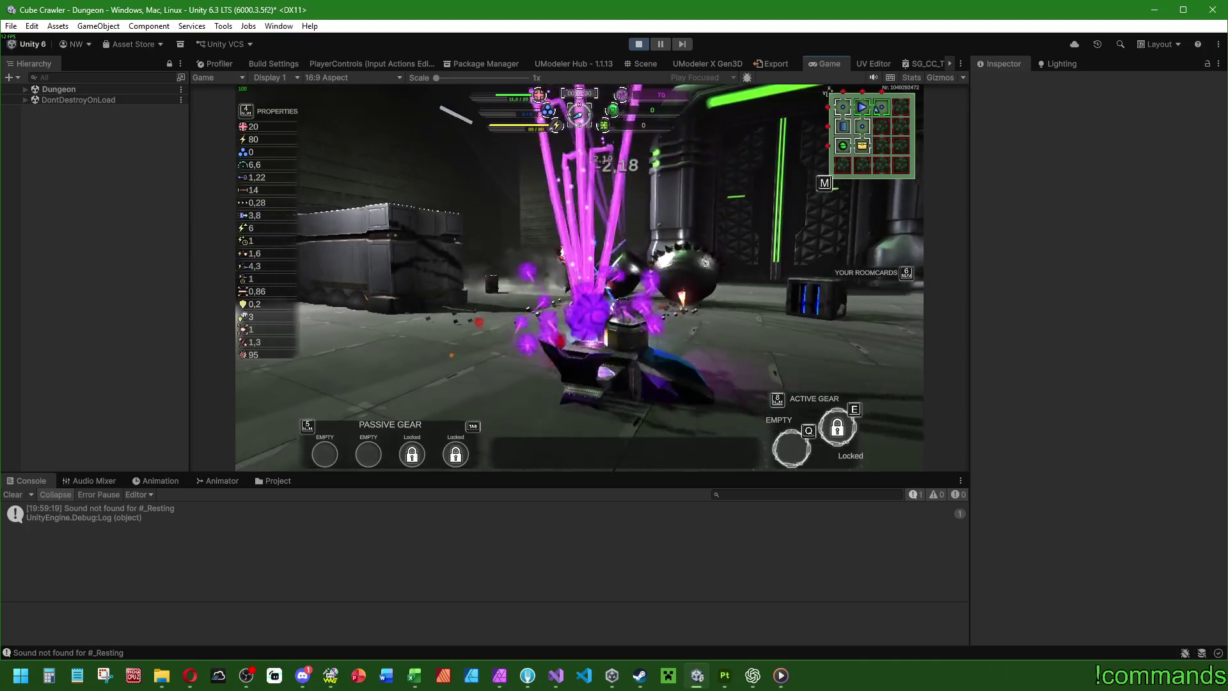
key("super")
Step: Stop play mode and open the PhysicRoll prefab, orbiting to view its convex mesh
left_click(647, 45)
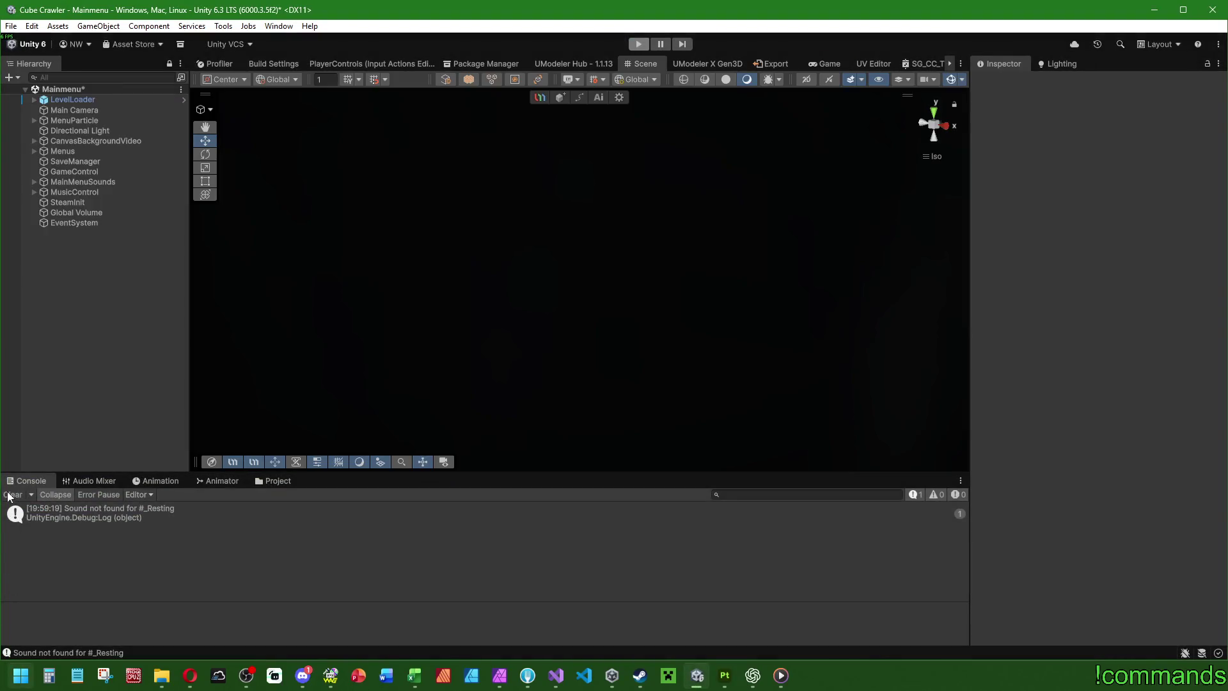
left_click(277, 481)
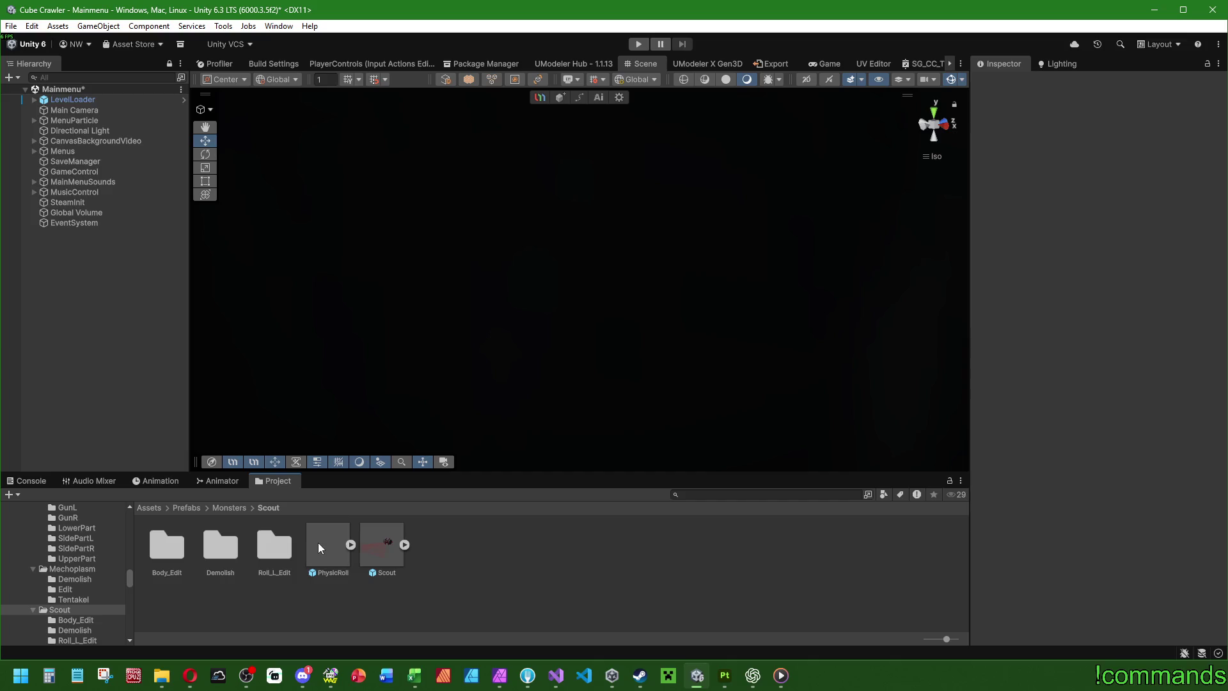
double_click(317, 542)
mouse_move(473, 341)
left_mouse_down()
mouse_move(592, 269)
mouse_move(551, 337)
mouse_move(693, 350)
mouse_move(766, 333)
left_mouse_up()
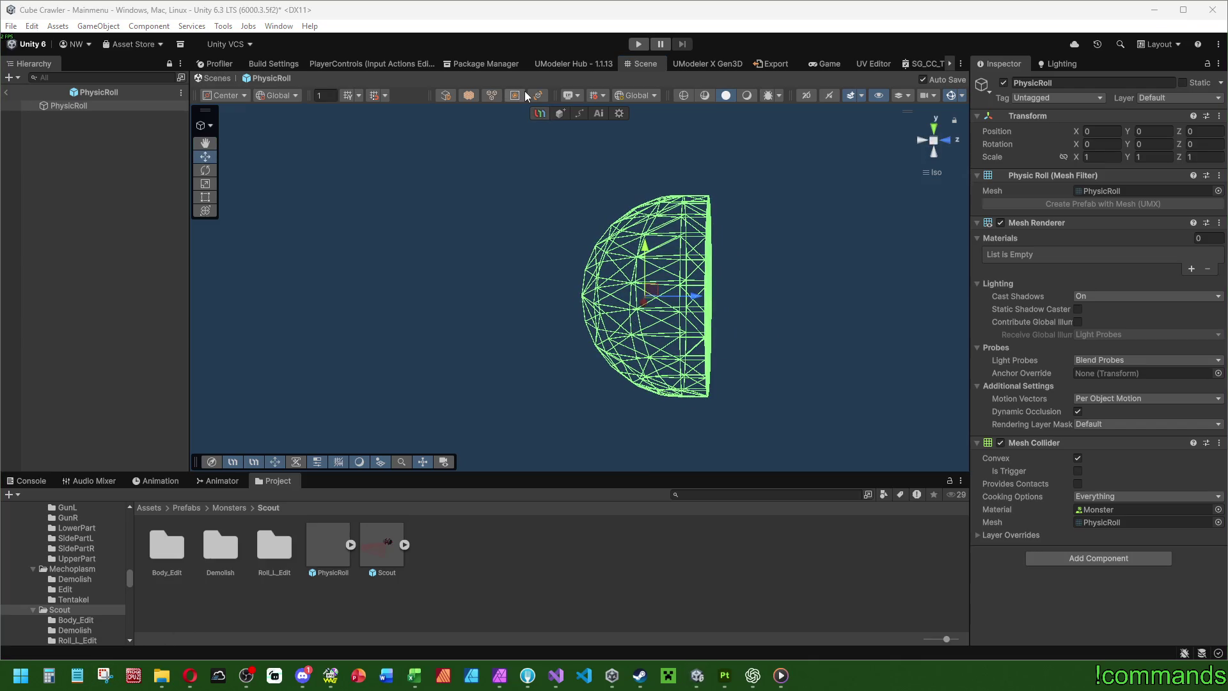
Step: Snip a screenshot of the PhysicRoll mesh together with its Mesh Collider settings
key("super+shift+s")
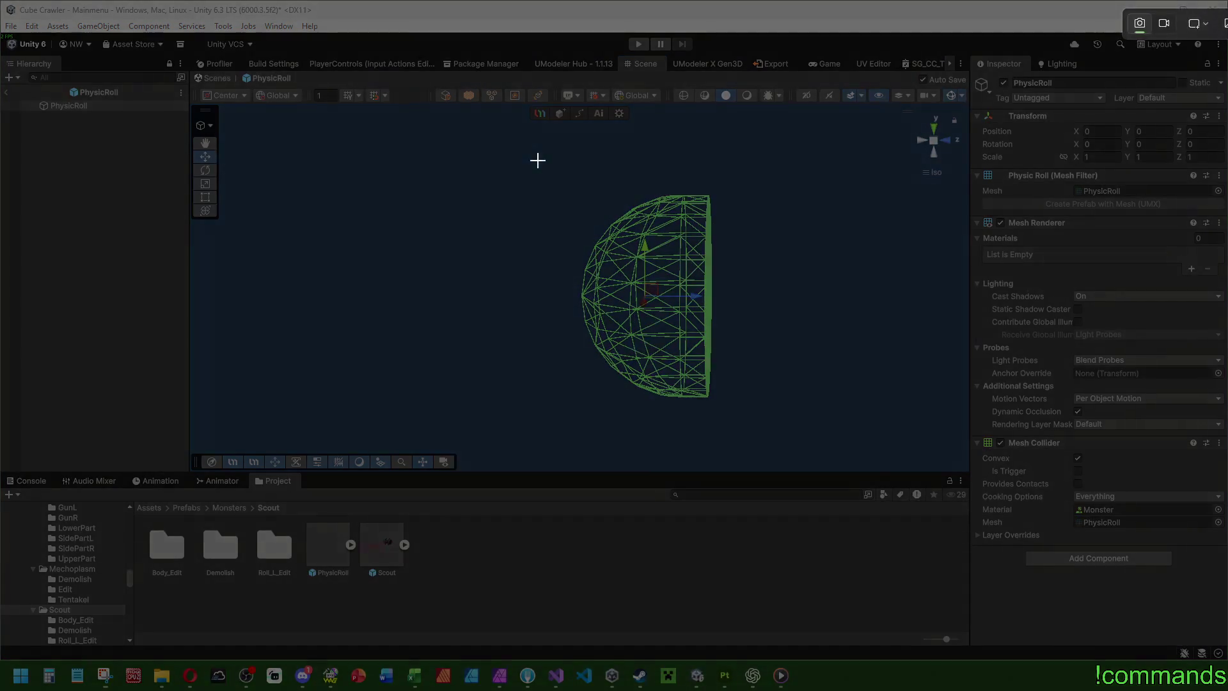
mouse_move(571, 113)
left_mouse_down()
mouse_move(1227, 607)
mouse_move(1223, 578)
left_mouse_up()
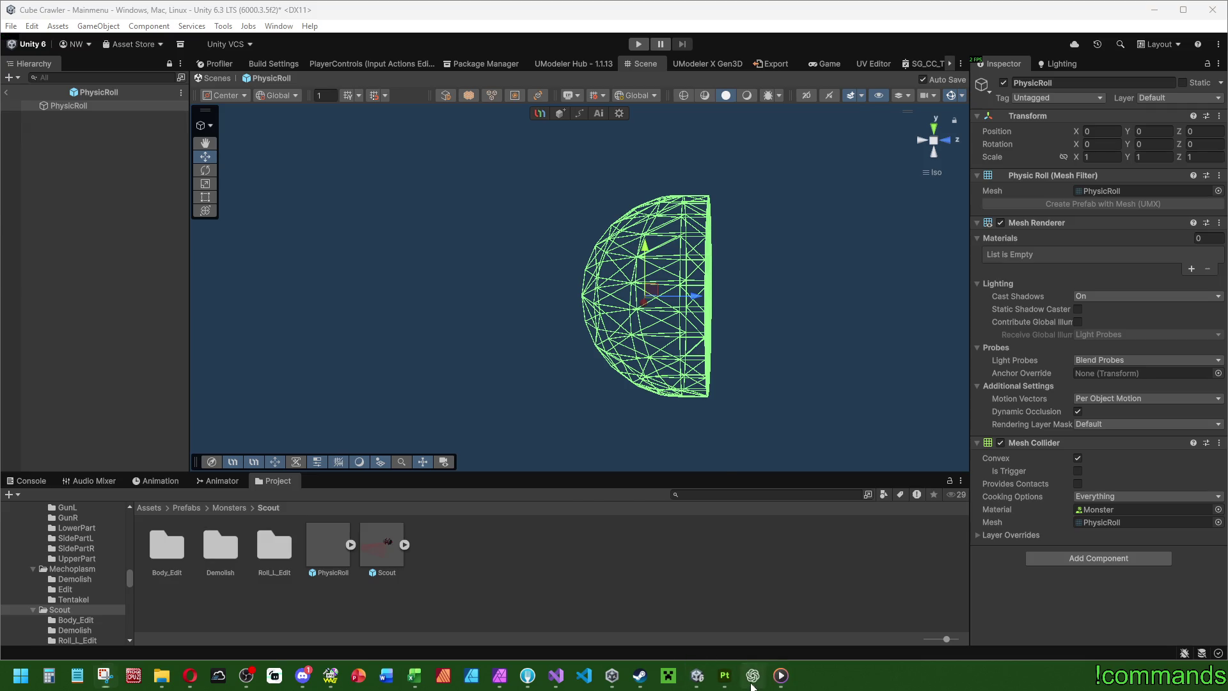
left_click(752, 675)
Step: Send the PhysicRoll screenshot noting Convex set to True removed the error, asking if that hurts a moving monster
type("Mh.. jetzt")
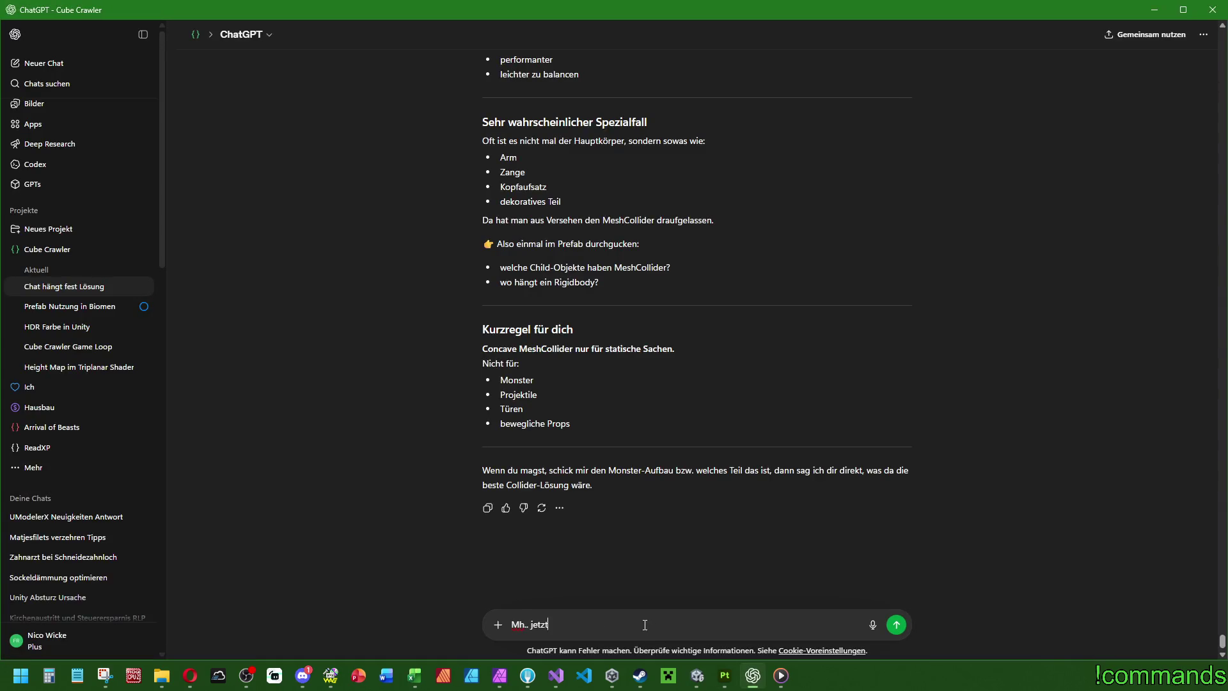
type(" ist der Fehler weg. ")
type("Hab einfach das ")
type("Convex auf T")
type("rue gesetzt")
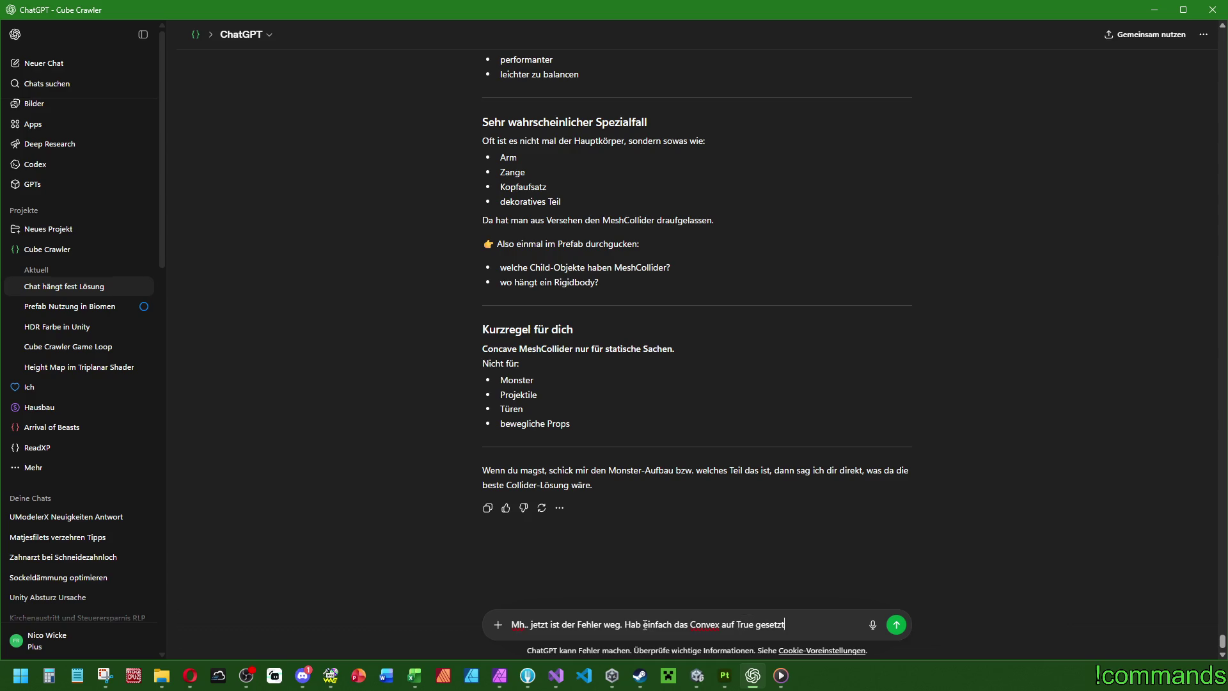
type(".")
key("ctrl+v")
type("Da siehst du die F")
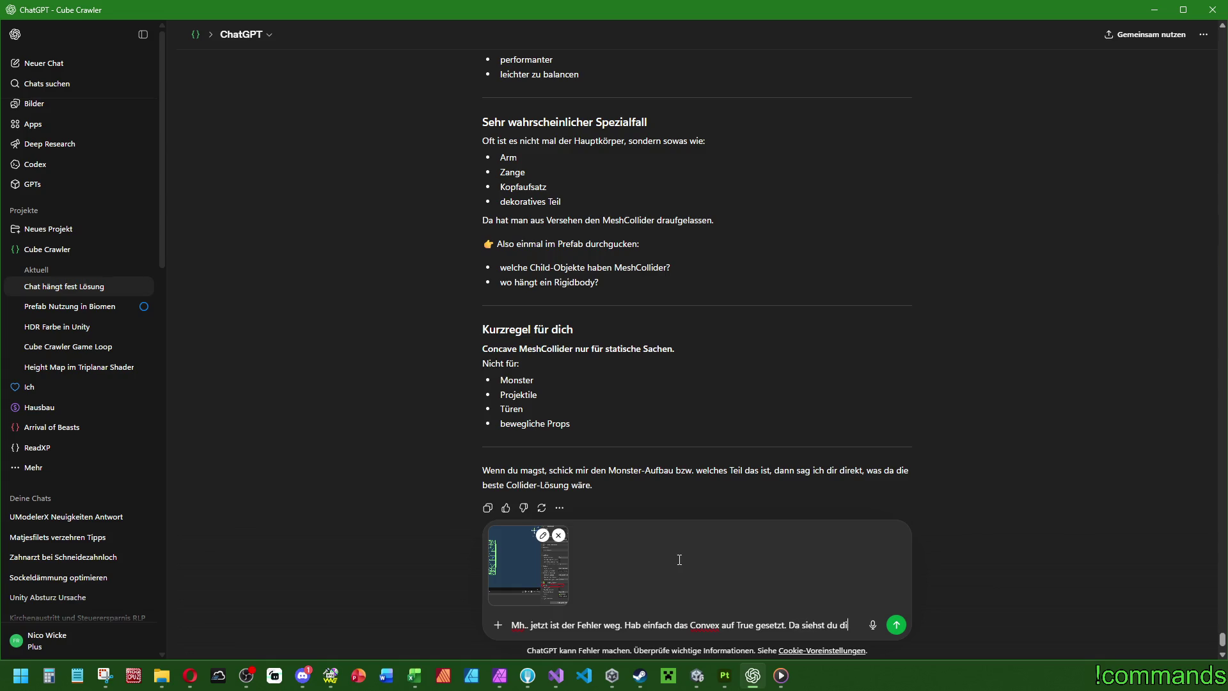
type("orm. ")
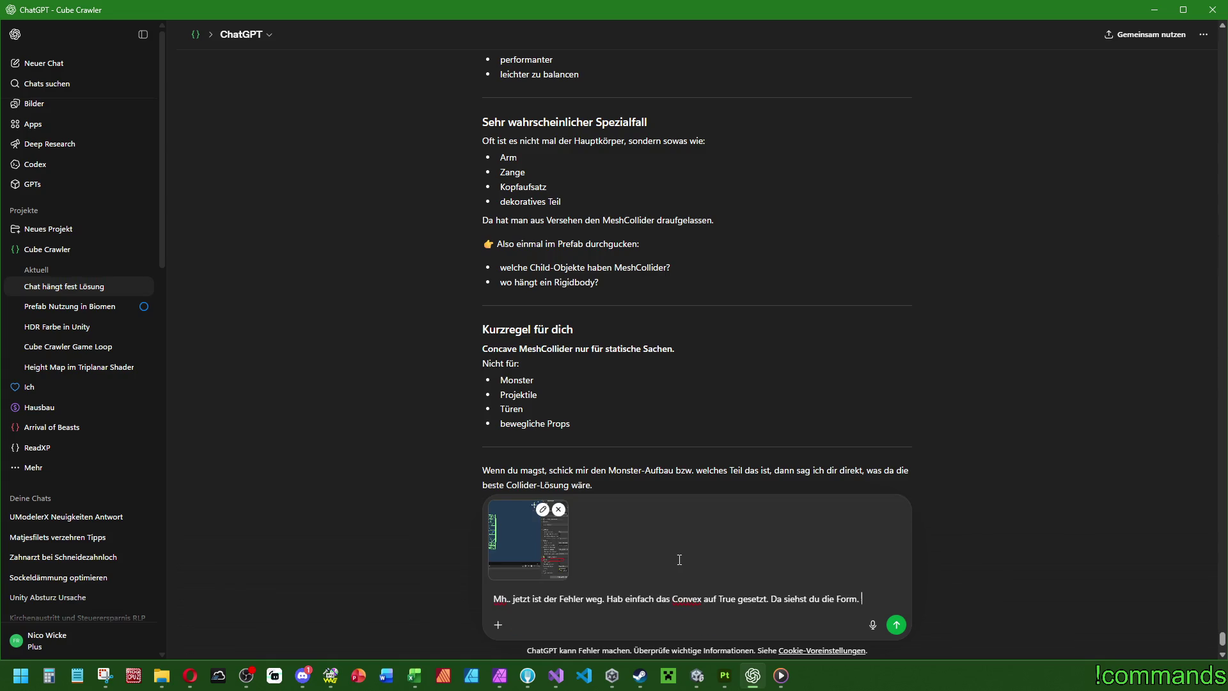
type("Wä#re schlec")
key("BackSpace")
key("BackSpace")
key("BackSpace")
key("BackSpace")
key("BackSpace")
key("BackSpace")
type(". Wäre s")
type("chlecht, wenn cih das")
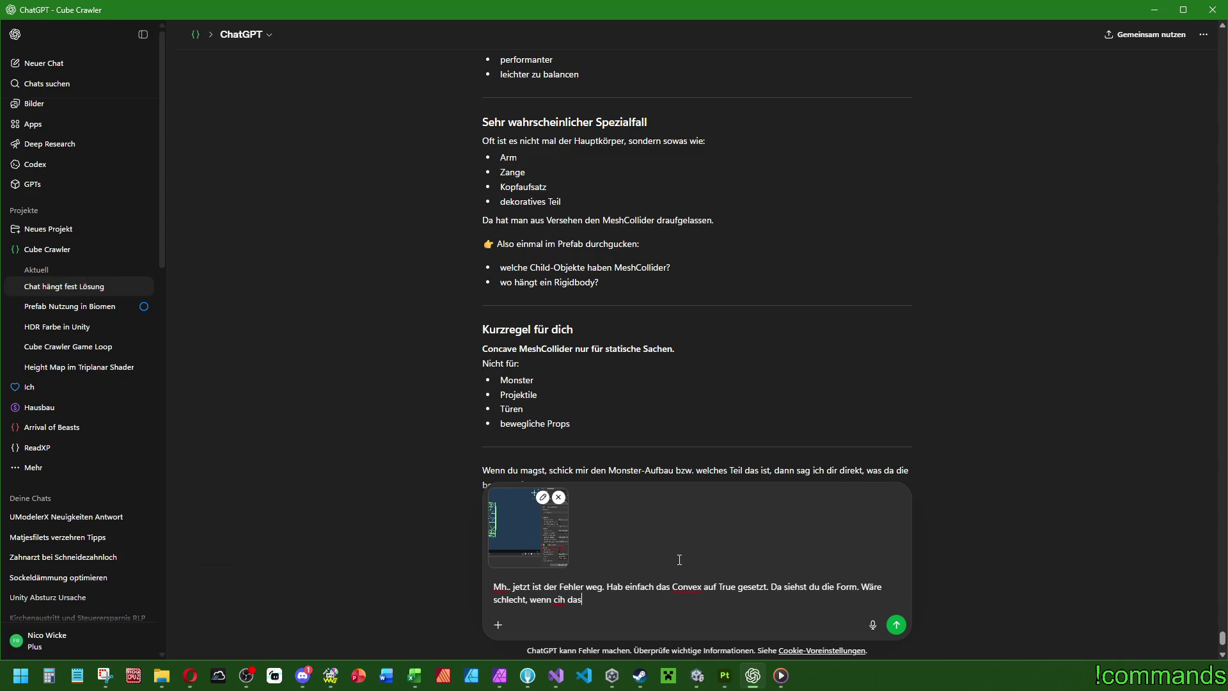
type(" nicht")
key("BackSpace")
key("BackSpace")
key("BackSpace")
type("ich das nicht bewegen könnte in einem Monster :D")
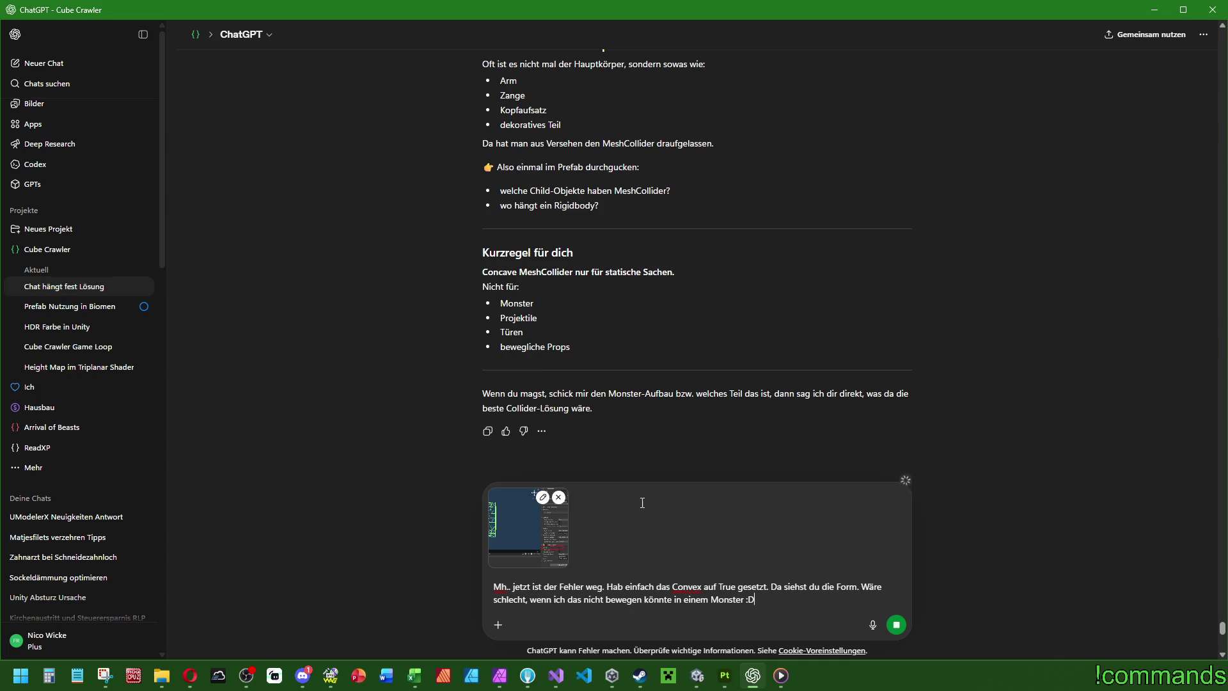
key("Return")
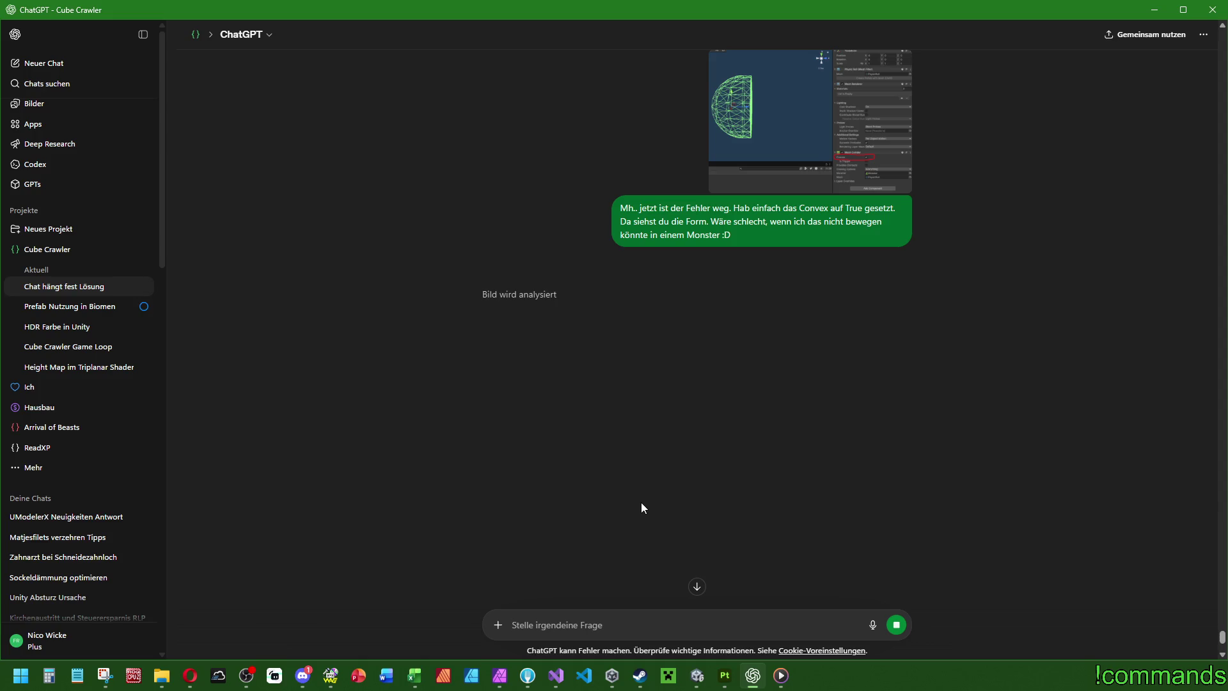
Step: Return to Unity and open the Scout monster prefab in prefab editing mode
left_click(697, 675)
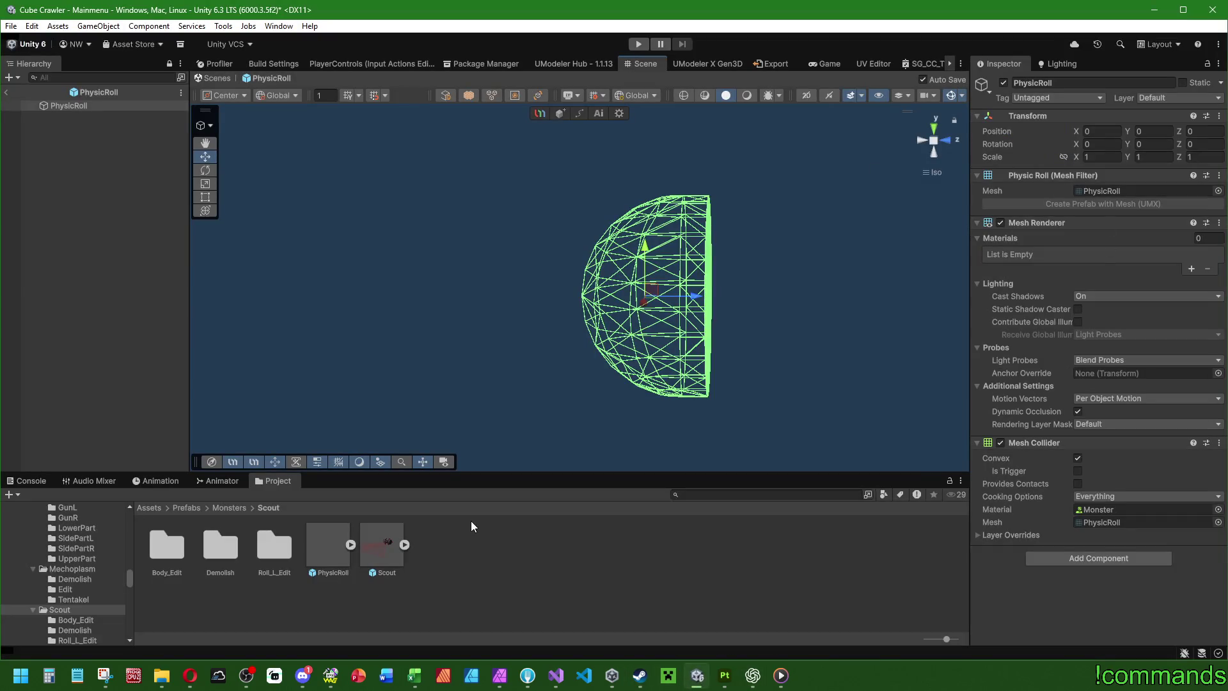
double_click(373, 537)
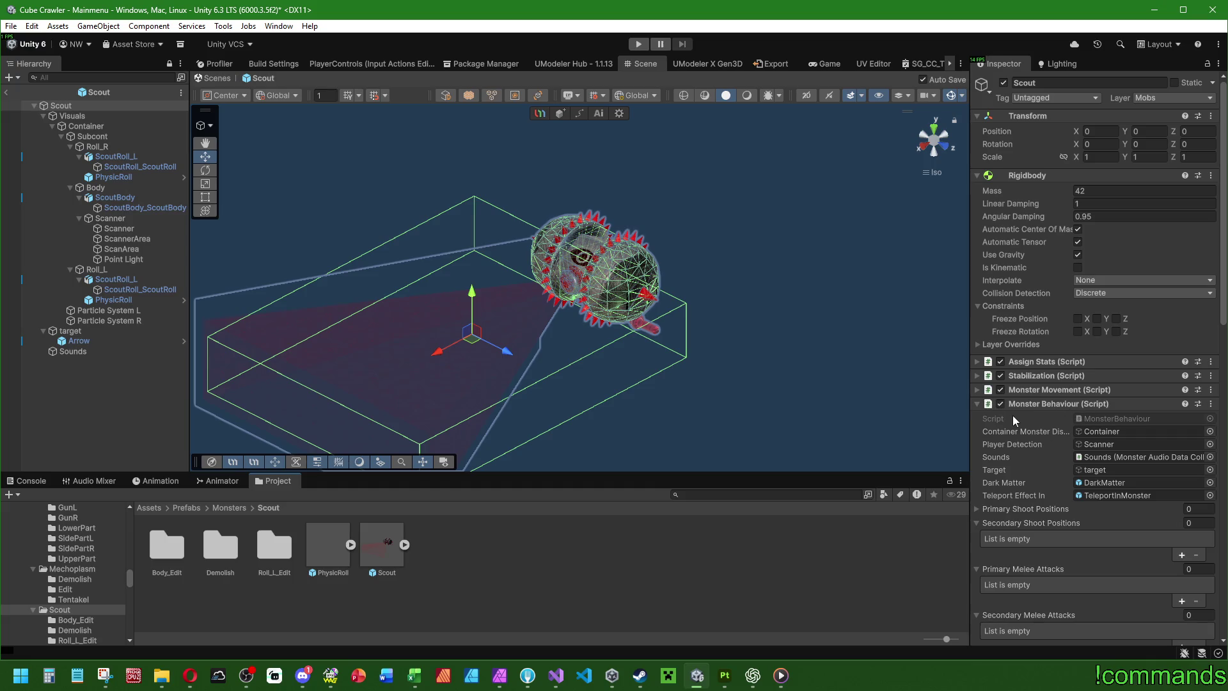
scroll(1014, 421, "down", 5)
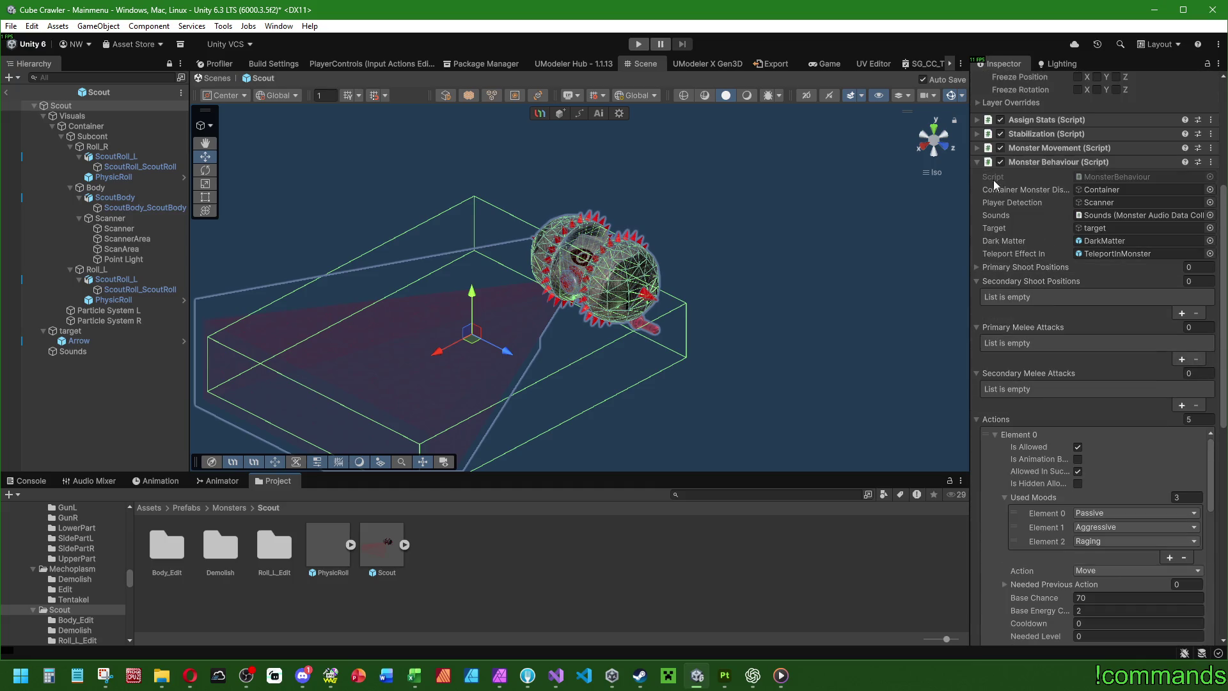
Step: Collapse the Monster Behaviour and Demolishion components, then re-expand Monster Behaviour to review its fields
left_click(977, 162)
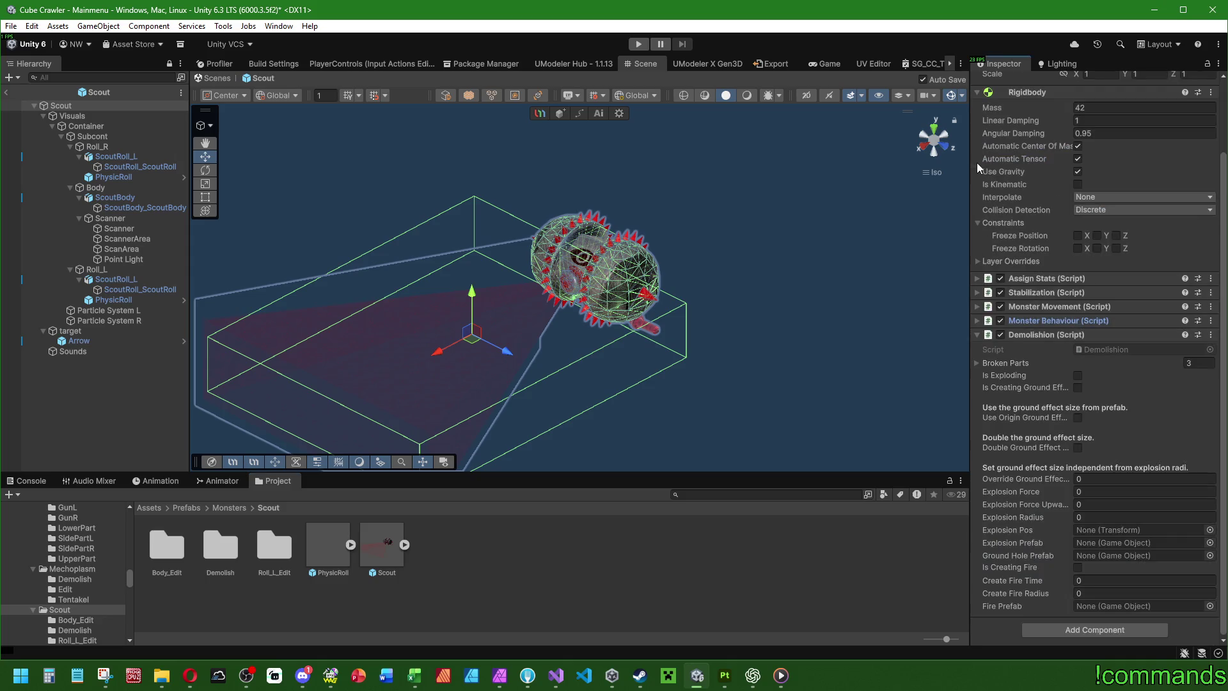
left_click(977, 333)
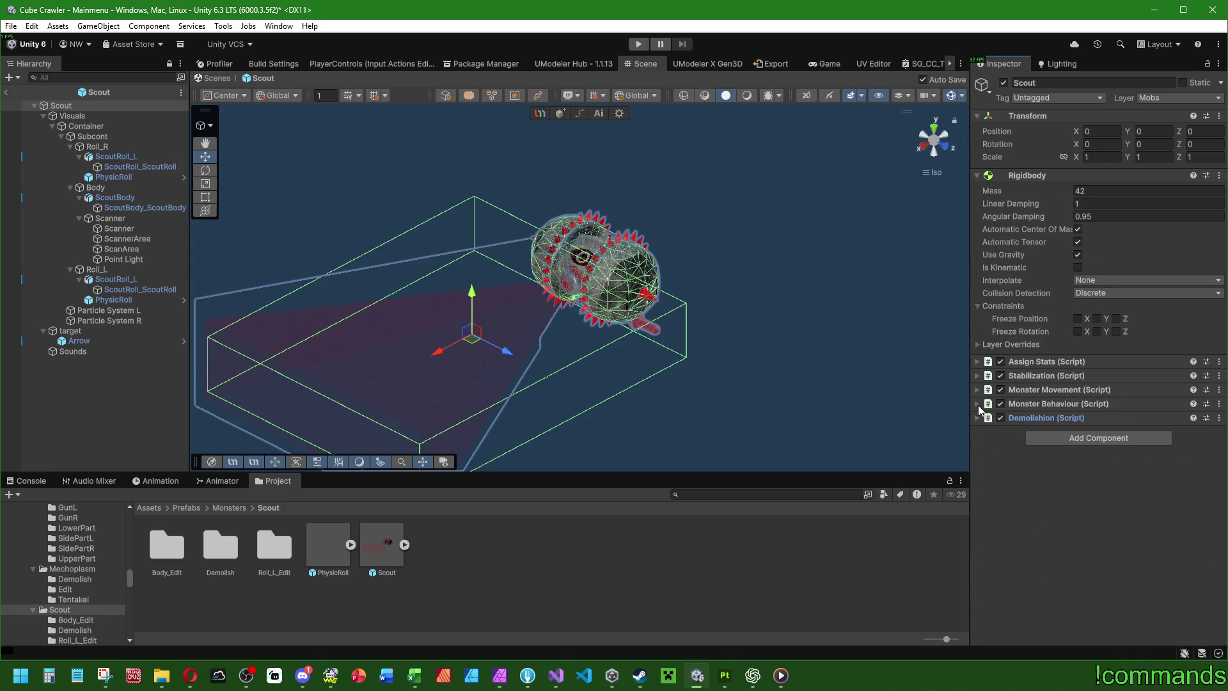
left_click(976, 403)
scroll(1019, 438, "down", 2)
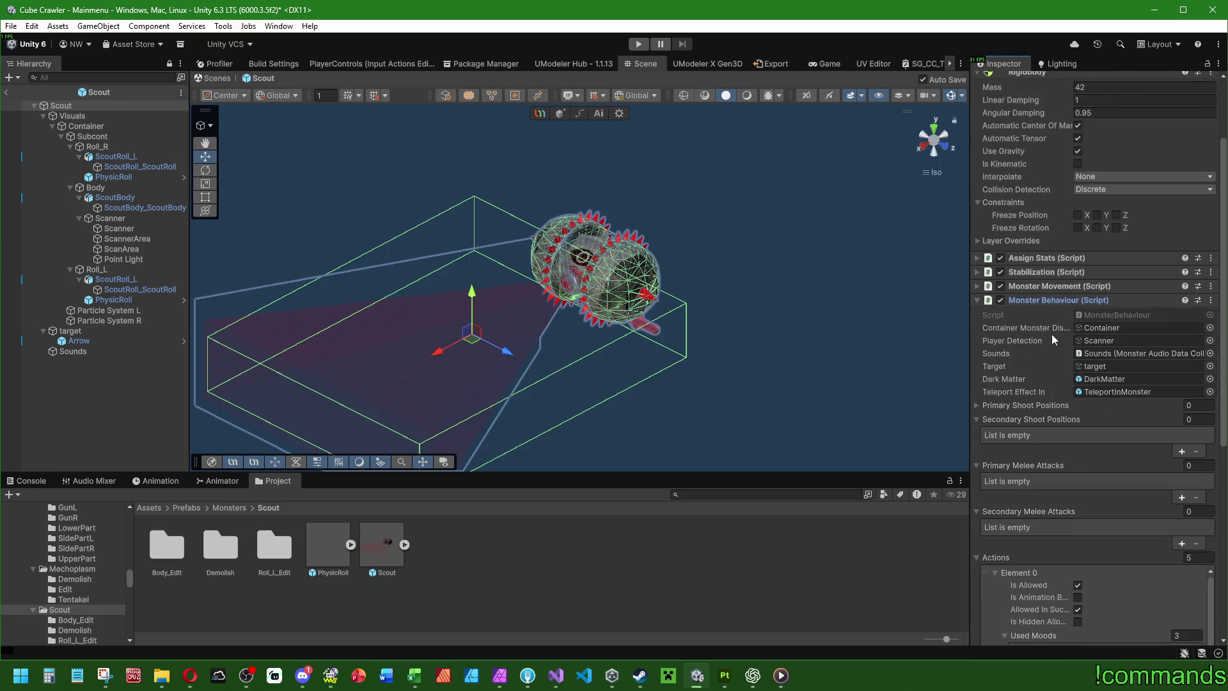
scroll(1051, 334, "down", 2)
scroll(1220, 341, "down", 4)
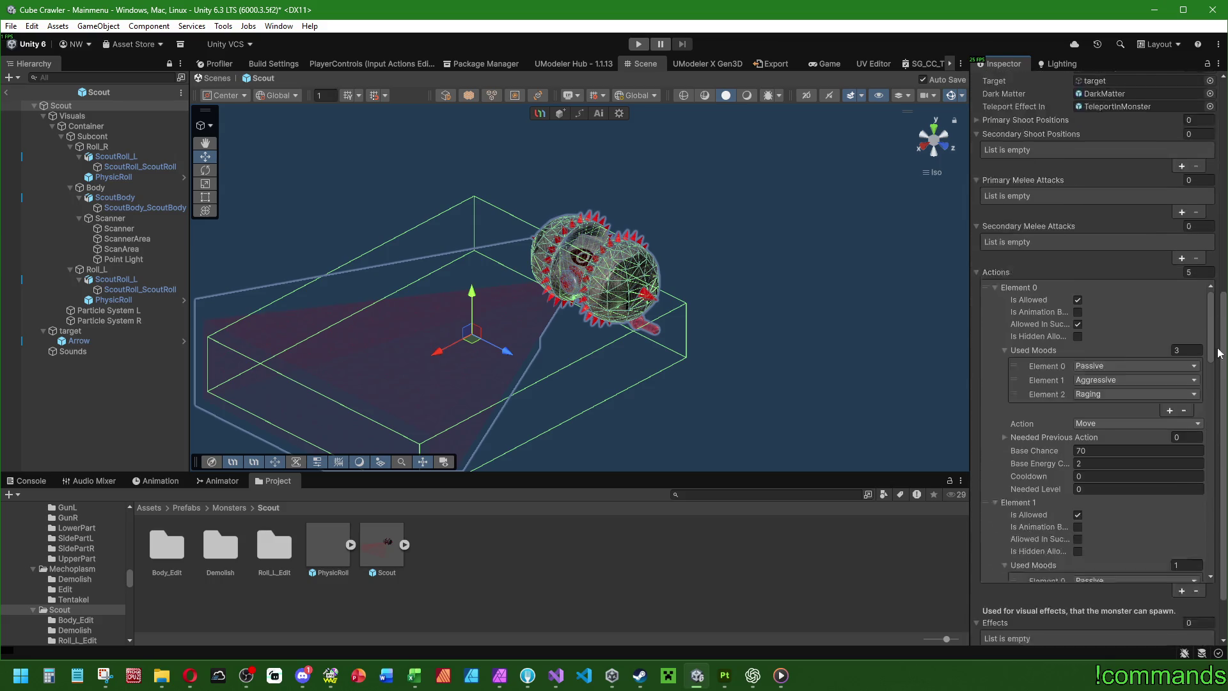
scroll(1218, 341, "up", 2)
scroll(1033, 182, "up", 3)
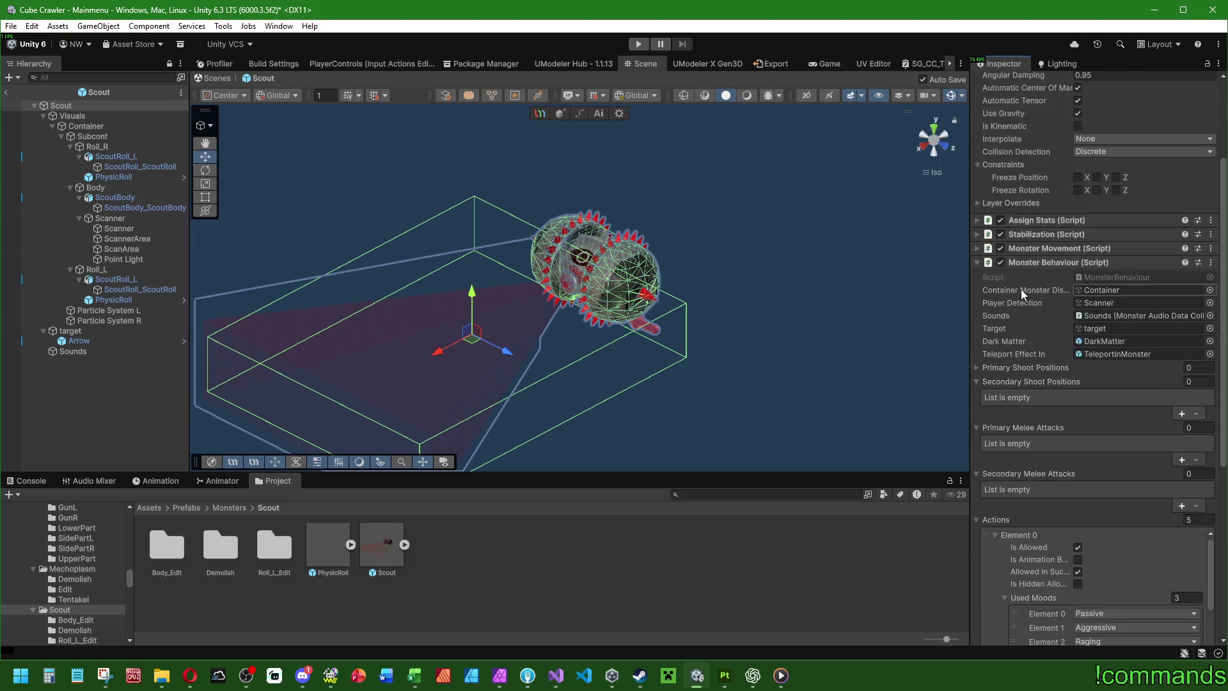
Step: Review Primary Shoot Positions, Monster Movement, Stabilization and Assign Stats, then select the Container object
left_click(976, 366)
scroll(1035, 342, "up", 2)
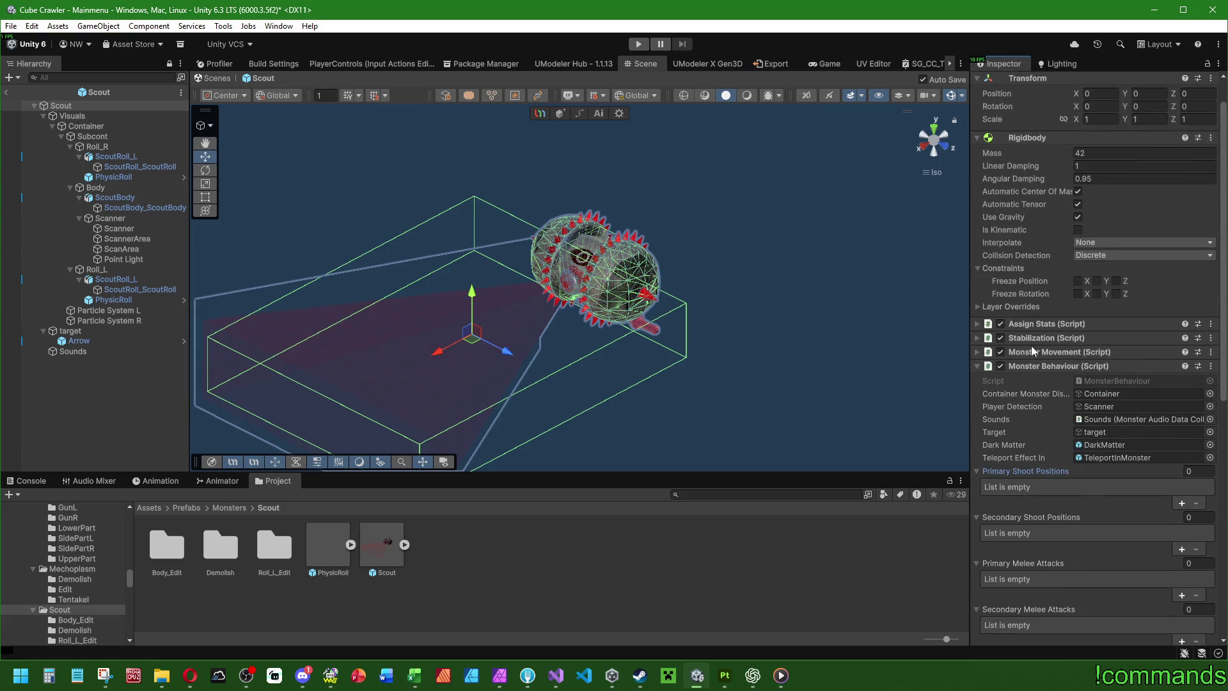
left_click(976, 352)
left_click(976, 338)
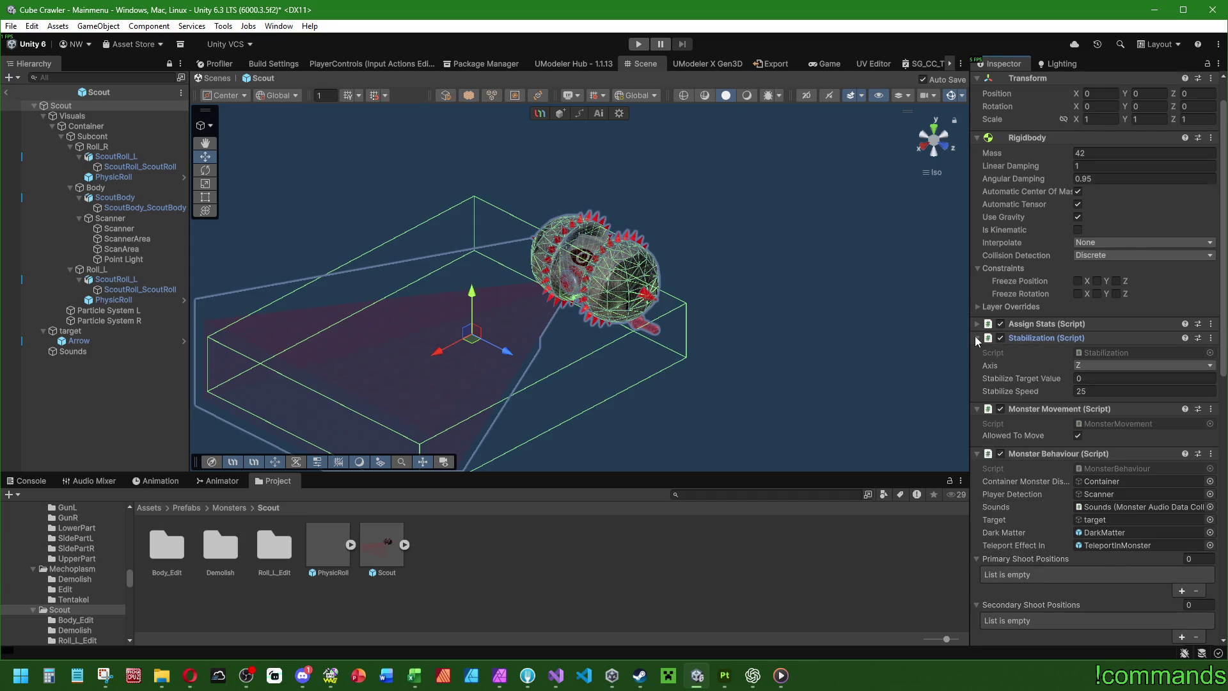
left_click(977, 324)
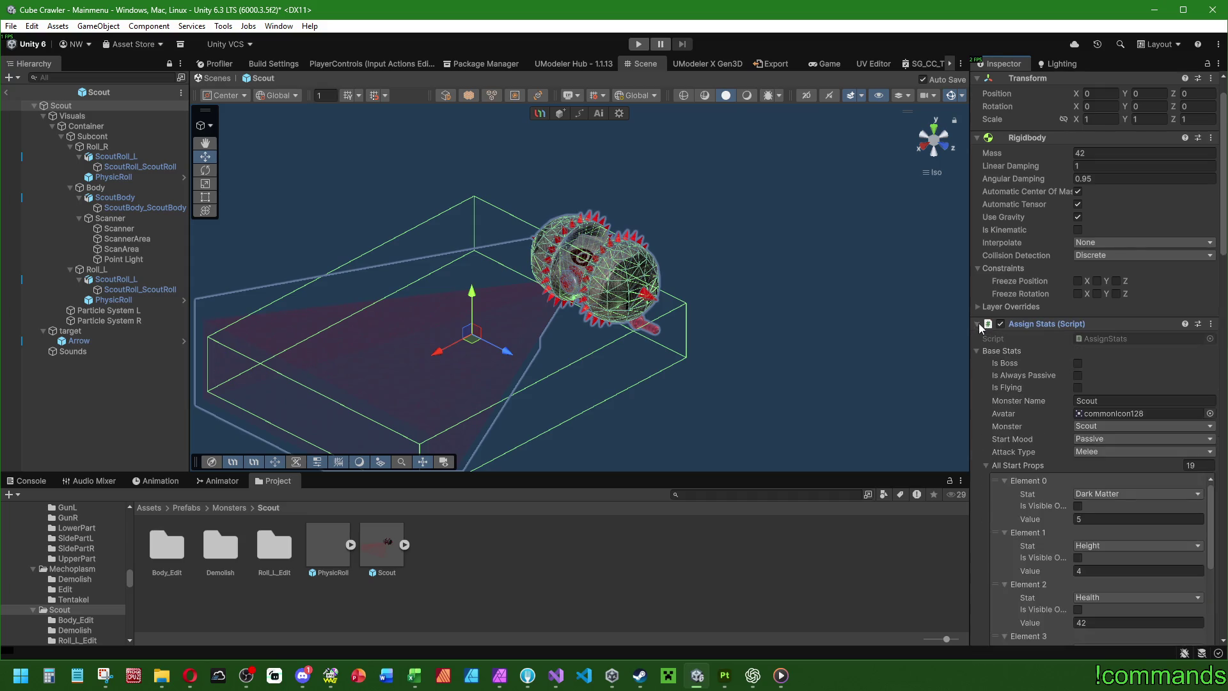
left_click(977, 324)
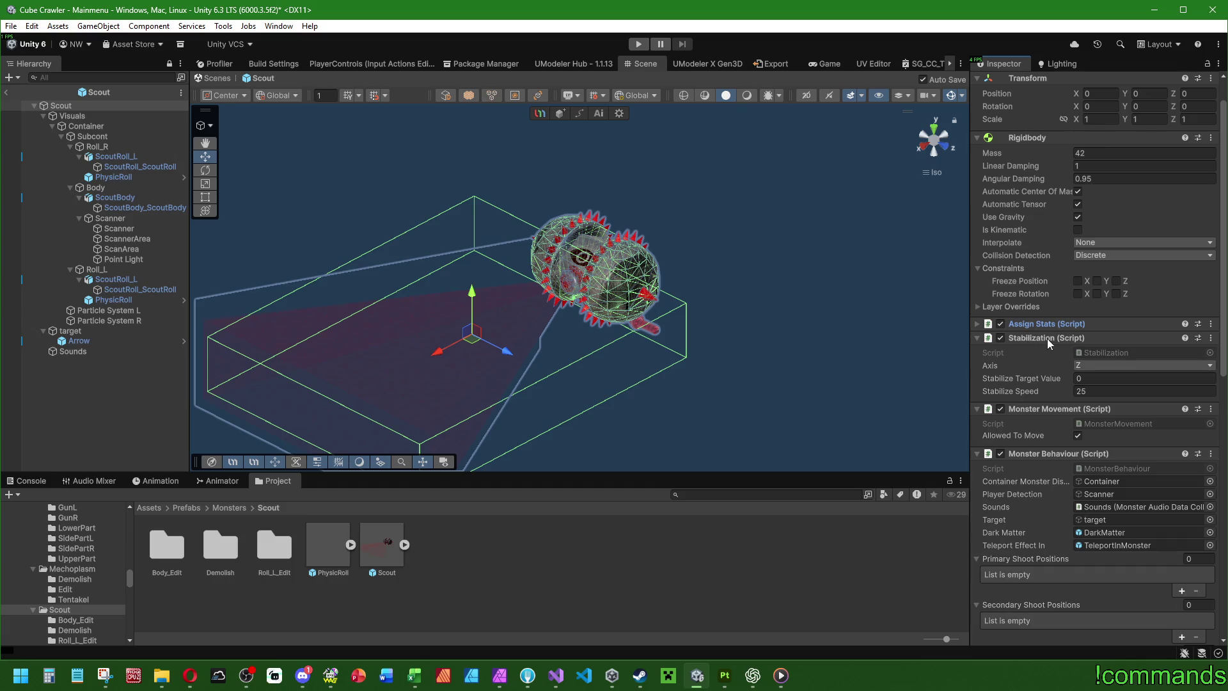
left_click(978, 324)
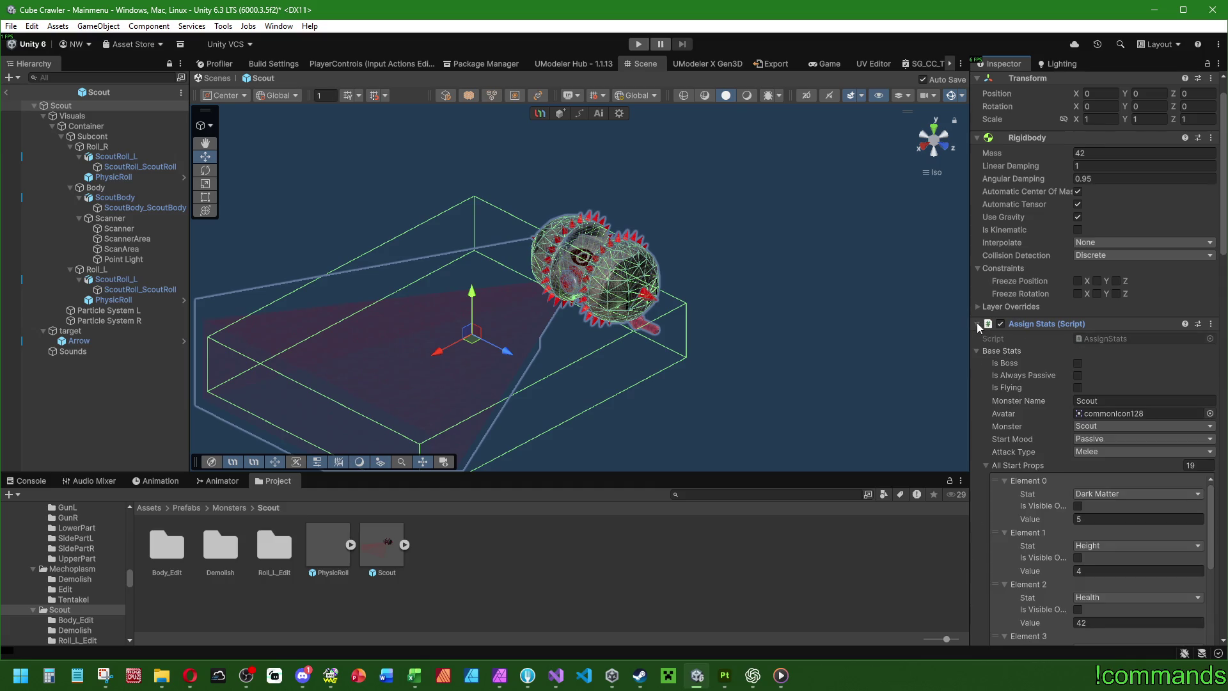
left_click(977, 324)
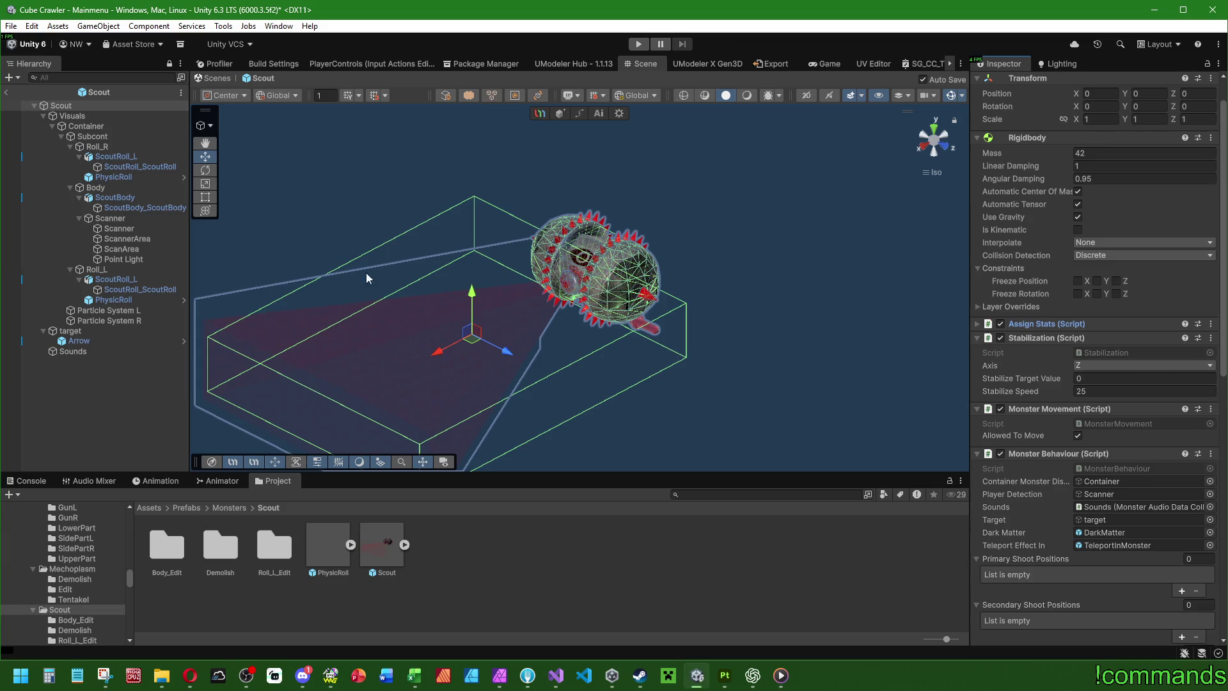
left_click(94, 126)
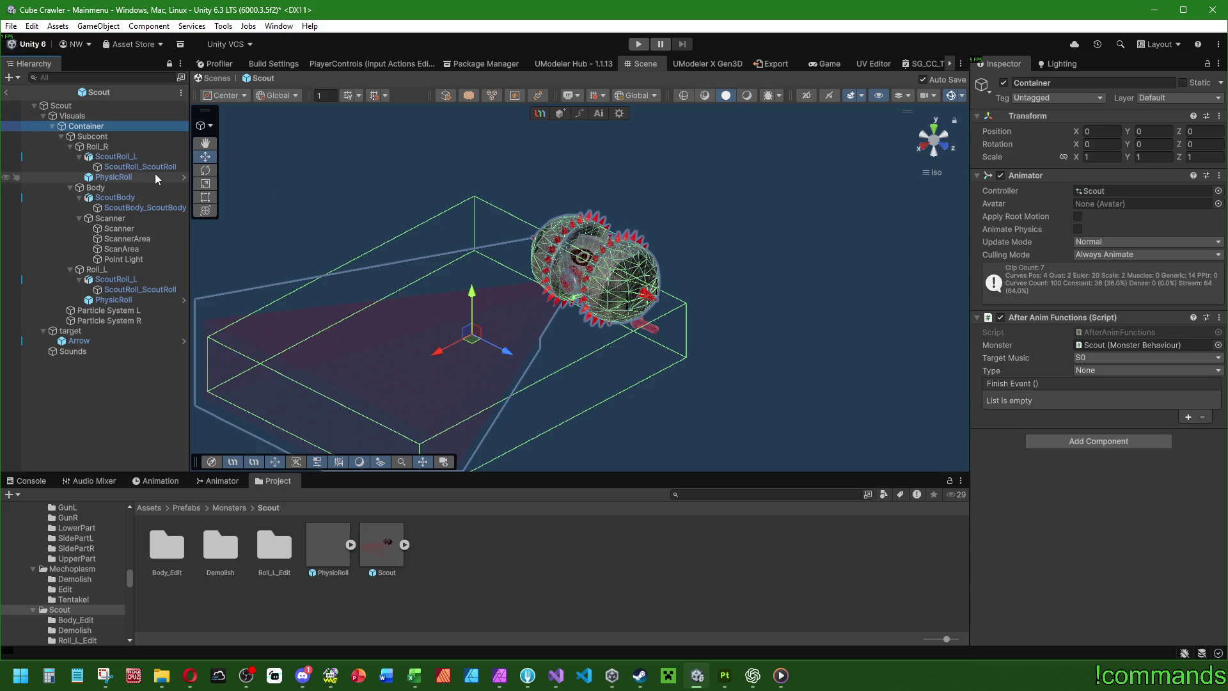
Step: Inspect Subcont, Roll_R with its PhysicRoll and ScoutRoll mesh, and the Body's box collider
left_click(96, 136)
left_click(99, 147)
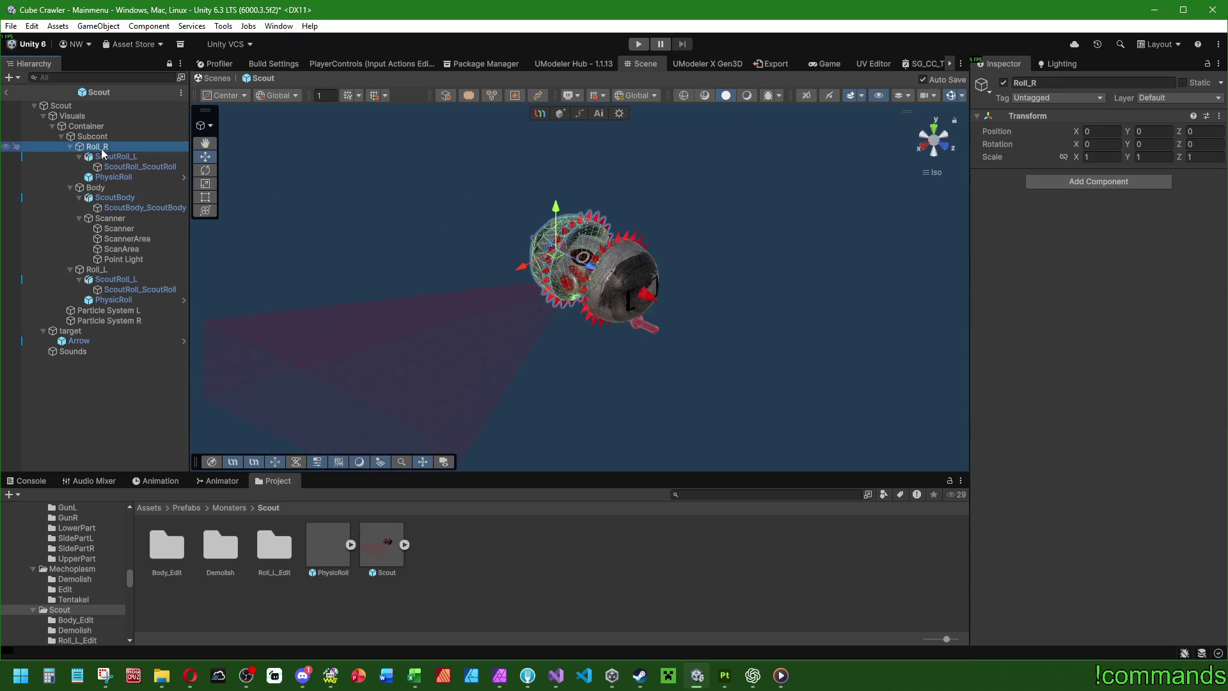
left_click(96, 187)
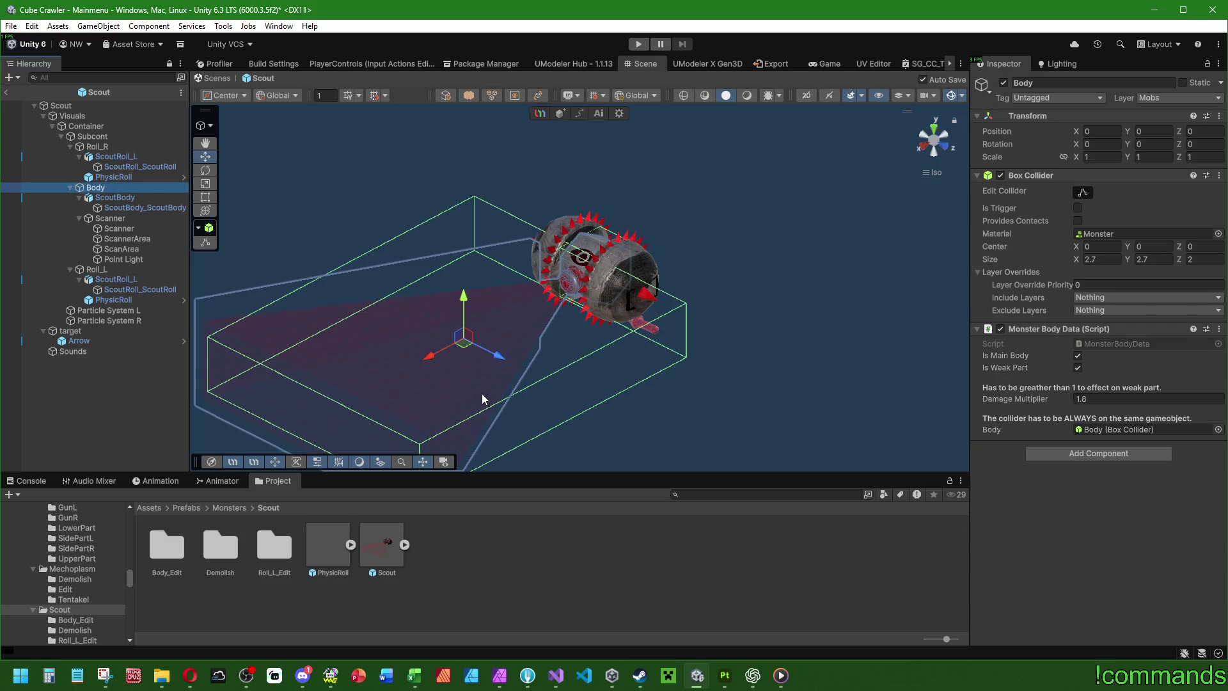
left_click(133, 177)
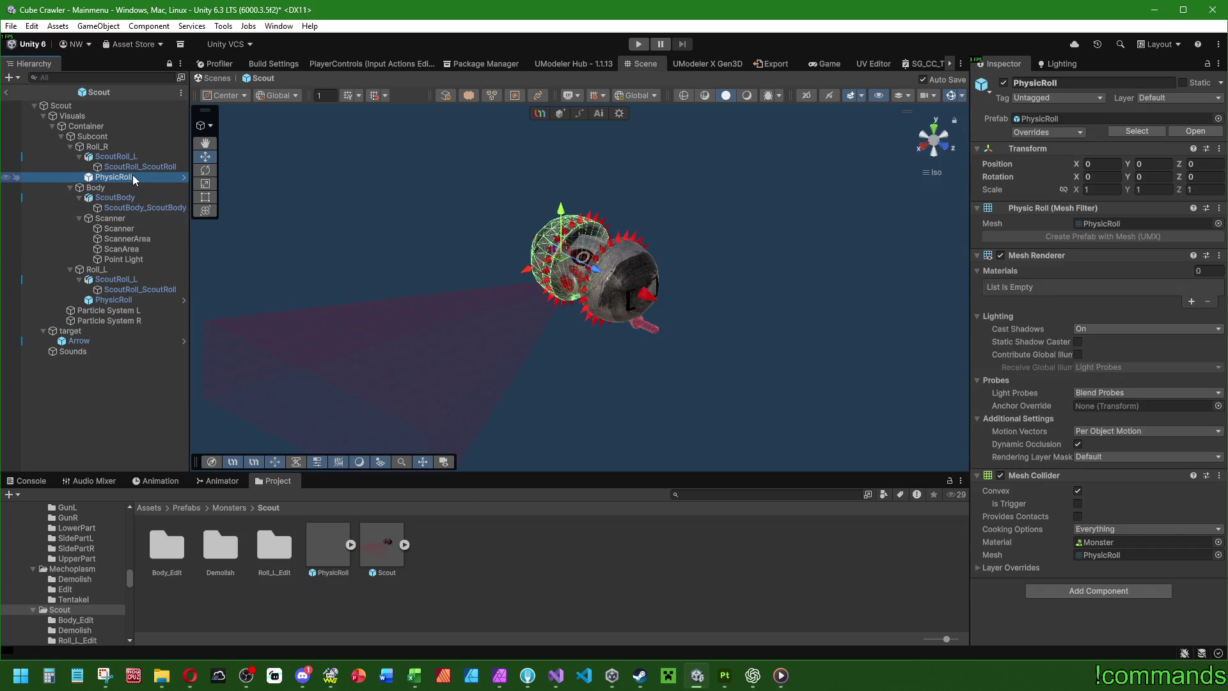
left_click(136, 155)
left_click(129, 167)
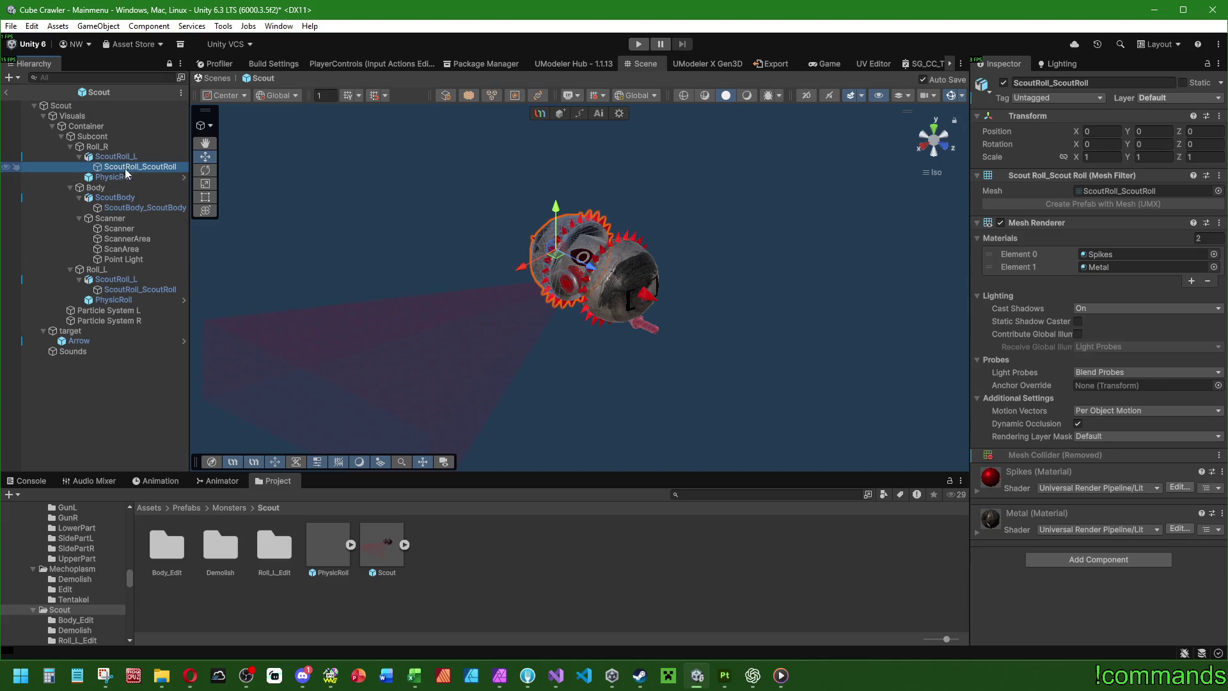
left_click(109, 187)
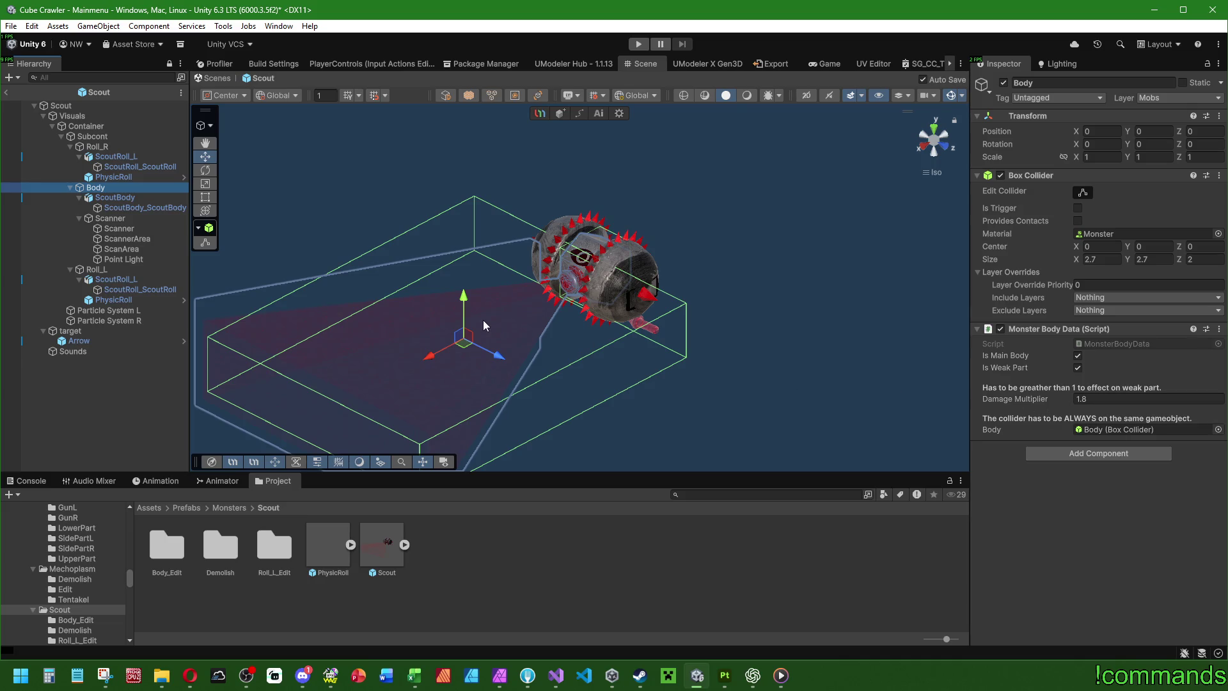
Step: Inspect the ScoutBody mesh and Roll_L's children, confirming its PhysicRoll uses a convex mesh collider
left_click(141, 208)
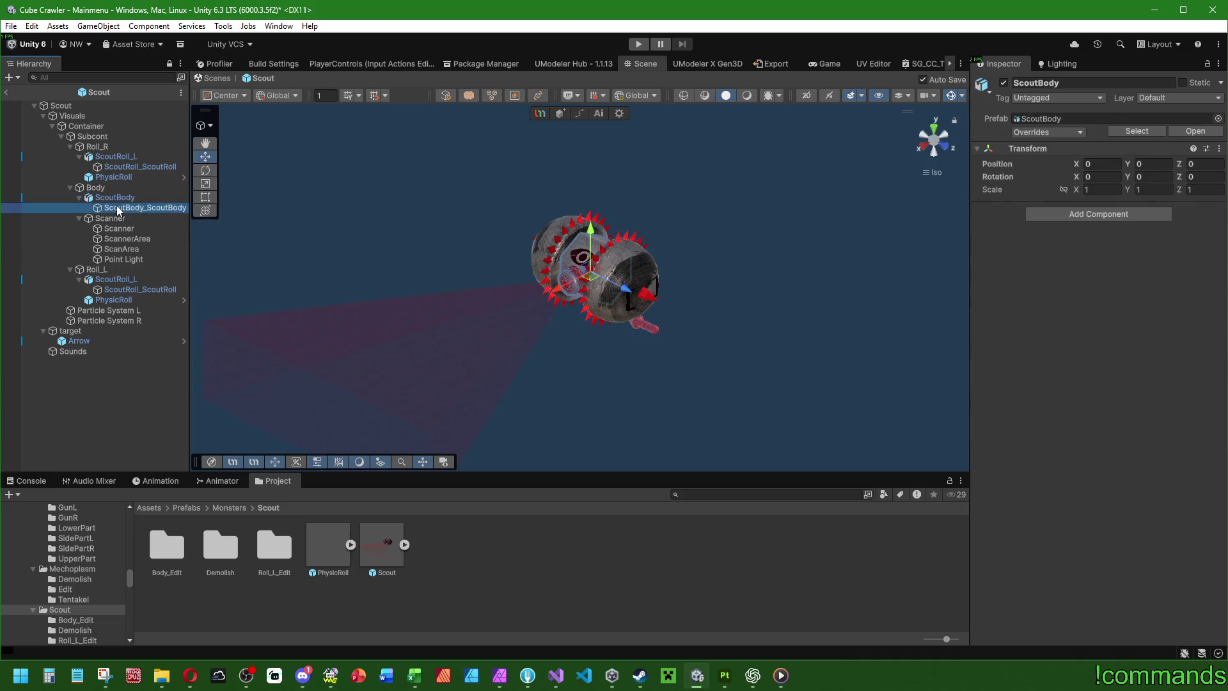
left_click(112, 279)
left_click(120, 289)
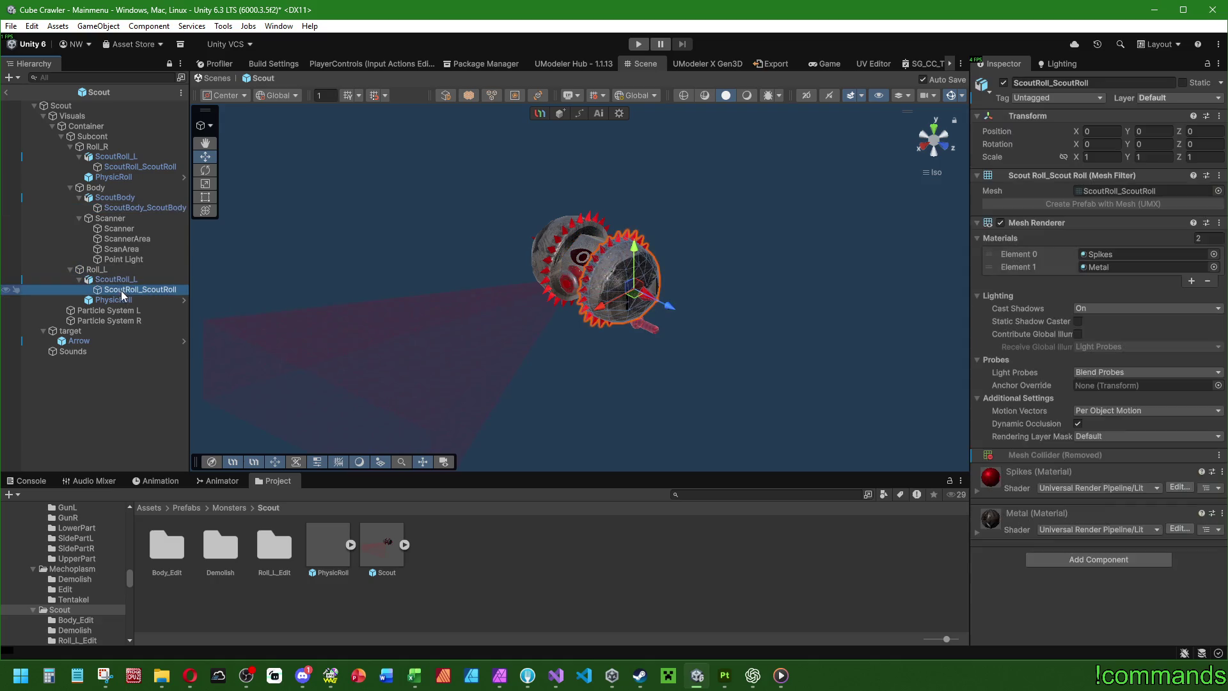
left_click(118, 300)
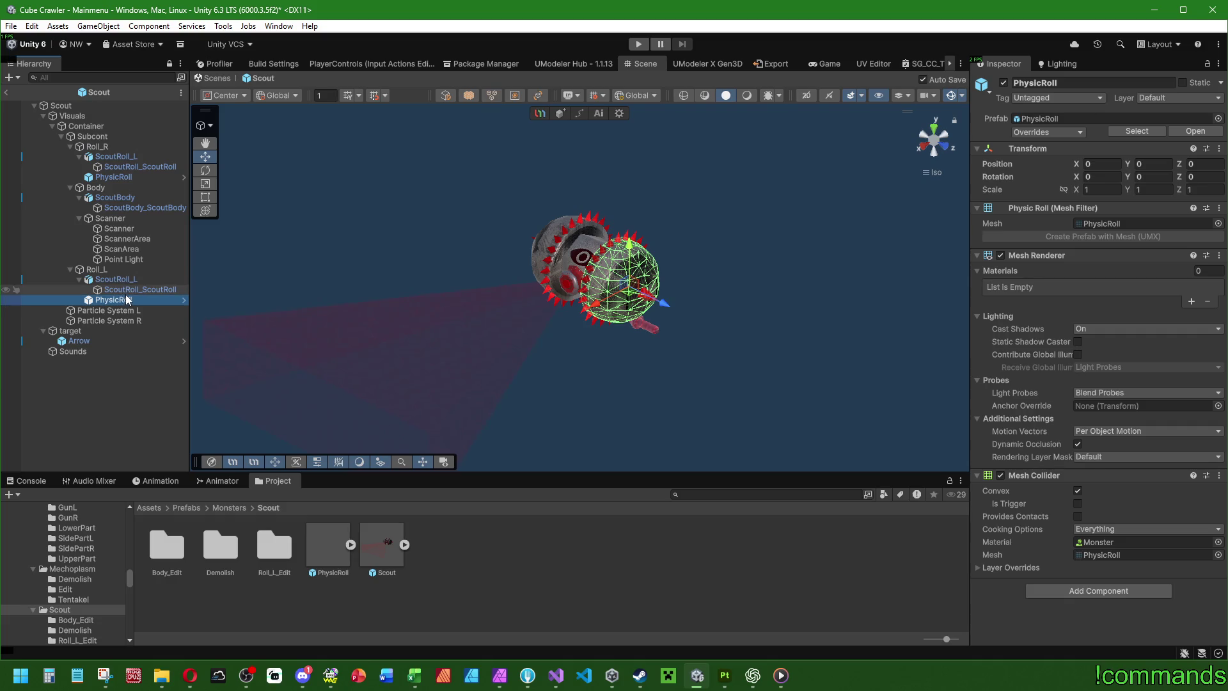
key("alt+Tab")
scroll(595, 490, "down", 1)
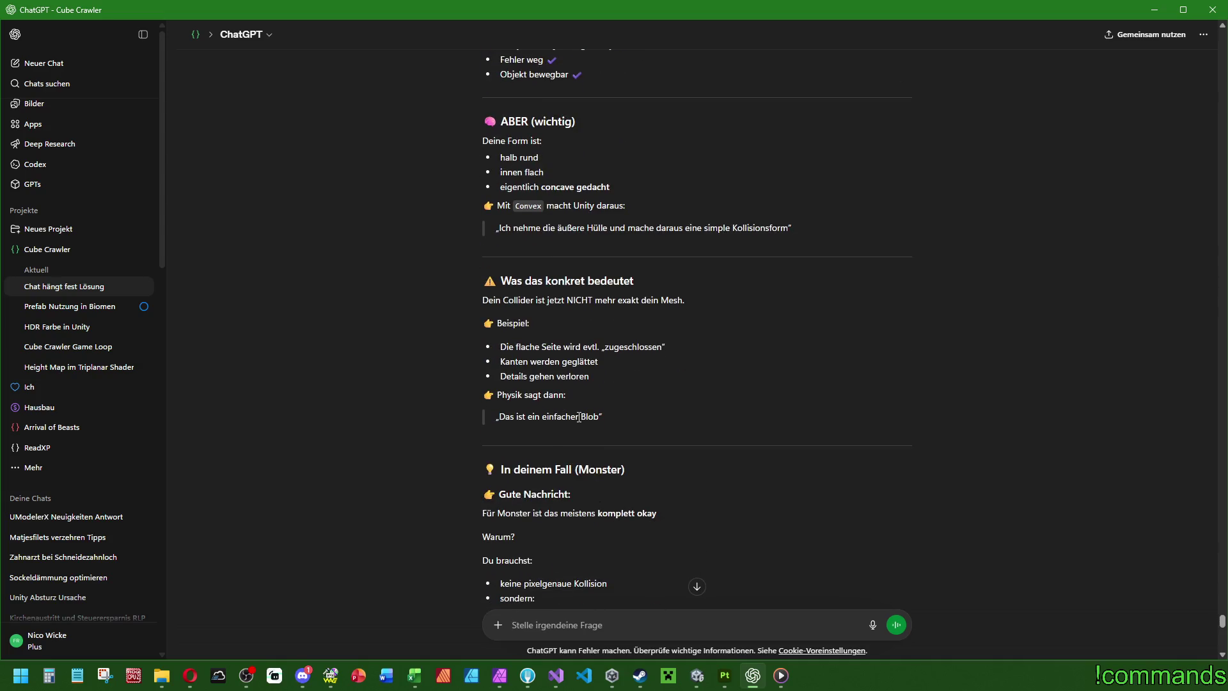
scroll(598, 415, "down", 2)
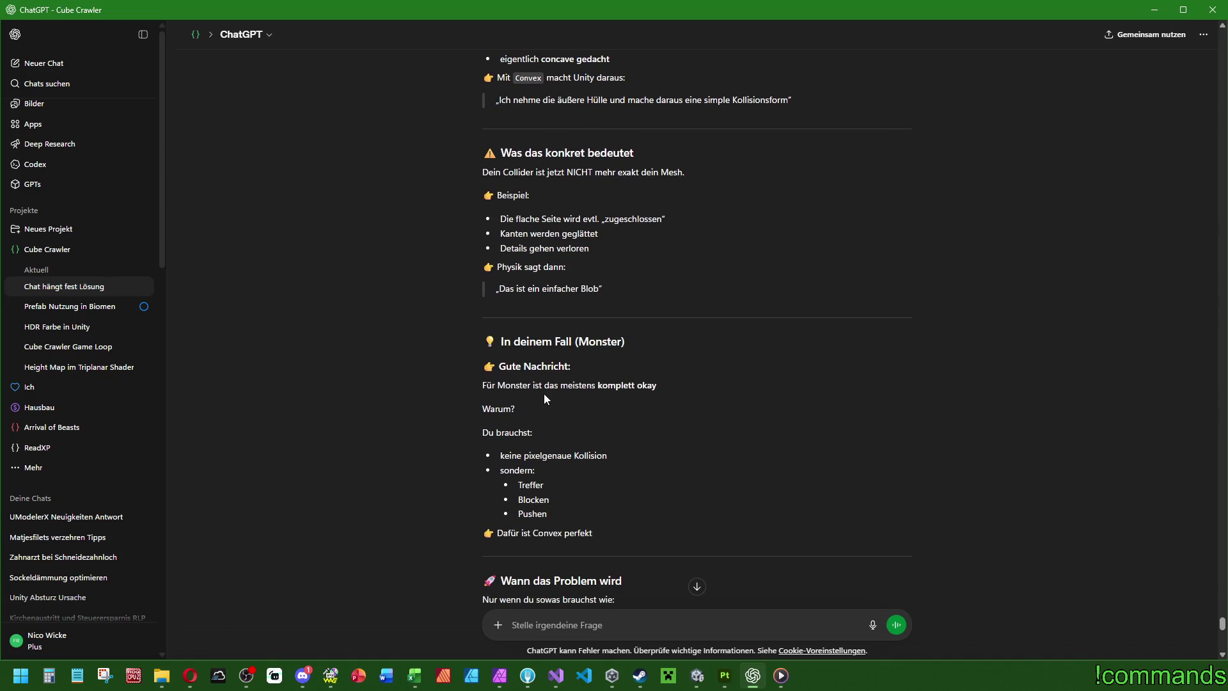
scroll(651, 445, "down", 2)
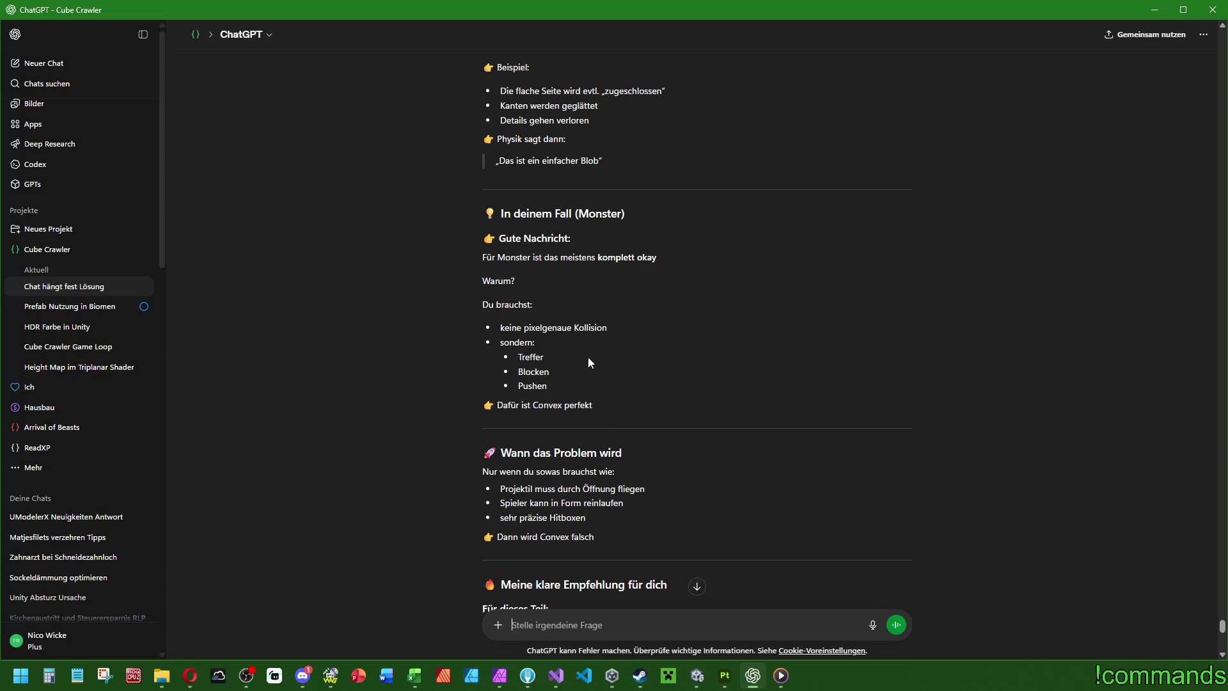
scroll(633, 318, "down", 2)
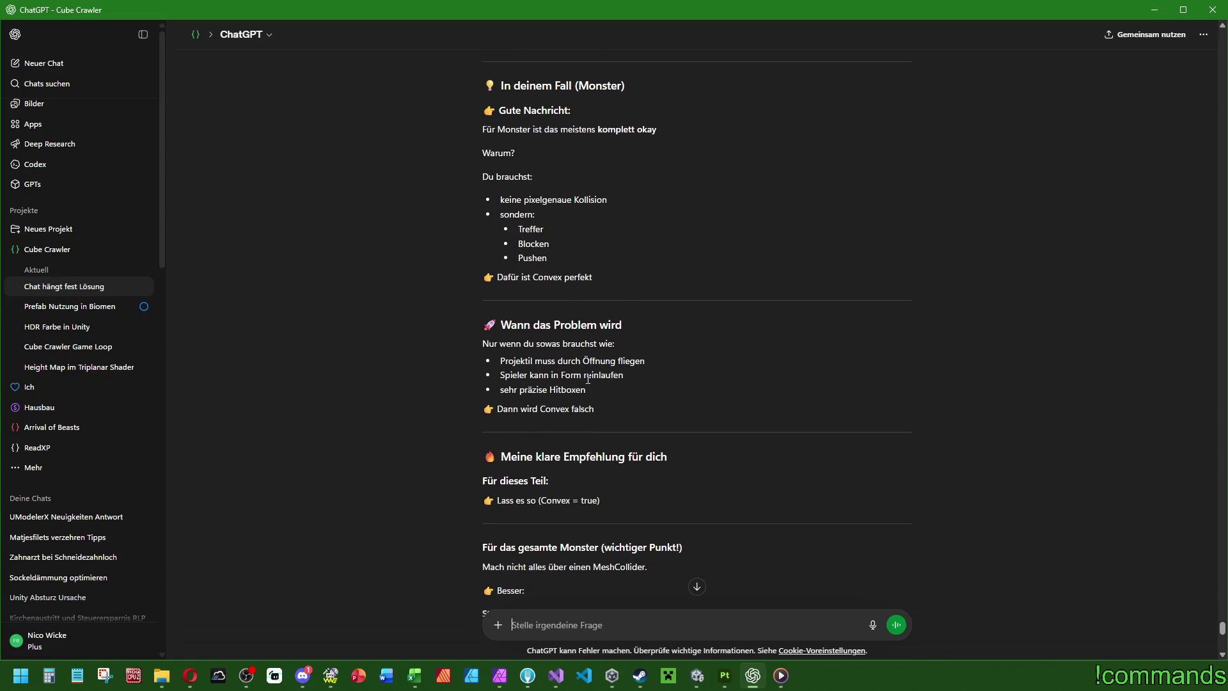
scroll(563, 358, "down", 2)
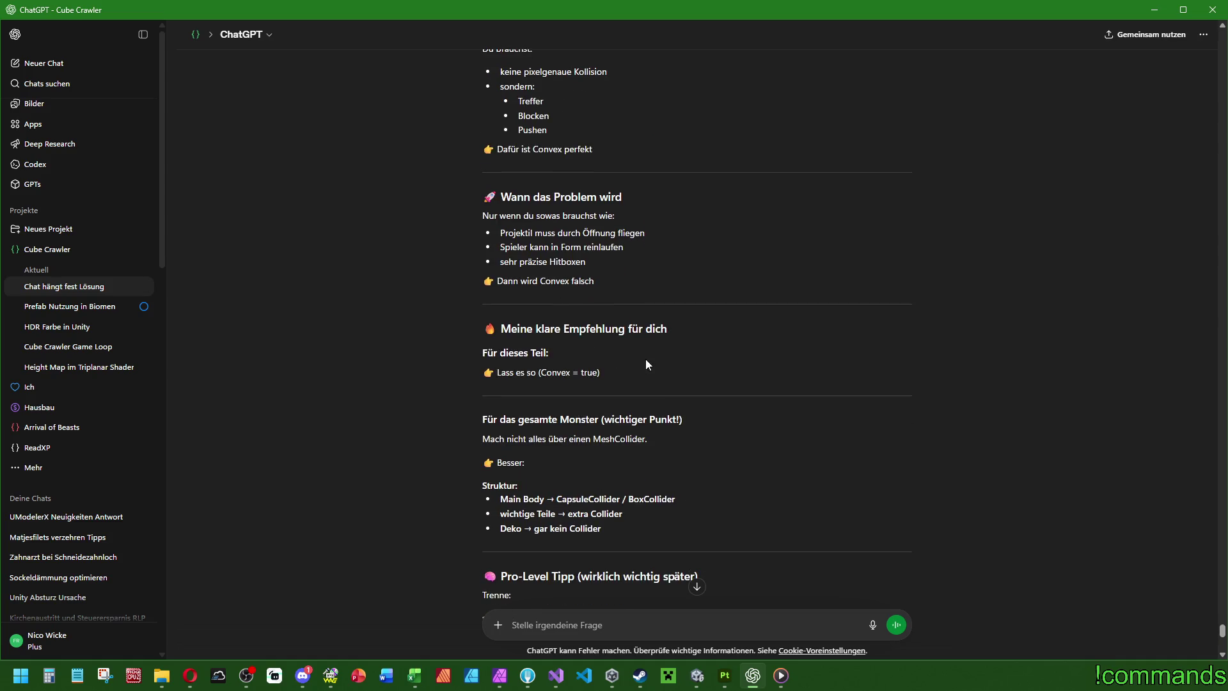
scroll(646, 361, "down", 4)
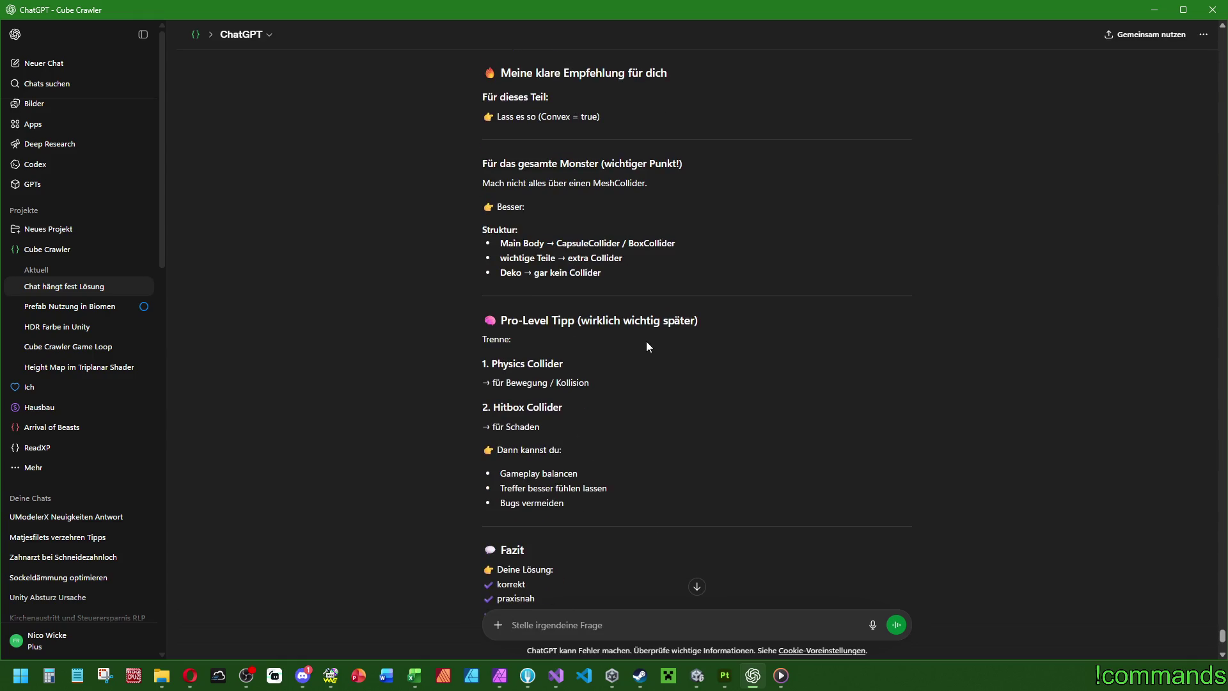
scroll(645, 346, "down", 4)
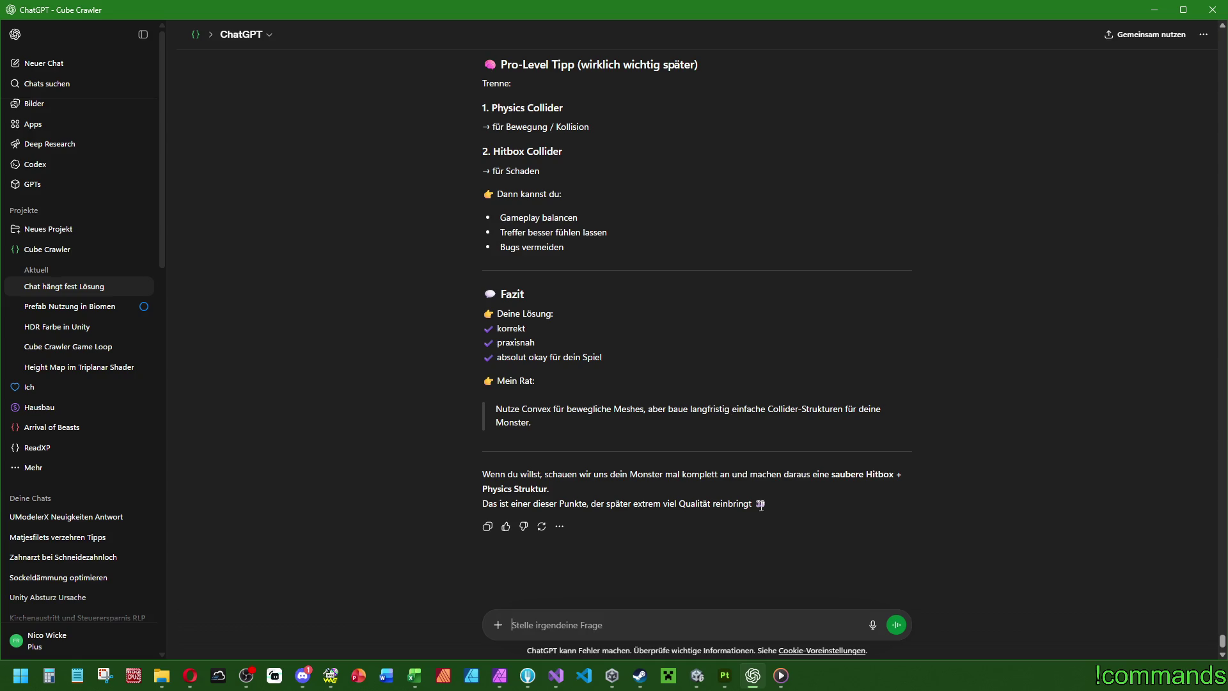
scroll(718, 488, "down", 1)
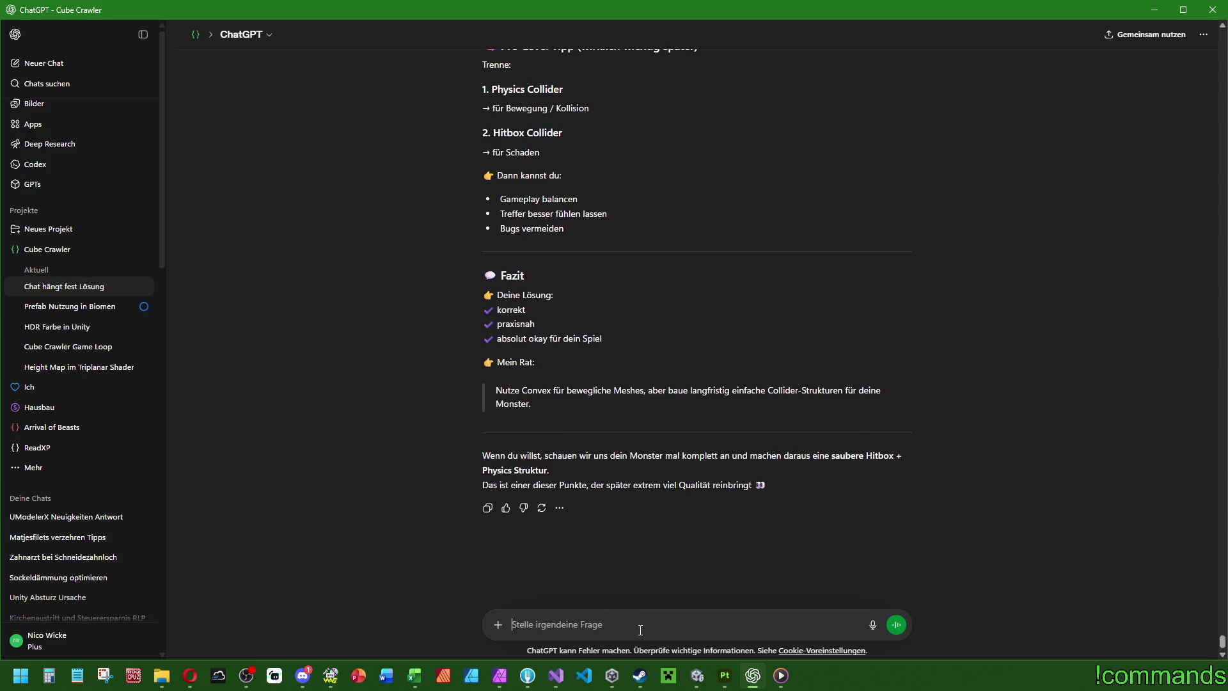
Step: Reply in German that the monsters' movement needs a look, since rolling monsters sometimes fly upward
type("N")
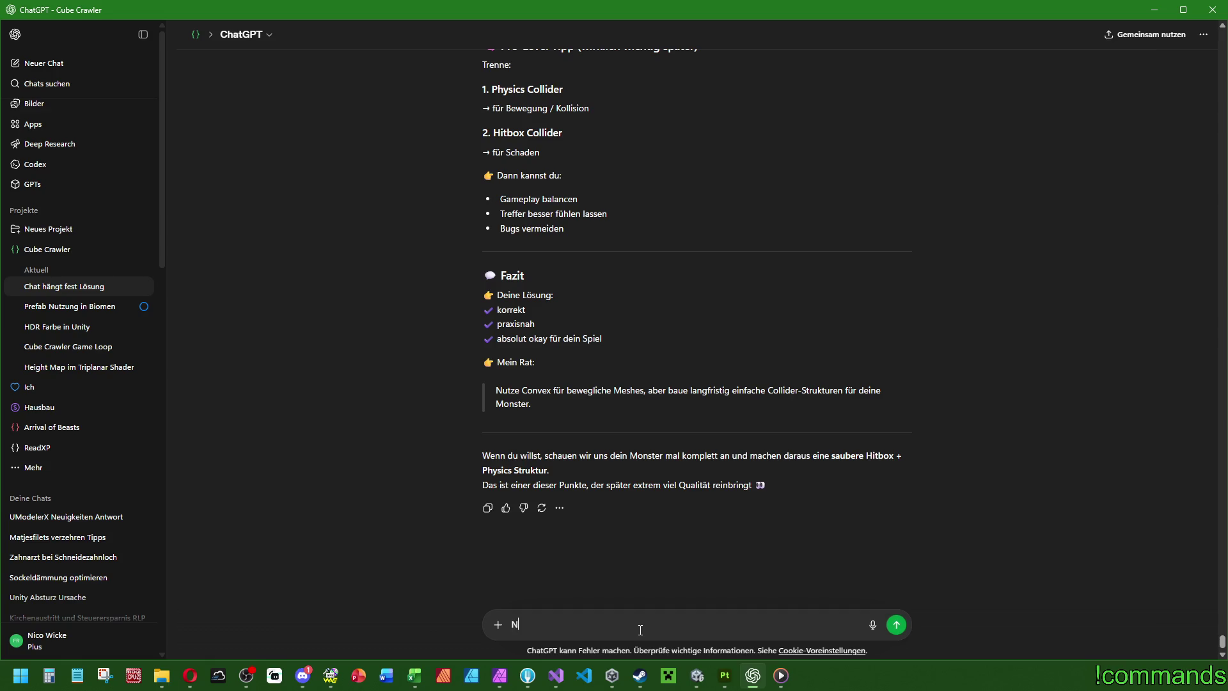
key("BackSpace")
type("Denke daspasst")
key("ctrl+a")
key("BackSpace")
type("Wir müssen uns irgendwann das Movement der Monster anschauen, das gefällt mir zum Teil noch ga")
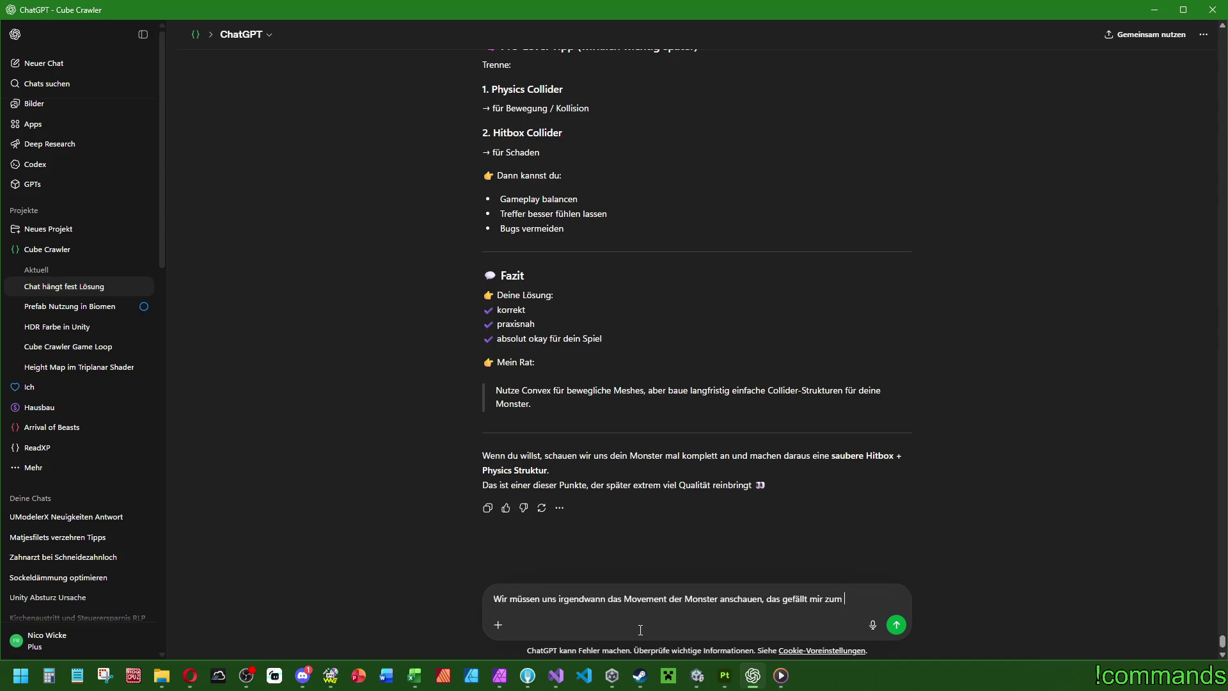
type("r nicht. Diese")
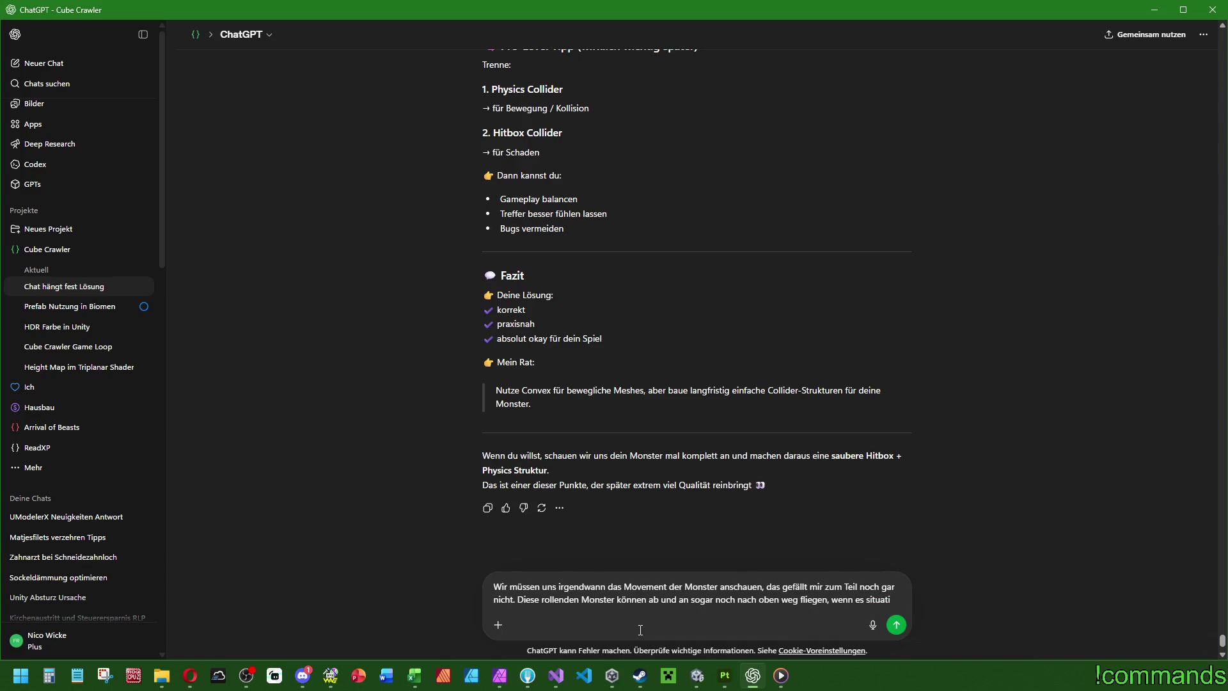
type("mal schwierig wird :D")
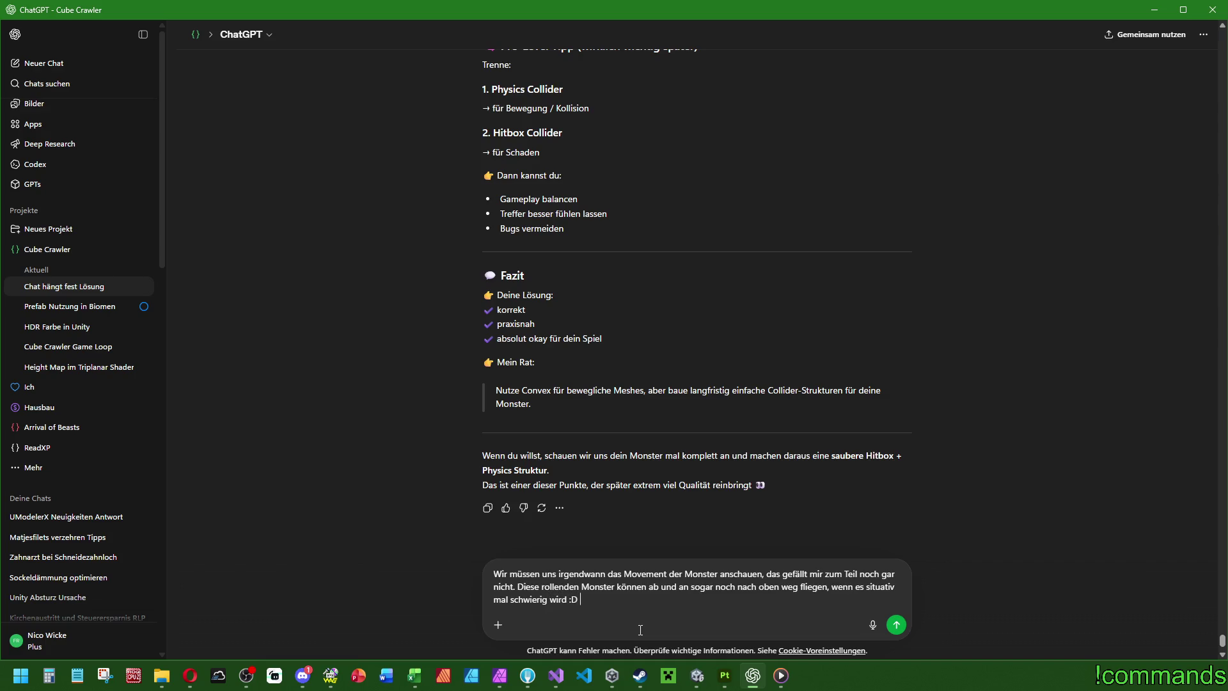
key("Return")
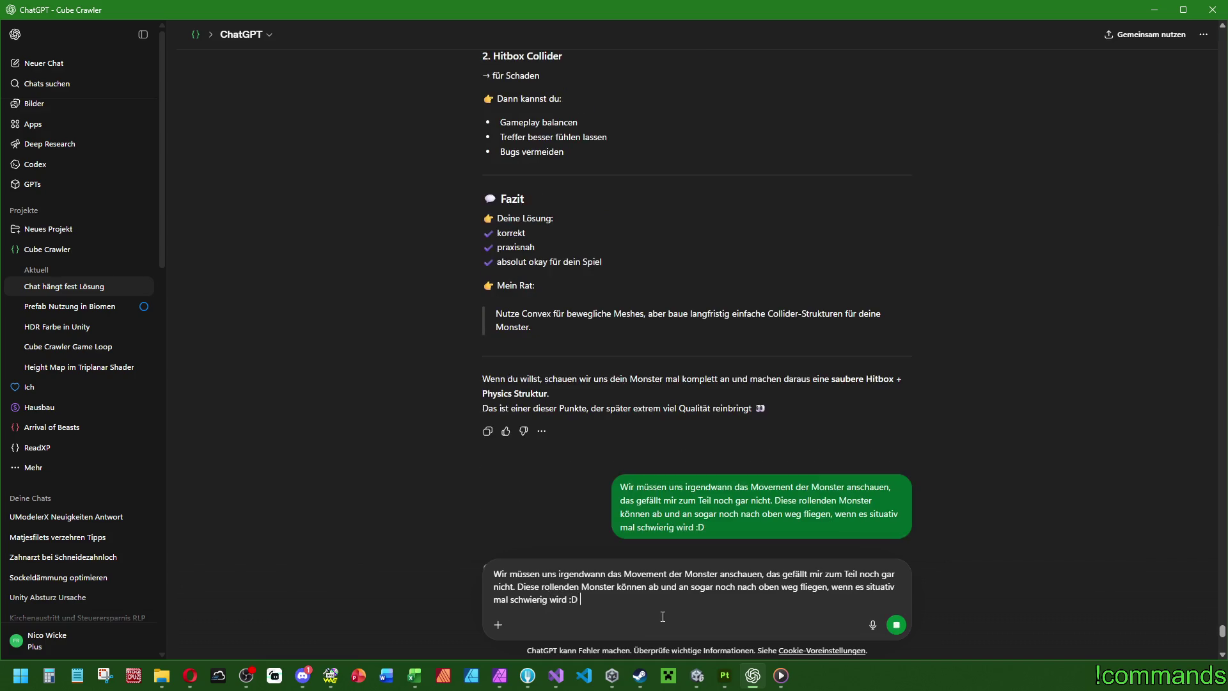
left_click(700, 675)
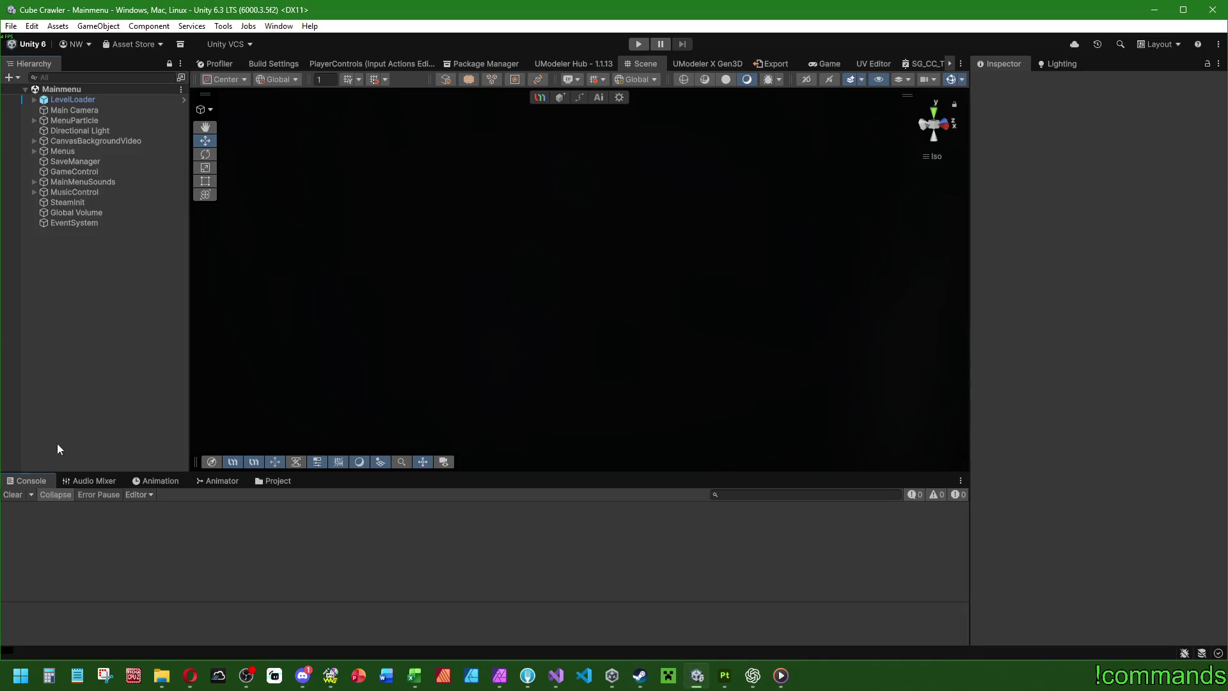
Step: Run the main menu scene in play mode and bring up Visual Studio
left_click(639, 44)
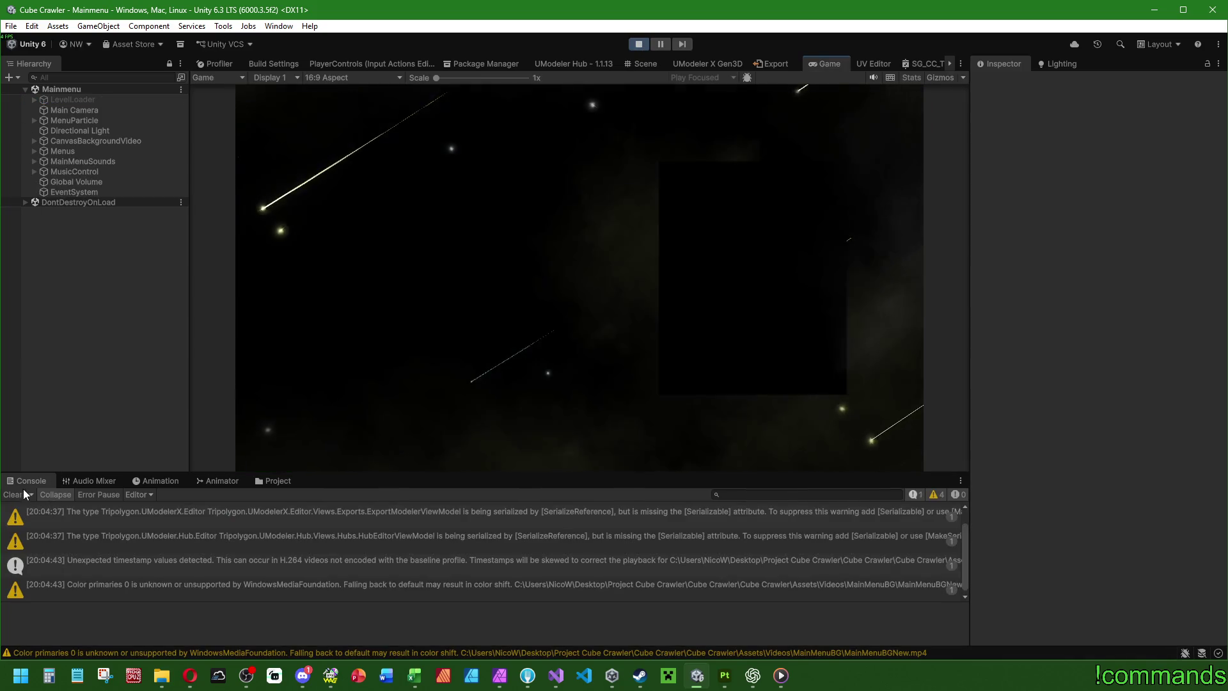
left_click(556, 682)
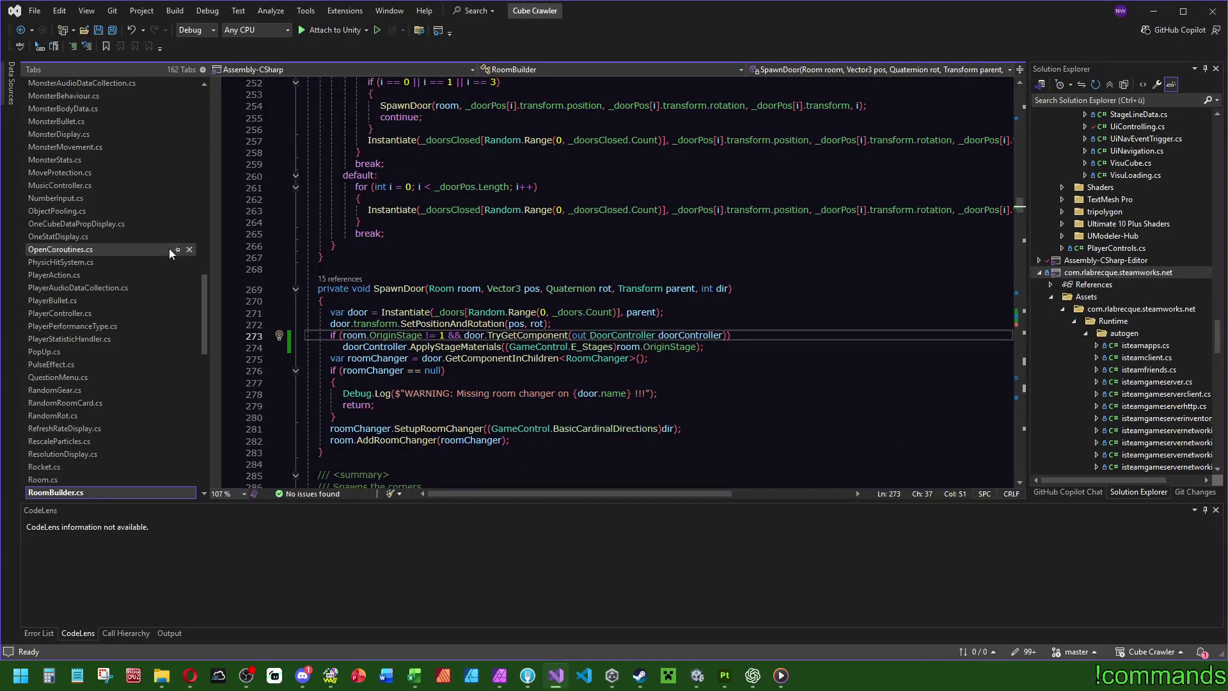
Step: Open PhysicHitSystem.cs and jump from line 116 to the HasMonsterBodyPart definition
scroll(136, 461, "down", 2)
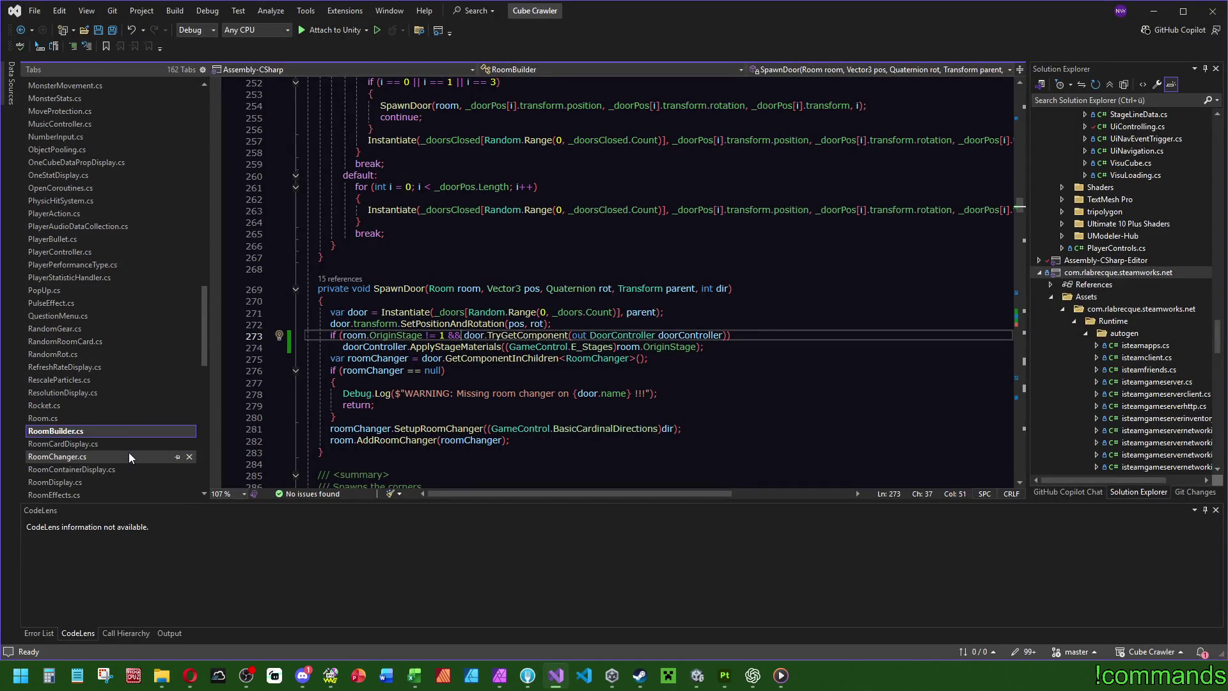
left_click(62, 201)
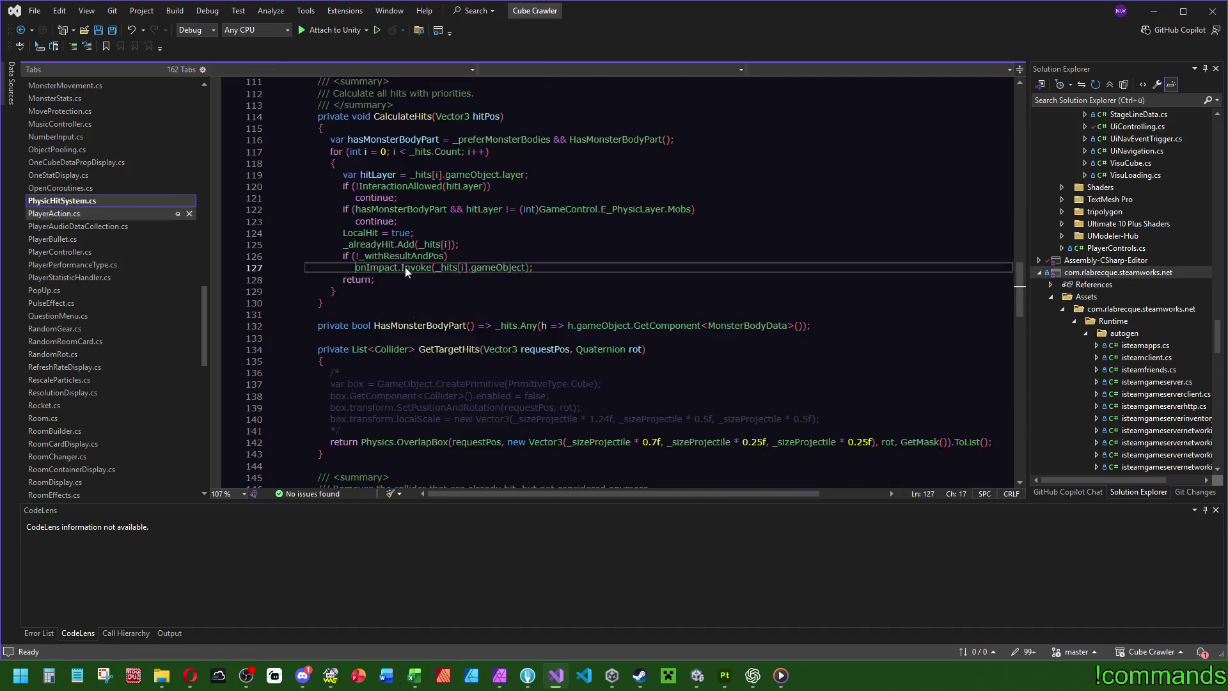
left_click(408, 149)
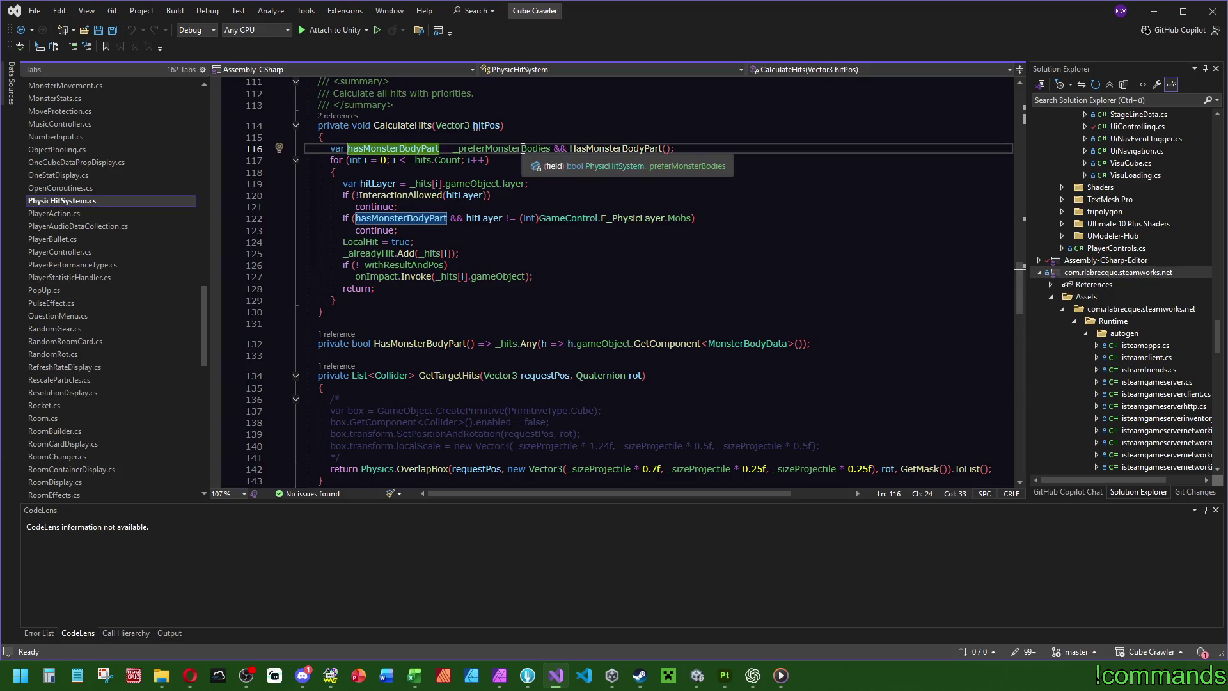
left_click(596, 149)
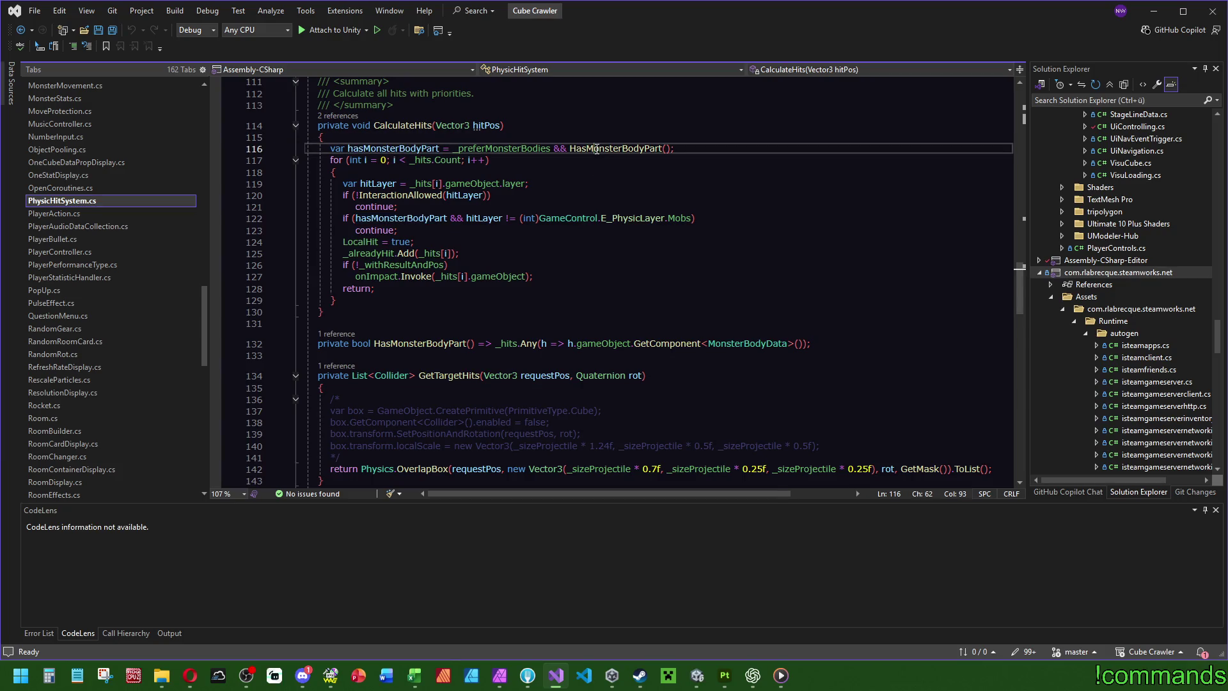
key("F12")
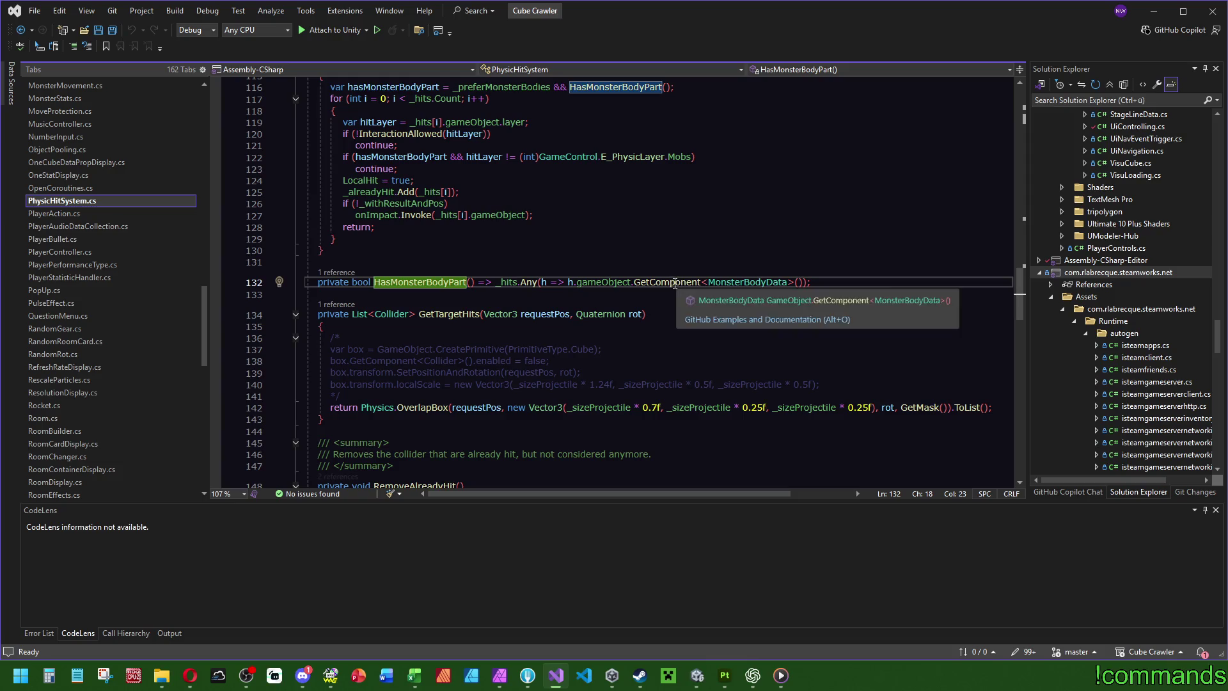
Step: Go to the _hits field and search the file for its other occurrences
left_click(505, 282, "ctrl")
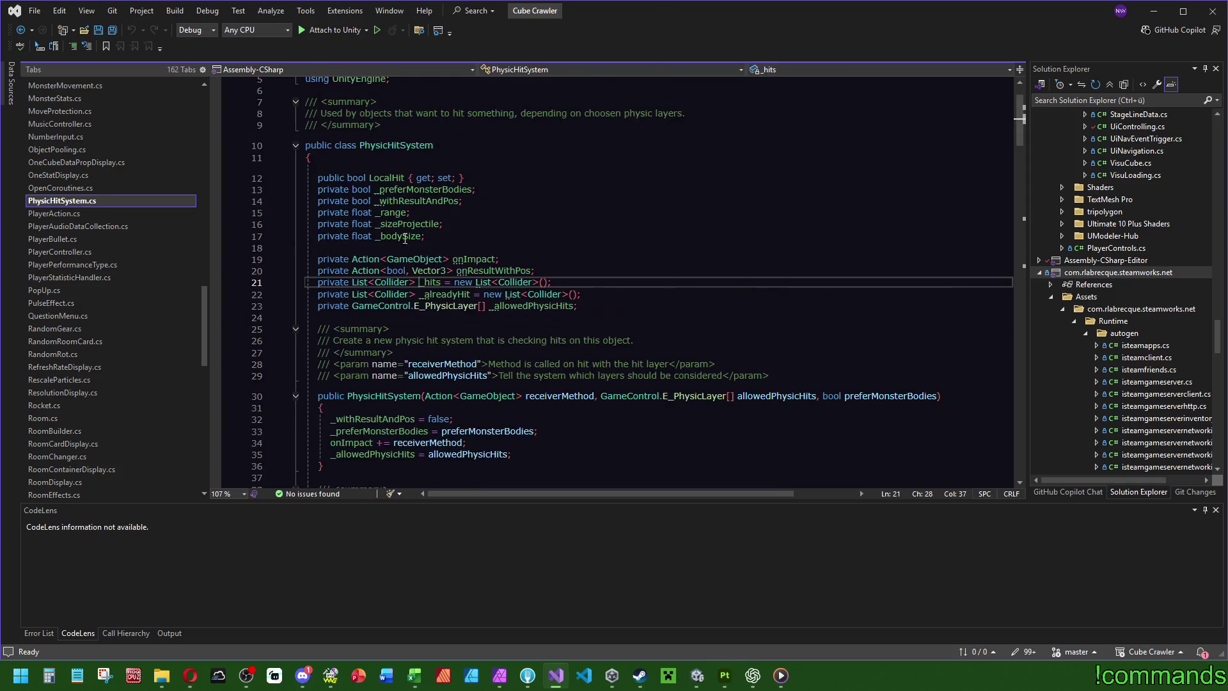
double_click(434, 282)
key("ctrl+f")
left_click(1023, 222)
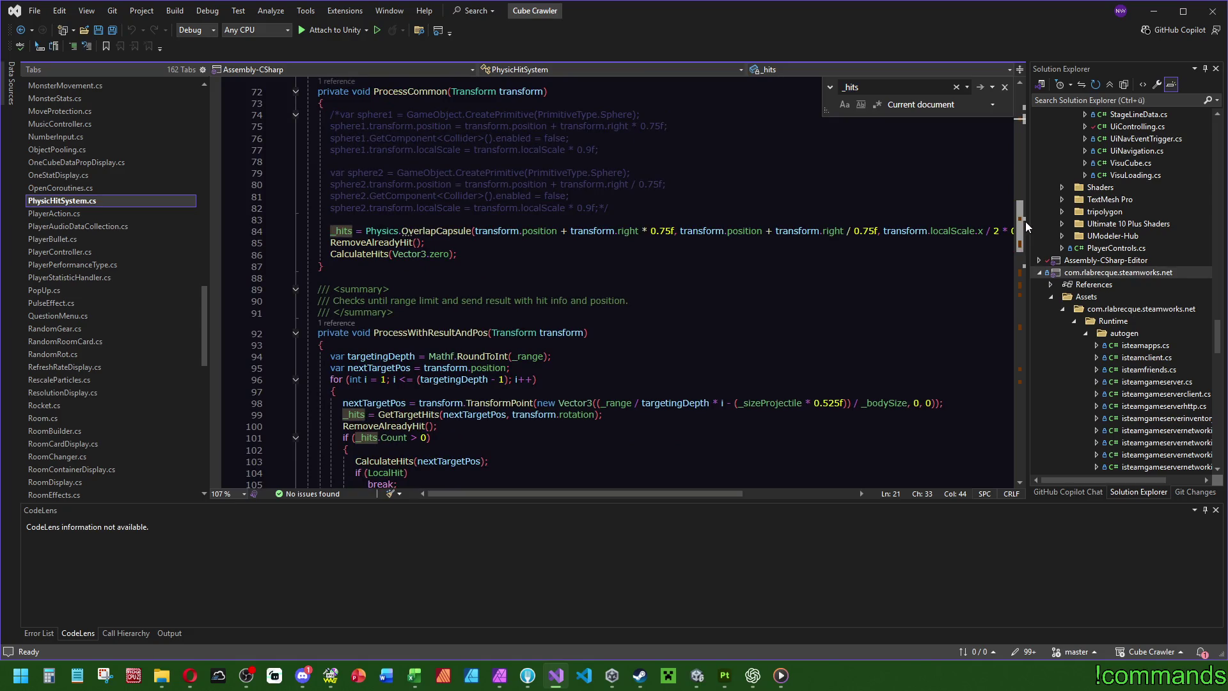
left_click(697, 676)
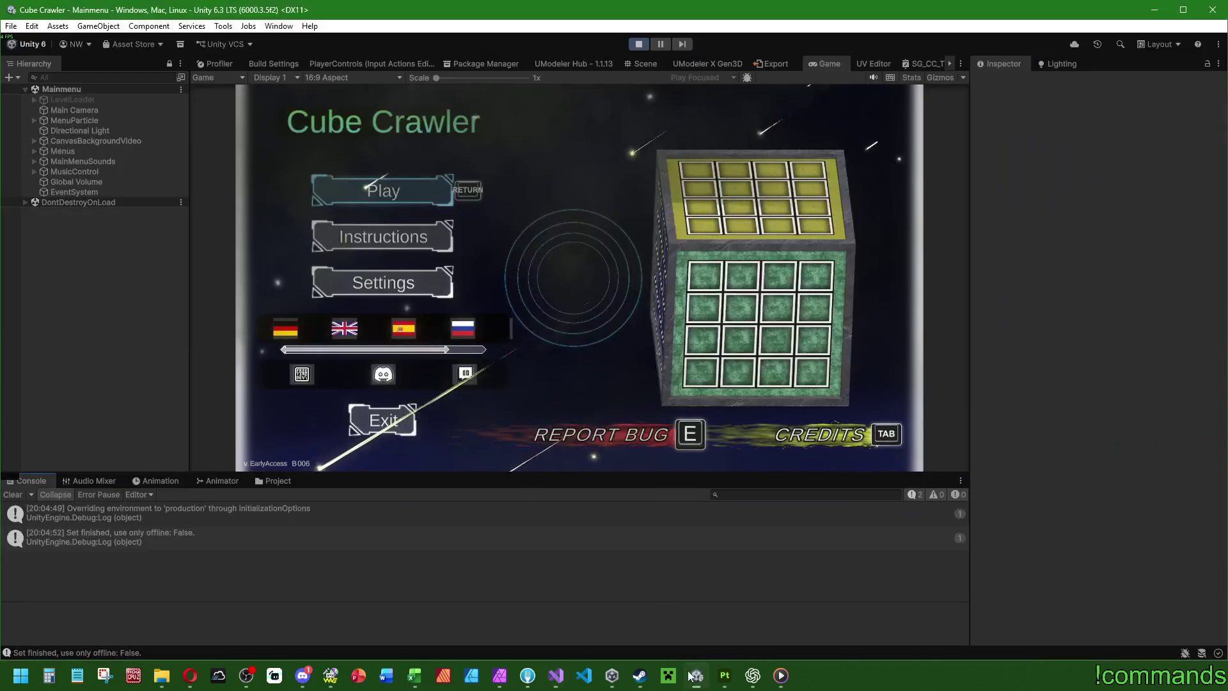
Step: Choose Play on the game's main menu, then Enter cube from the Ship selection screen
key("Return")
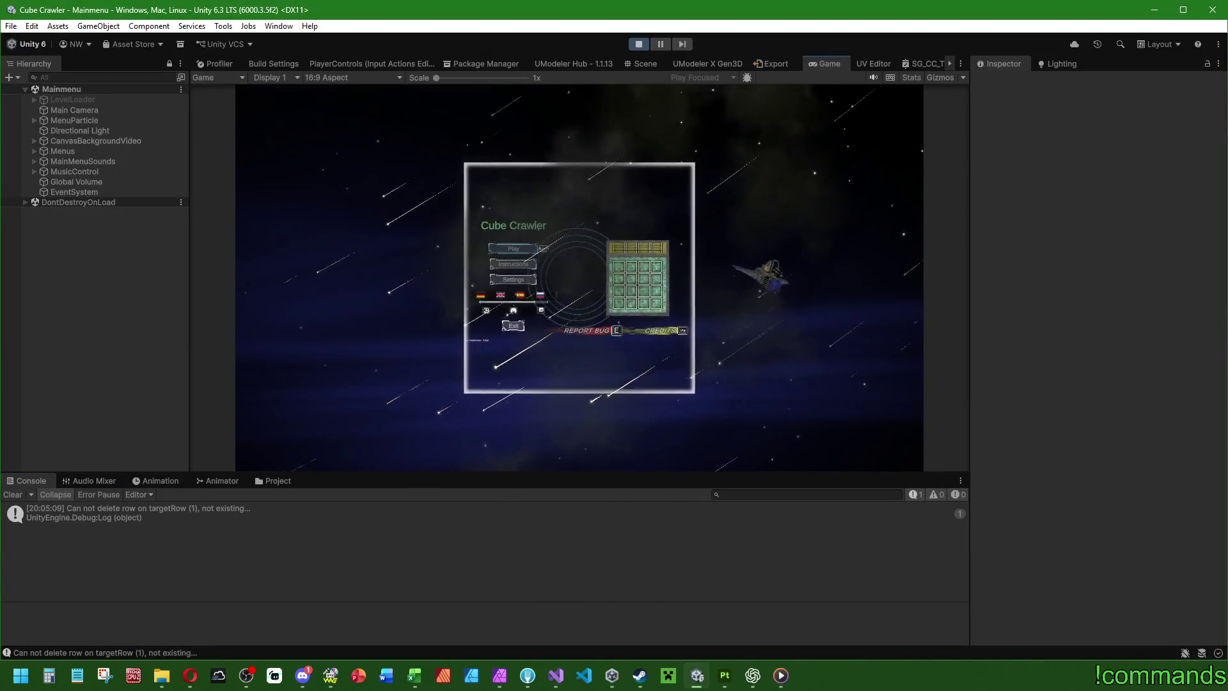
key("Return")
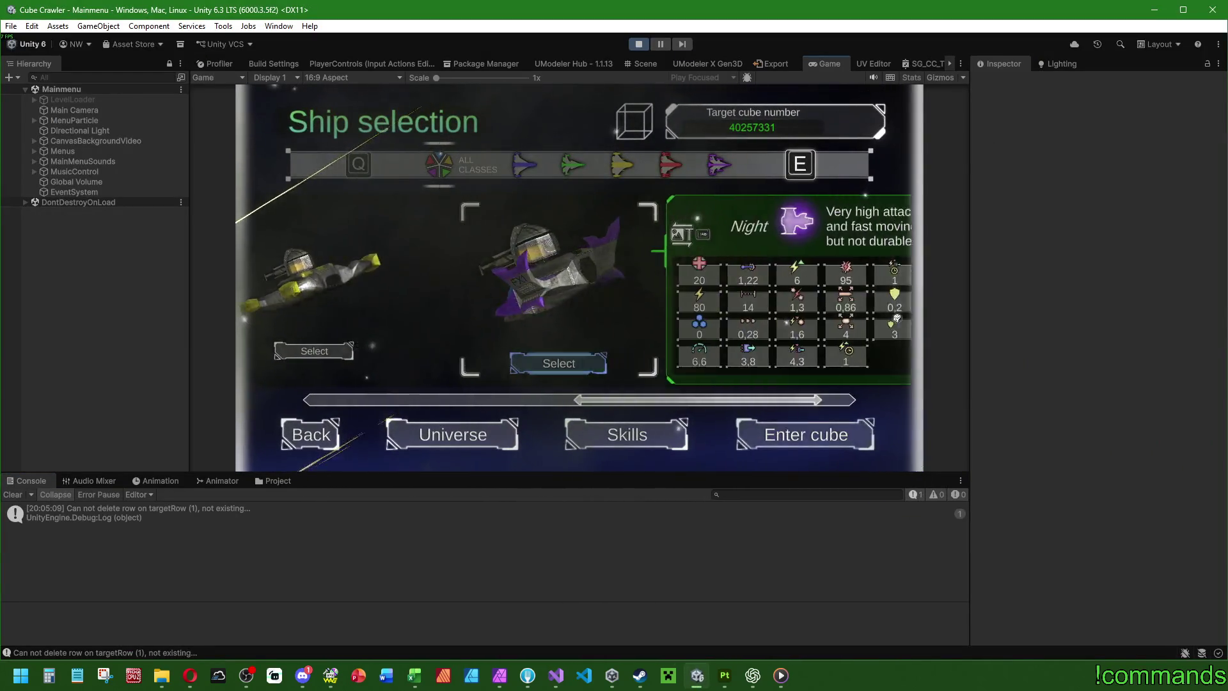
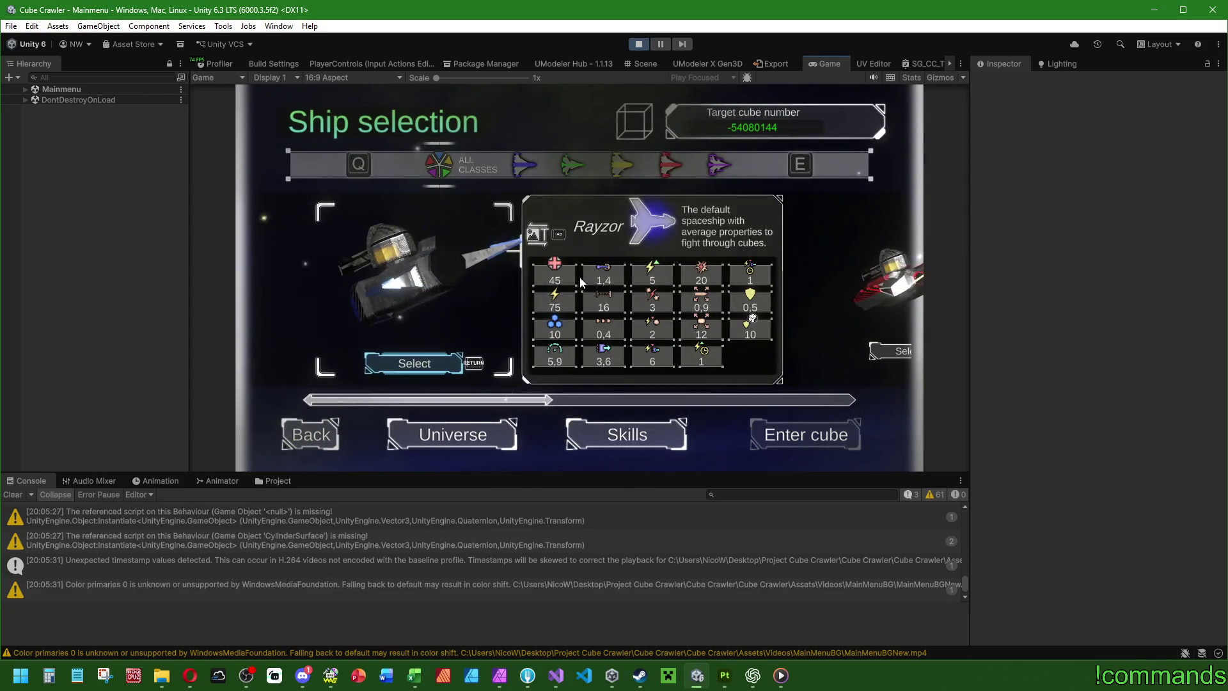
Step: Cycle to the next ship with E, then enter the cube to generate a new dungeon
key("e")
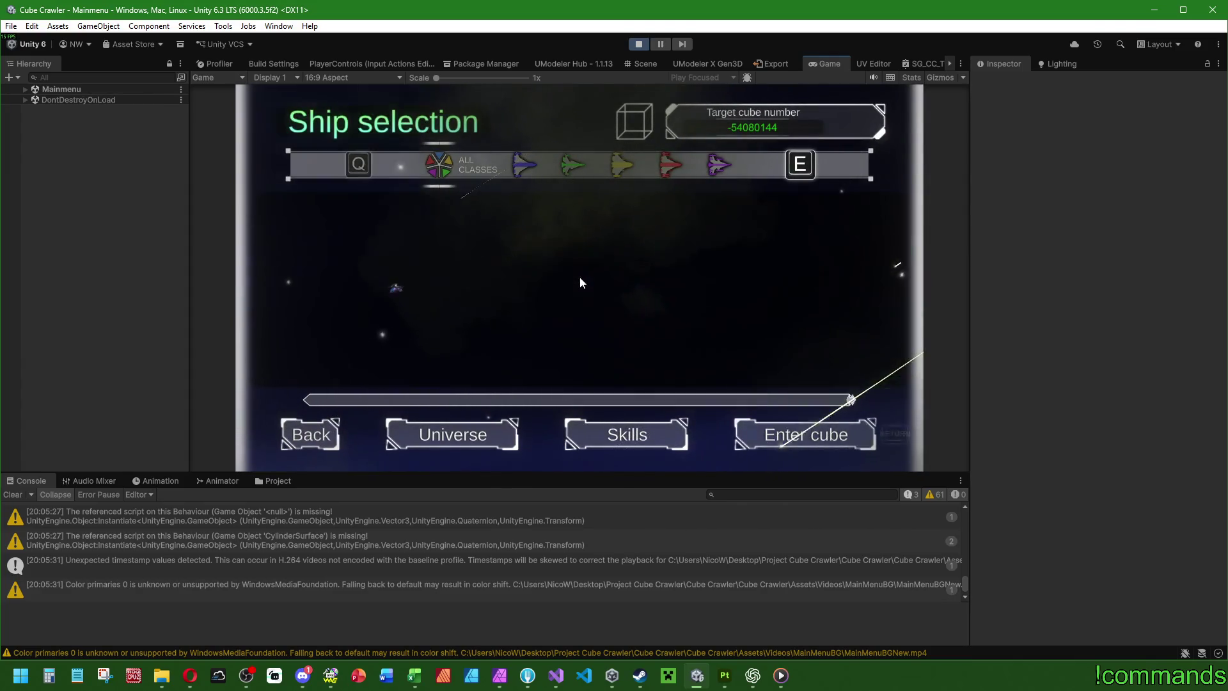
key("Return")
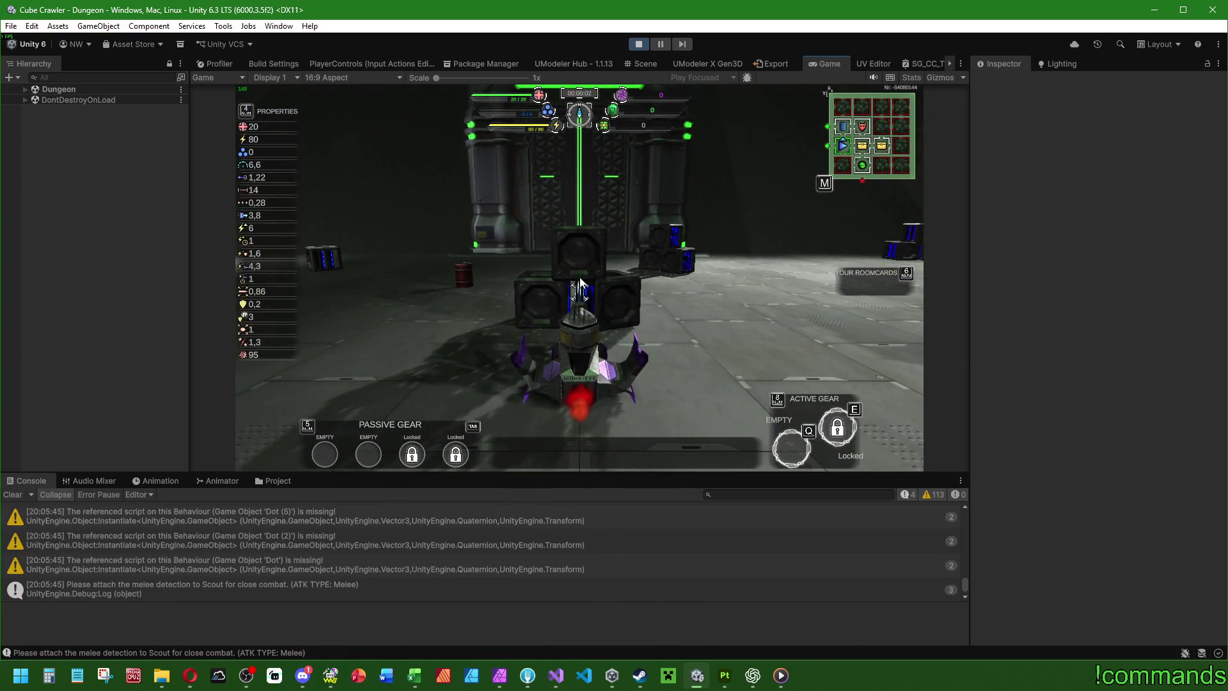
Step: Check the dungeon map, then turn and fly the ship through the door
key("m")
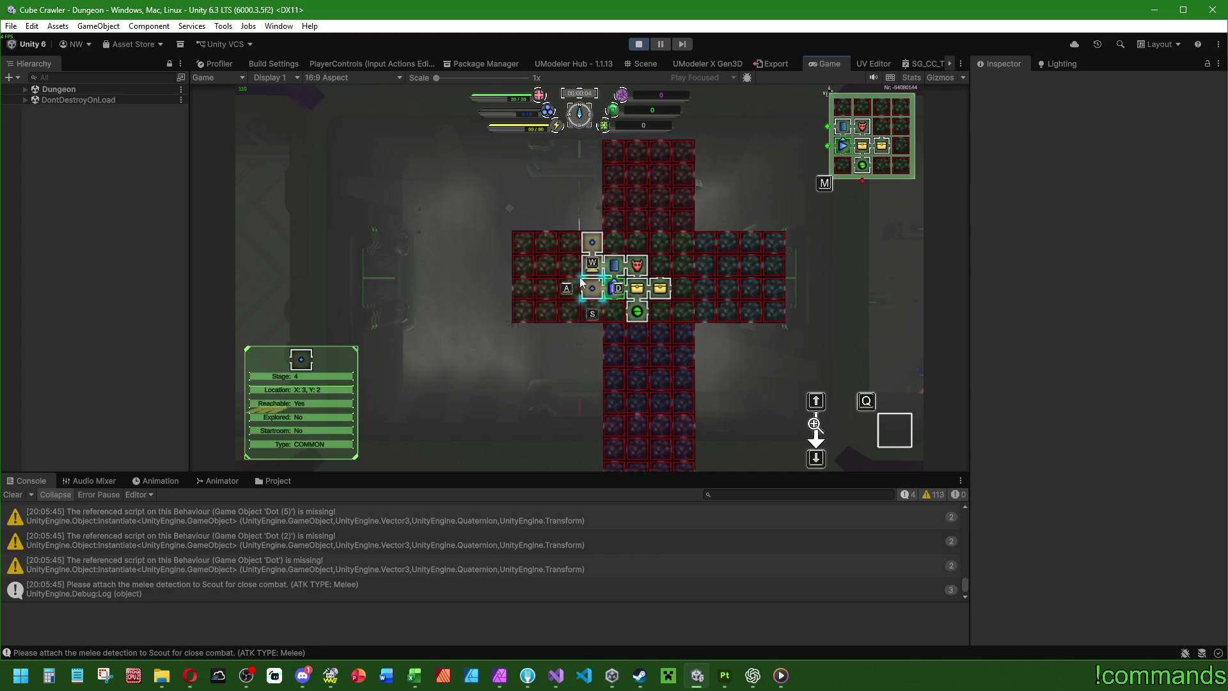
key("d")
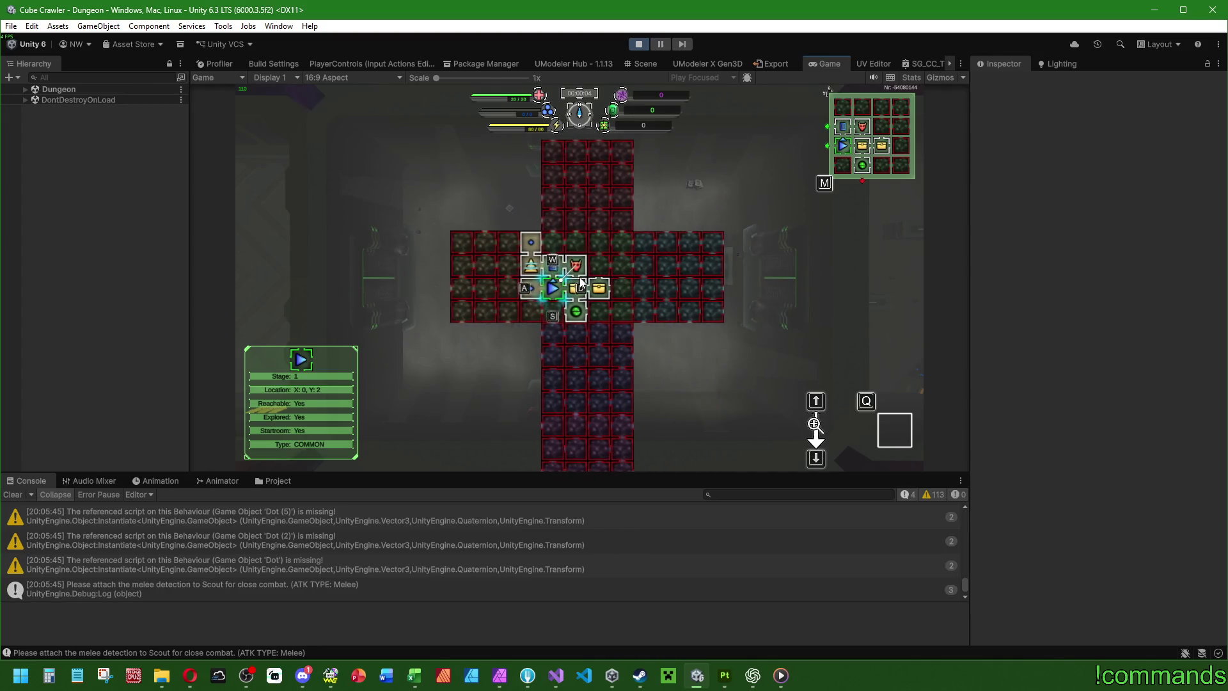
key("m")
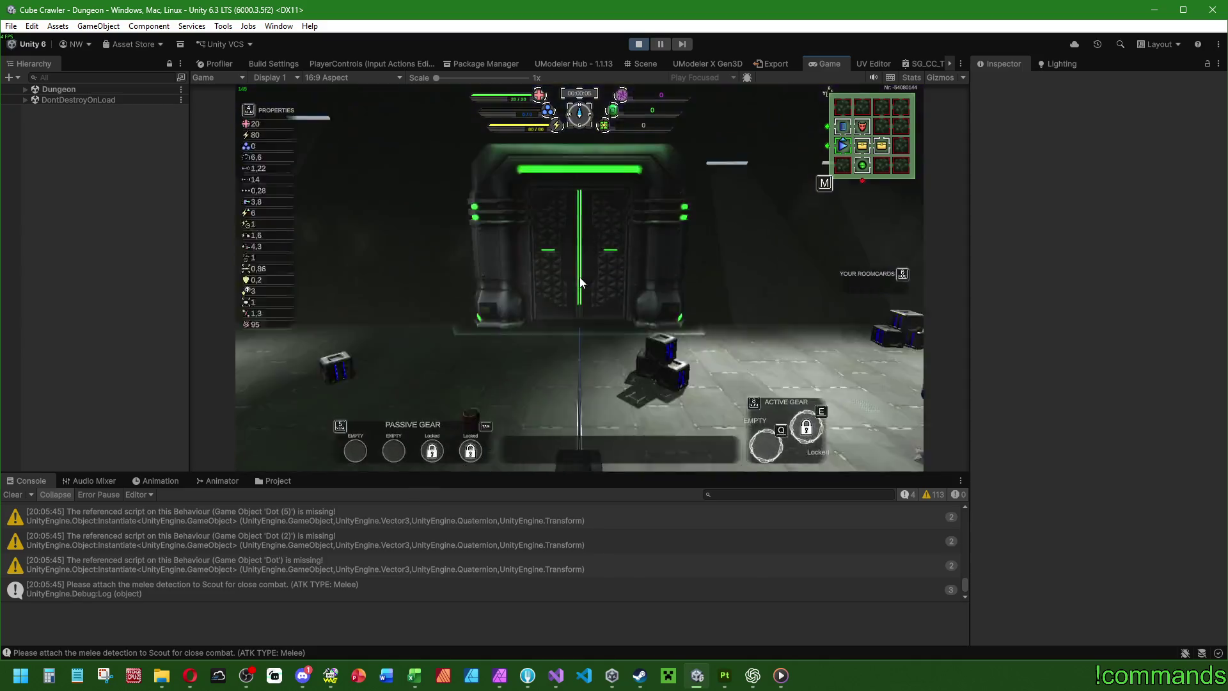
key("d")
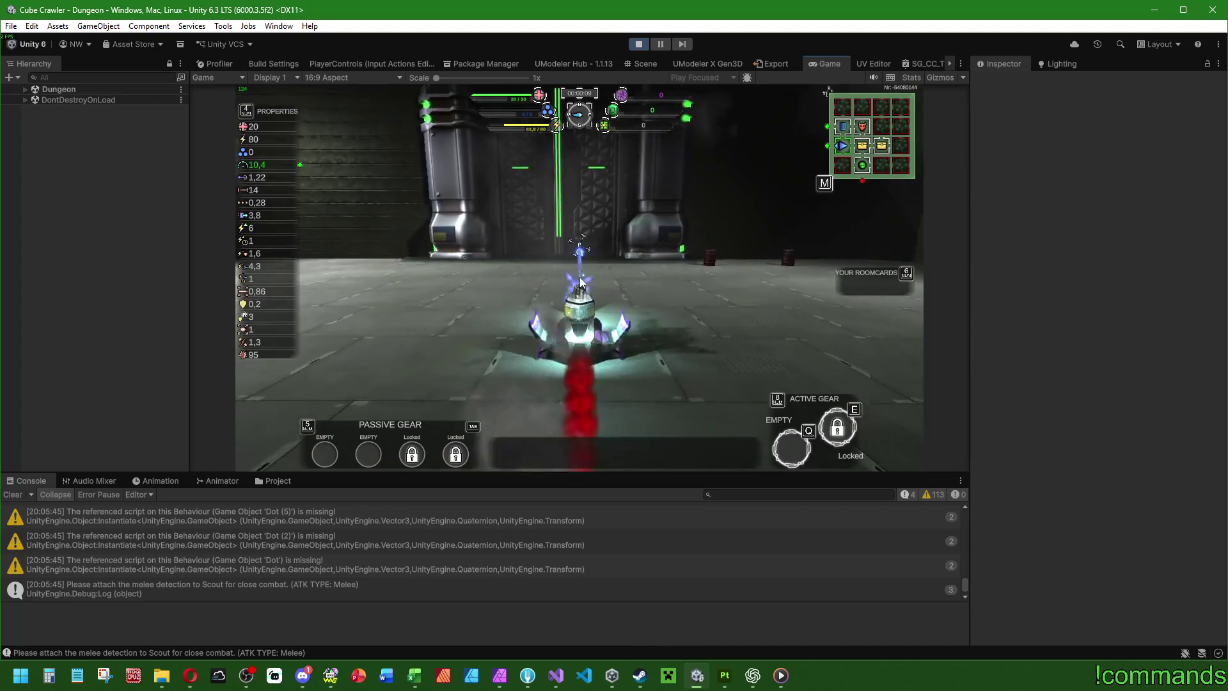
key("w")
key("w")
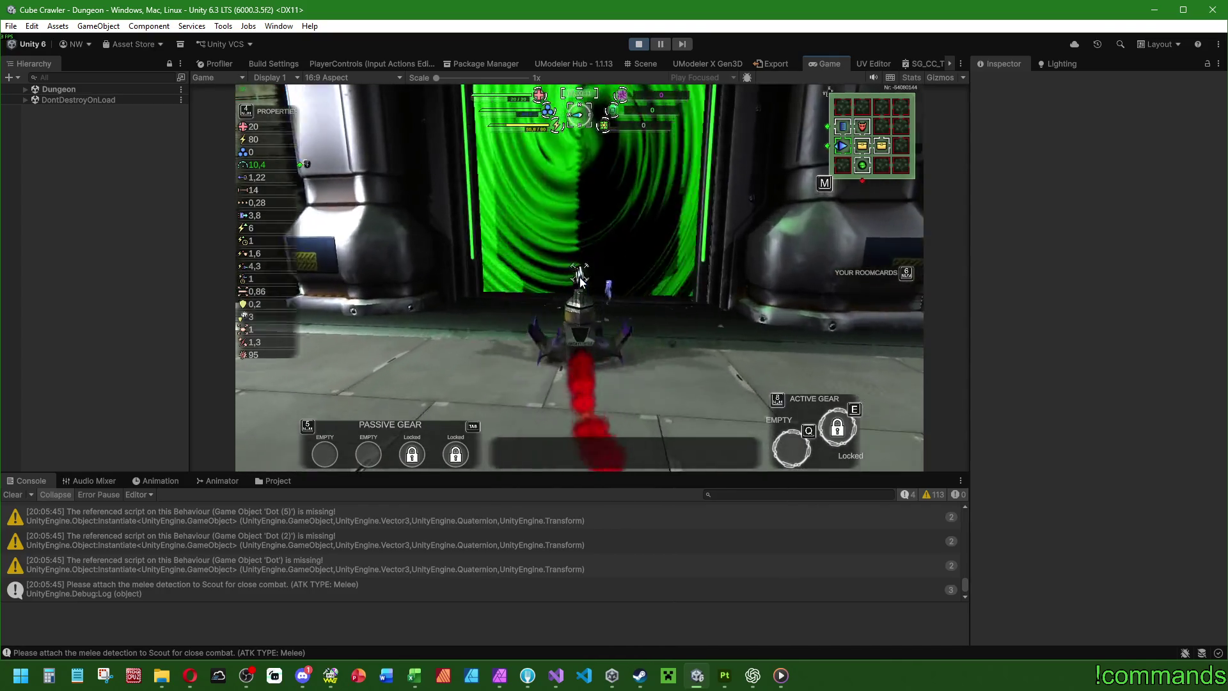
Step: Steer inside the new room and fire at the approaching enemy
key("d")
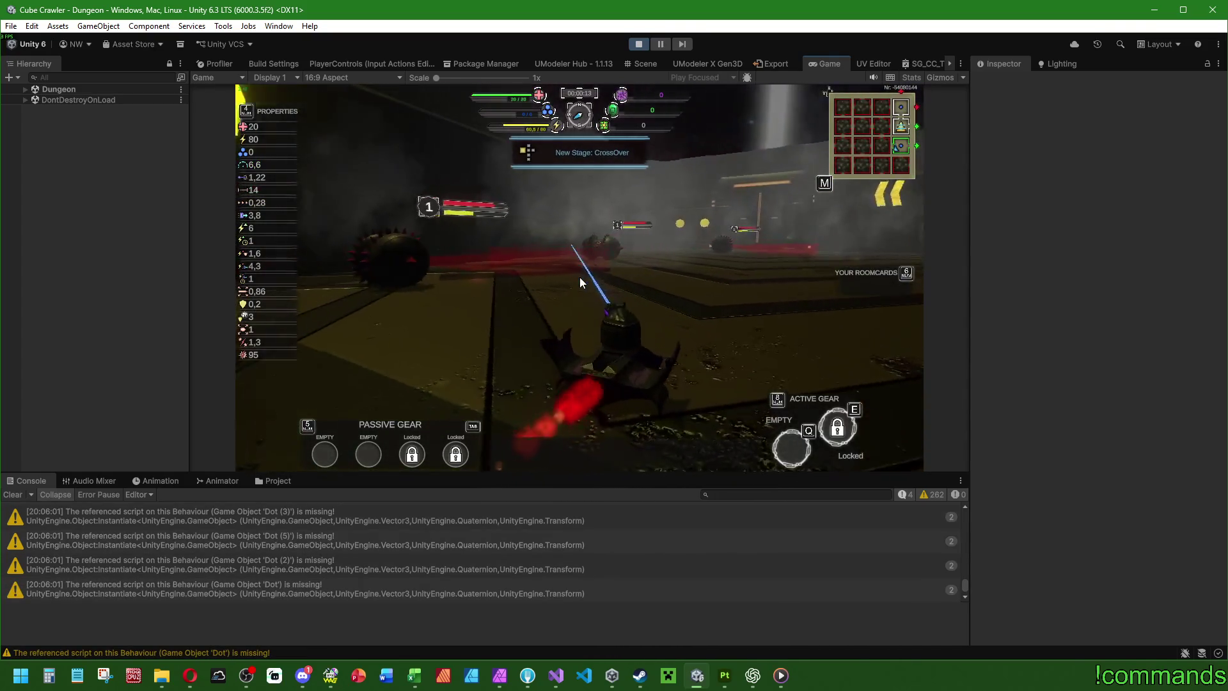
key("a")
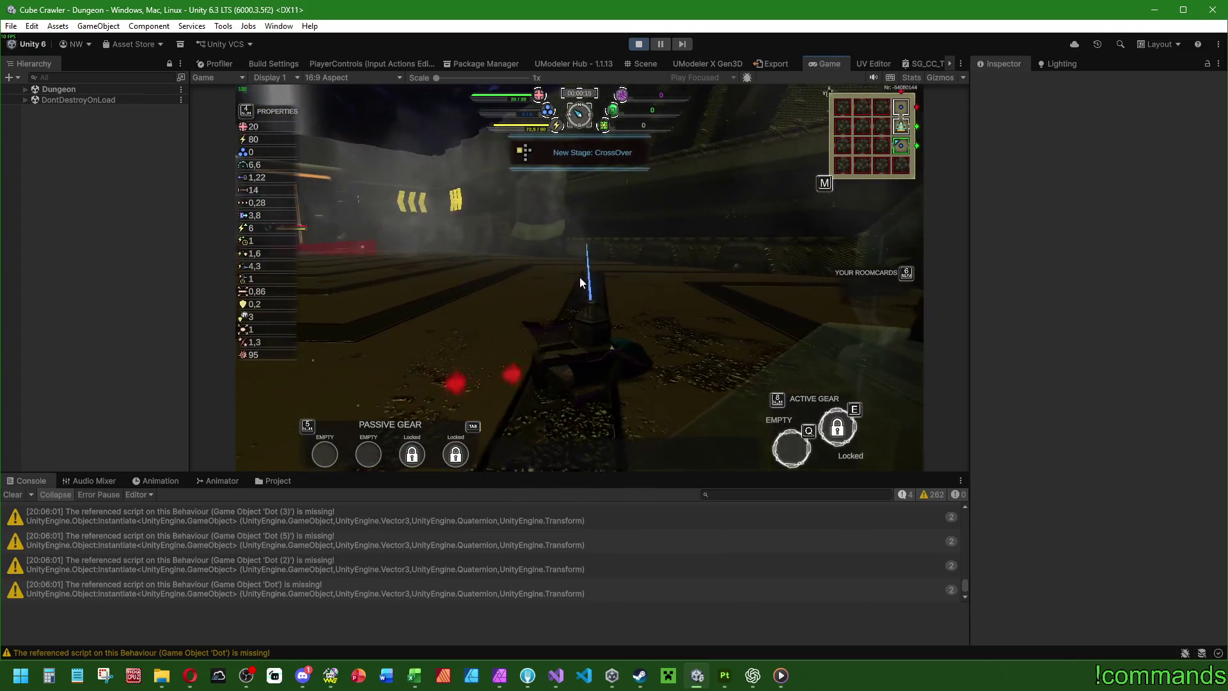
left_click(580, 283)
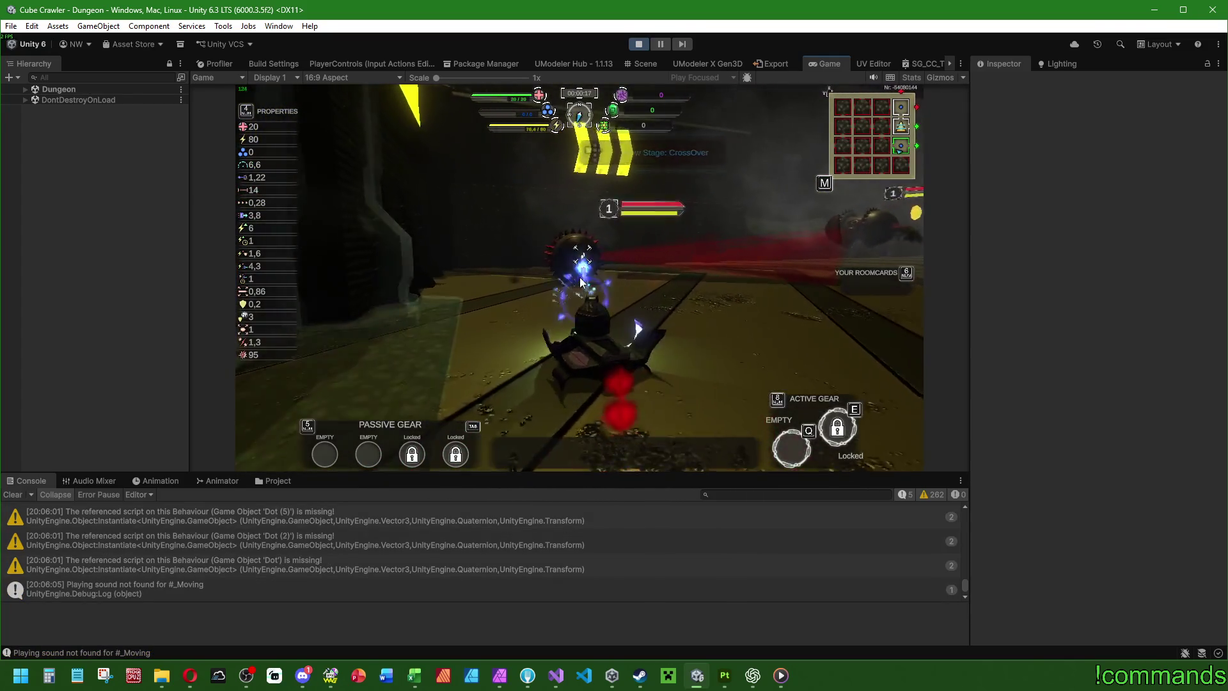
key("a")
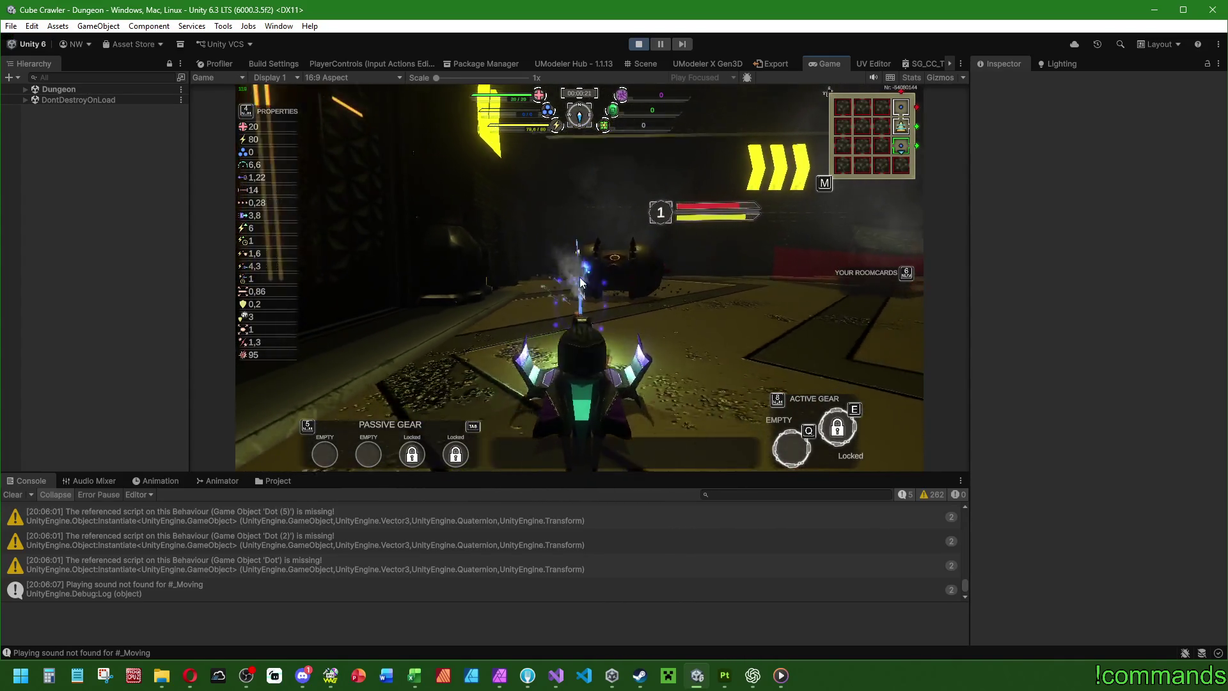
key("d")
key("d")
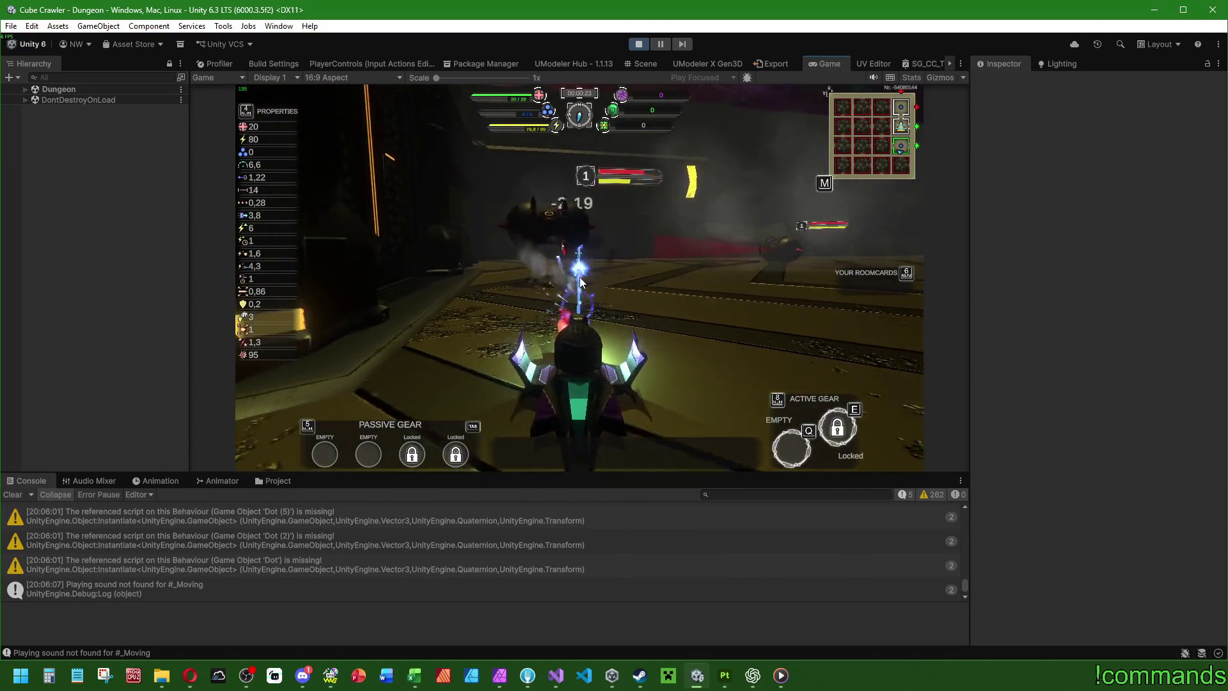
key("a")
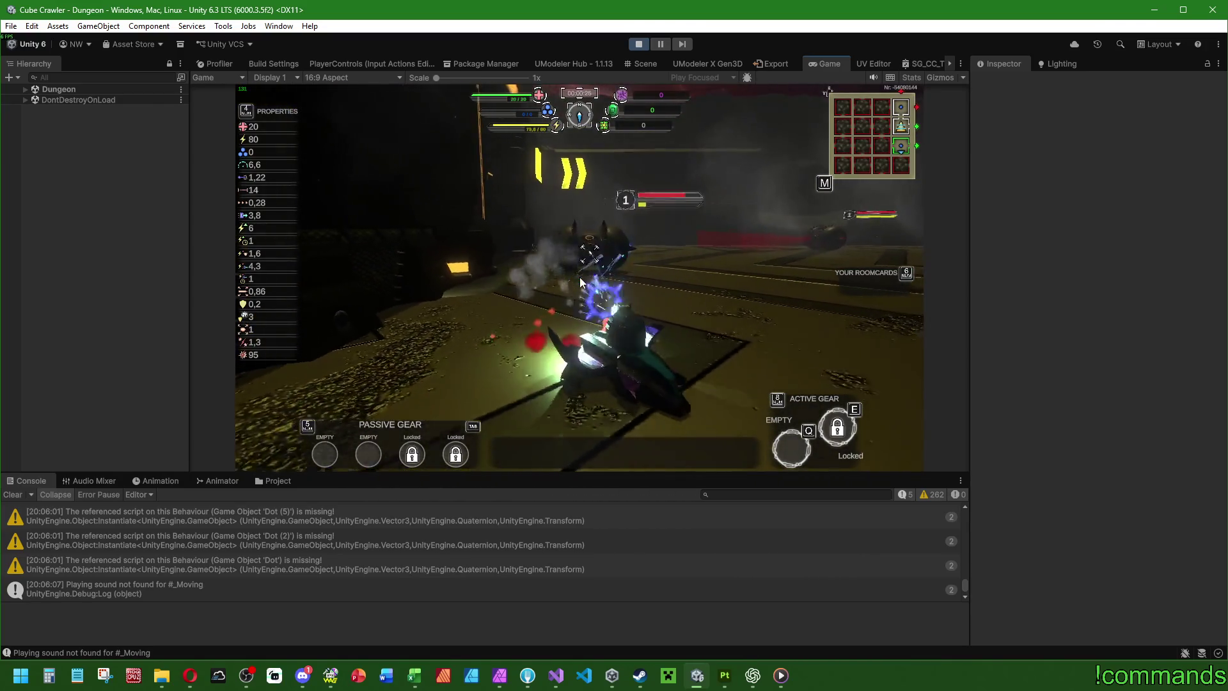
Step: Circle and destroy the enemies for a score of 54, then pause the game
key("a")
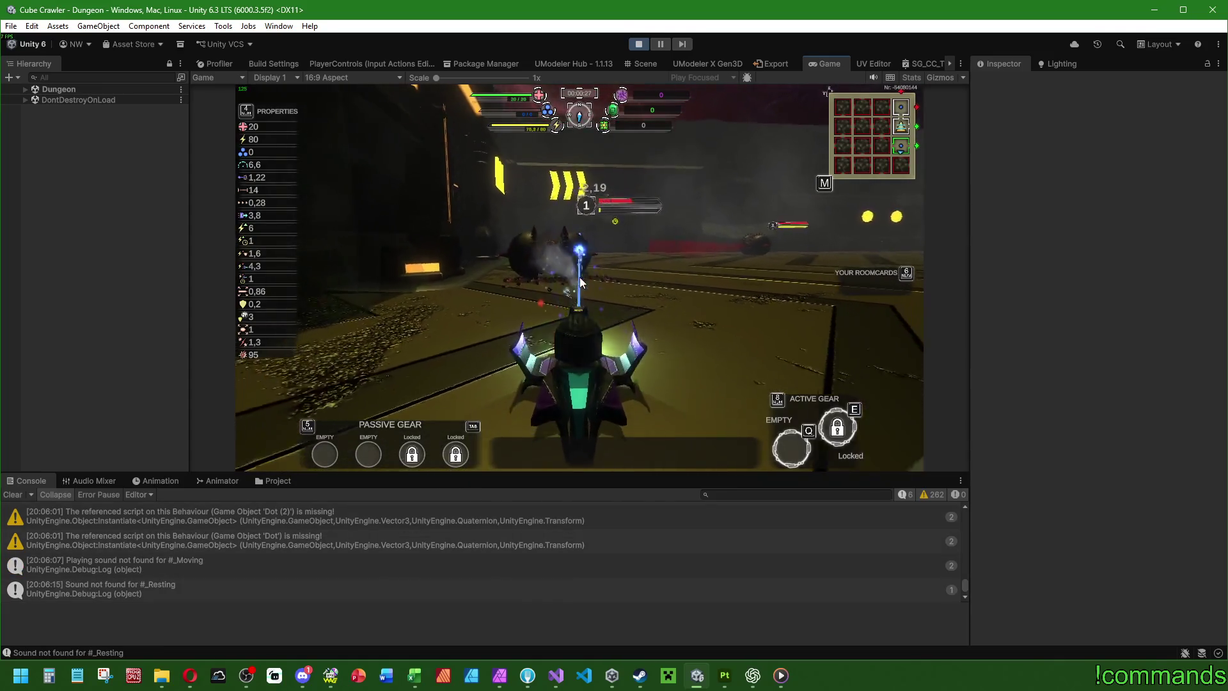
key("a")
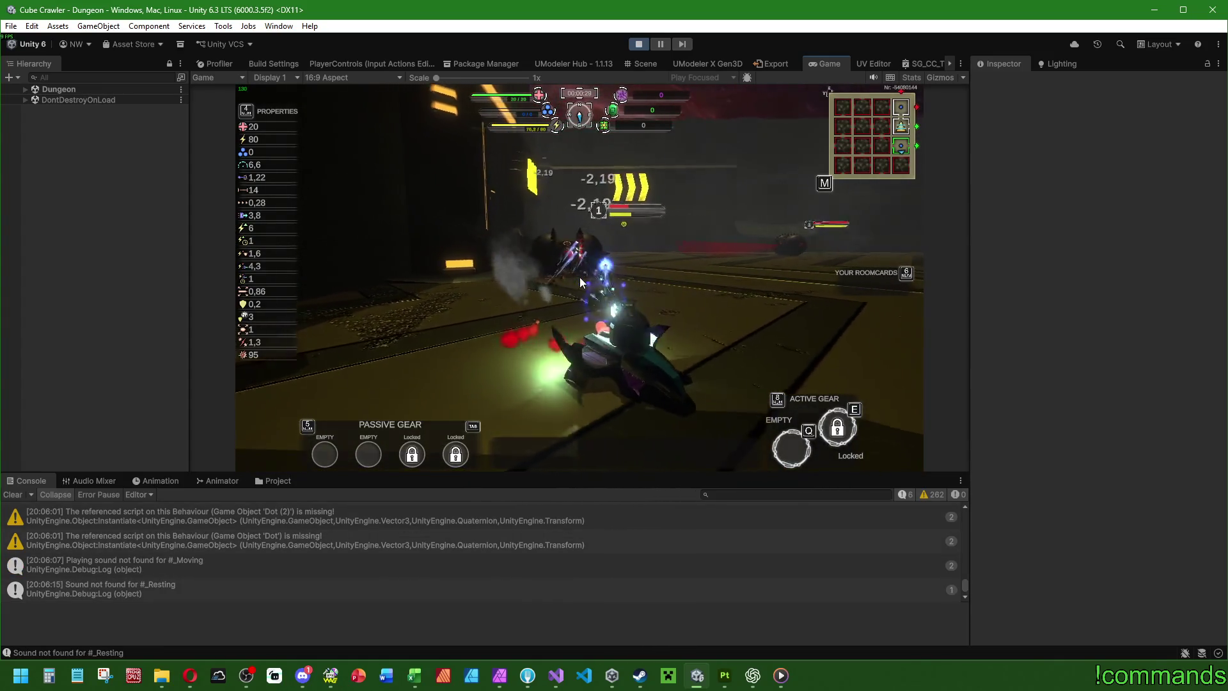
key("a")
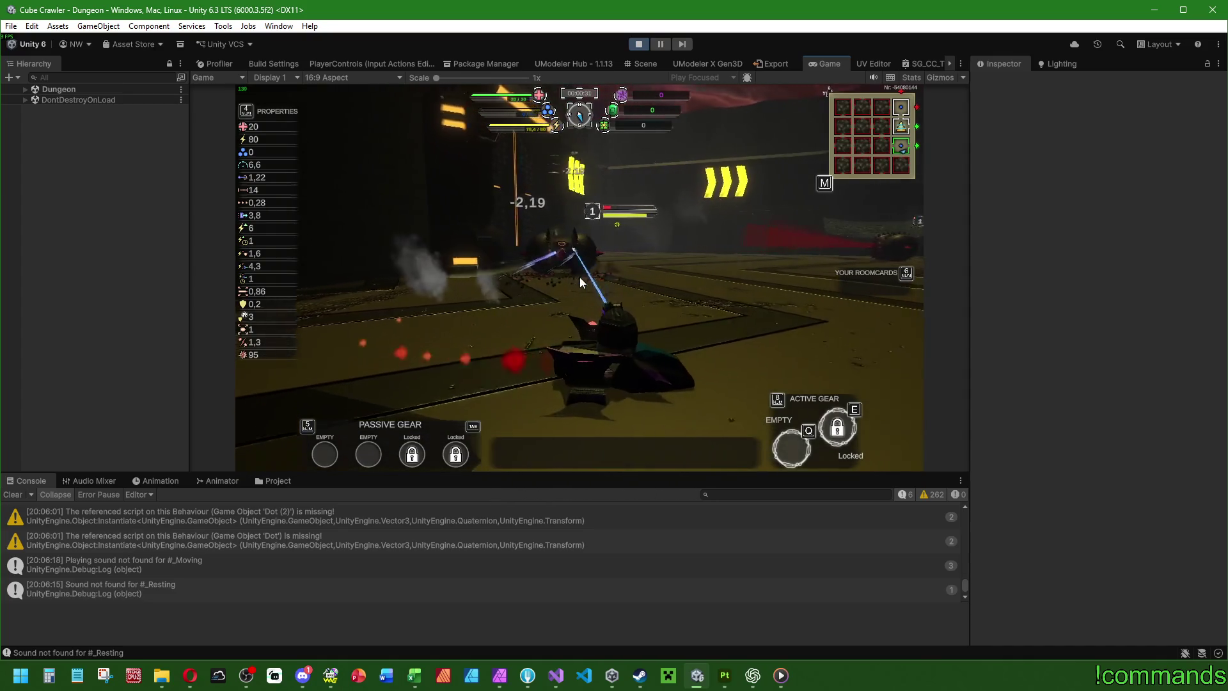
key("a")
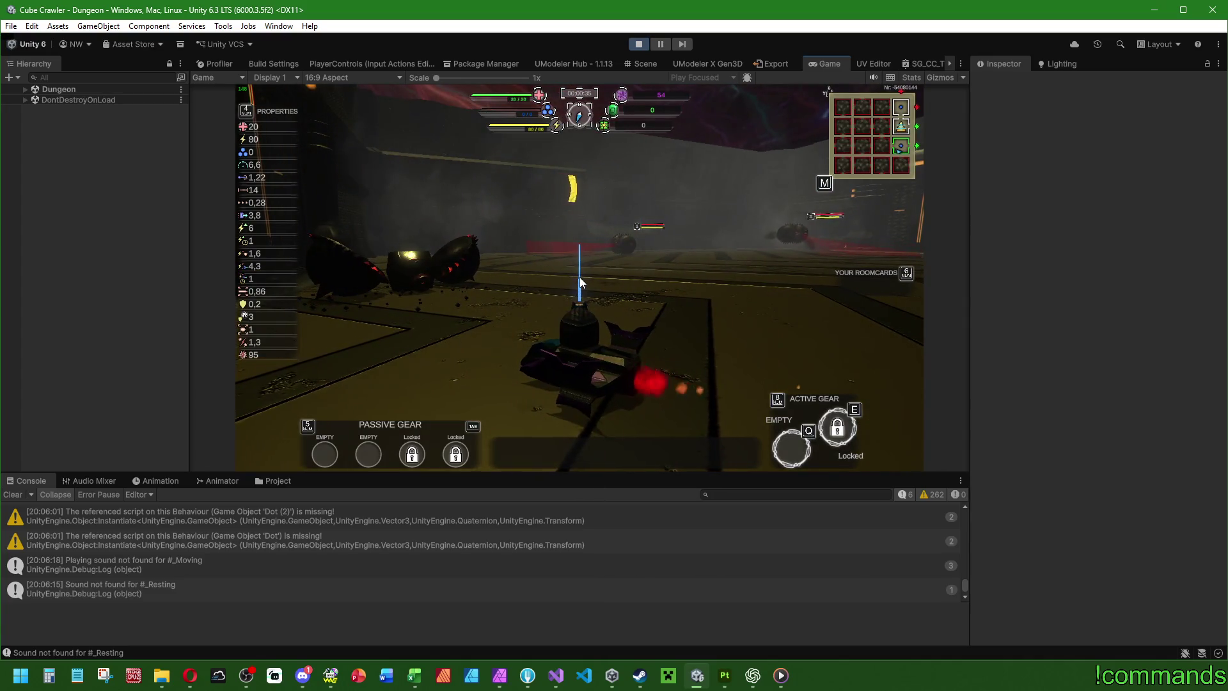
key("d")
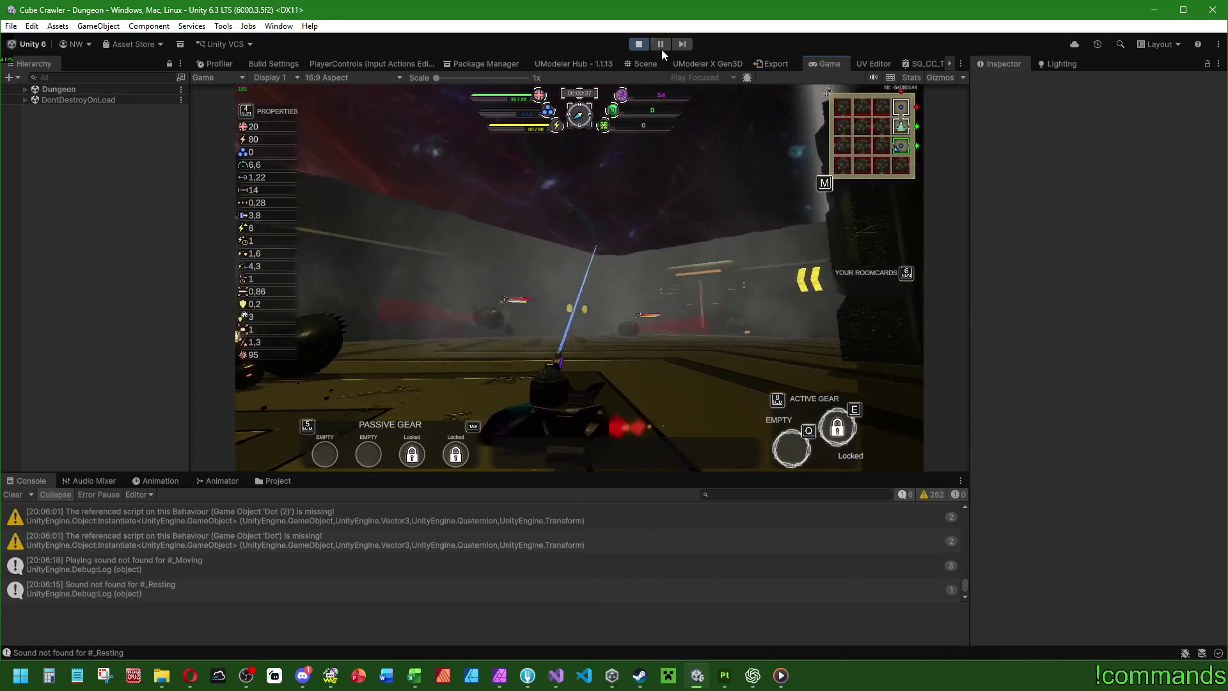
left_click(661, 44)
left_click(642, 63)
Step: Expand Dungeon in the Hierarchy and frame rooms 25 and 76 in the Scene view
left_click(26, 88)
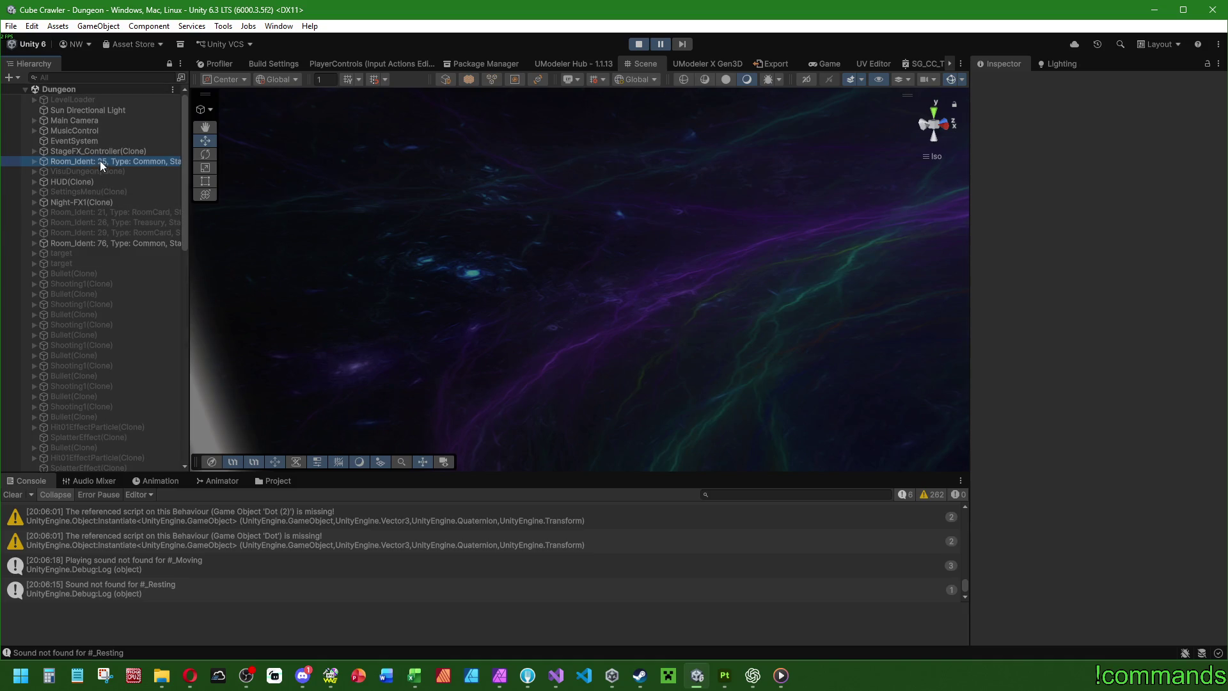
double_click(100, 162)
scroll(626, 335, "up", 10)
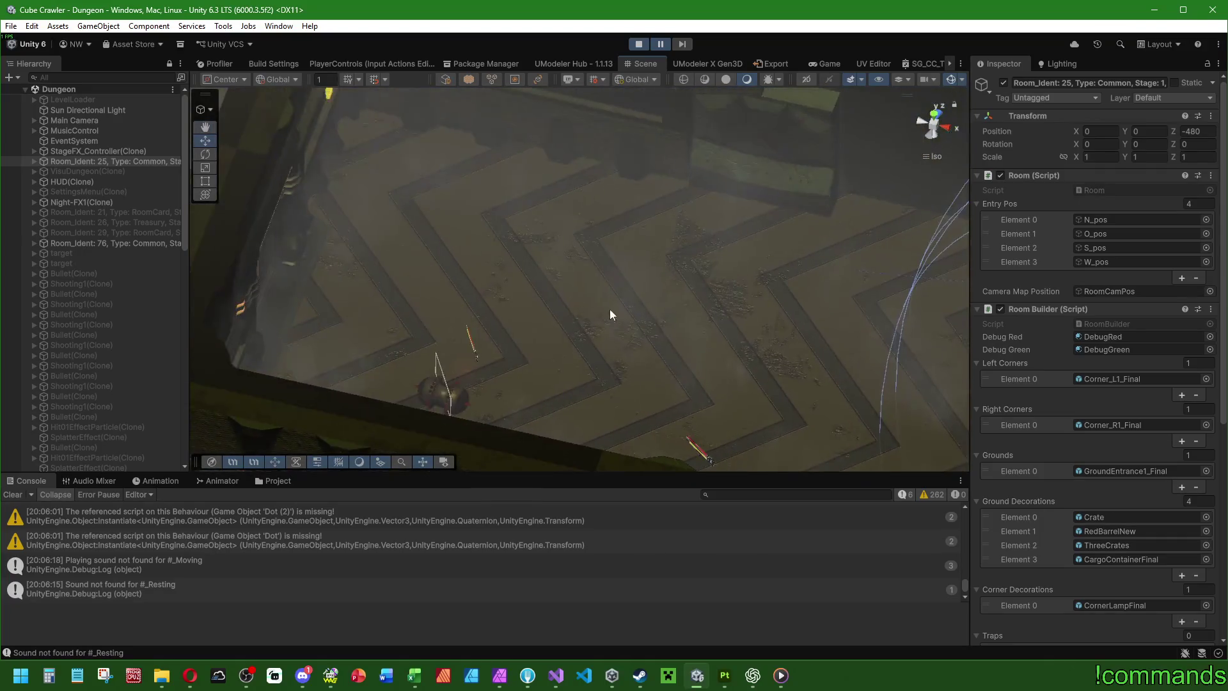
scroll(655, 339, "down", 5)
double_click(123, 242)
mouse_move(477, 313)
left_mouse_down()
mouse_move(582, 342)
mouse_move(614, 380)
left_mouse_up()
Step: Expand room 76 and select the Scout(Clone) enemy to view its components
left_click(36, 244)
left_click(93, 346)
mouse_move(454, 317)
left_mouse_down()
mouse_move(548, 316)
mouse_move(743, 186)
mouse_move(617, 344)
left_mouse_up()
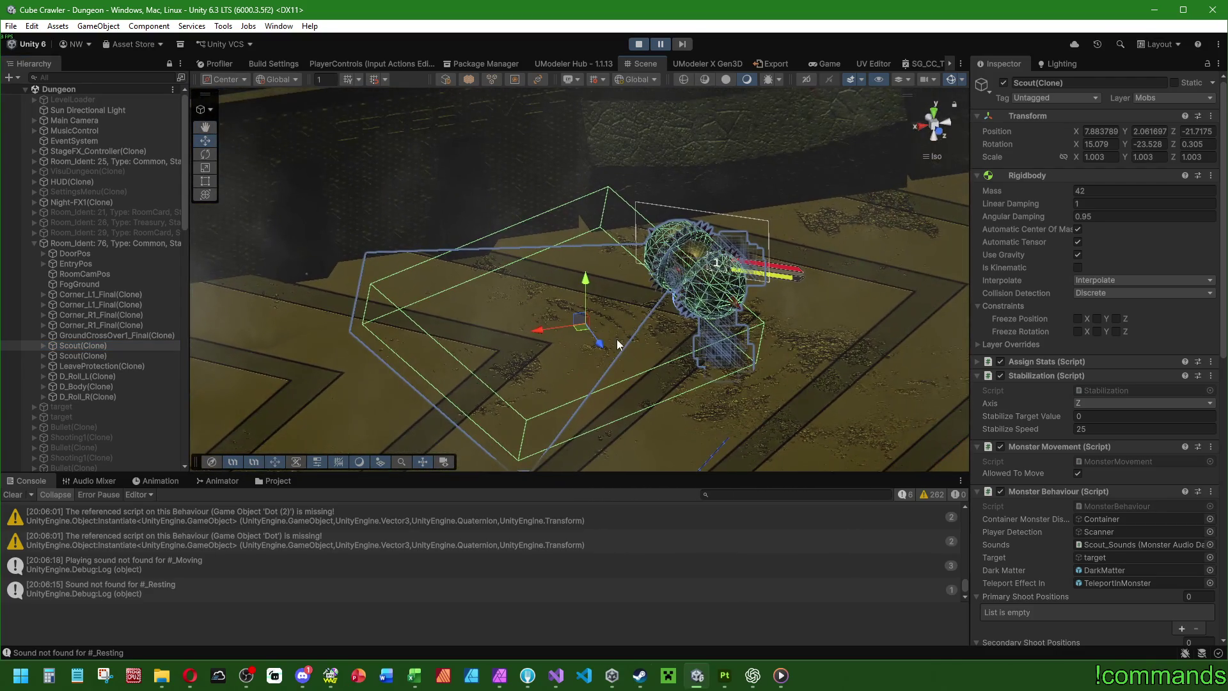
Step: Switch the Inspector to Debug, expand Monster Behaviour's Body Data list, and open the Body part
scroll(1021, 448, "down", 5)
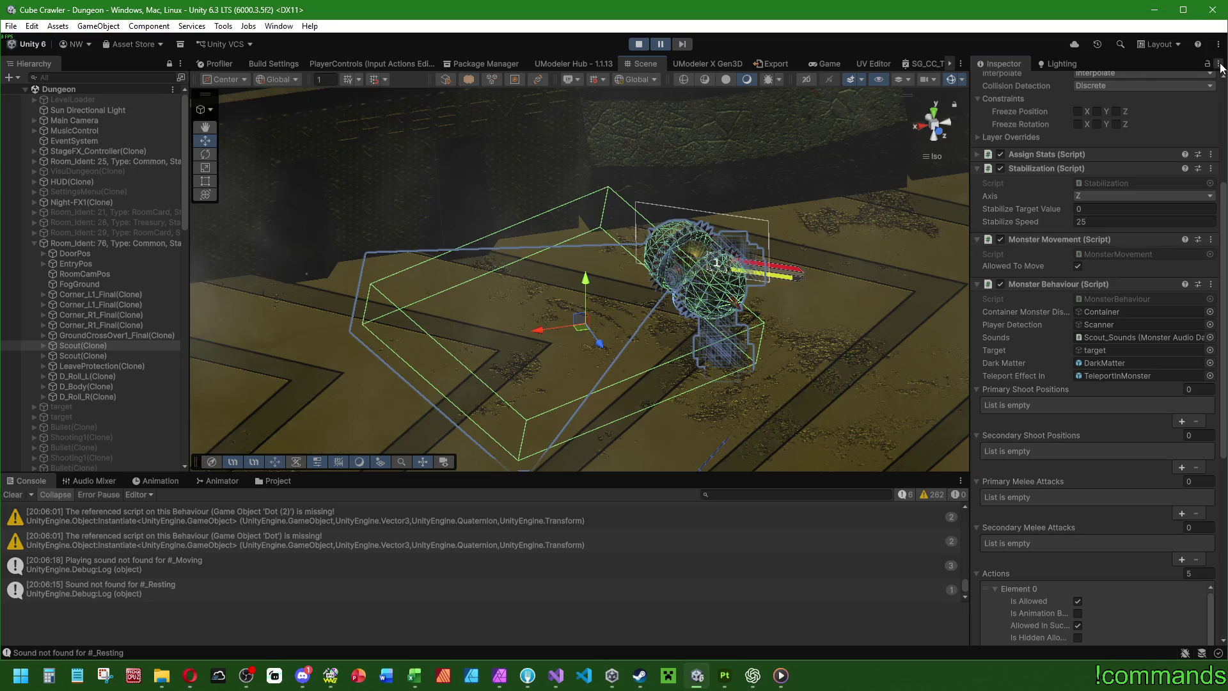
key("ctrl+shift+d")
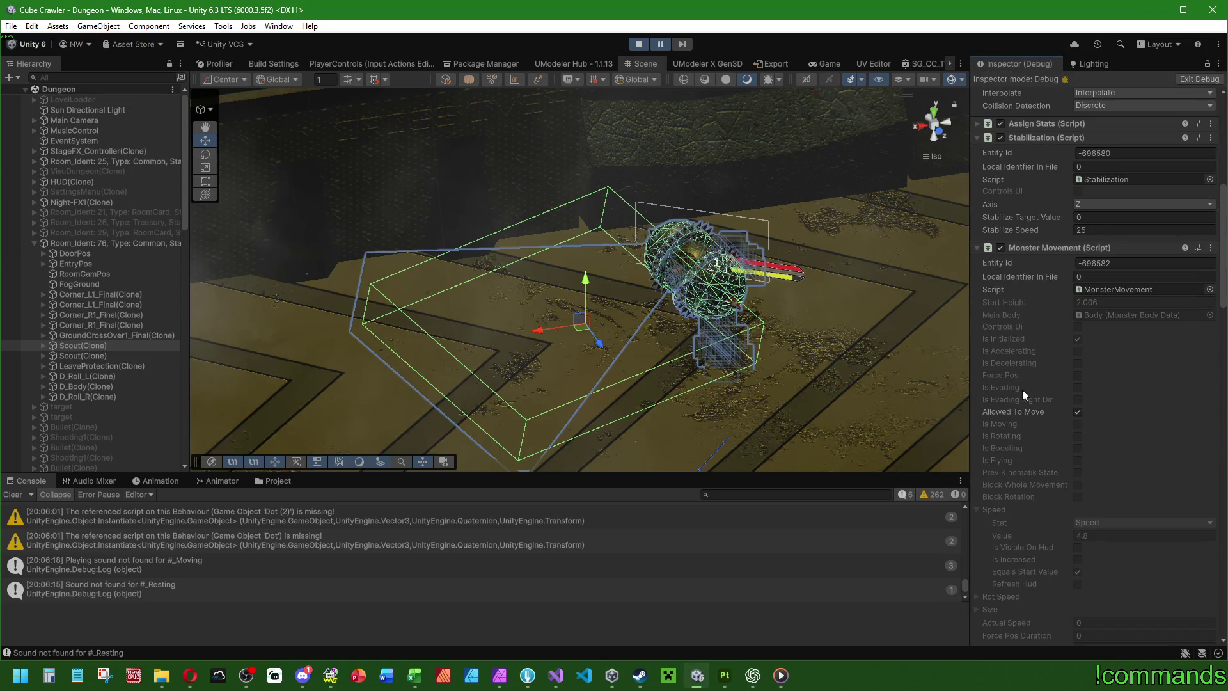
scroll(1026, 365, "down", 12)
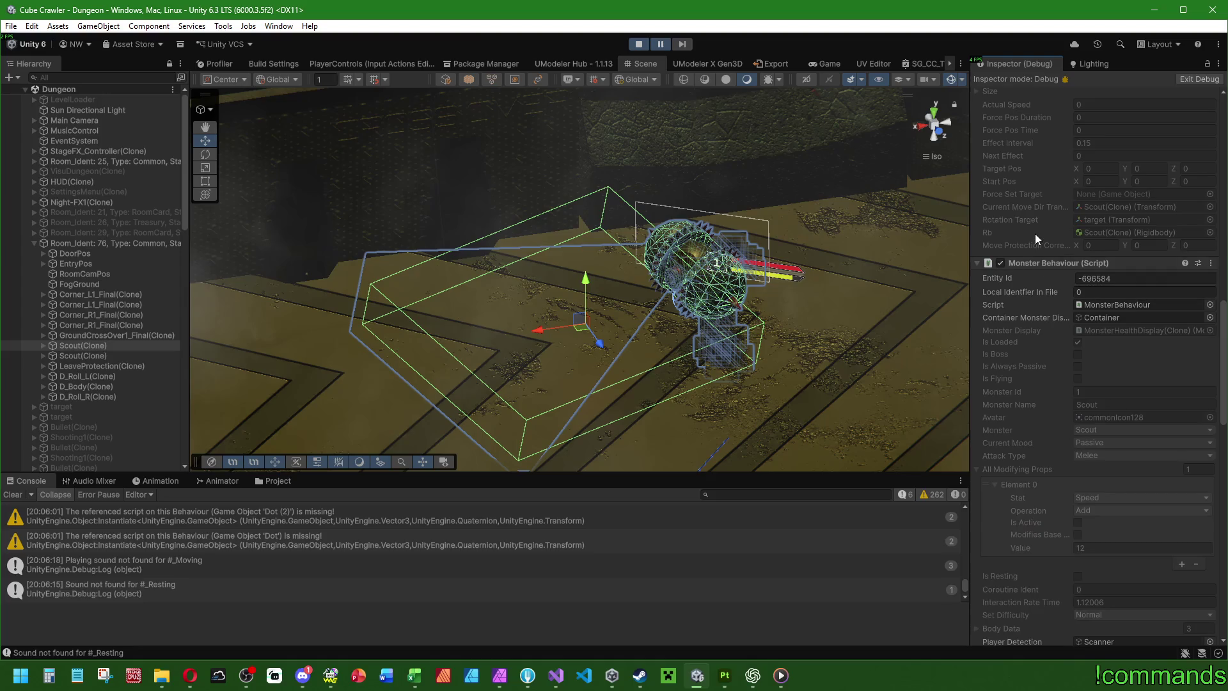
scroll(1034, 232, "down", 4)
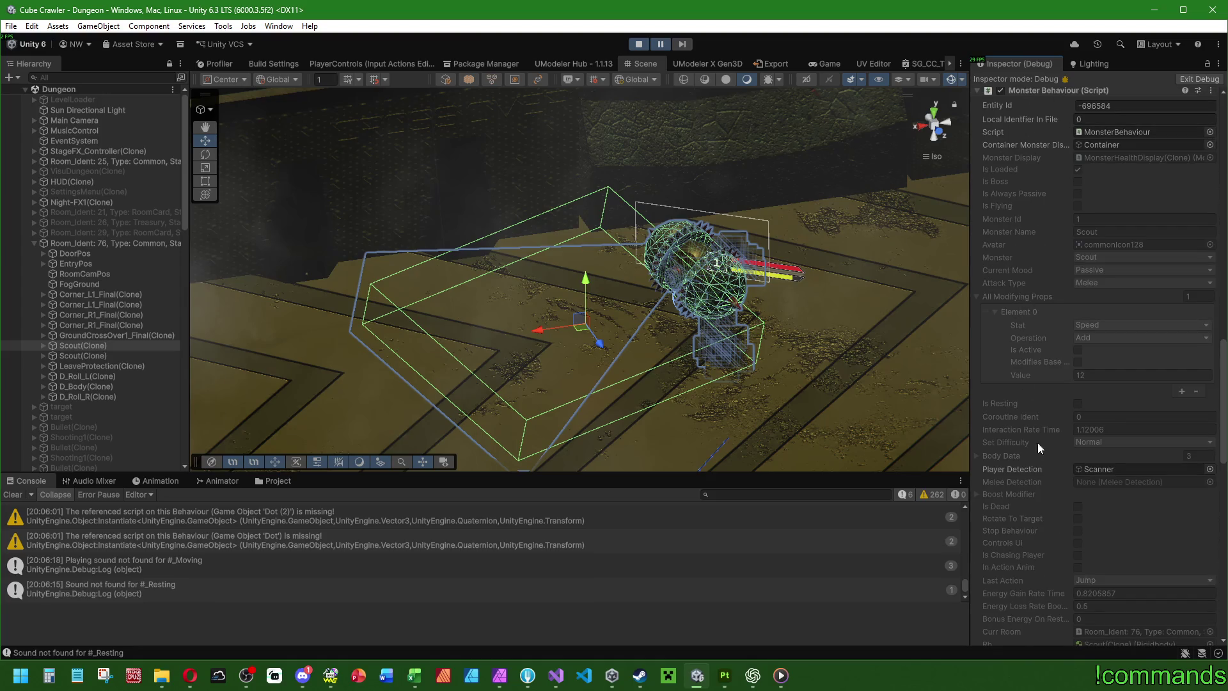
scroll(1027, 362, "down", 4)
left_click(977, 284)
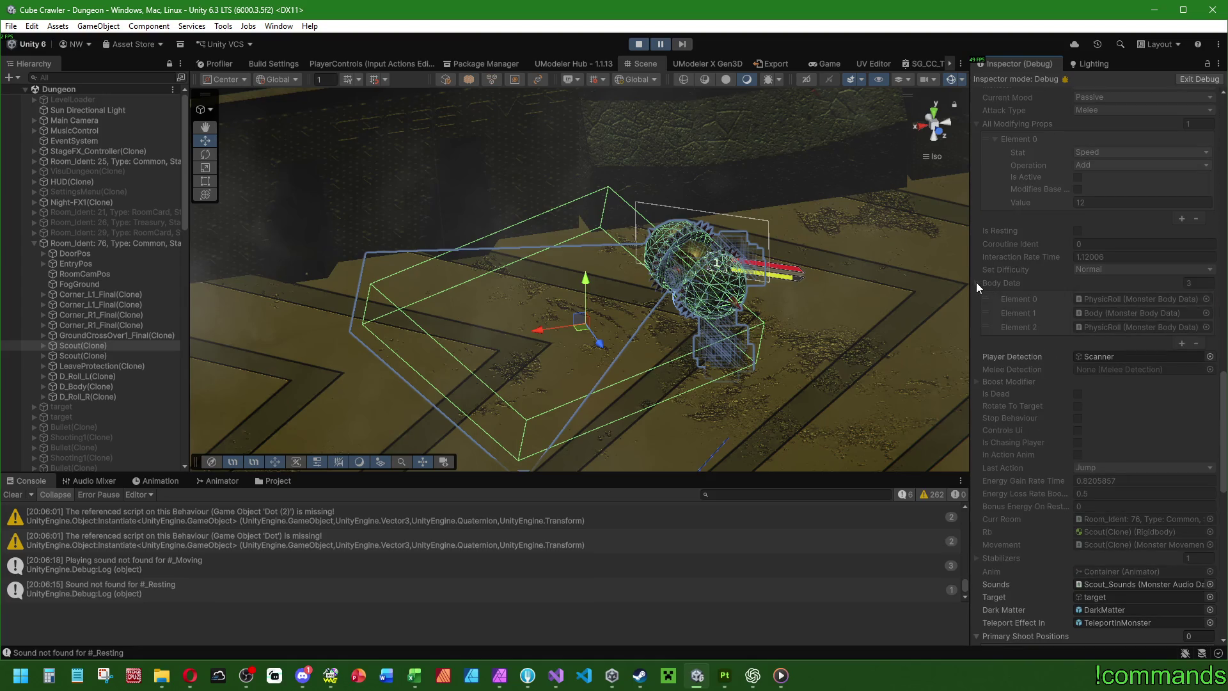
double_click(1124, 314)
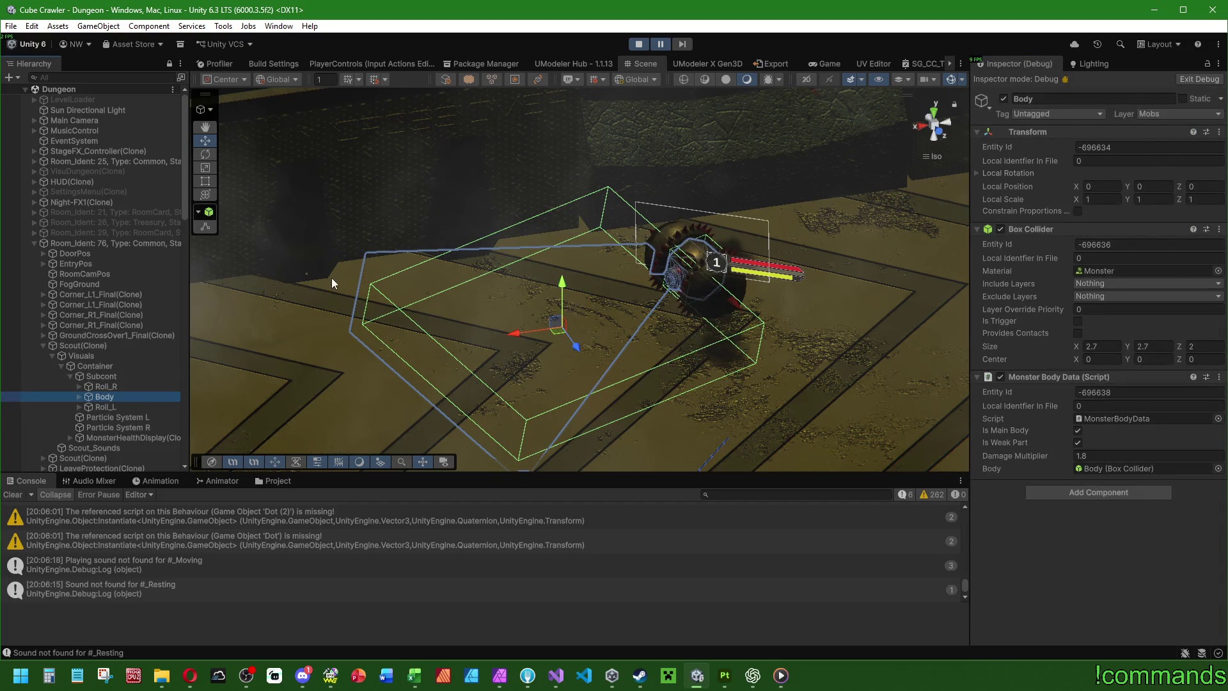
Step: Put Roll_L and Roll_R on the Mobs layer for these objects only, then resume play
left_click(105, 407)
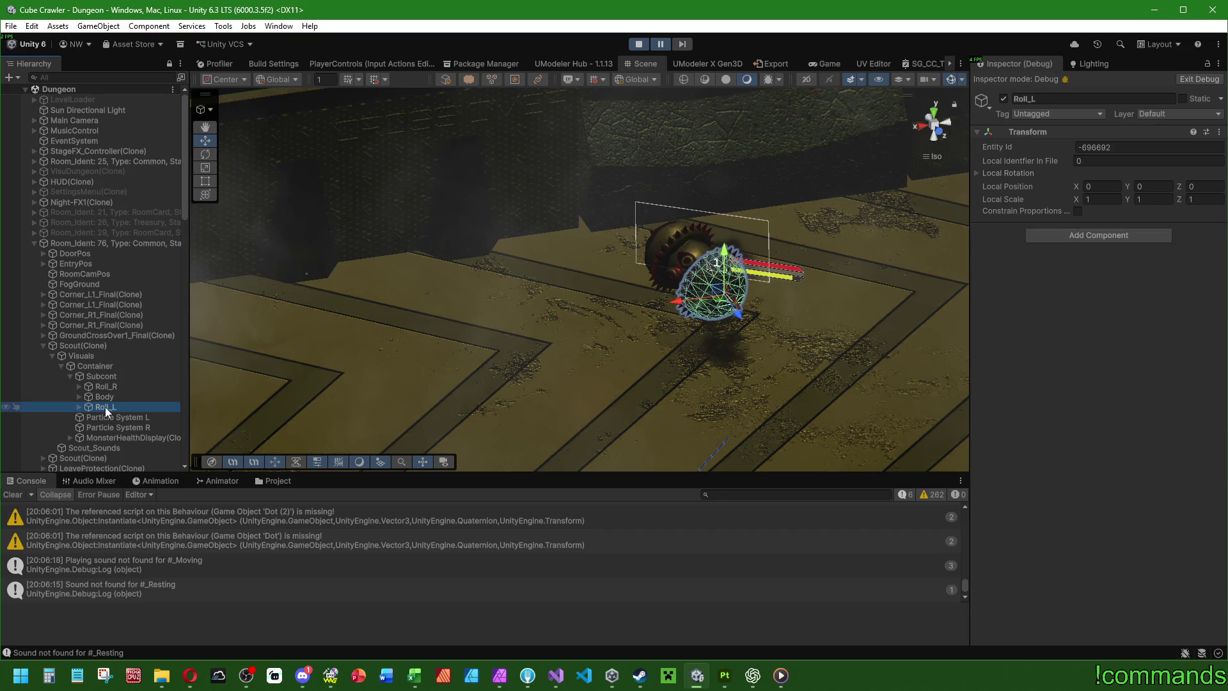
left_click(105, 386, "ctrl")
left_click(1166, 113)
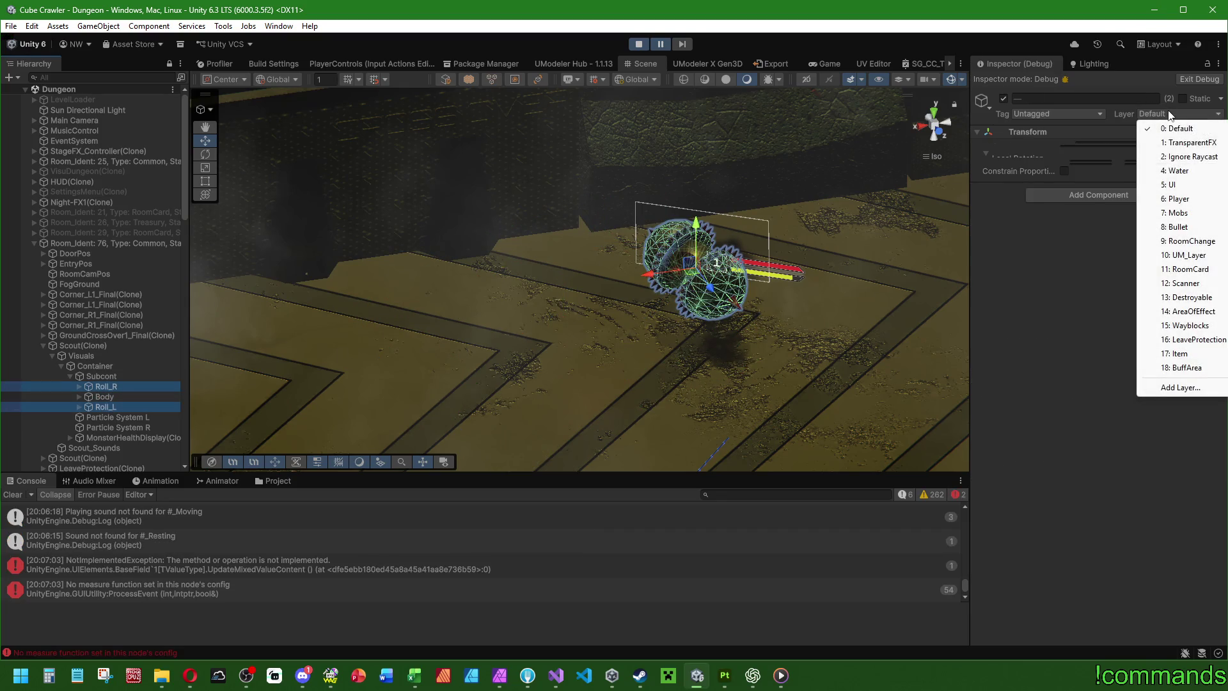
left_click(1175, 213)
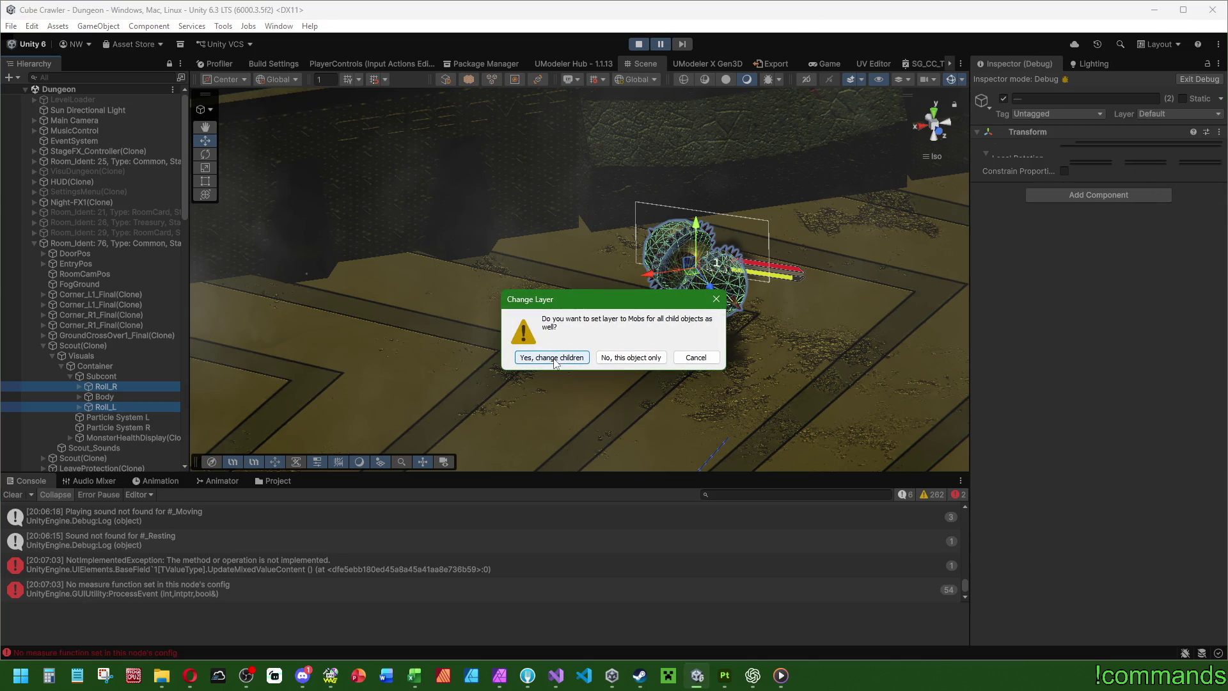
left_click(626, 358)
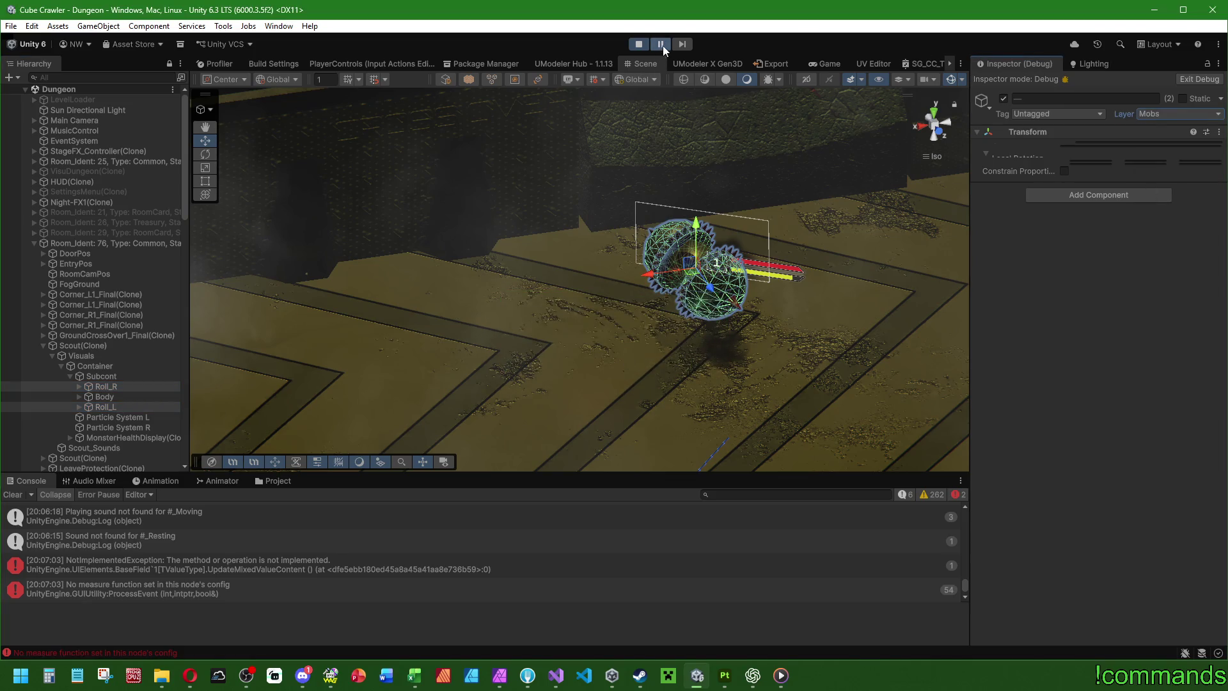
left_click(663, 44)
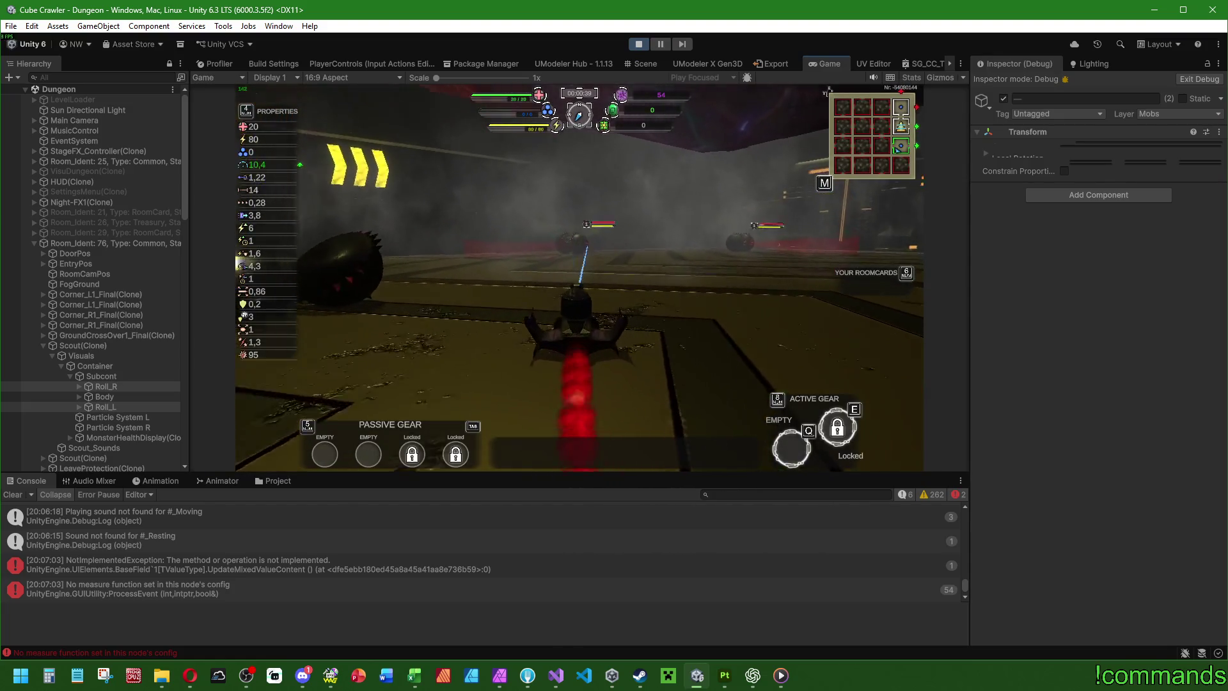
Step: Steer left and right, drive toward the spiked enemy, then stop Play mode
key("a")
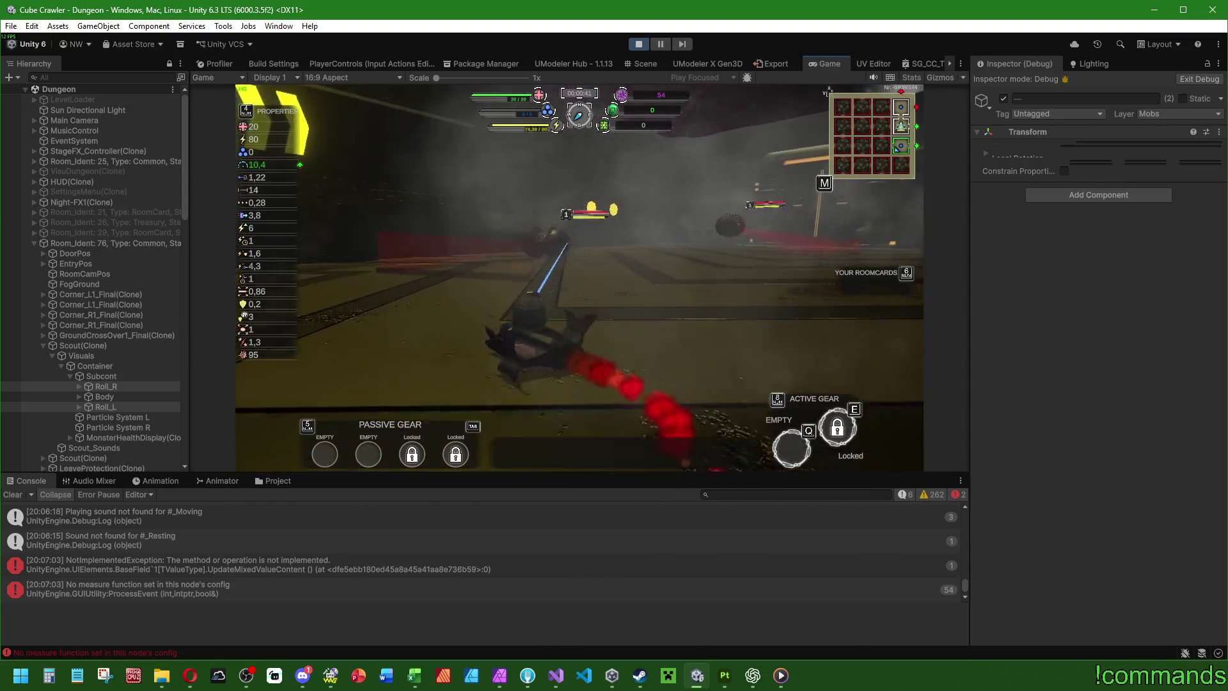
key("d")
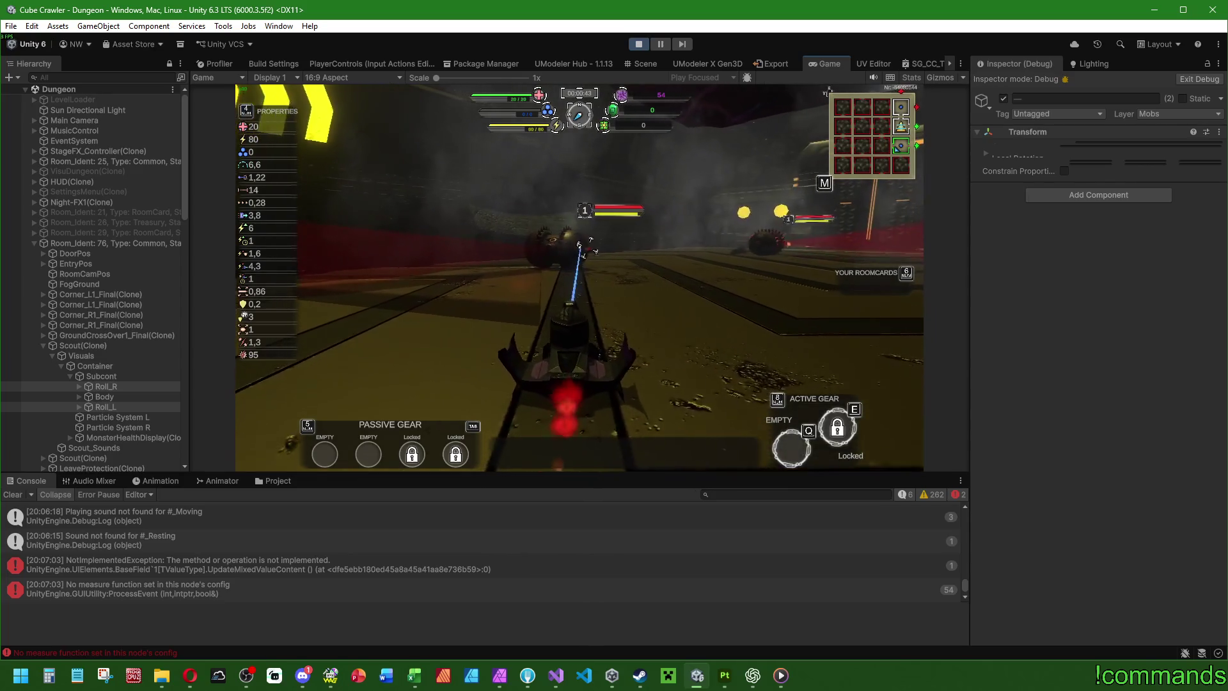
key("w")
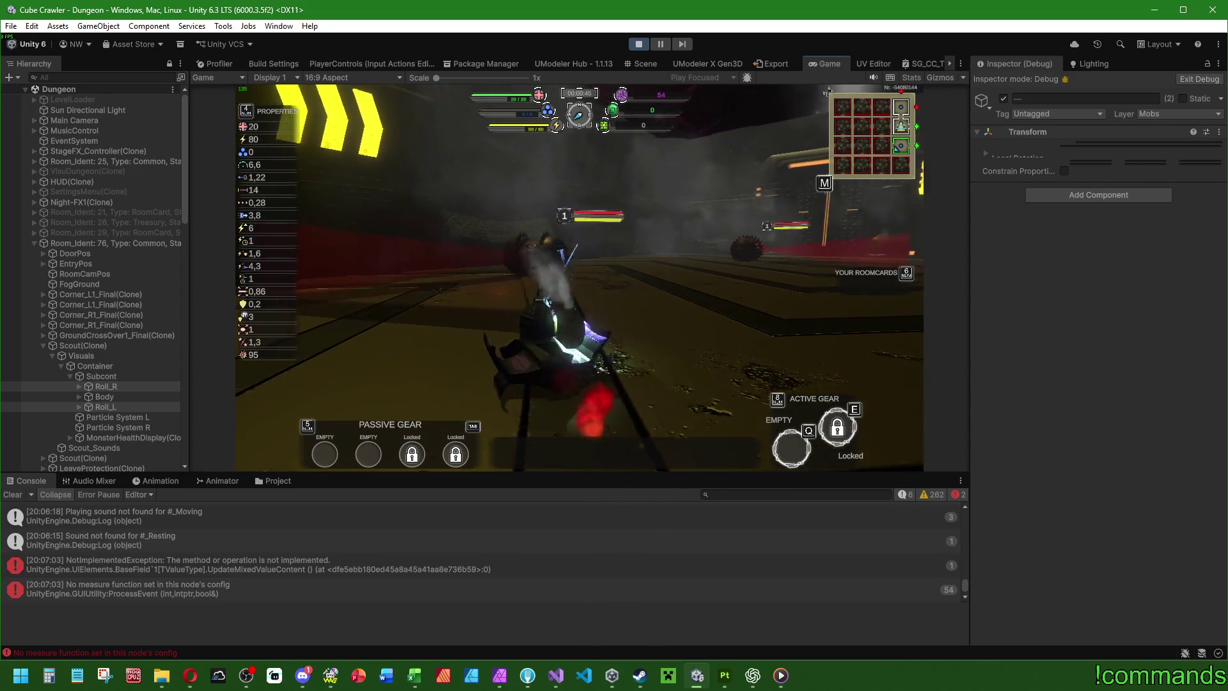
key("w")
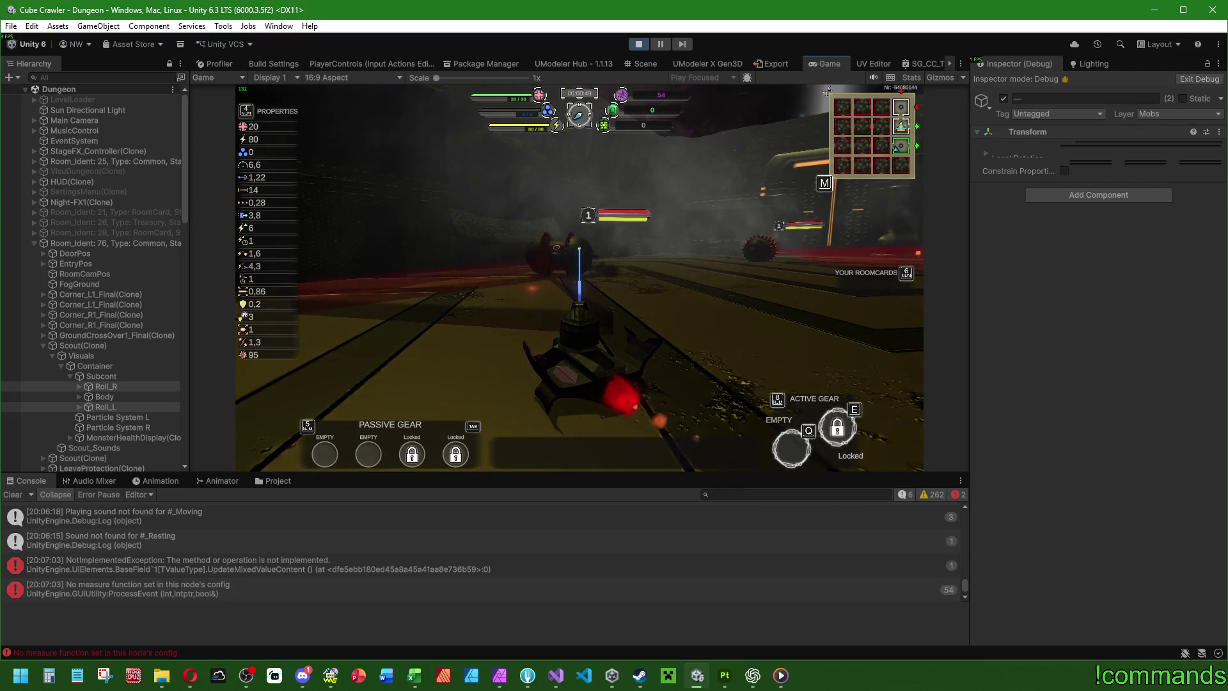
key("super")
left_click(646, 44)
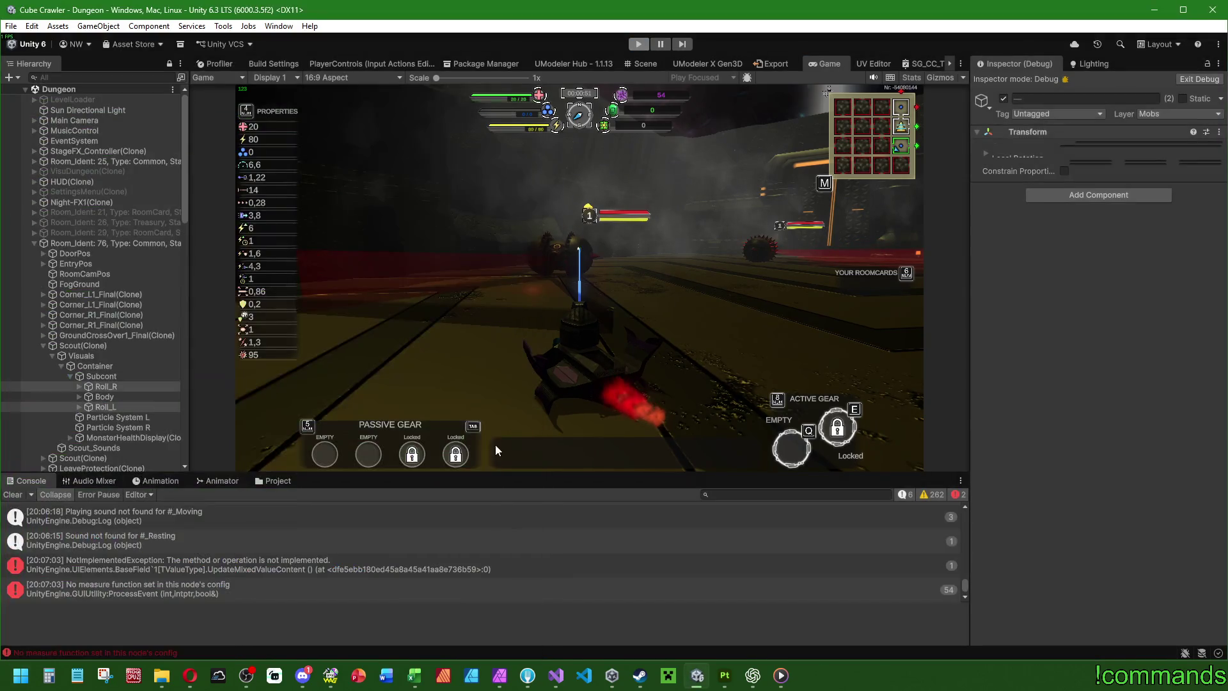
Step: Open the PhysicRoll prefab from the Monsters > Scout folder
left_click(282, 480)
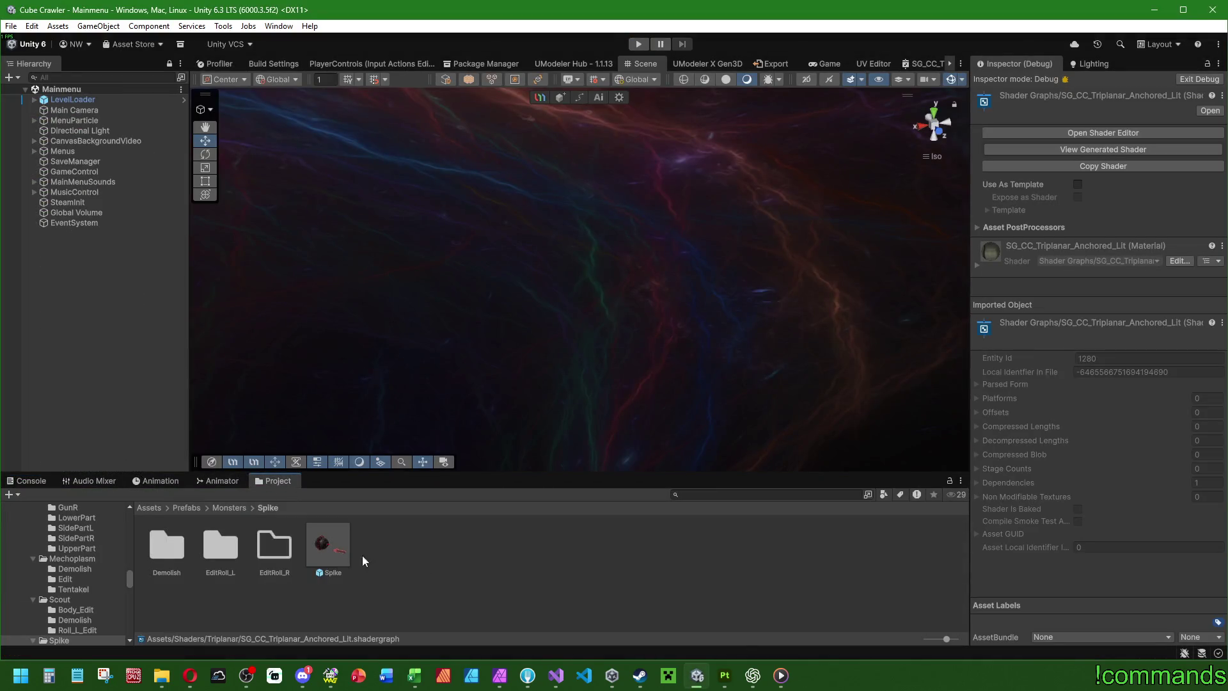
left_click(229, 507)
left_click(327, 548)
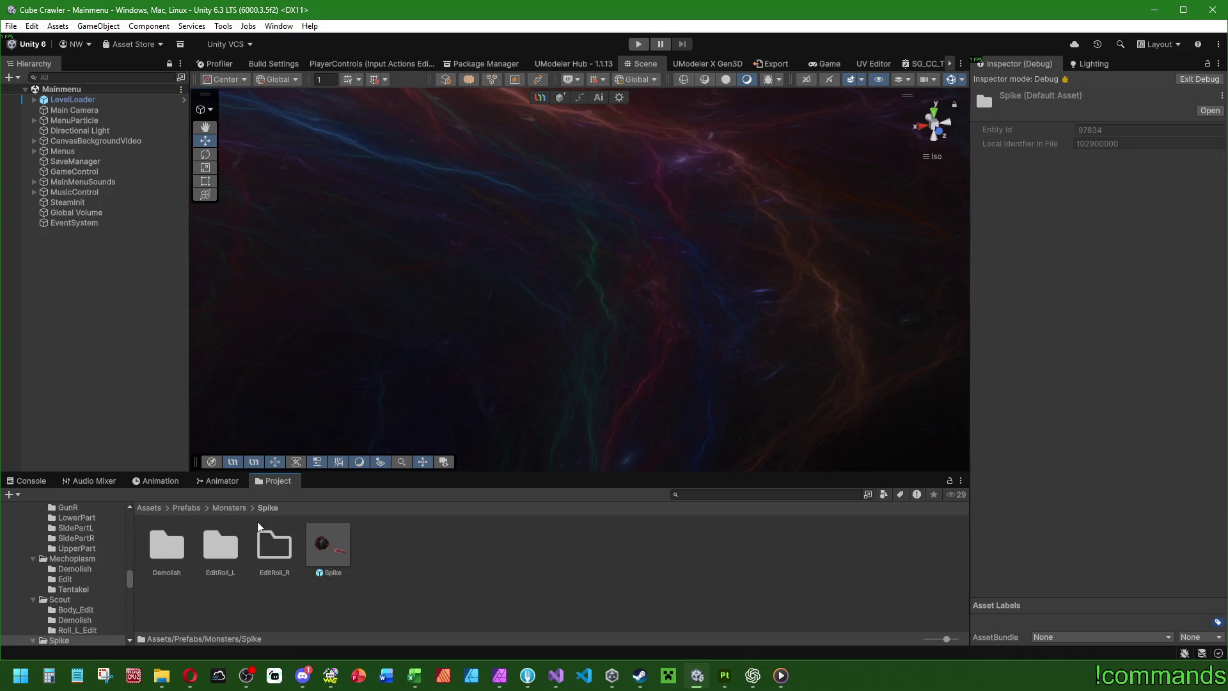
double_click(279, 547)
double_click(311, 537)
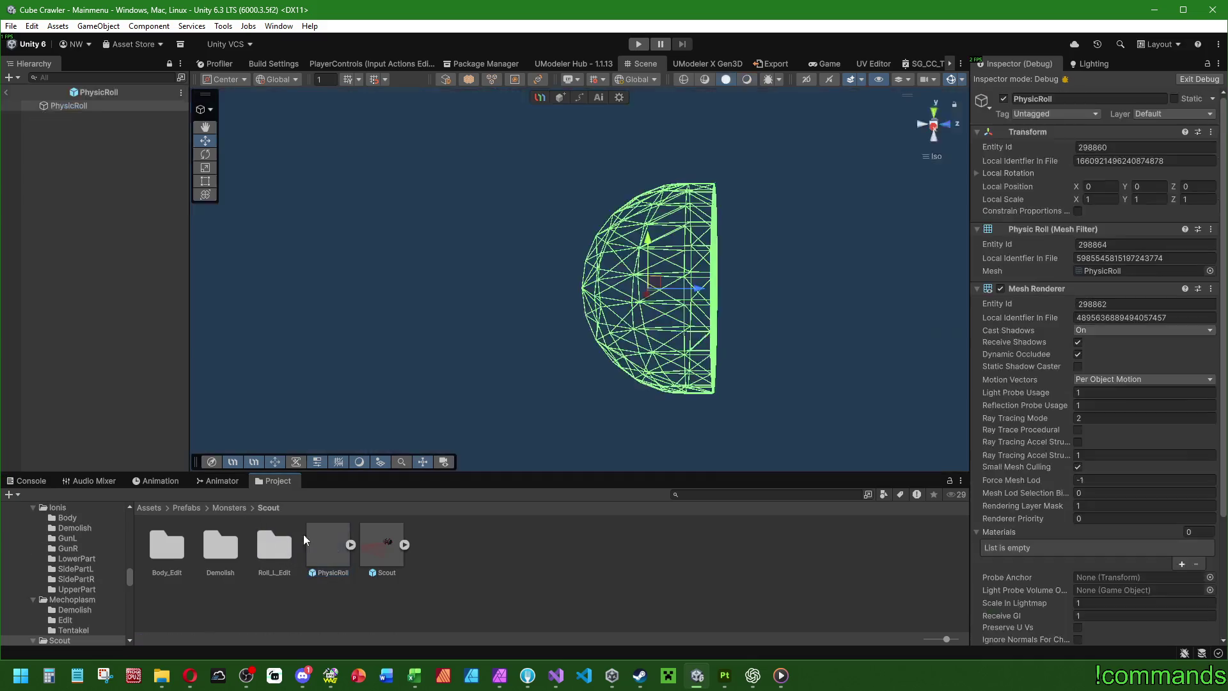
Step: Leave Debug mode and set PhysicRoll's layer to Mobs
scroll(1053, 438, "down", 10)
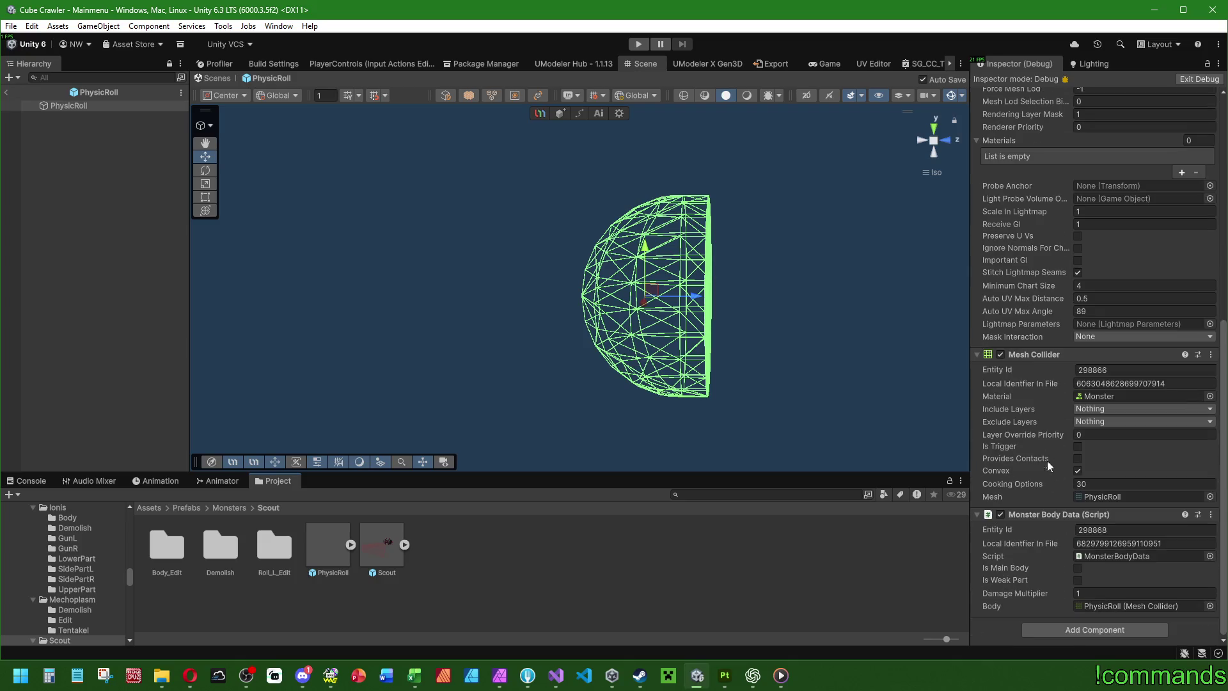
scroll(1012, 367, "up", 9)
scroll(1011, 367, "up", 1)
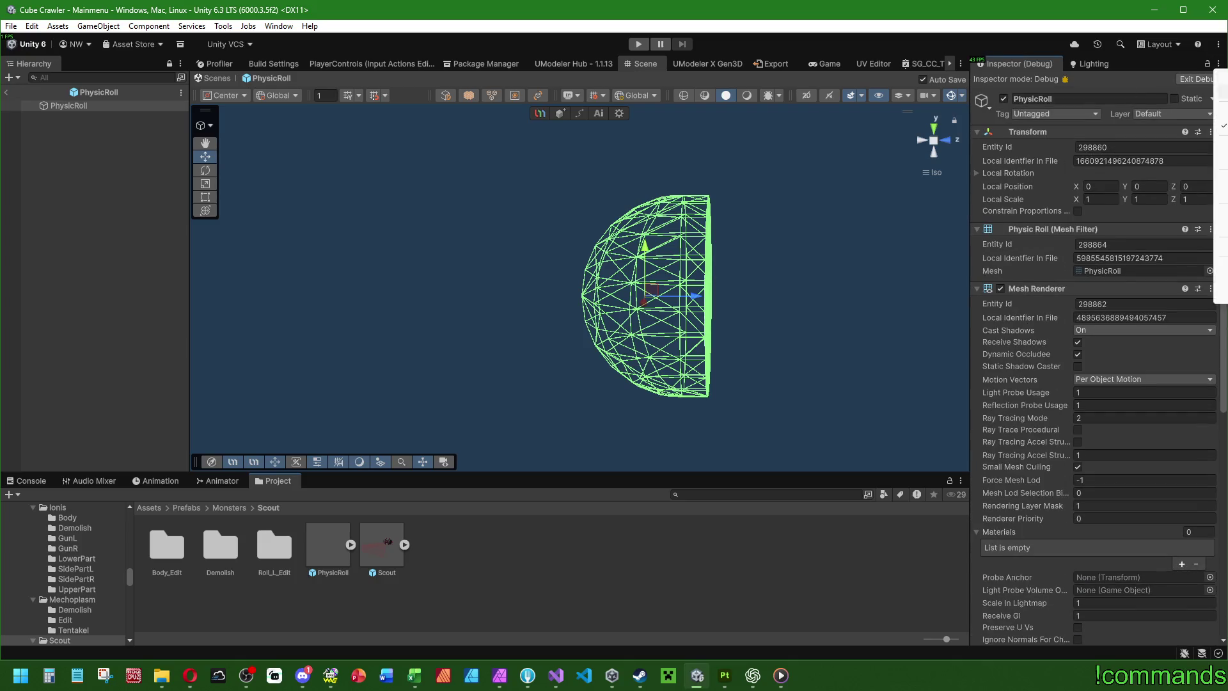
left_click(1221, 112)
left_click(1199, 101)
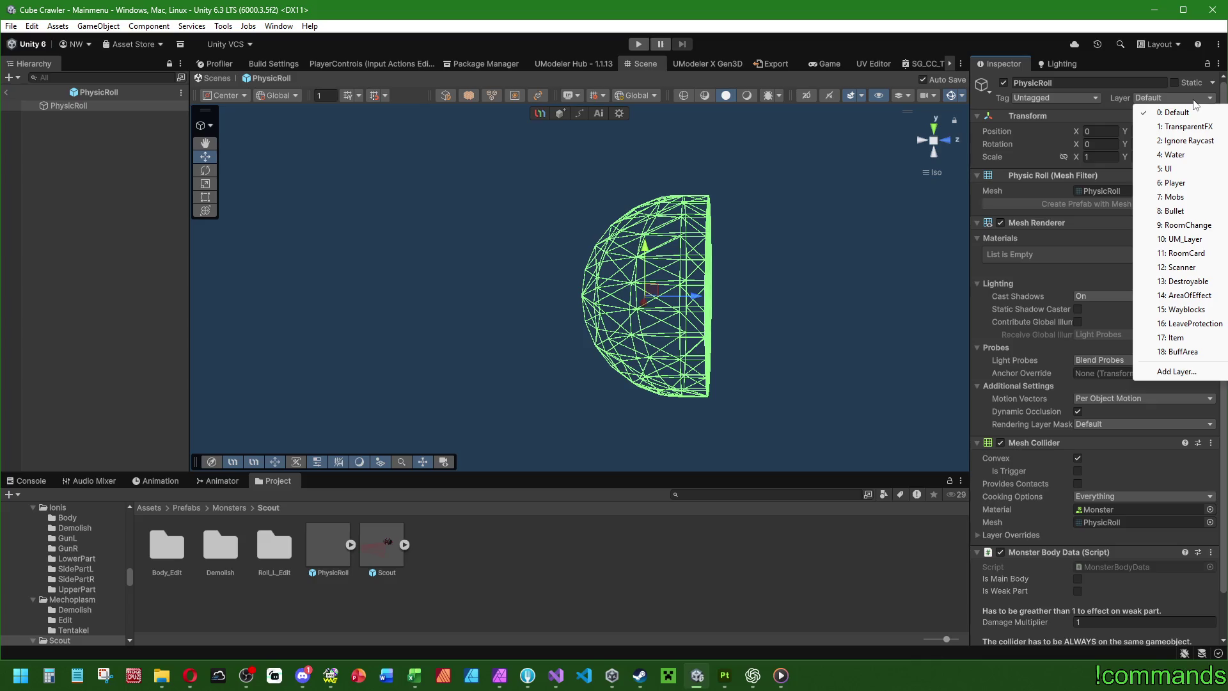
left_click(1185, 197)
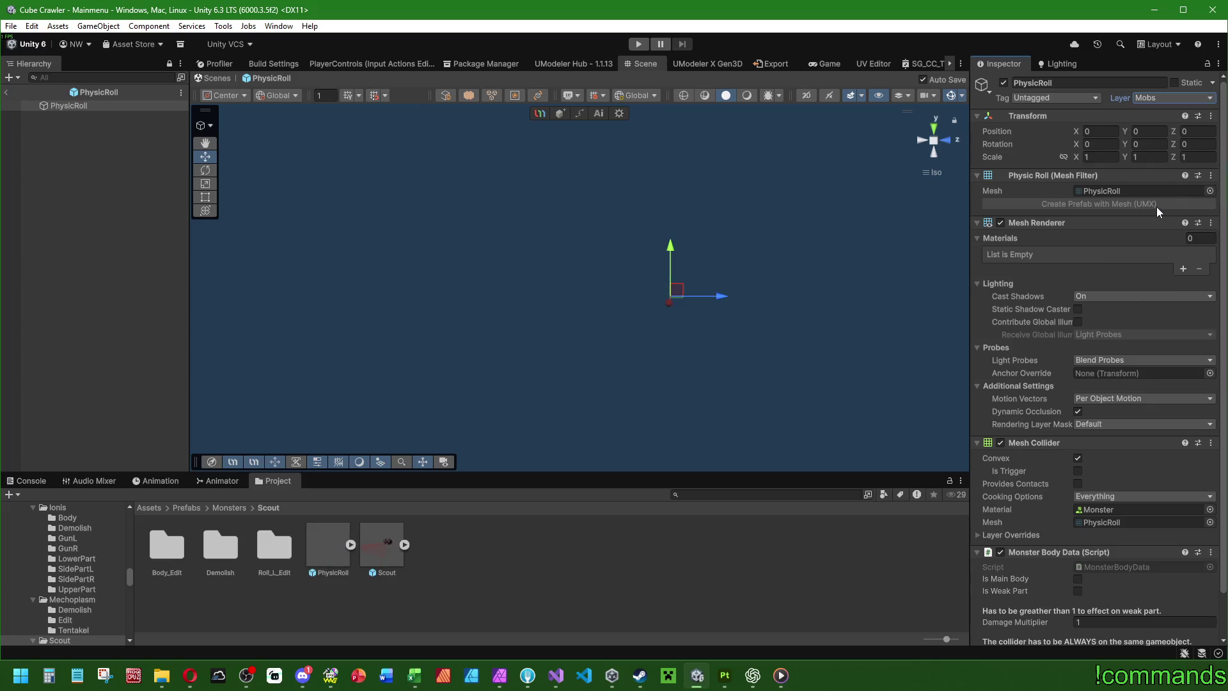
Step: Enable Convex on PhysicRoll's Mesh Collider and exit Prefab Mode
left_click(72, 104)
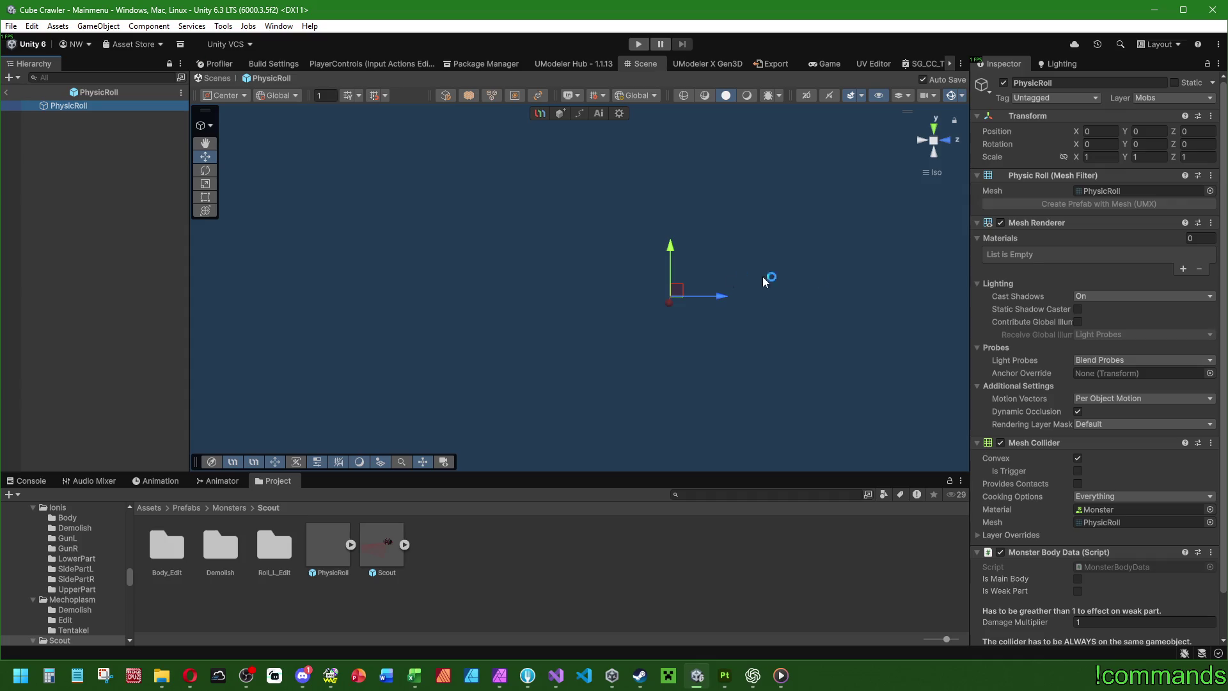
scroll(1037, 404, "down", 3)
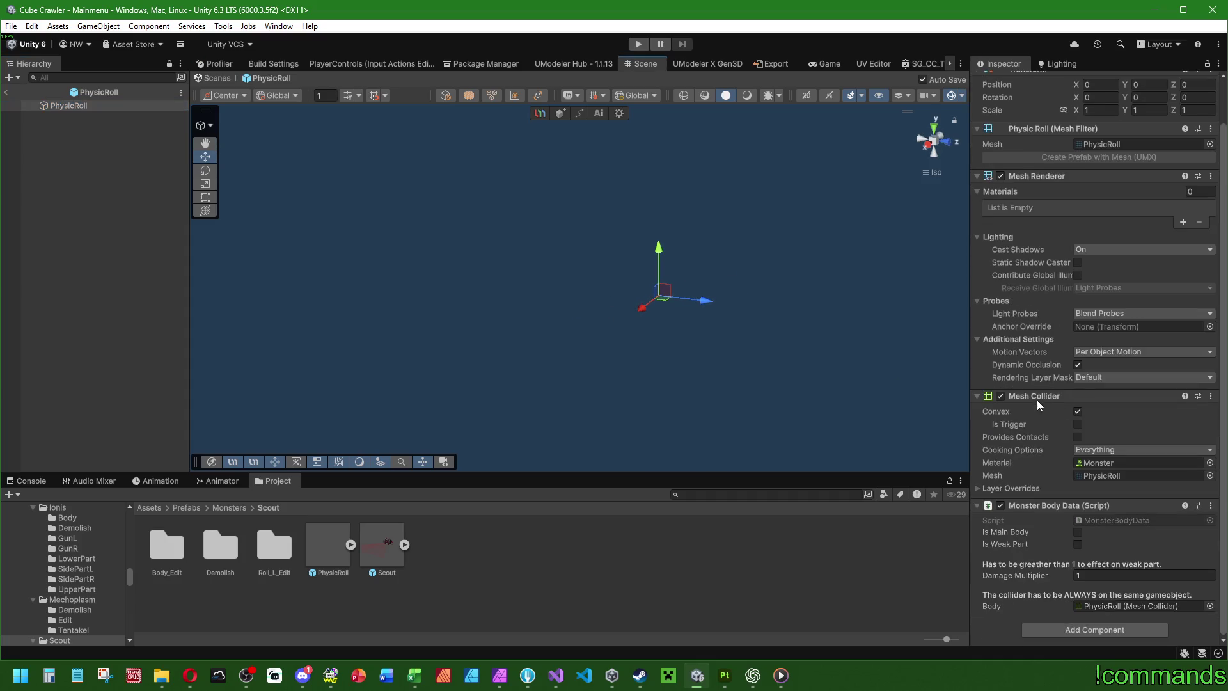
left_click(1077, 412)
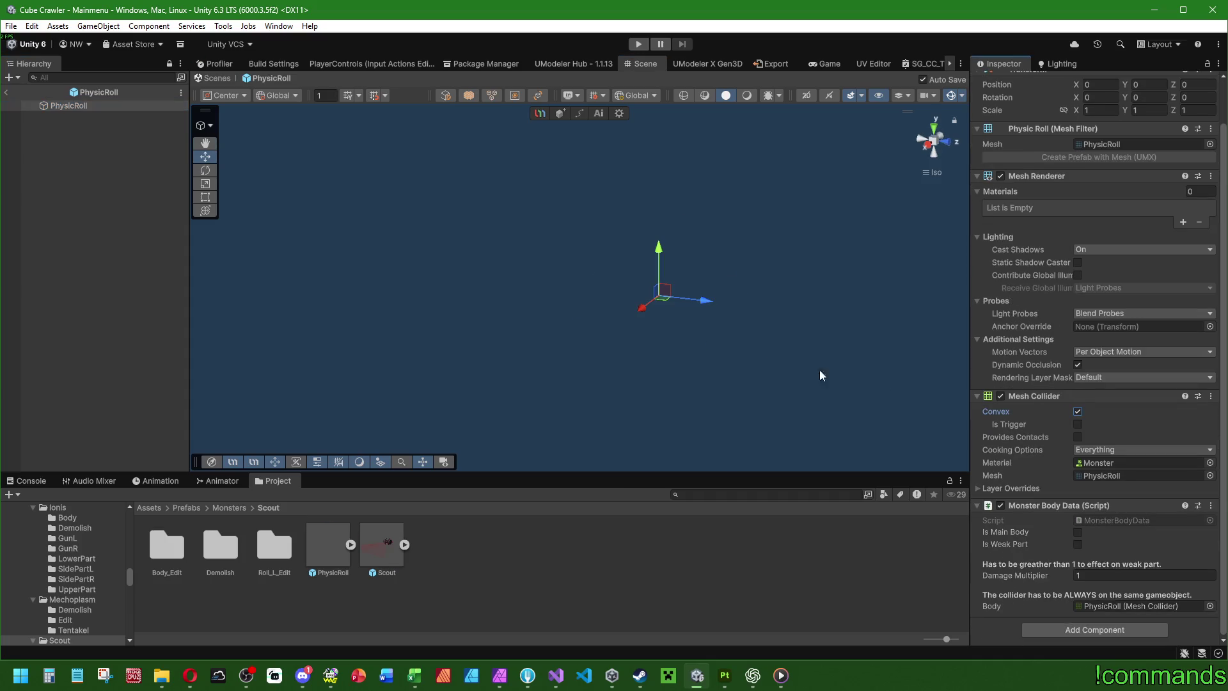
left_click(1078, 413)
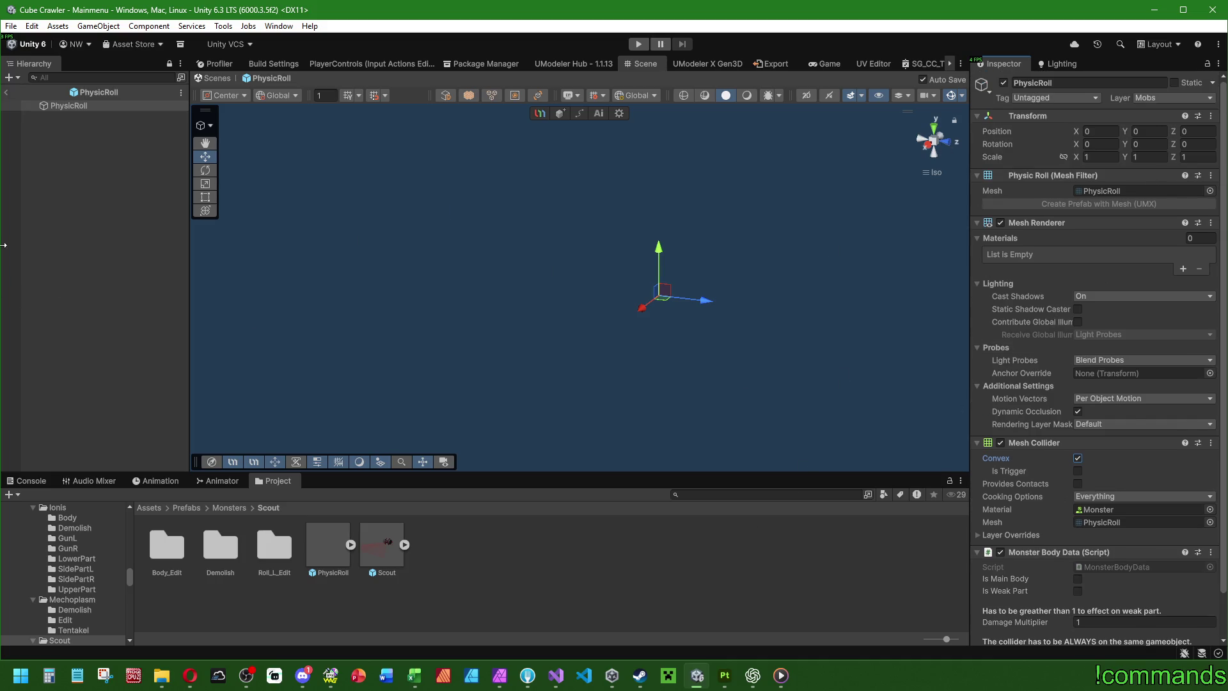
left_click(6, 92)
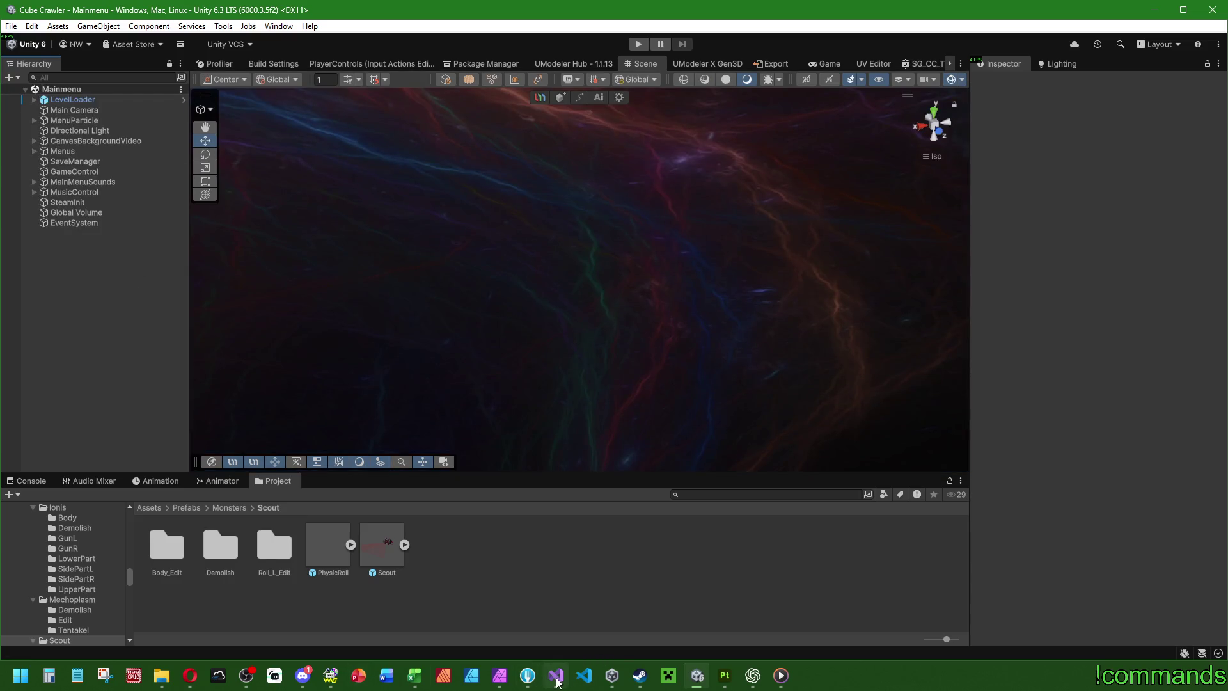
Step: In PhysicHitSystem.cs, go to GetMask and select the _allowedPhysicHits field in its layer loop
left_click(561, 678)
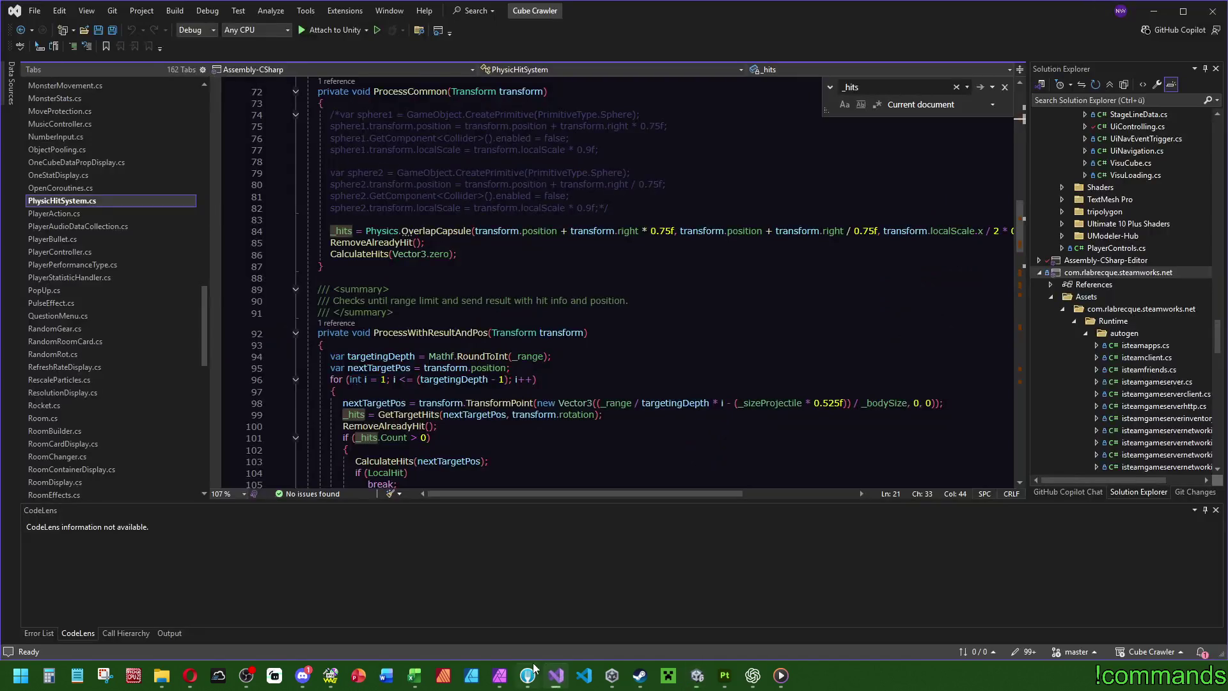
scroll(705, 363, "up", 5)
mouse_move(690, 493)
left_mouse_down()
mouse_move(804, 507)
mouse_move(574, 505)
mouse_move(788, 510)
left_mouse_up()
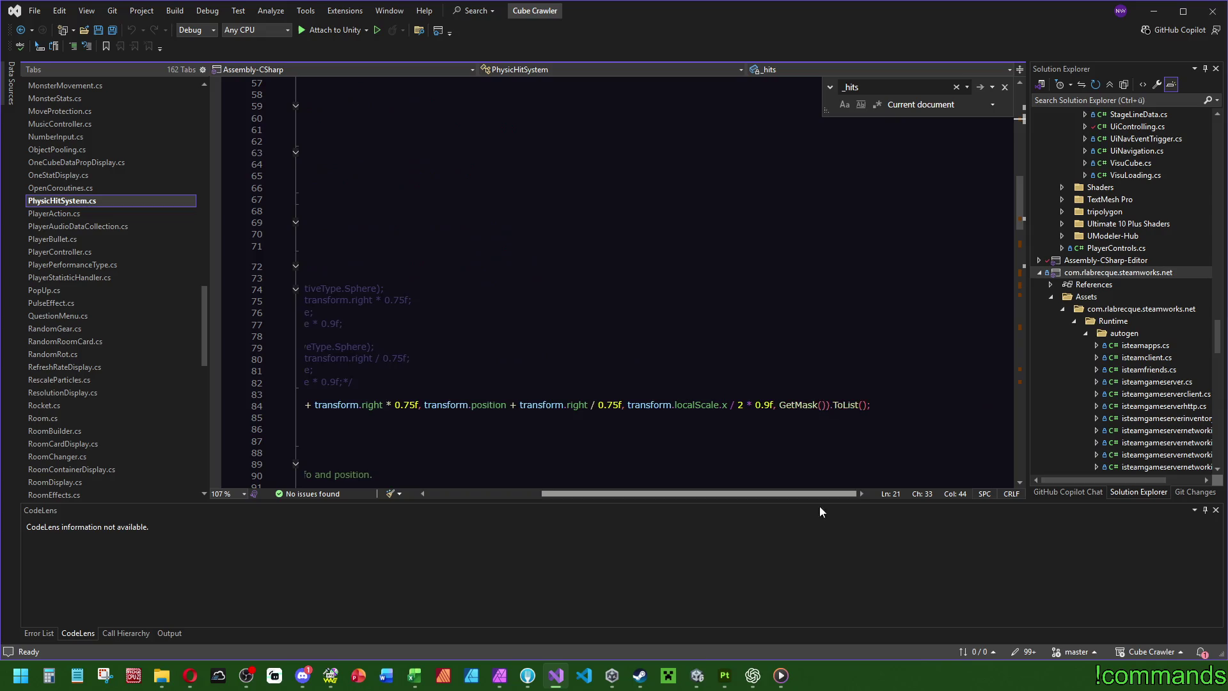
left_click(789, 410, "ctrl")
left_click_drag(543, 496, 277, 465)
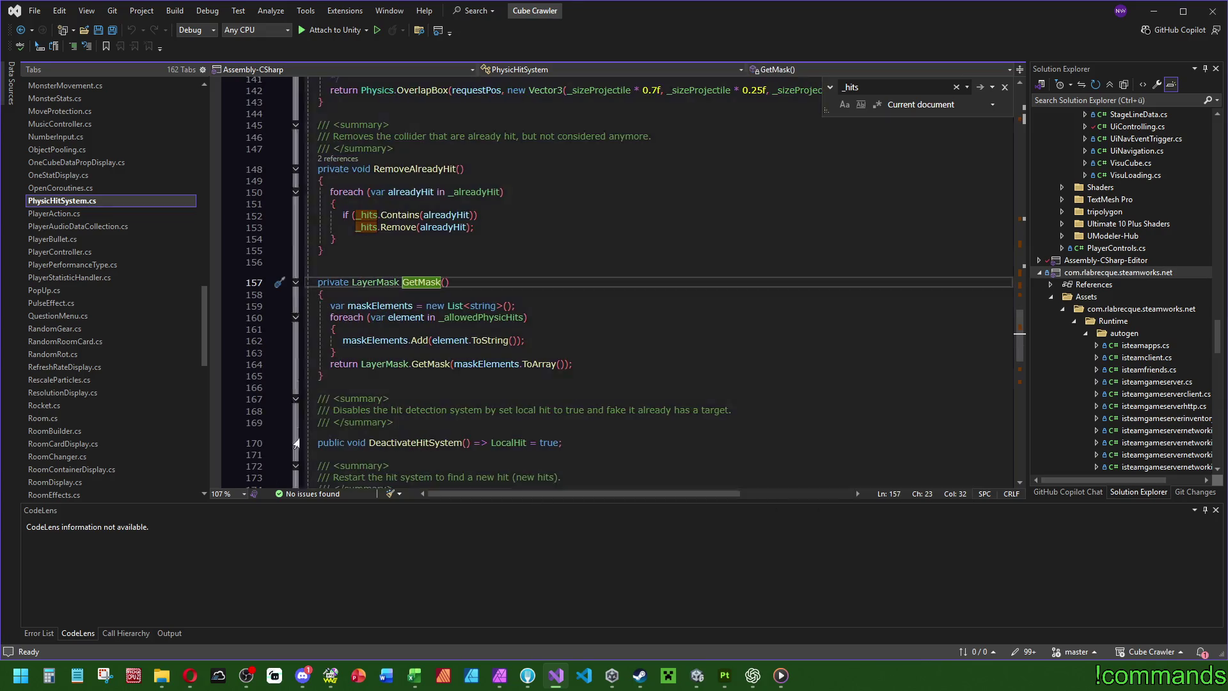
left_click(468, 318)
double_click(471, 320)
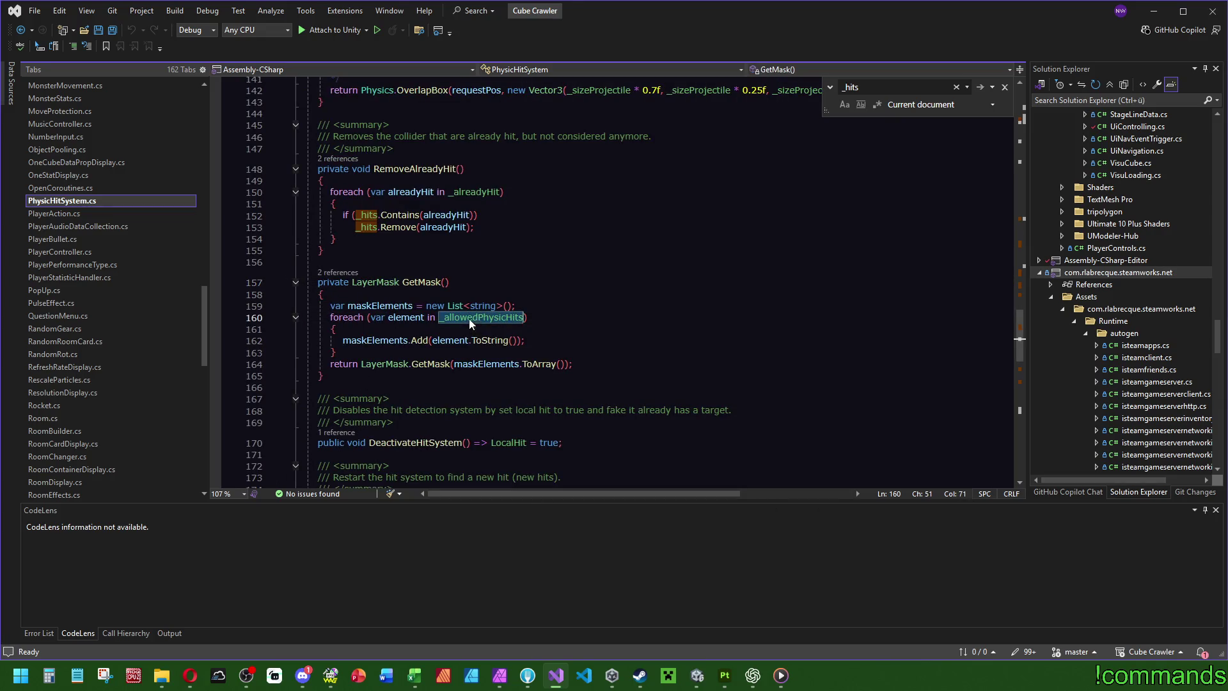
left_click_drag(1020, 339, 1024, 120)
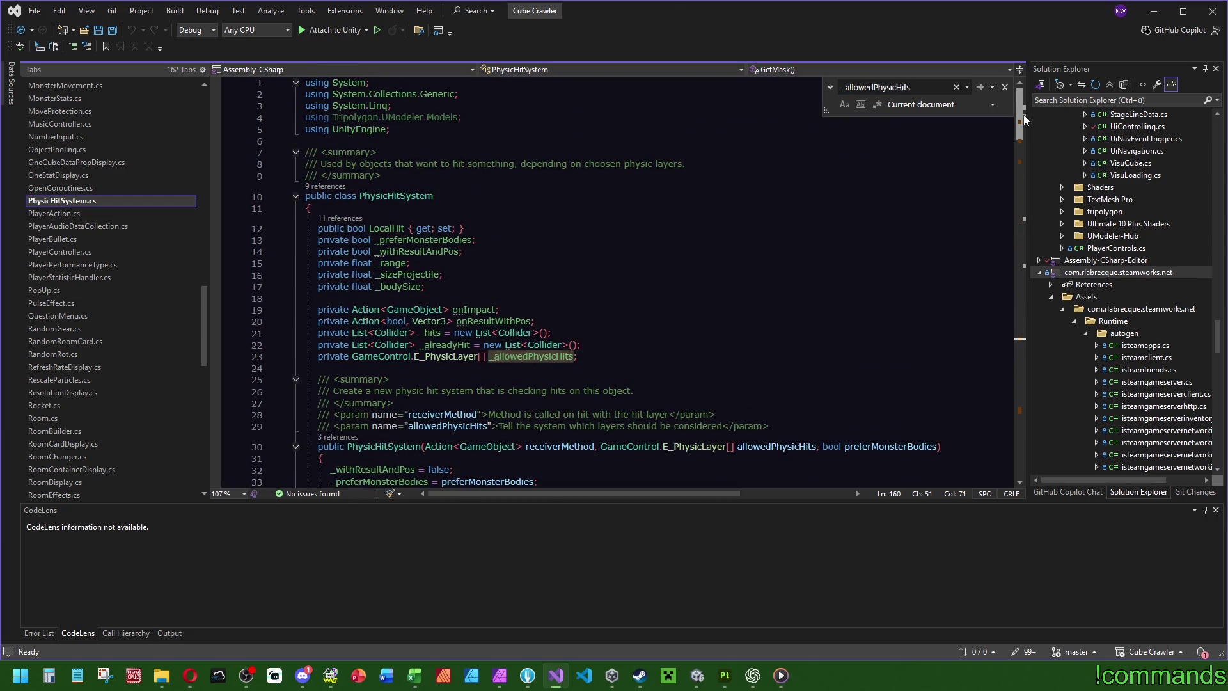
scroll(978, 145, "down", 2)
Step: Follow the constructor references to PlayerBullet.cs, confirm Mobs in its hit layers, and return to Unity
left_click(432, 426)
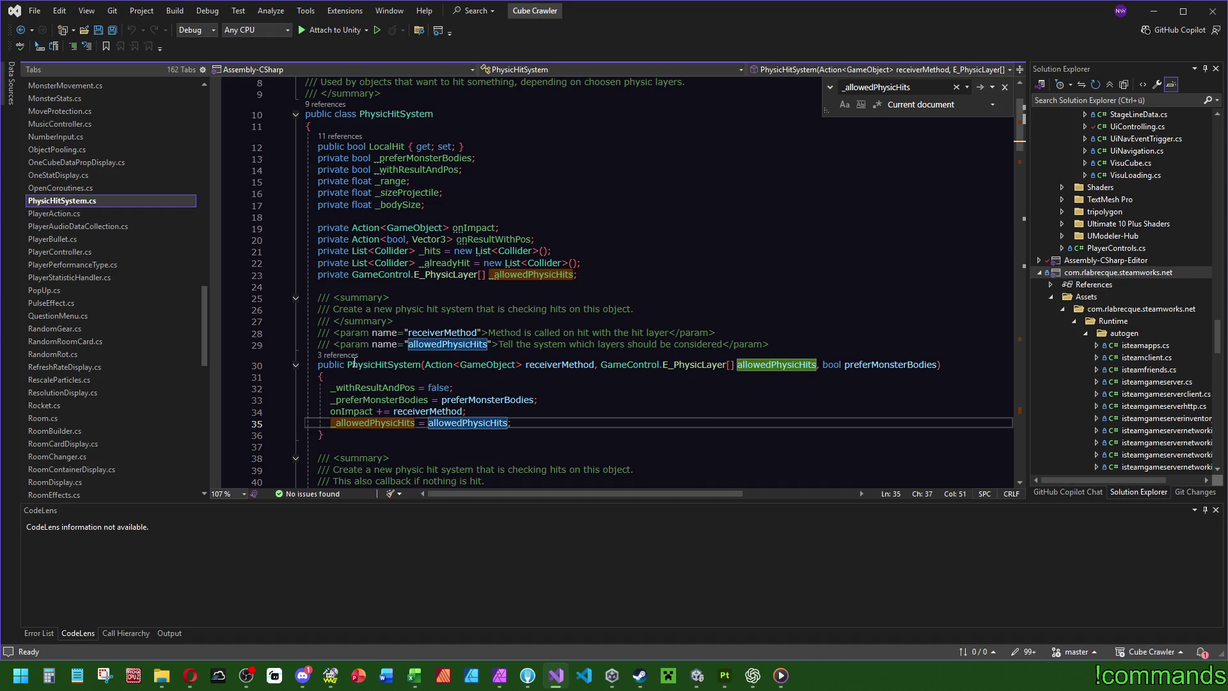
left_click(339, 355)
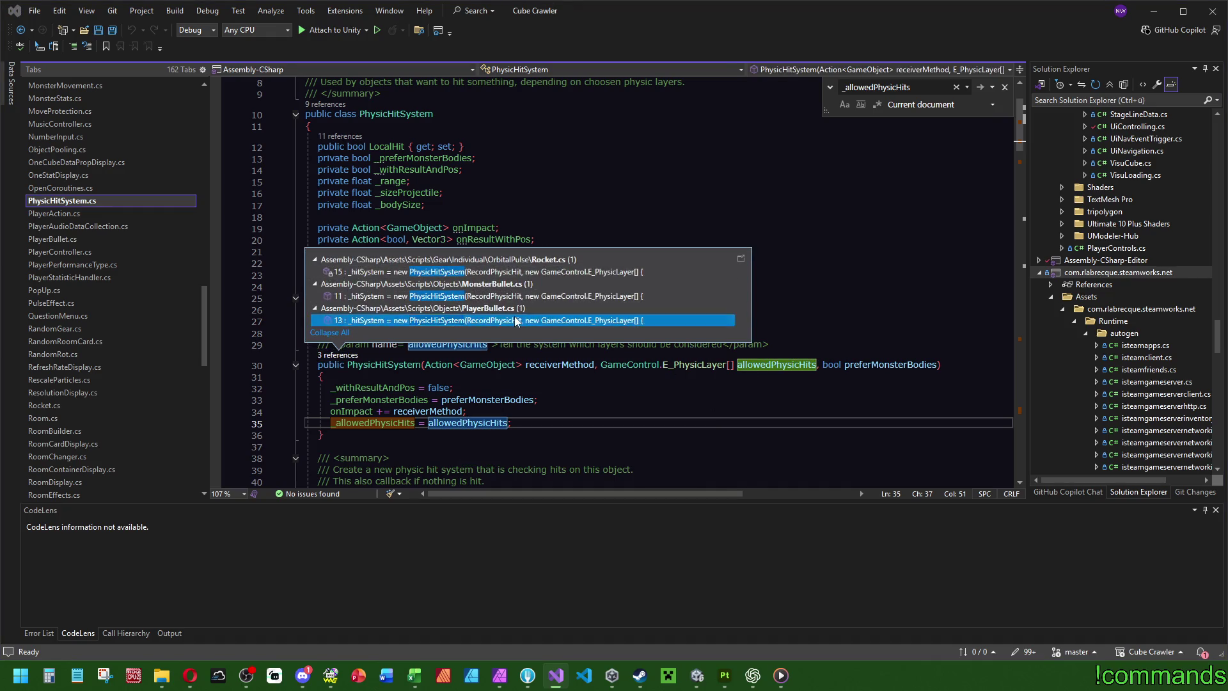
left_click(516, 321)
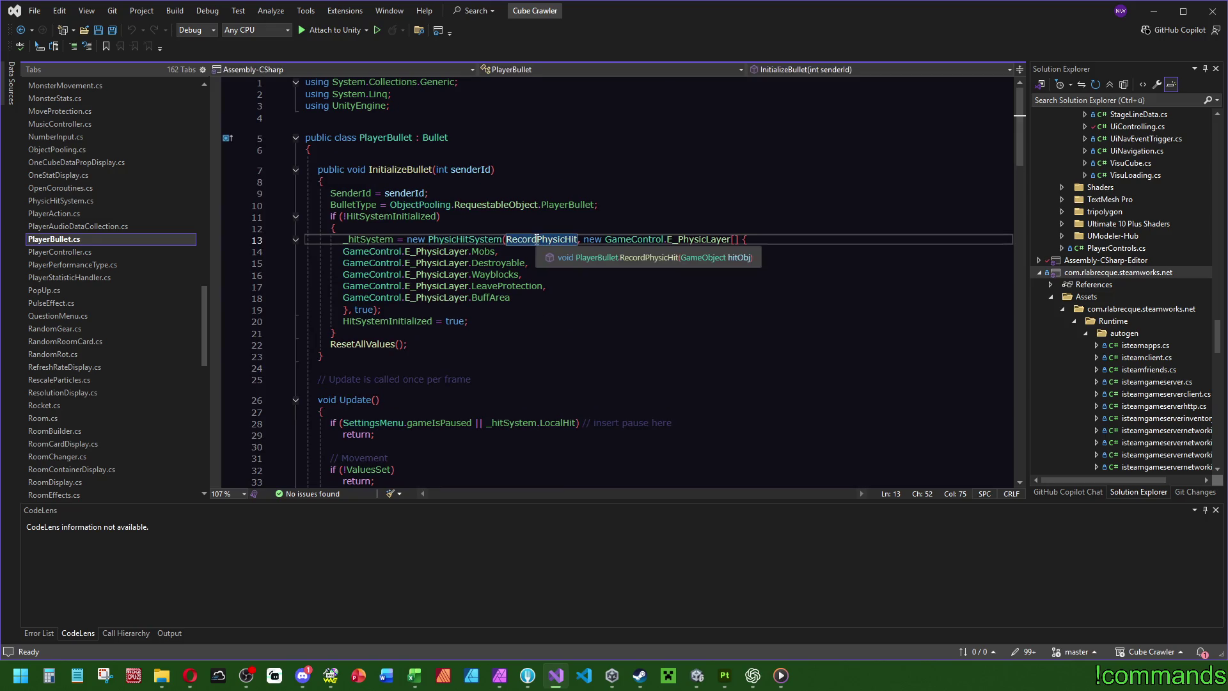
left_click(495, 252)
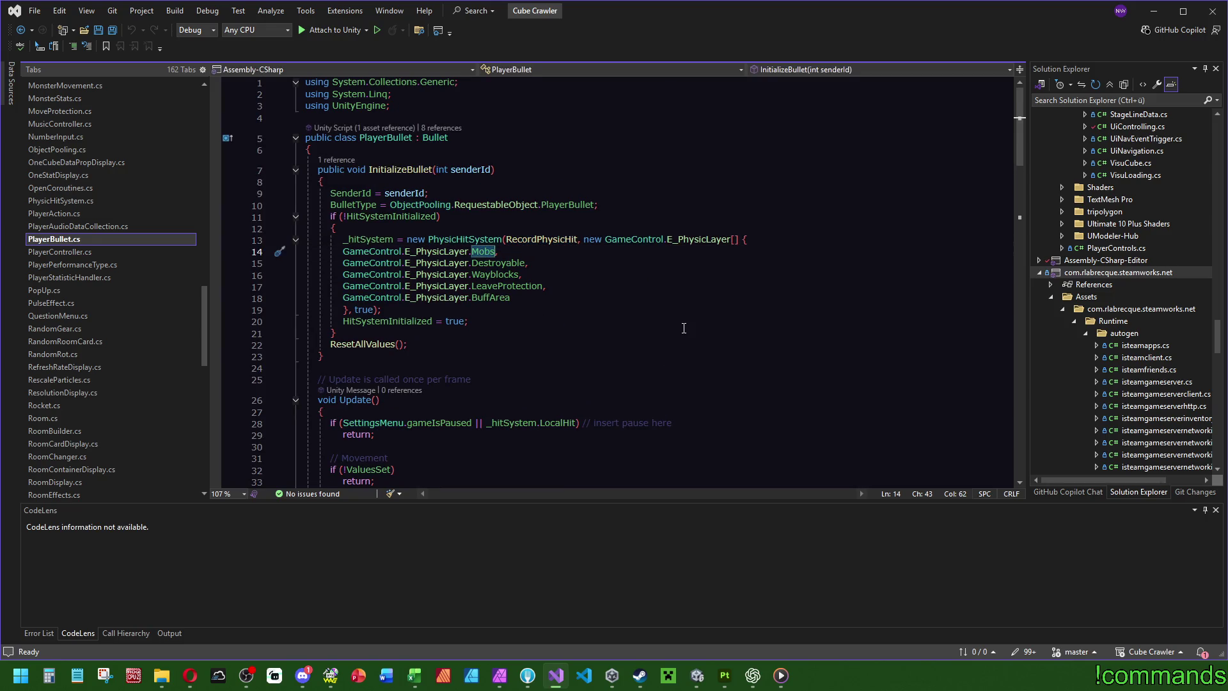
key("Up")
key("Up")
key("Up")
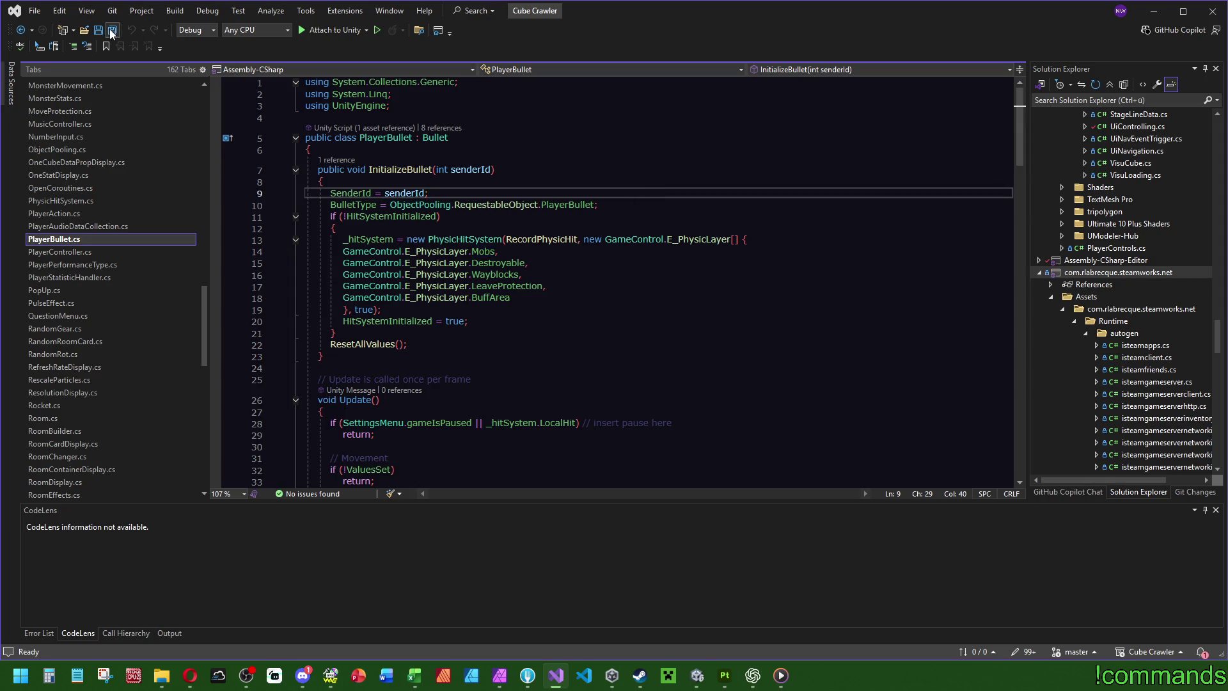
left_click(697, 675)
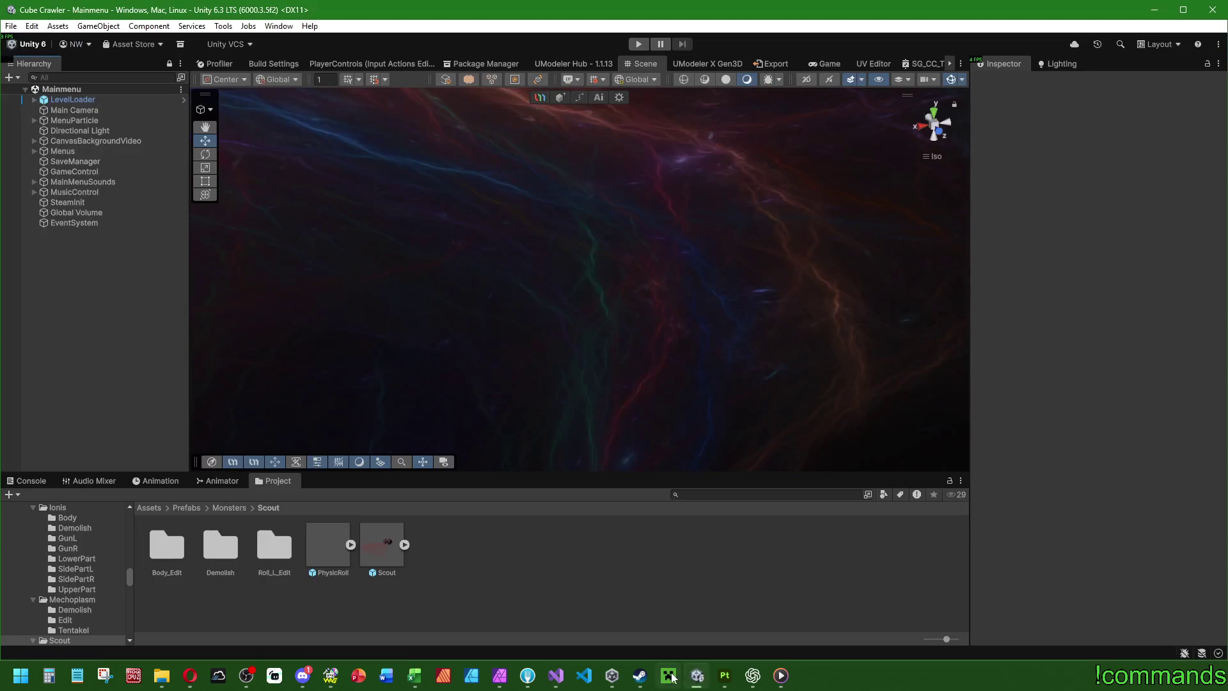
Step: Show the Console, save the Mainmenu scene via File > Save, and bring Visual Studio forward
left_click(29, 481)
left_click(11, 26)
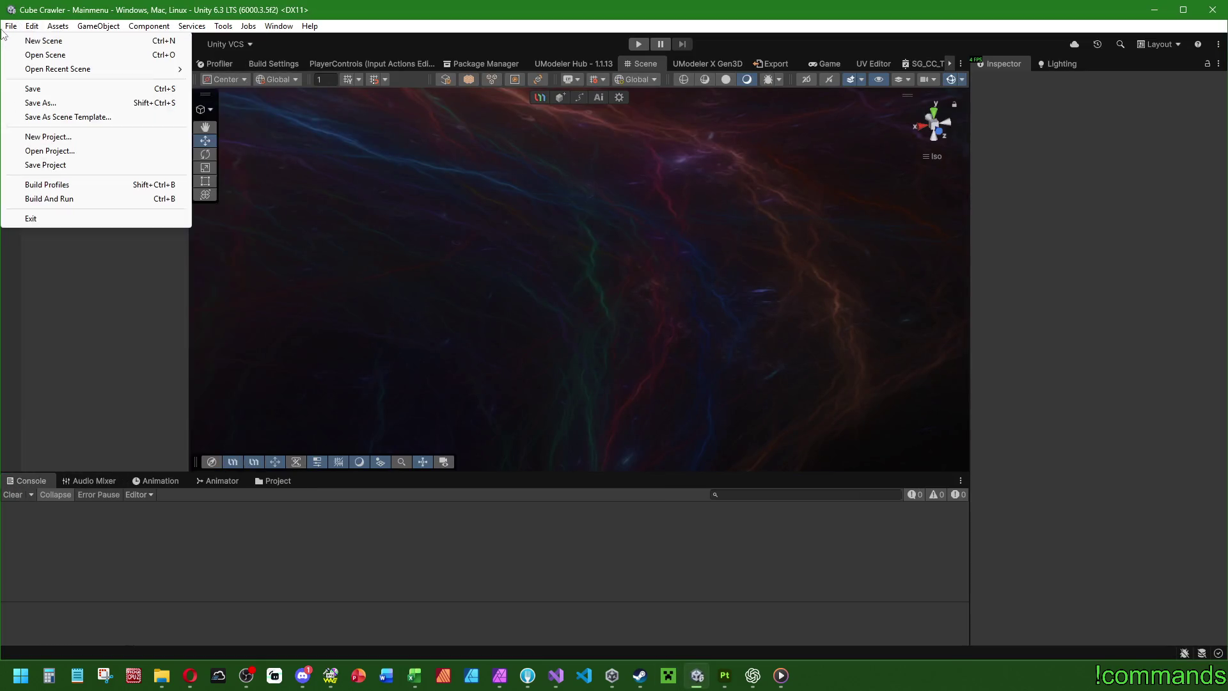
left_click(19, 165)
left_click(11, 25)
left_click(32, 89)
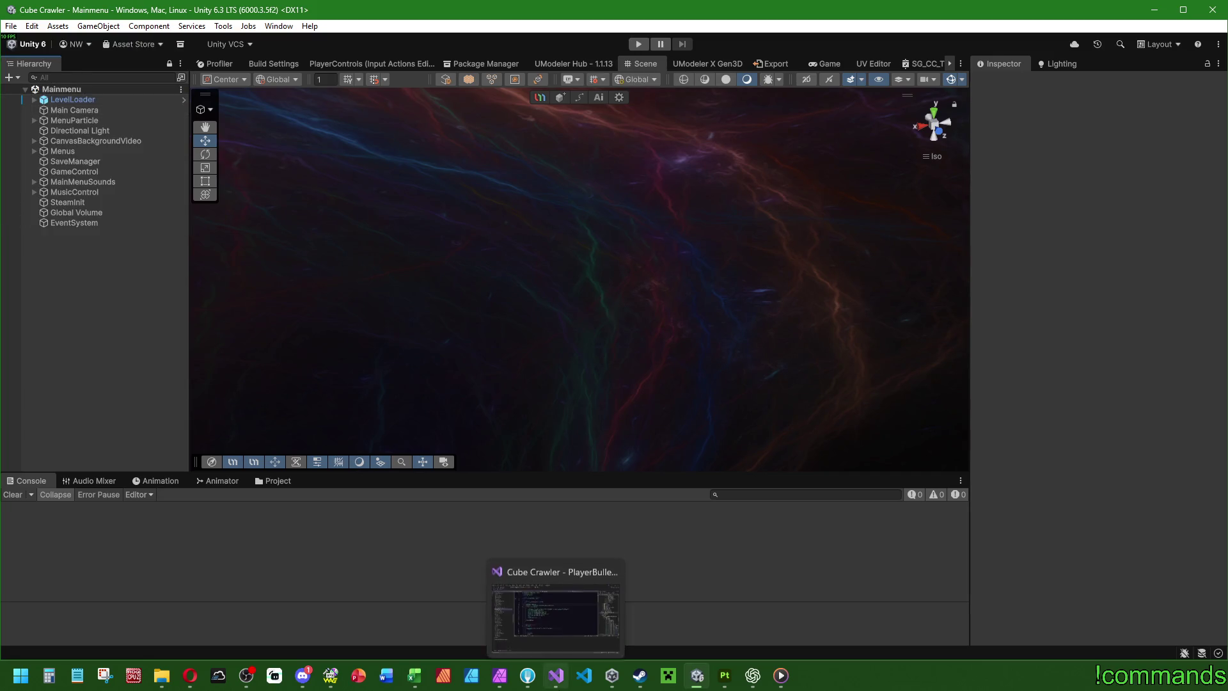
left_click(556, 675)
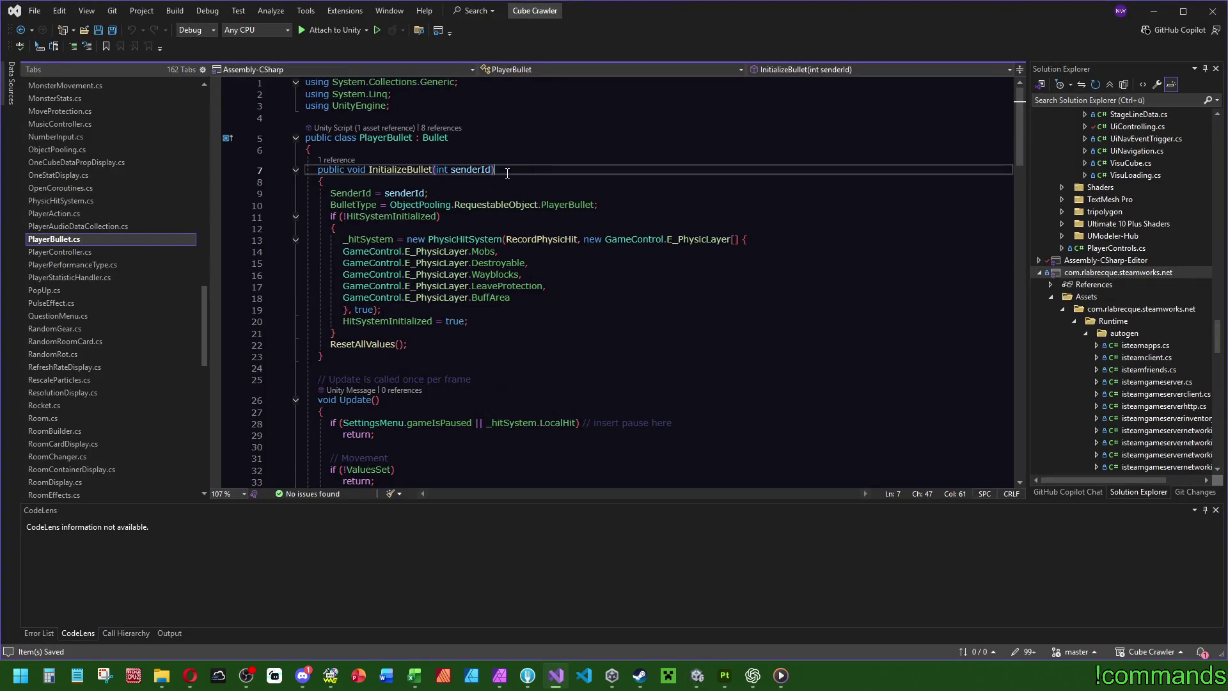
Step: List PhysicHitSystem constructor references, open PlayerBullet, then search PlayerController.cs for 'target'
key("ctrl+minus")
left_click(338, 357)
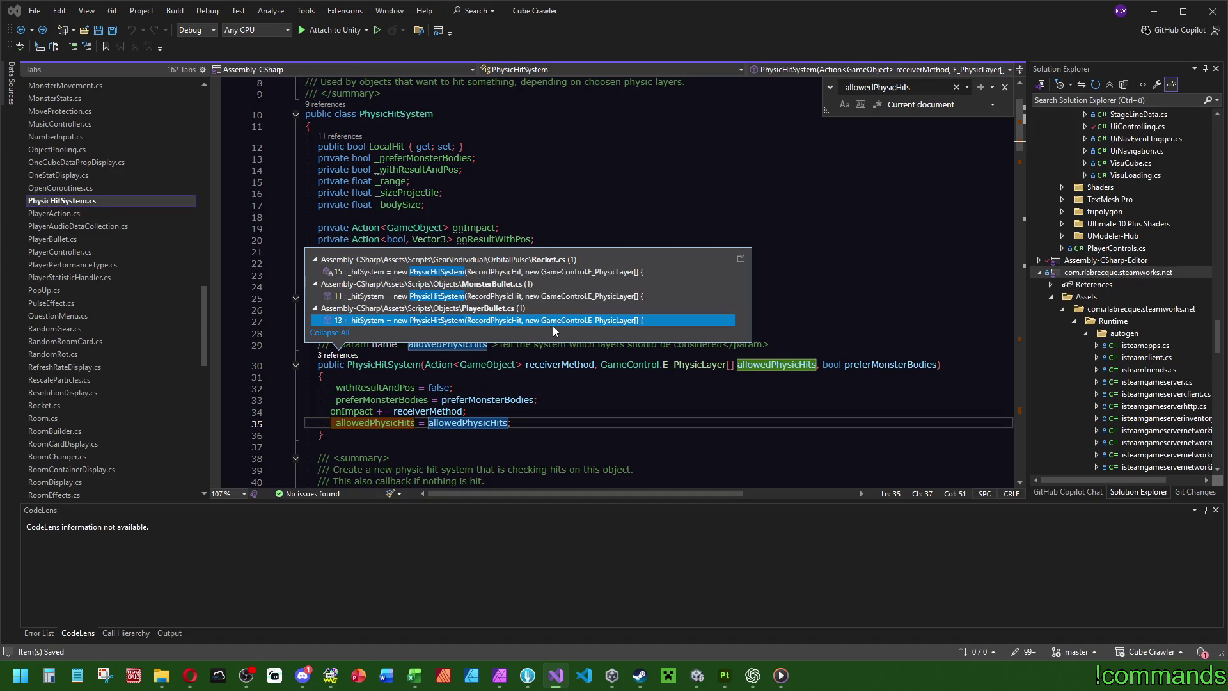
double_click(530, 322)
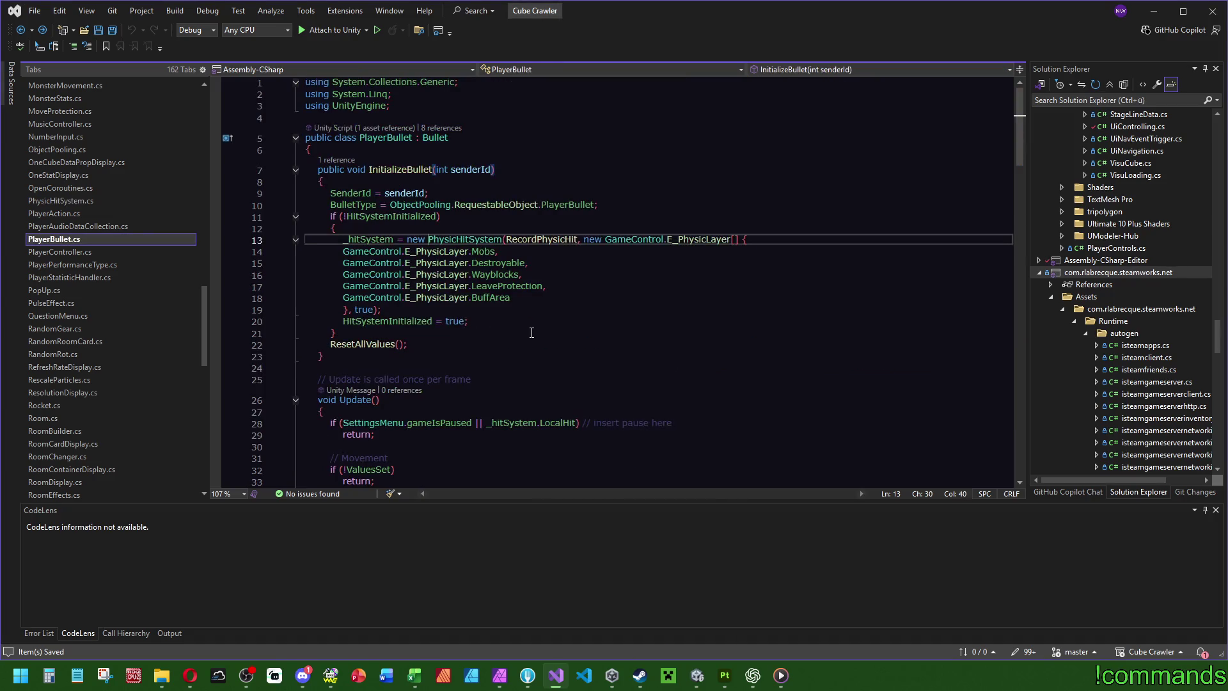
left_click(115, 253)
key("ctrl+f")
type("target")
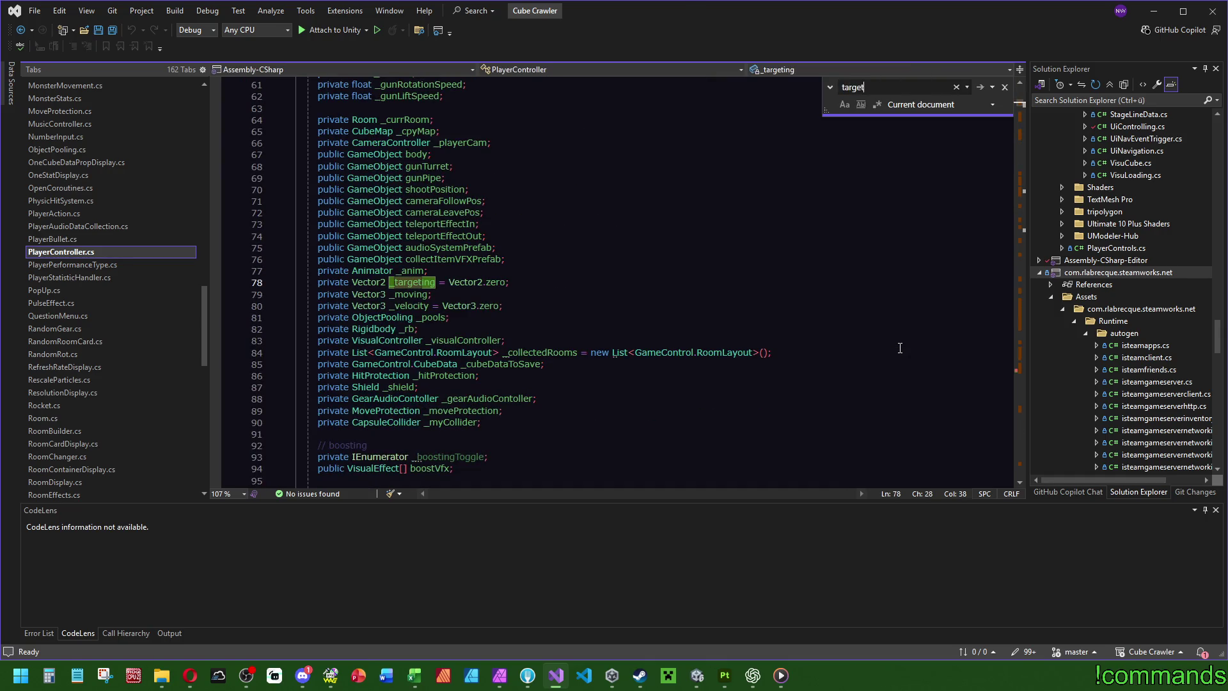
left_click(1022, 116)
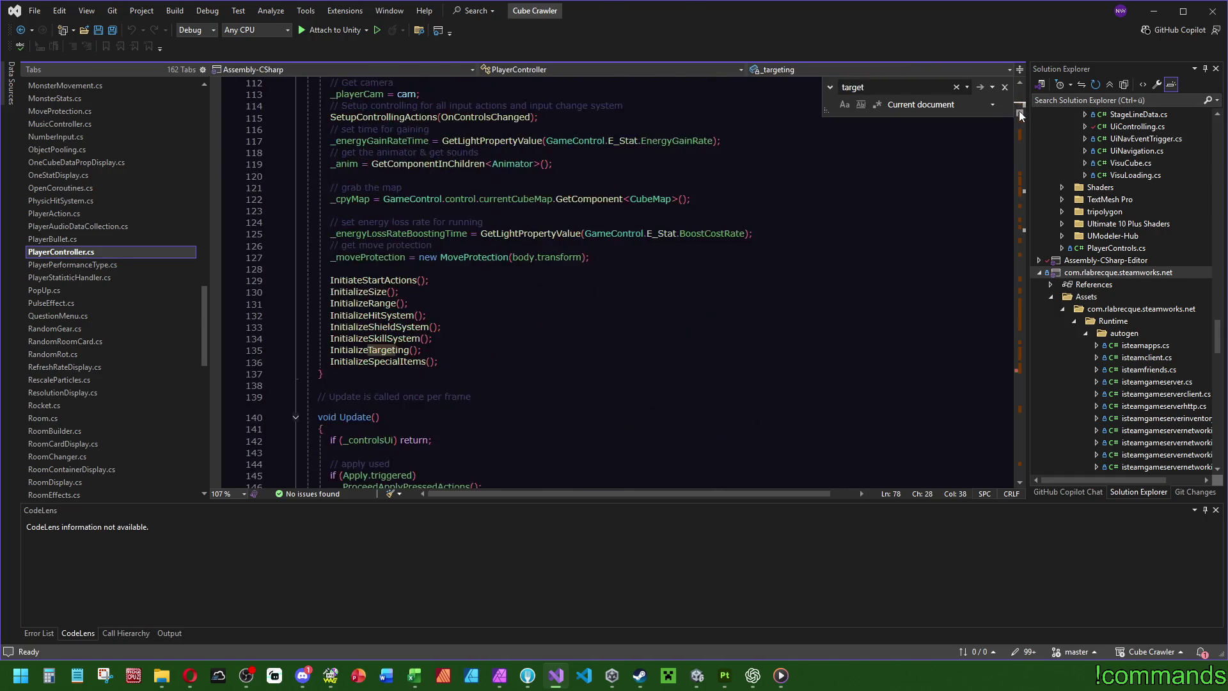
Step: Go to InitializeTargeting, open Targeting.cs, search its _hitSystem field, and return to Unity
left_click(384, 349, "ctrl")
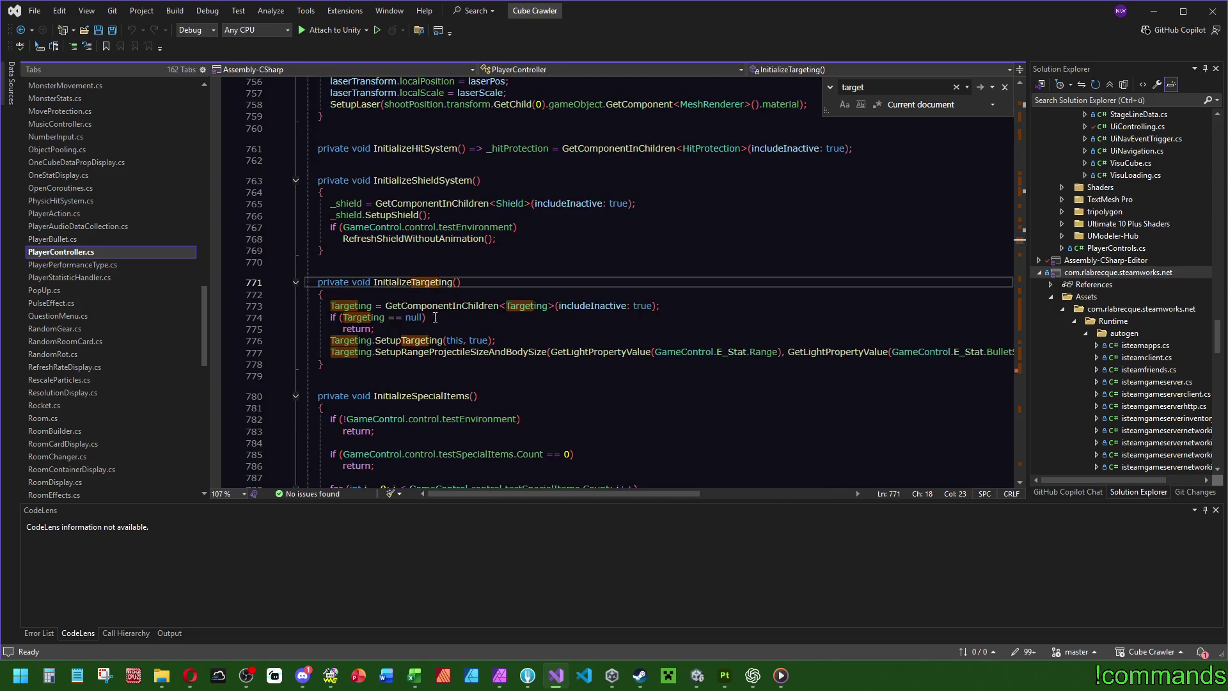
left_click(541, 308, "ctrl")
left_click(639, 310)
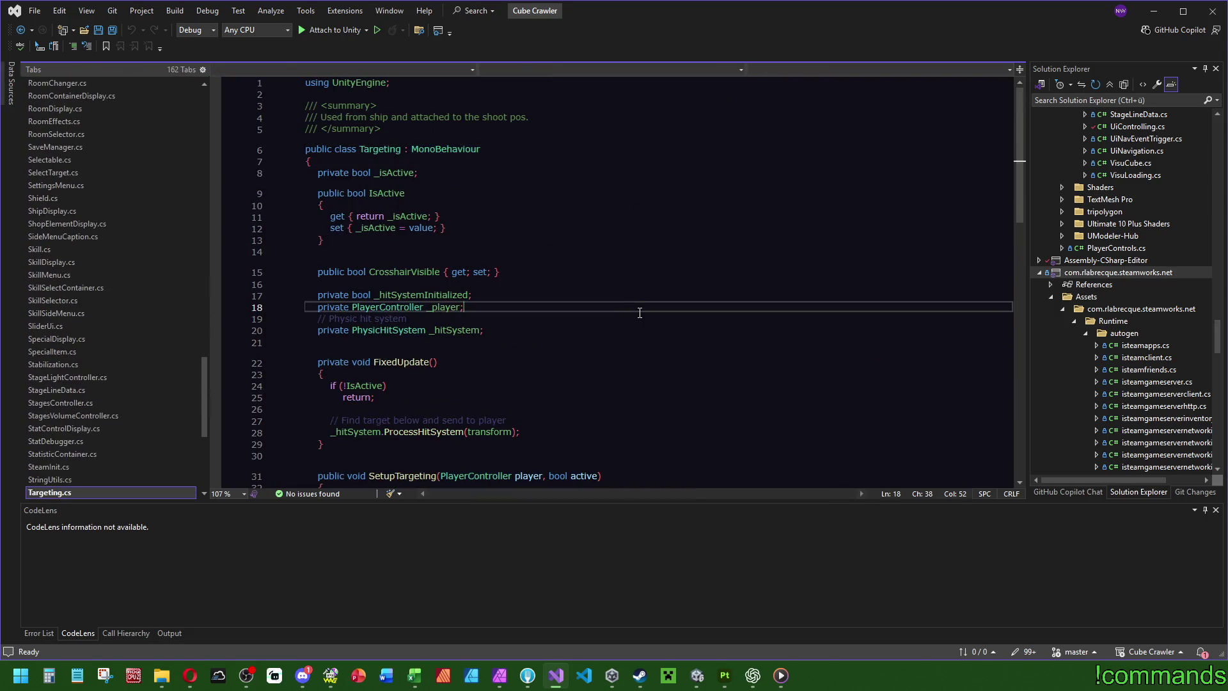
double_click(452, 330)
key("ctrl+f")
scroll(1013, 216, "down", 5)
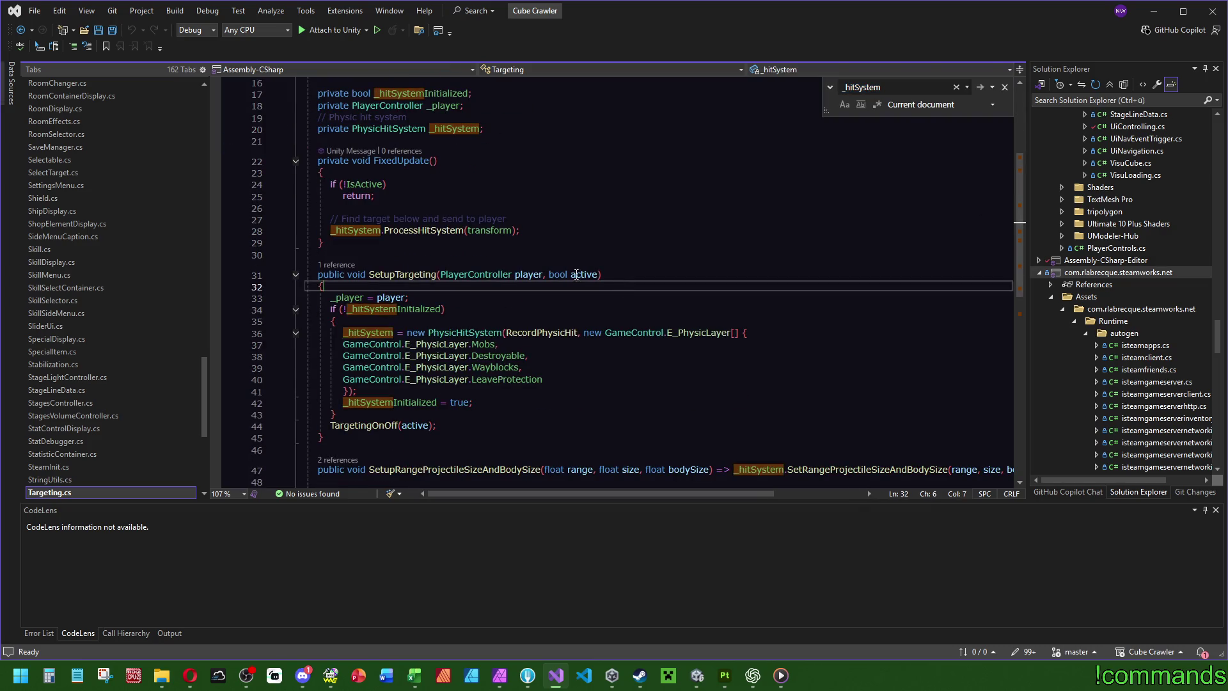
left_click(675, 679)
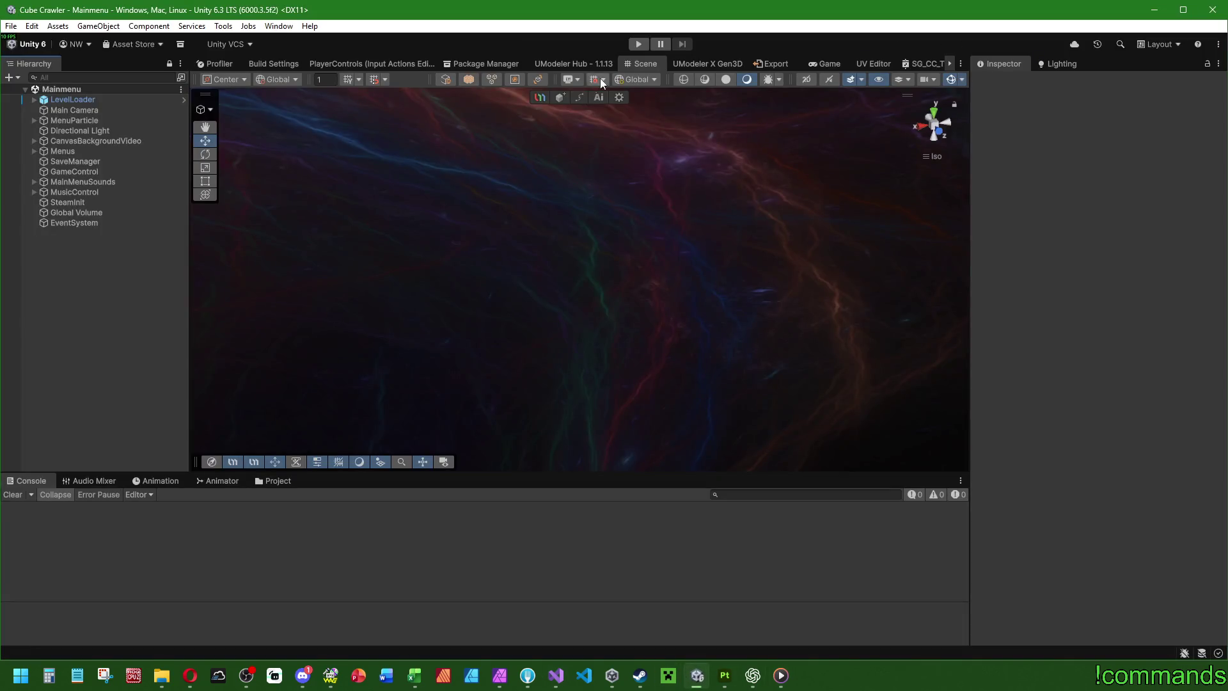
Step: Start Play mode on the Mainmenu scene and bring up Discord's cube-crawler channel
left_click(638, 44)
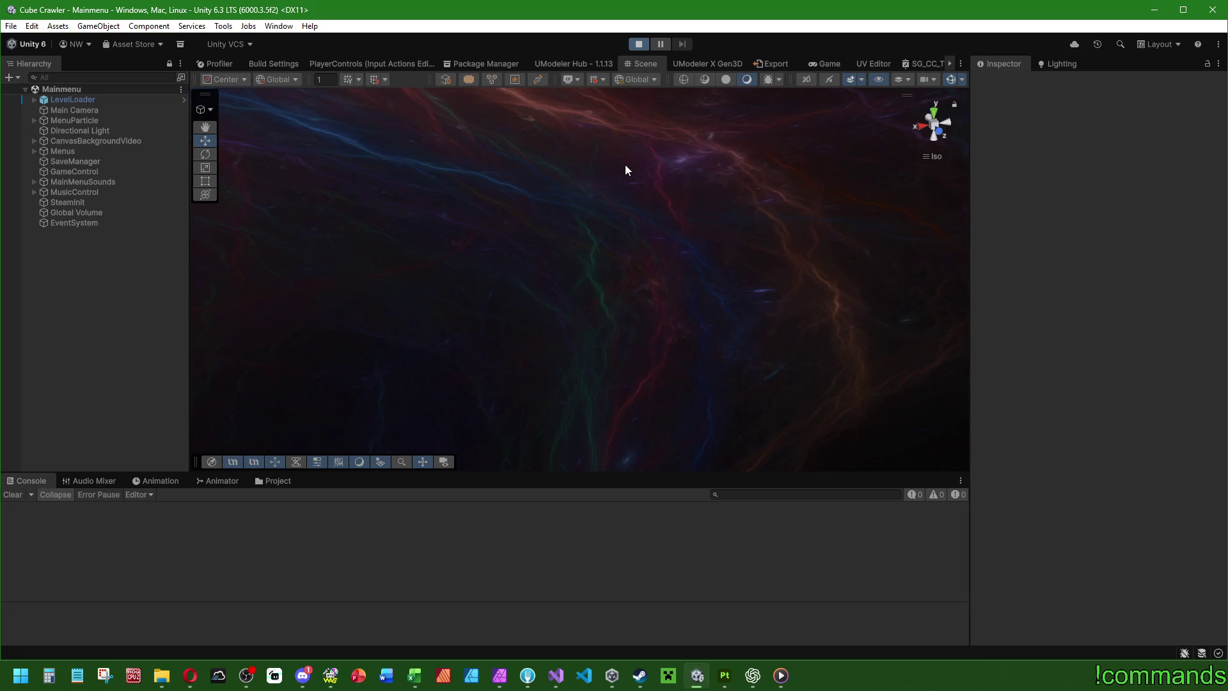
left_click(304, 677)
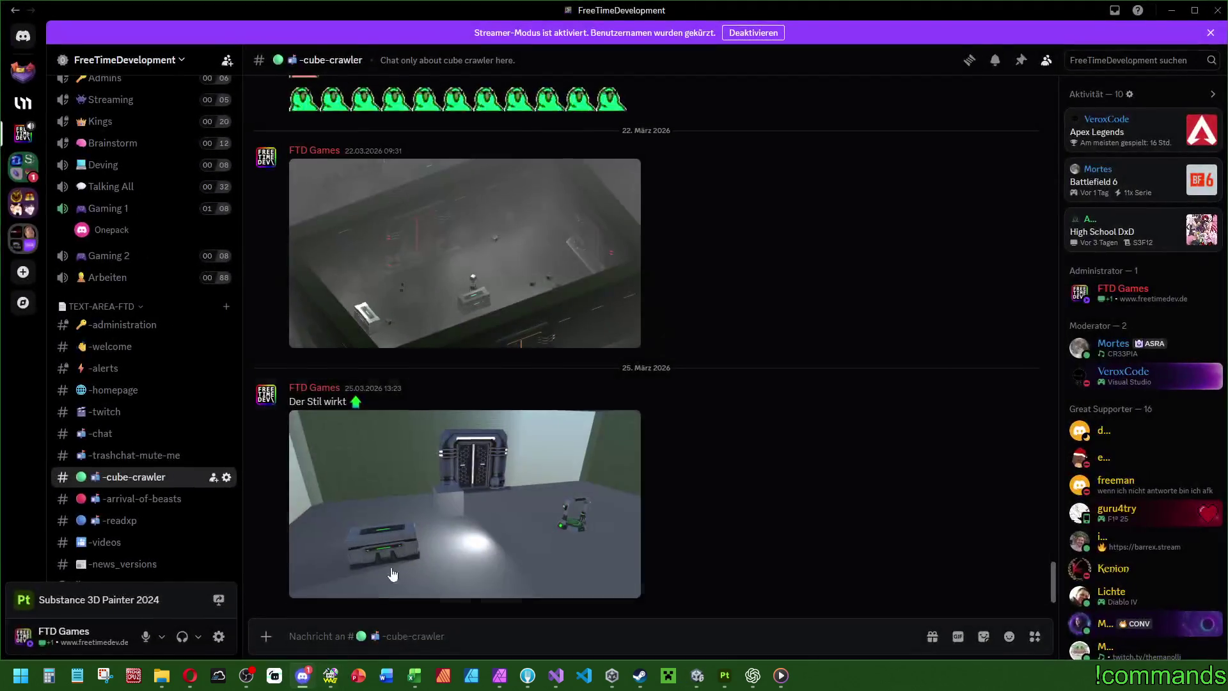
Step: View the #twitch announcements channel in Discord, then minimize Discord back to Unity
scroll(59, 243, "up", 3)
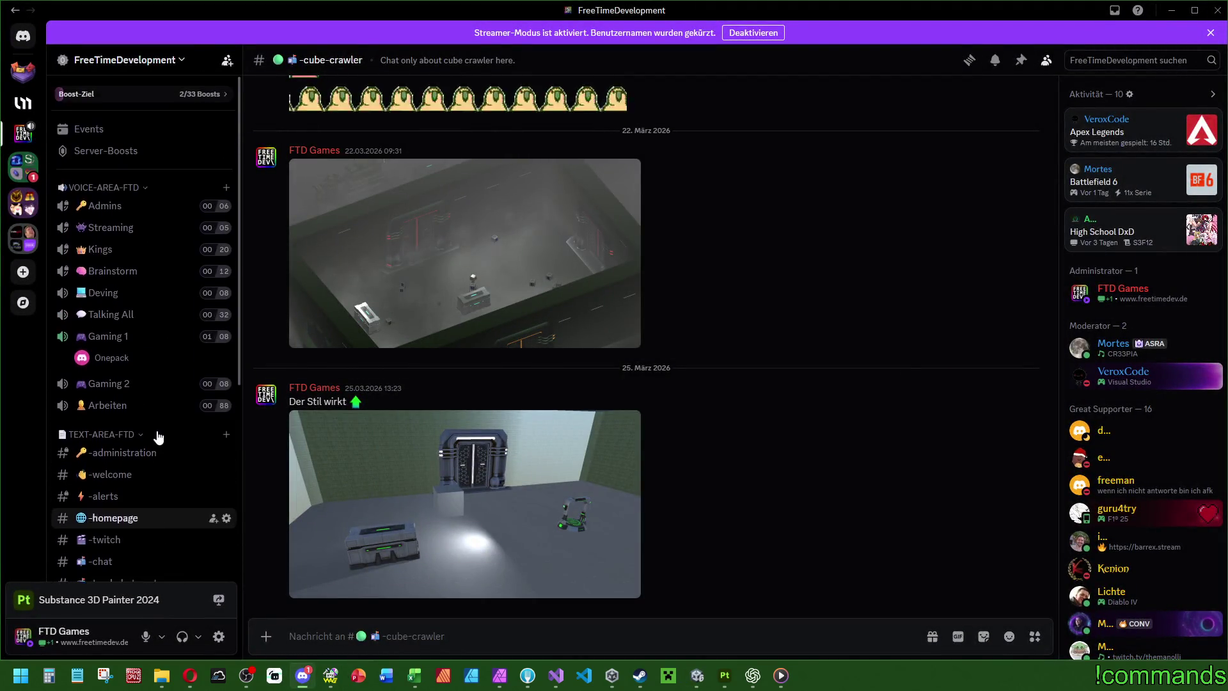
scroll(156, 433, "down", 5)
left_click(152, 228)
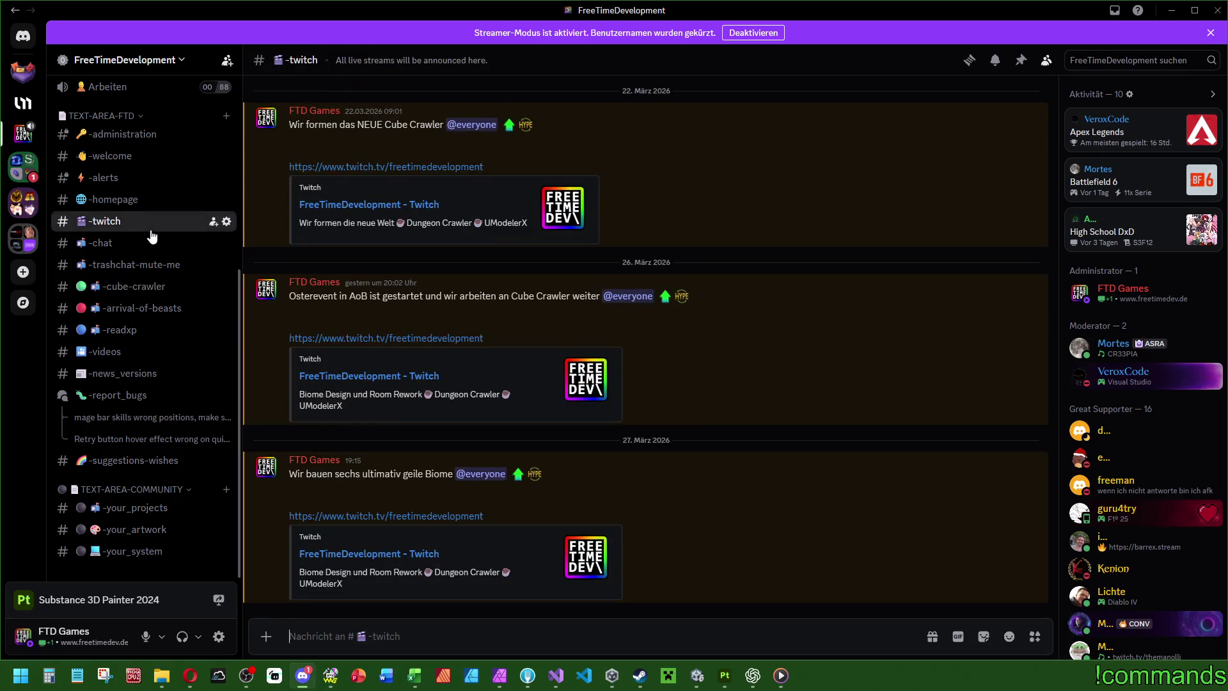
left_click(1170, 12)
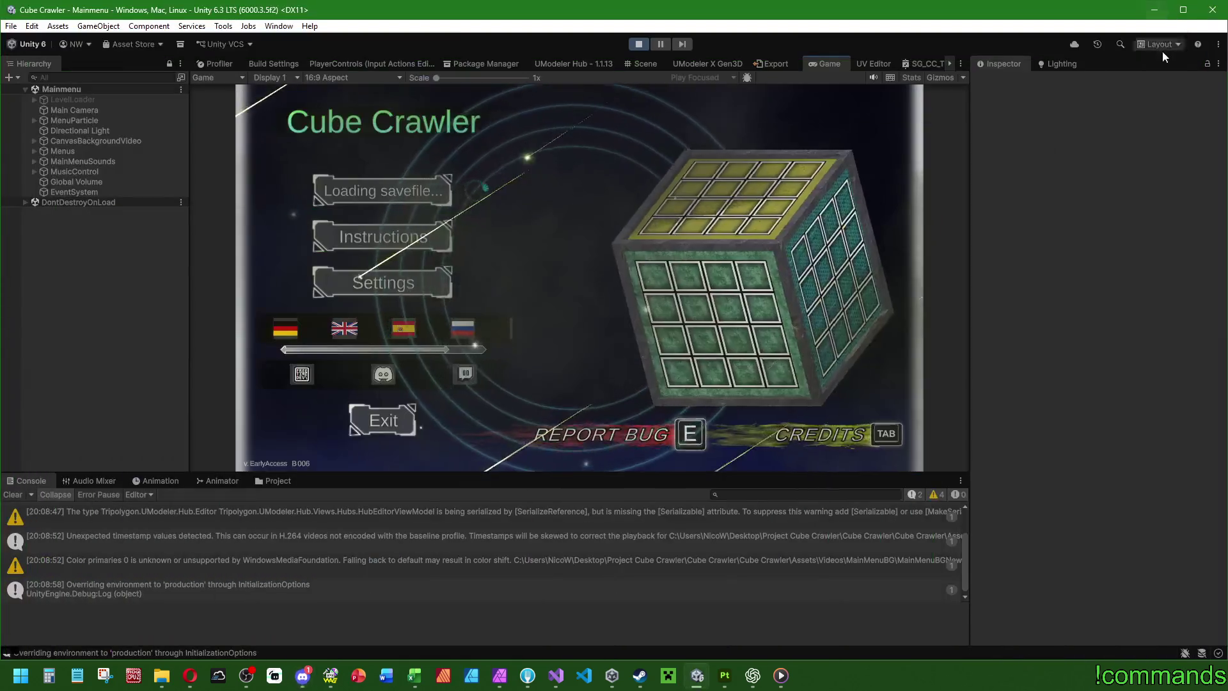
Step: Clear the console, confirm the ship, maximize the Game view, and skip the intro cutscene
left_click(13, 494)
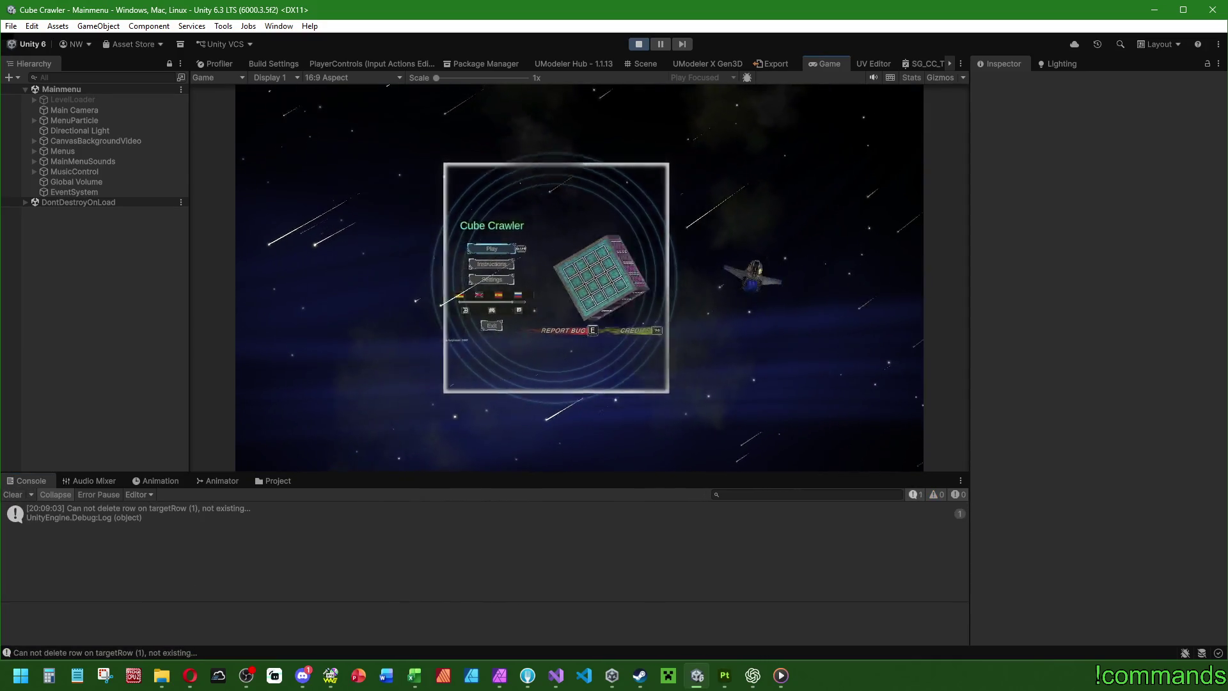
key("Return")
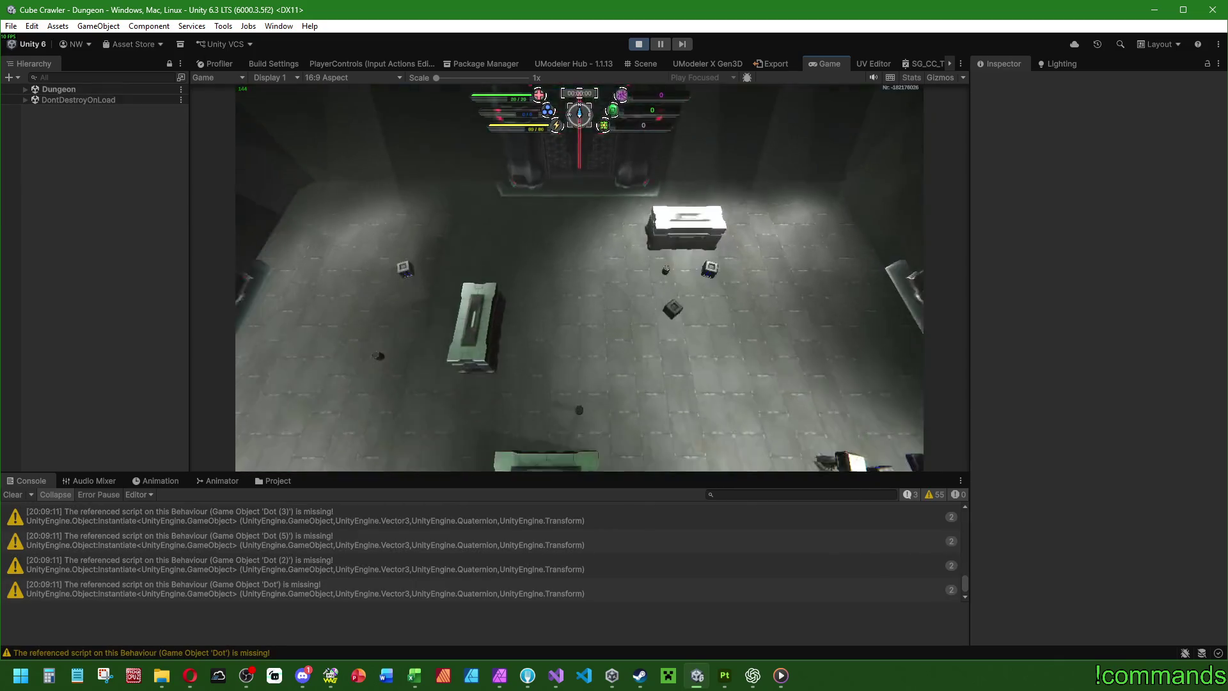
key("super")
double_click(830, 61)
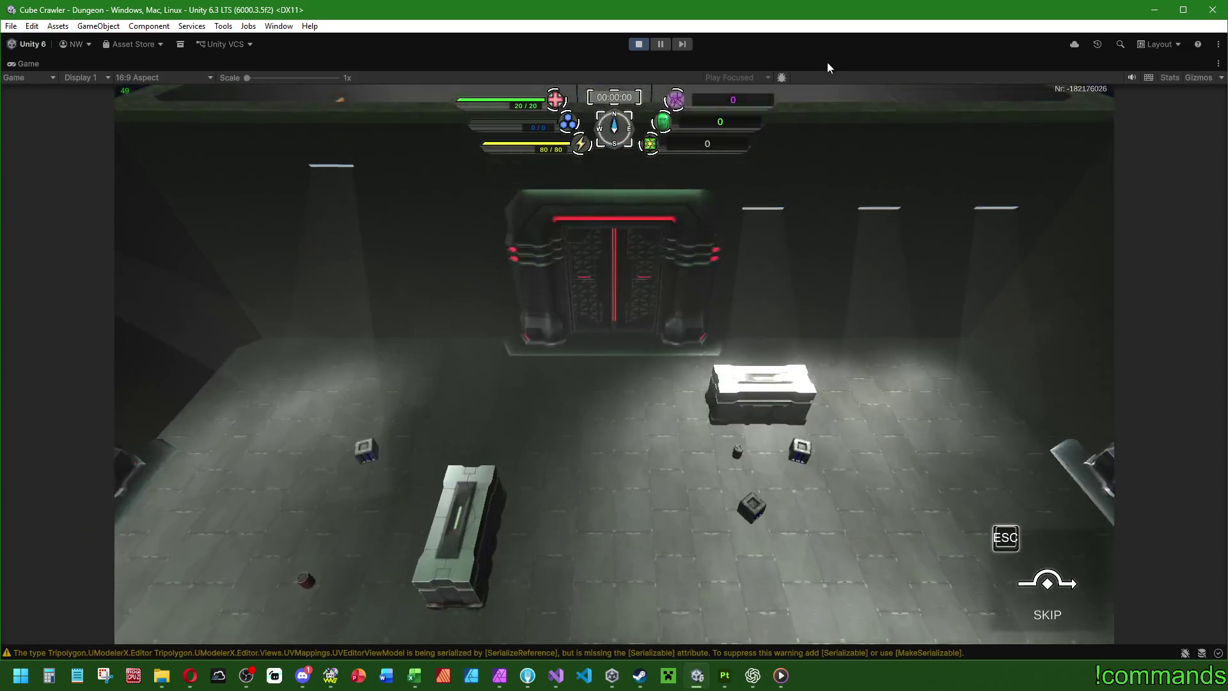
key("Escape")
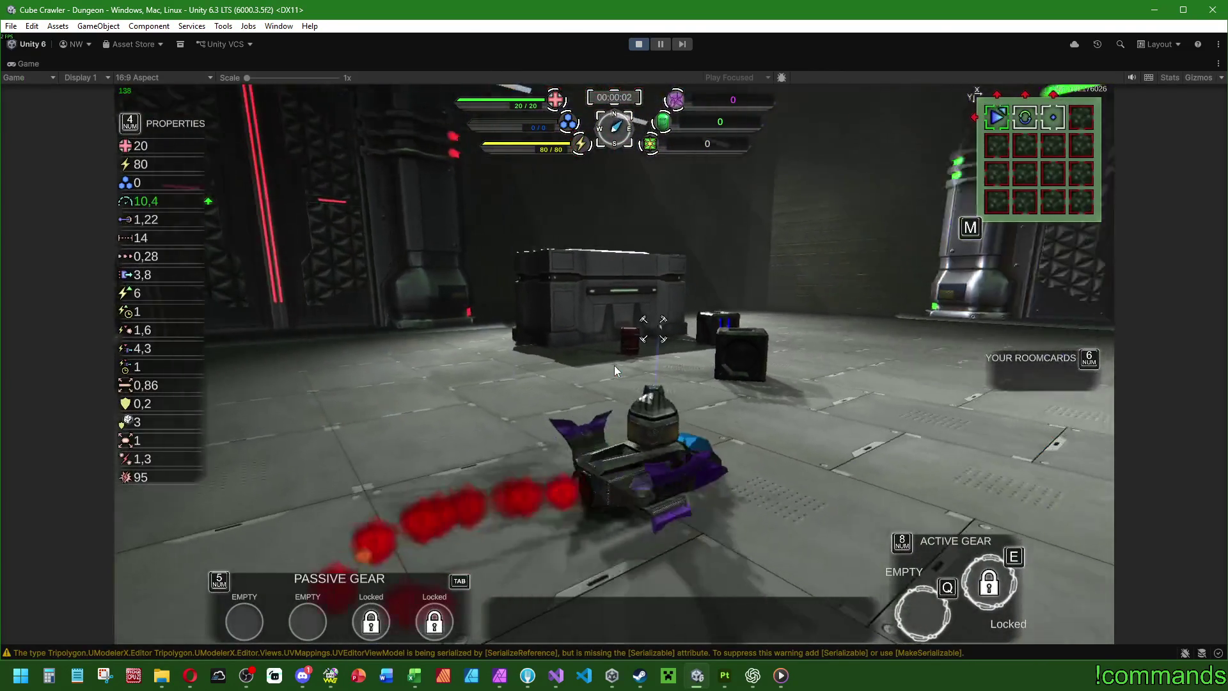
Step: Drive the ship past the Trader machine and through the green portal into the next room
key("d")
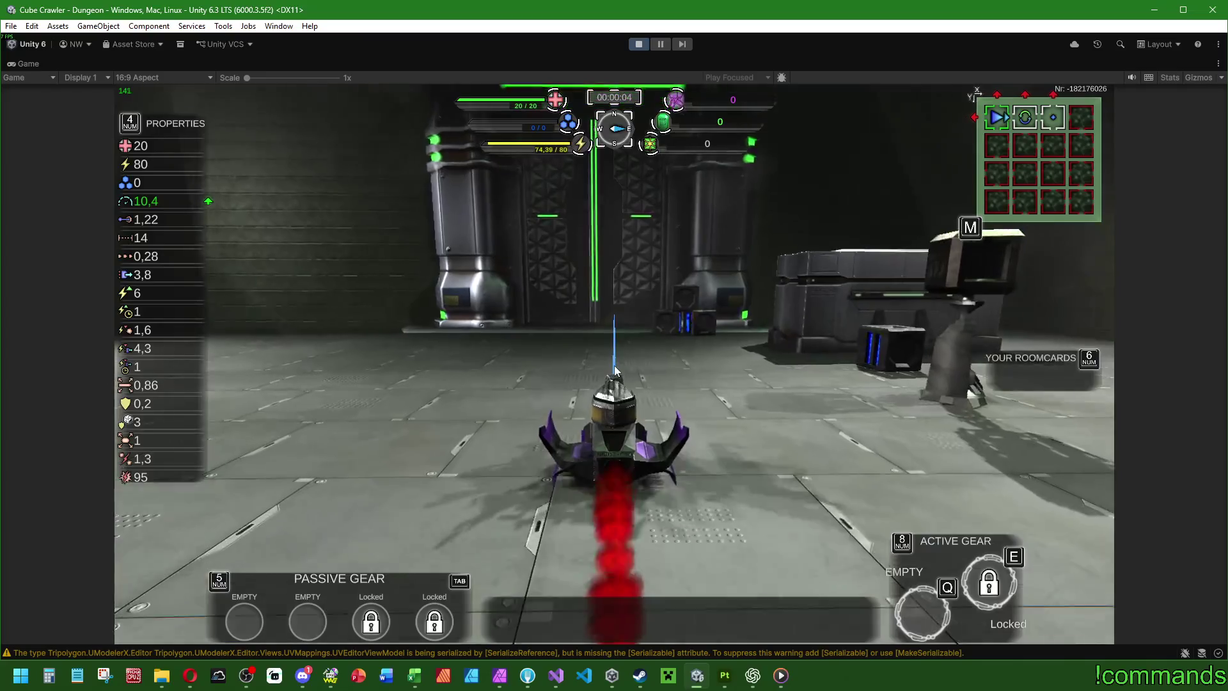
key("w")
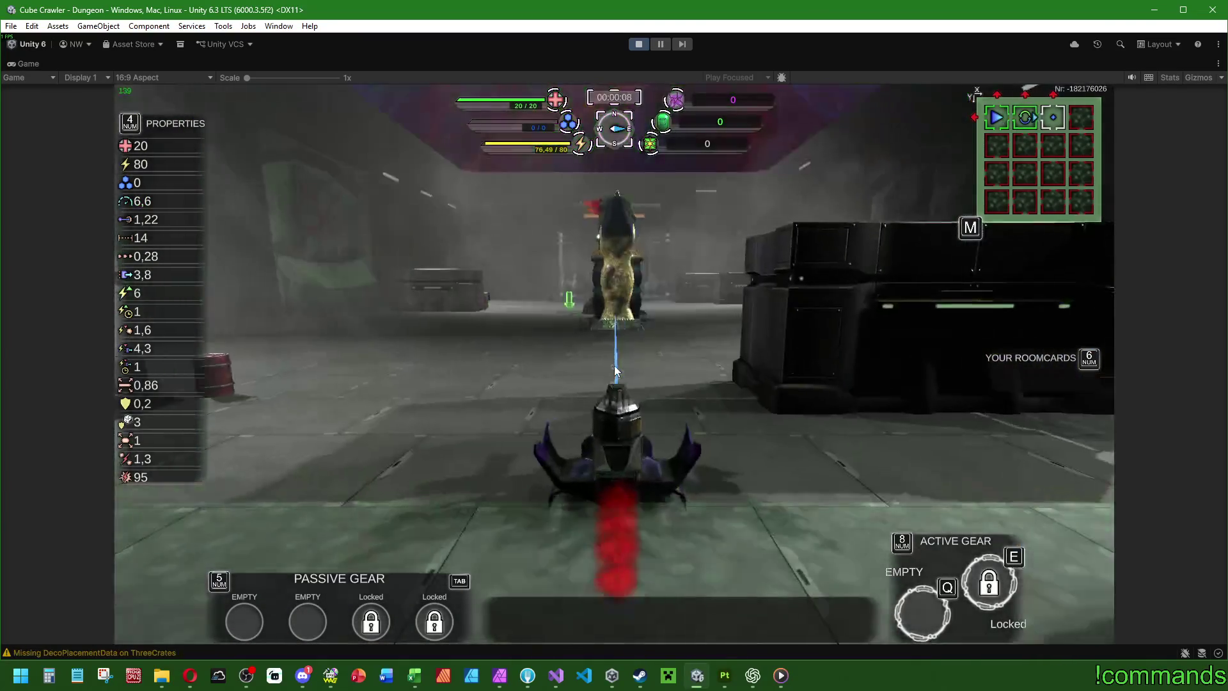
key("a")
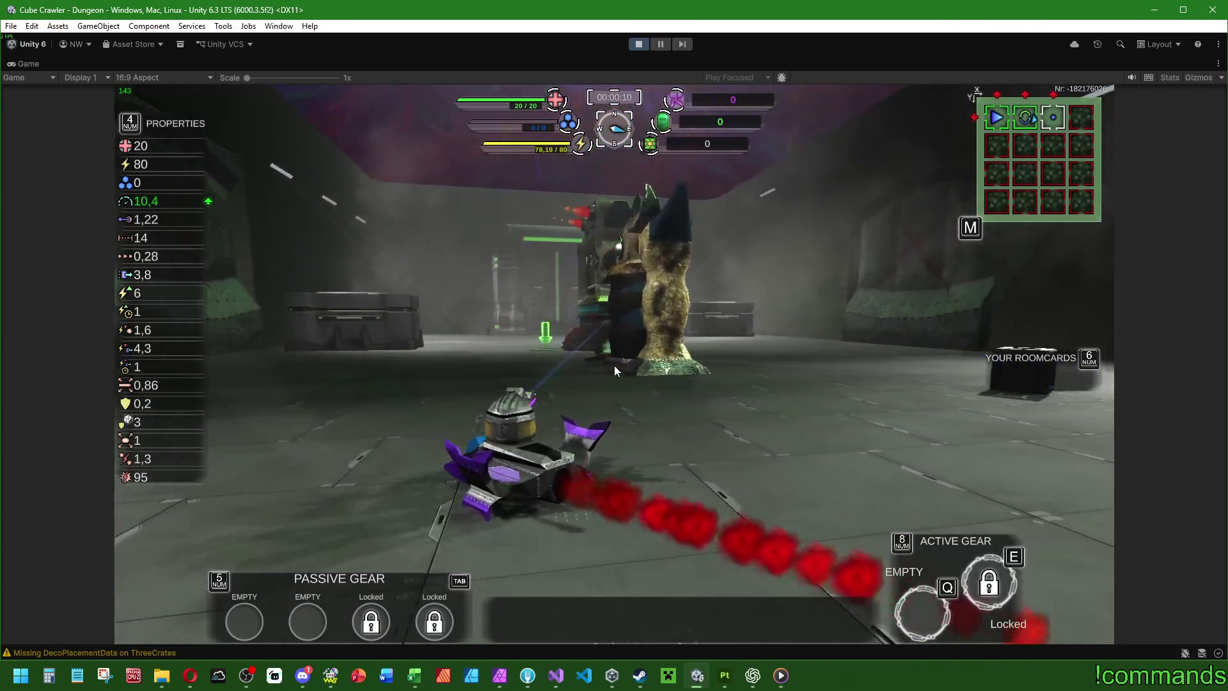
key("a")
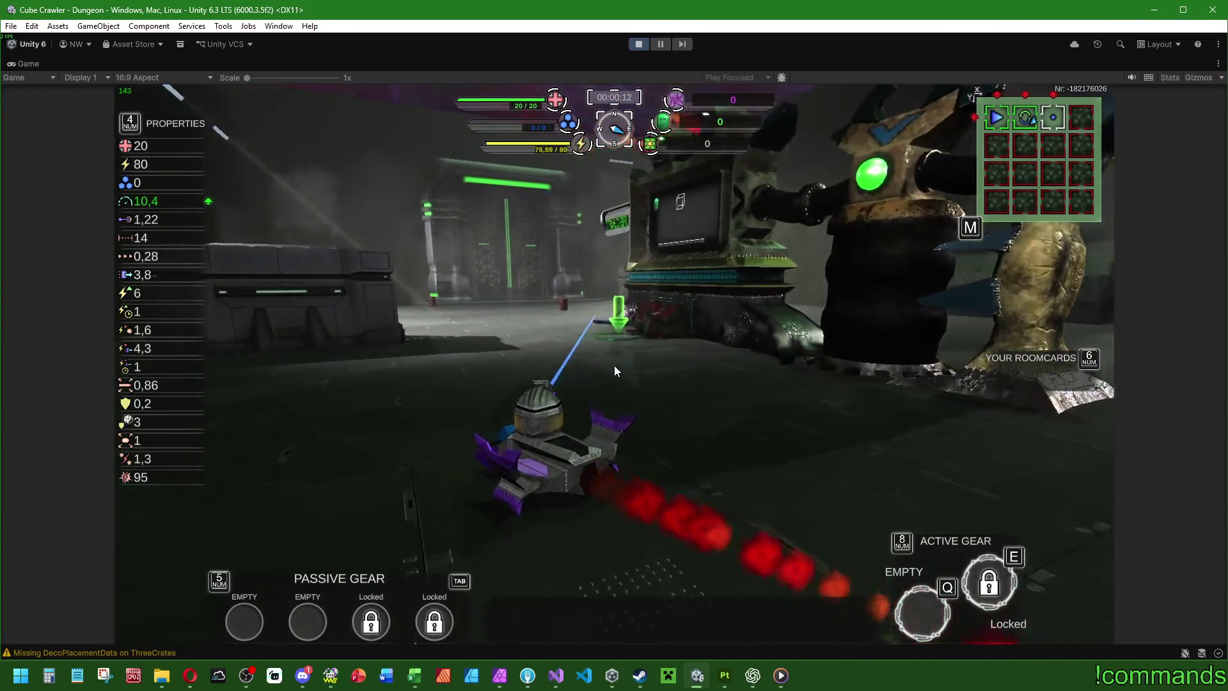
key("w")
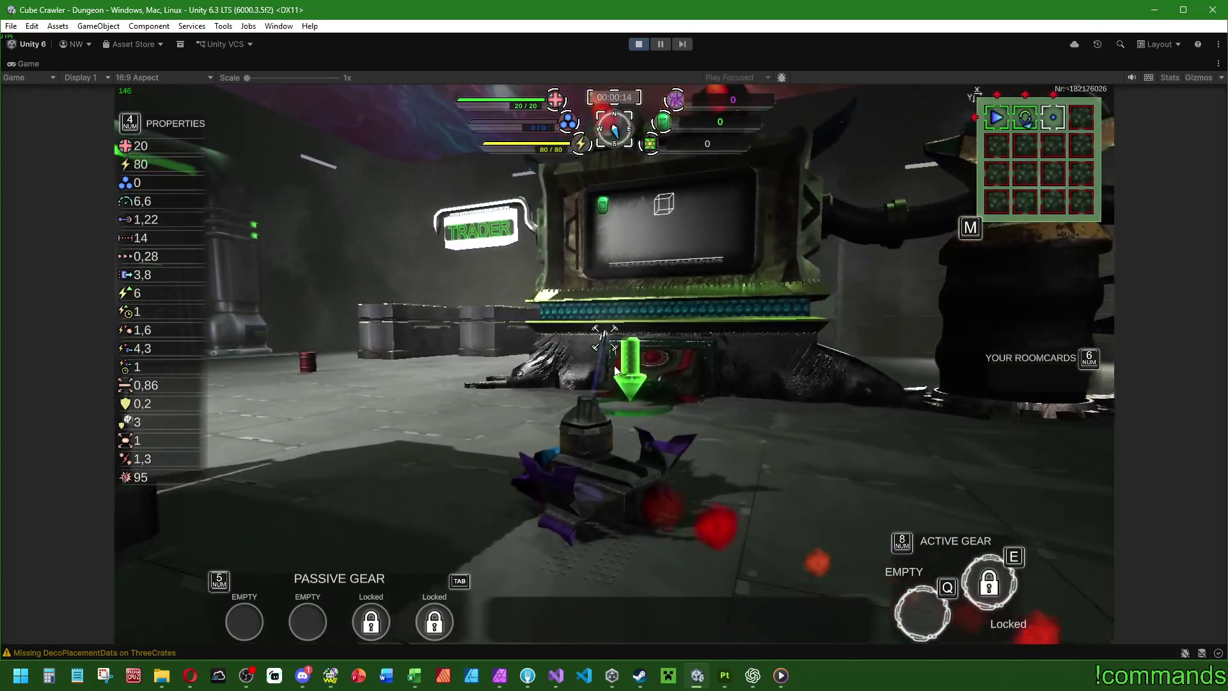
key("w")
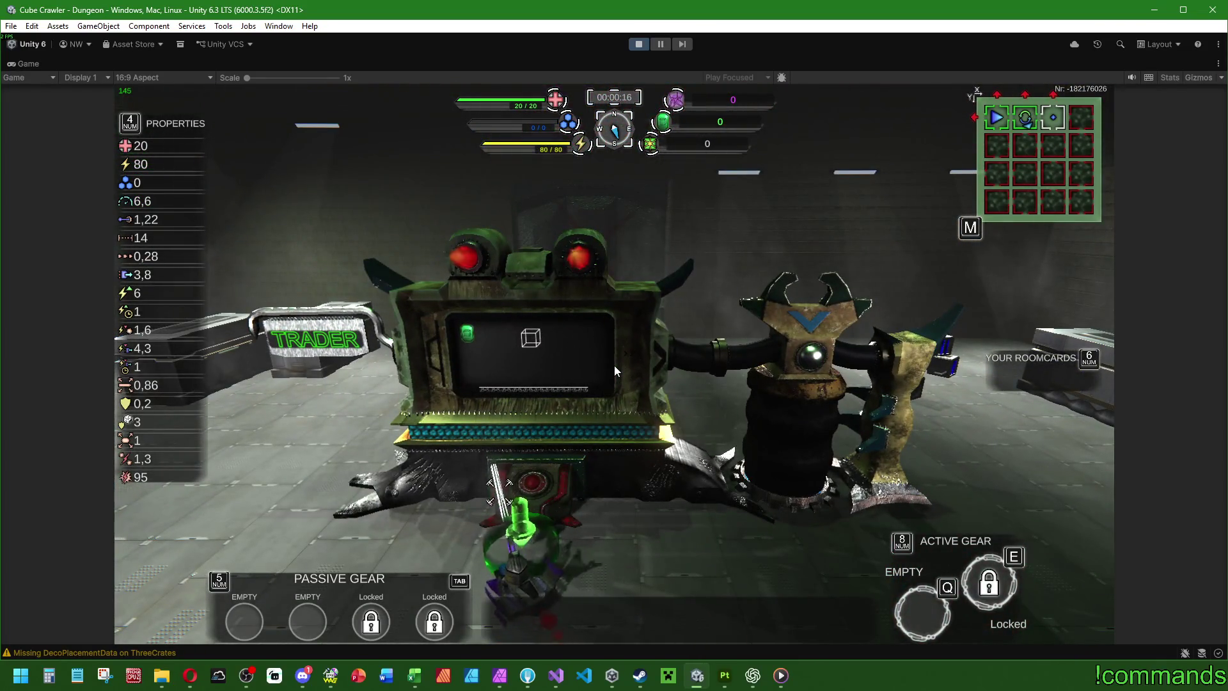
key("a")
key("w")
key("w")
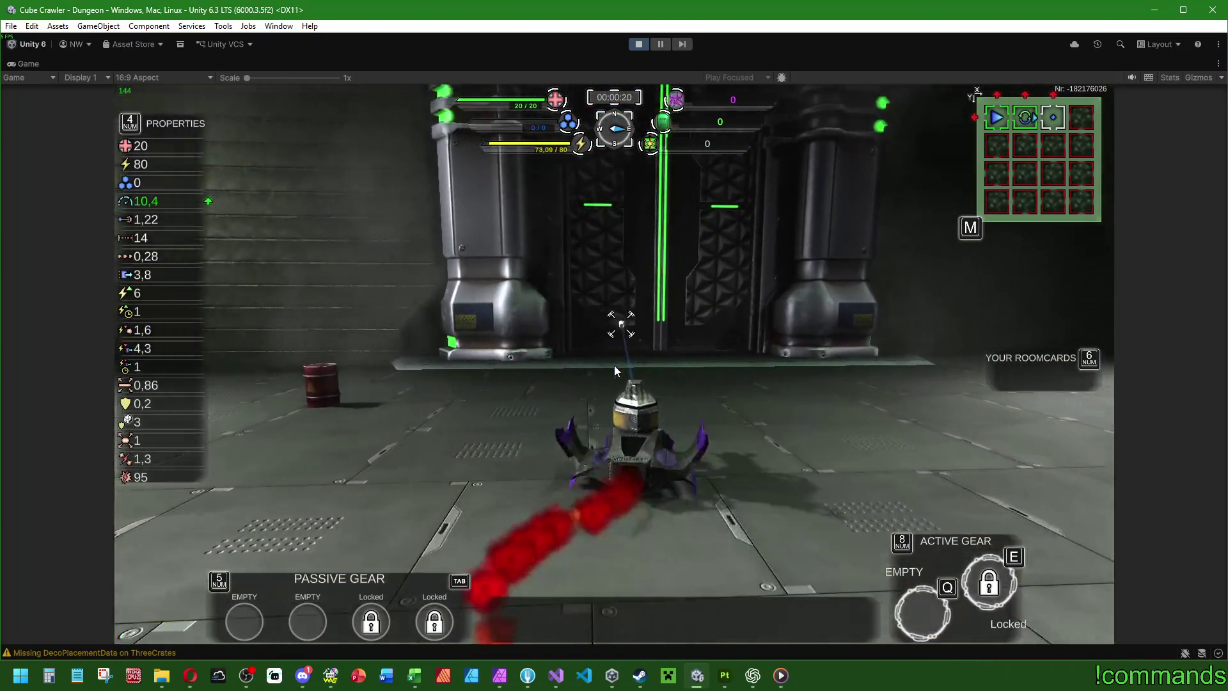
key("w")
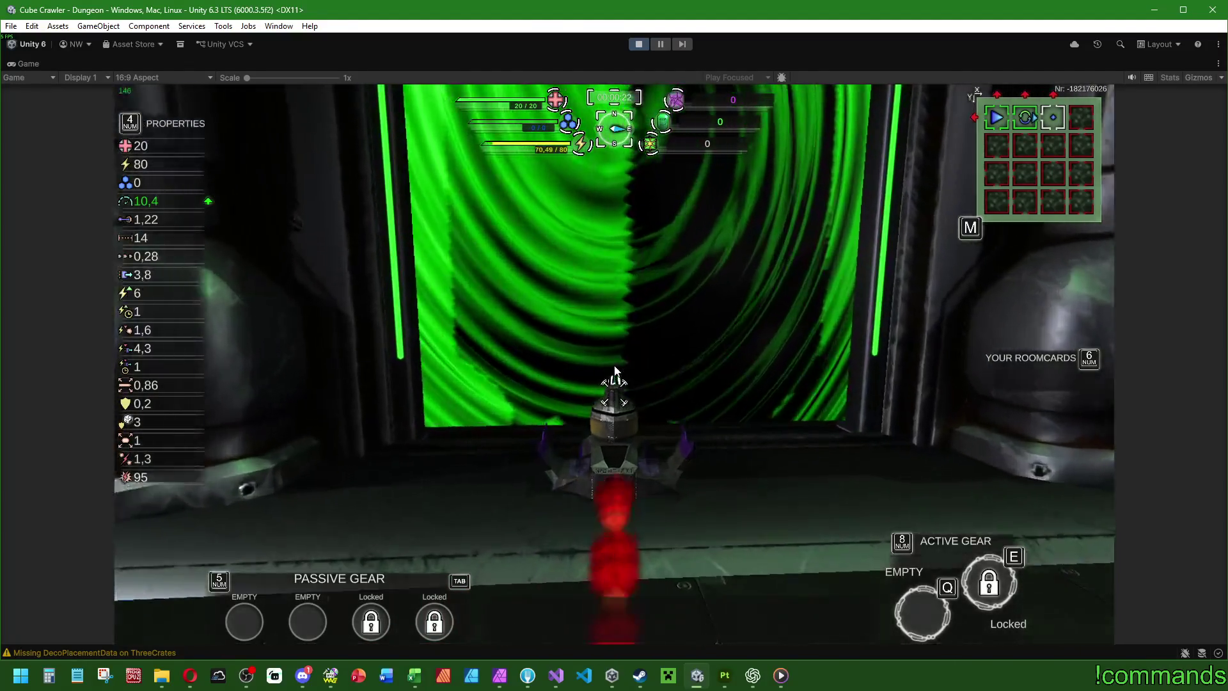
key("w")
key("d")
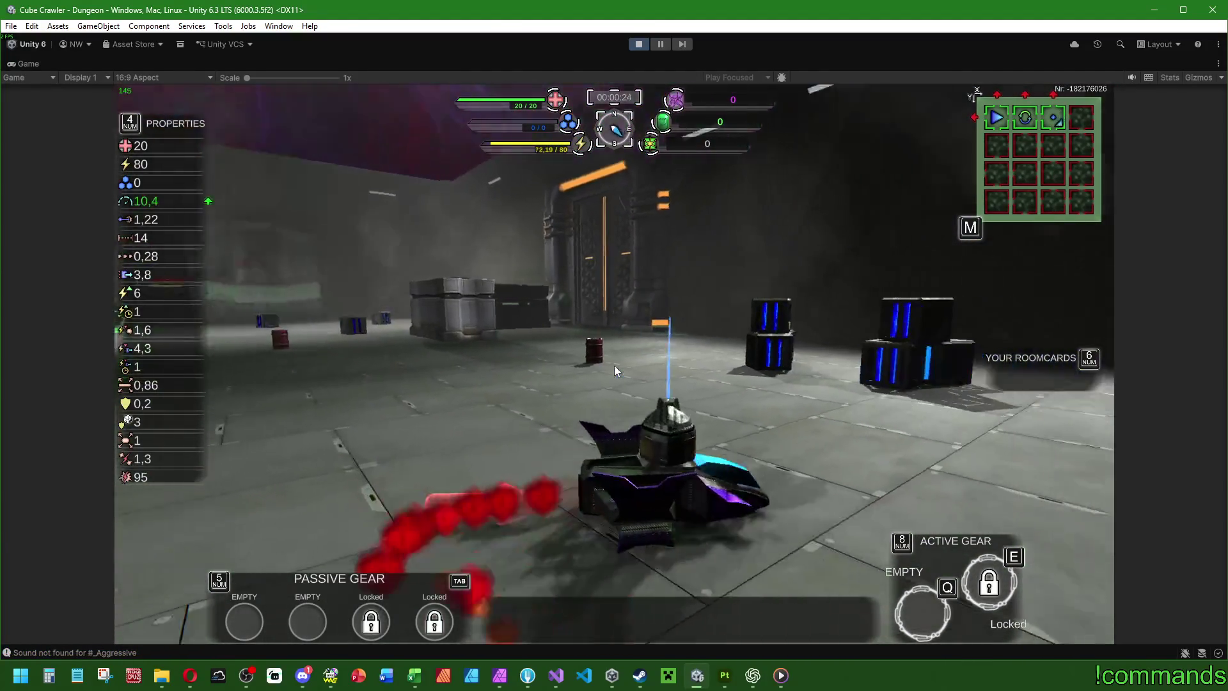
key("a")
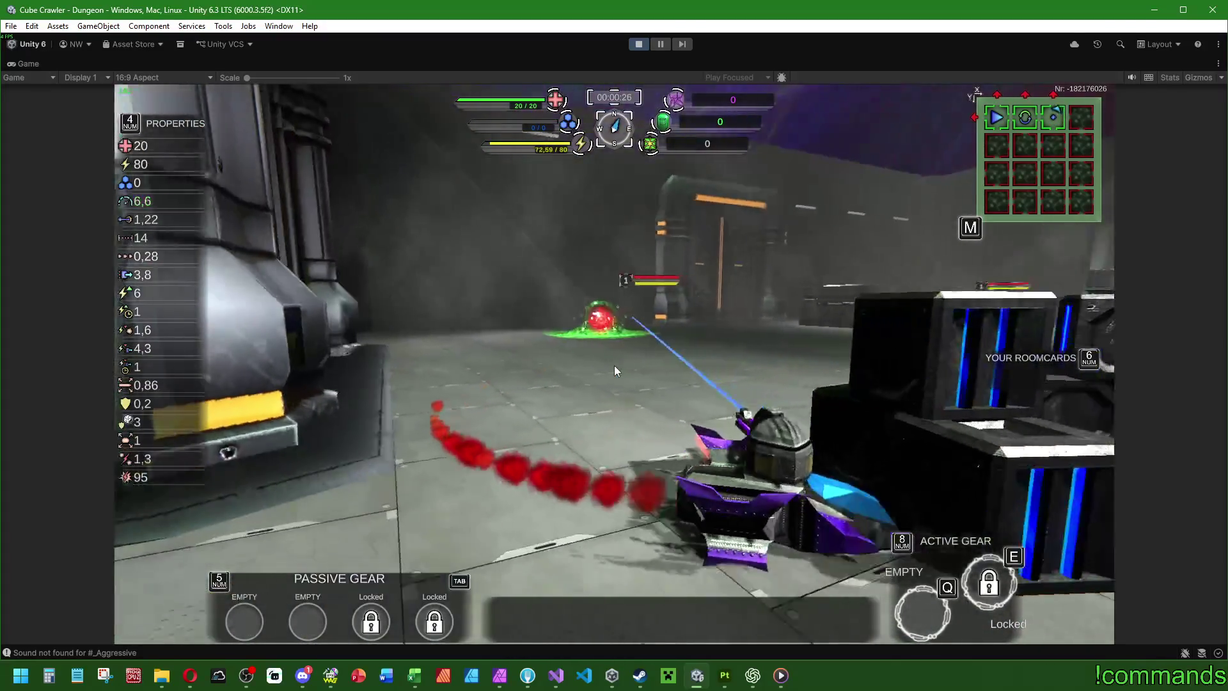
Step: Open the room-grid map, then close the map and the Settings menu
key("m")
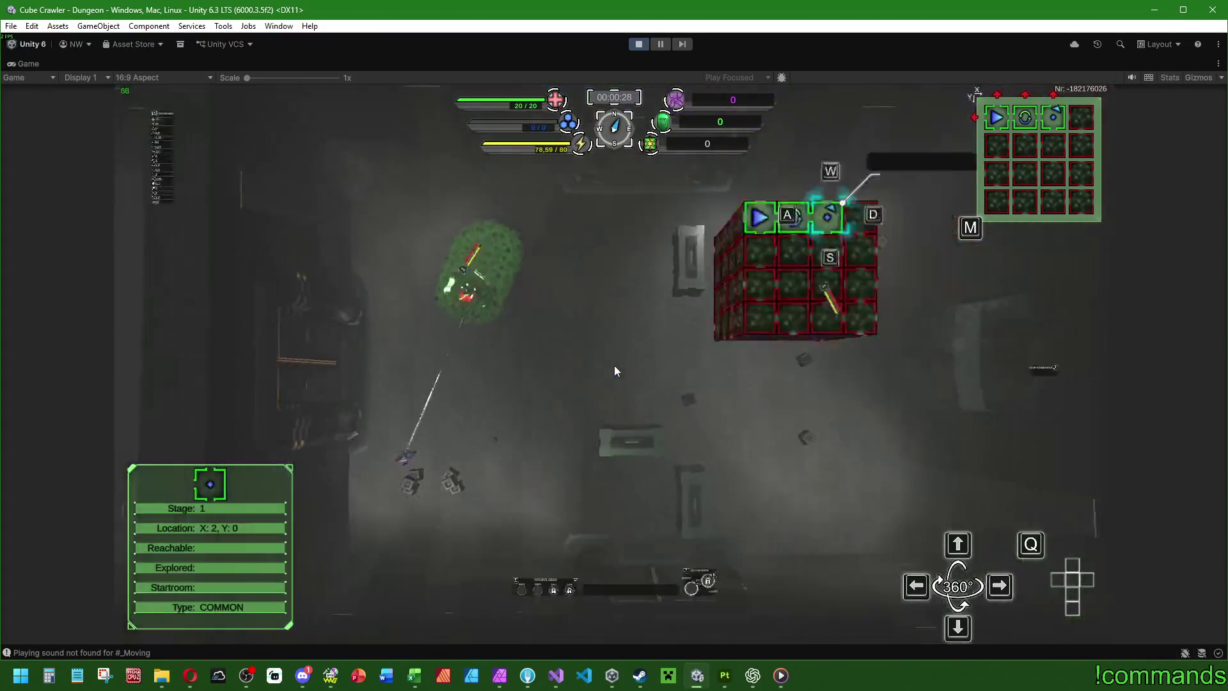
key("m")
key("m")
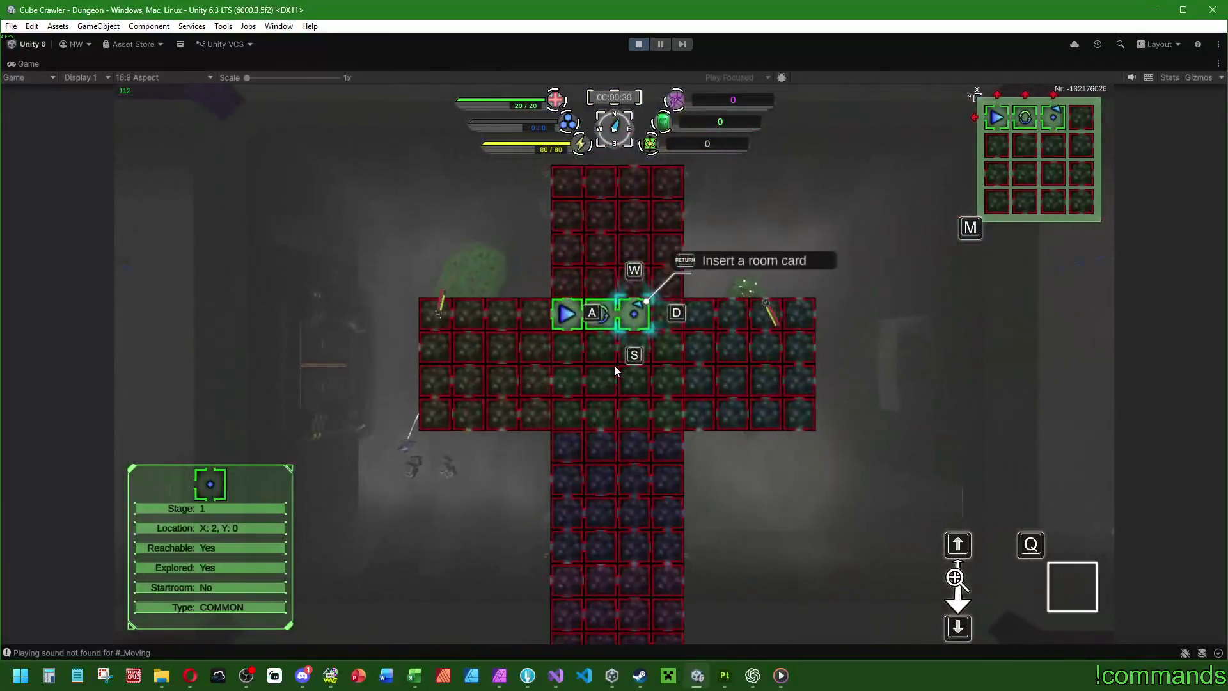
key("m")
key("Escape")
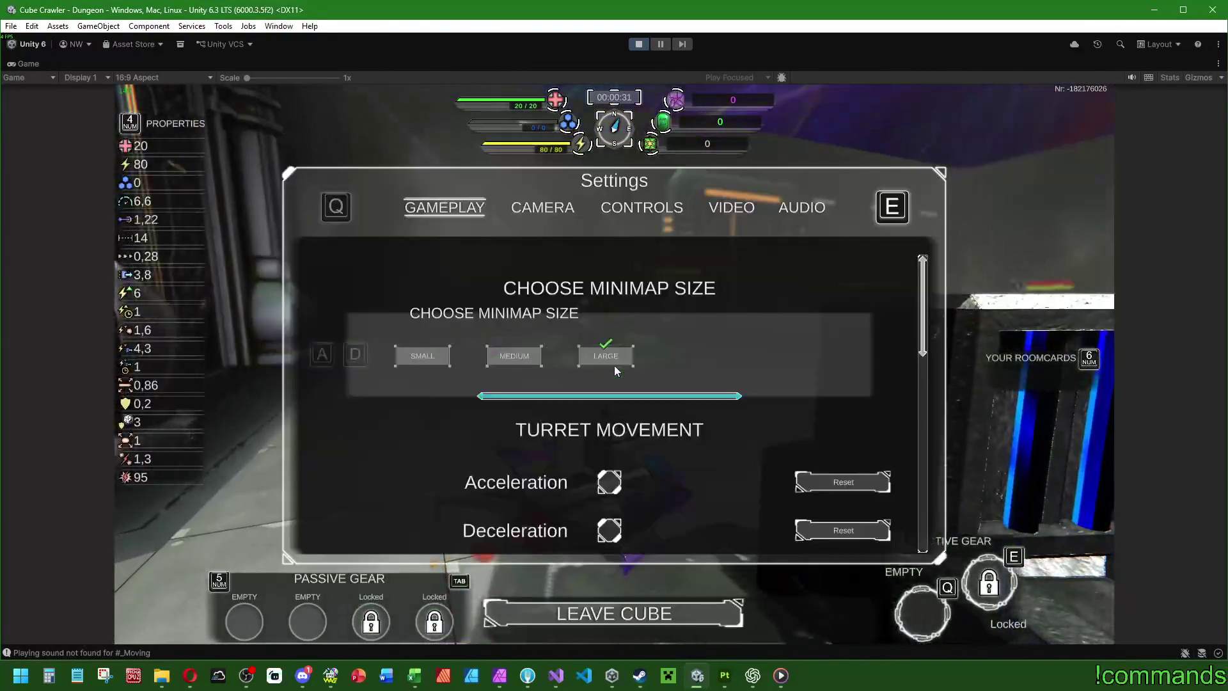
key("Escape")
key("Escape")
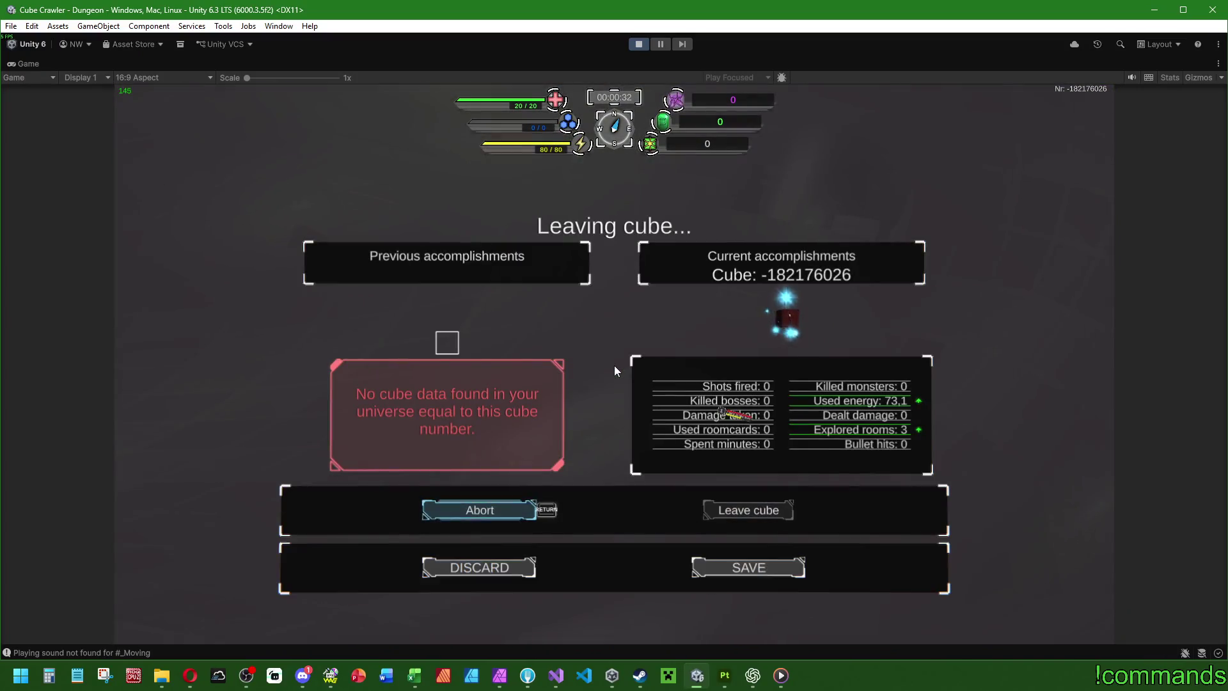
Step: Leave the current cube and drive through the portal into CubeCenter, collecting three room cards
key("Return")
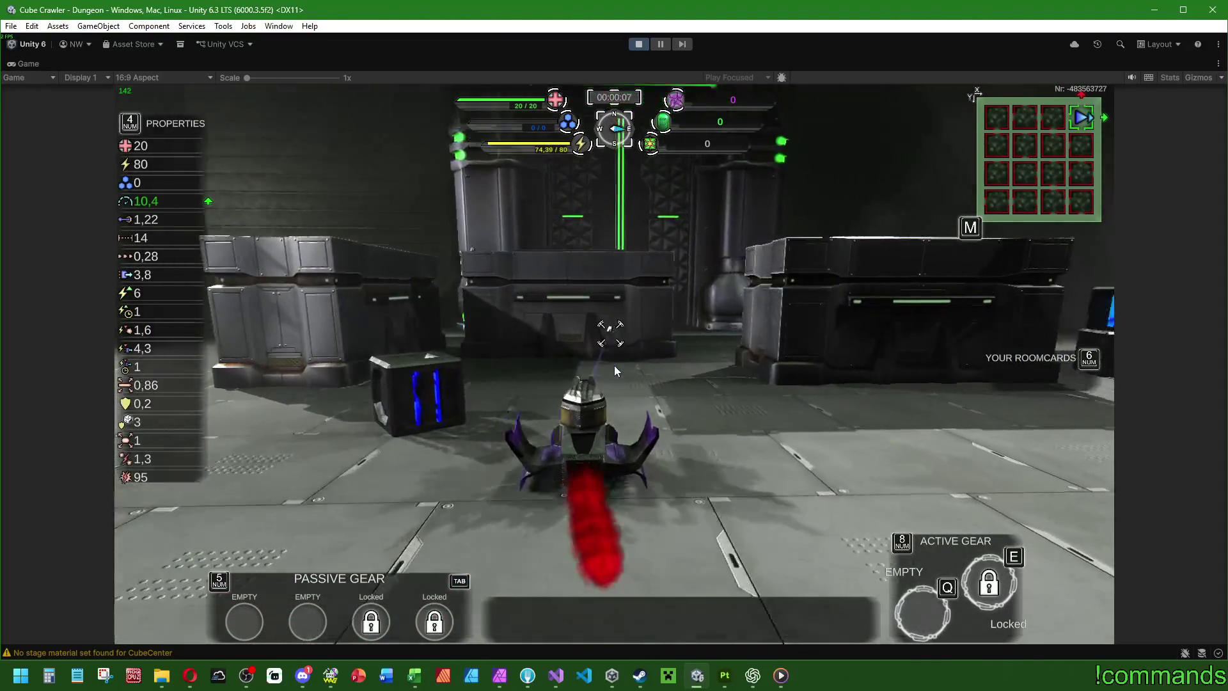
key("w")
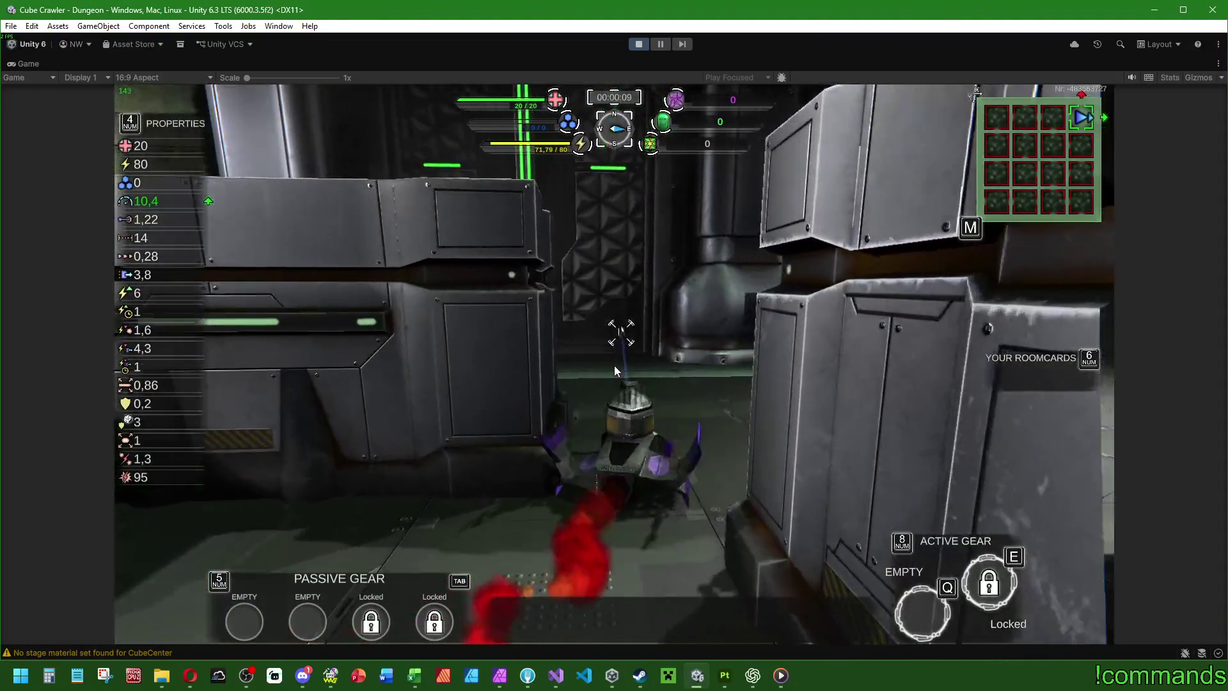
key("w")
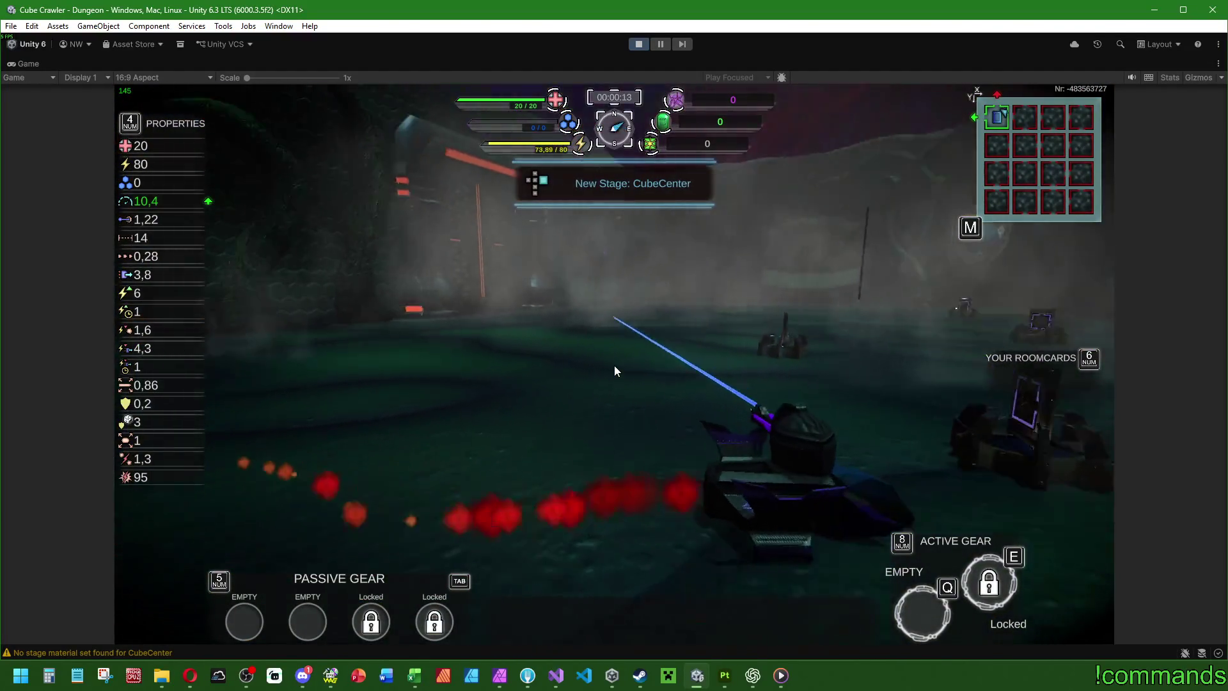
key("w")
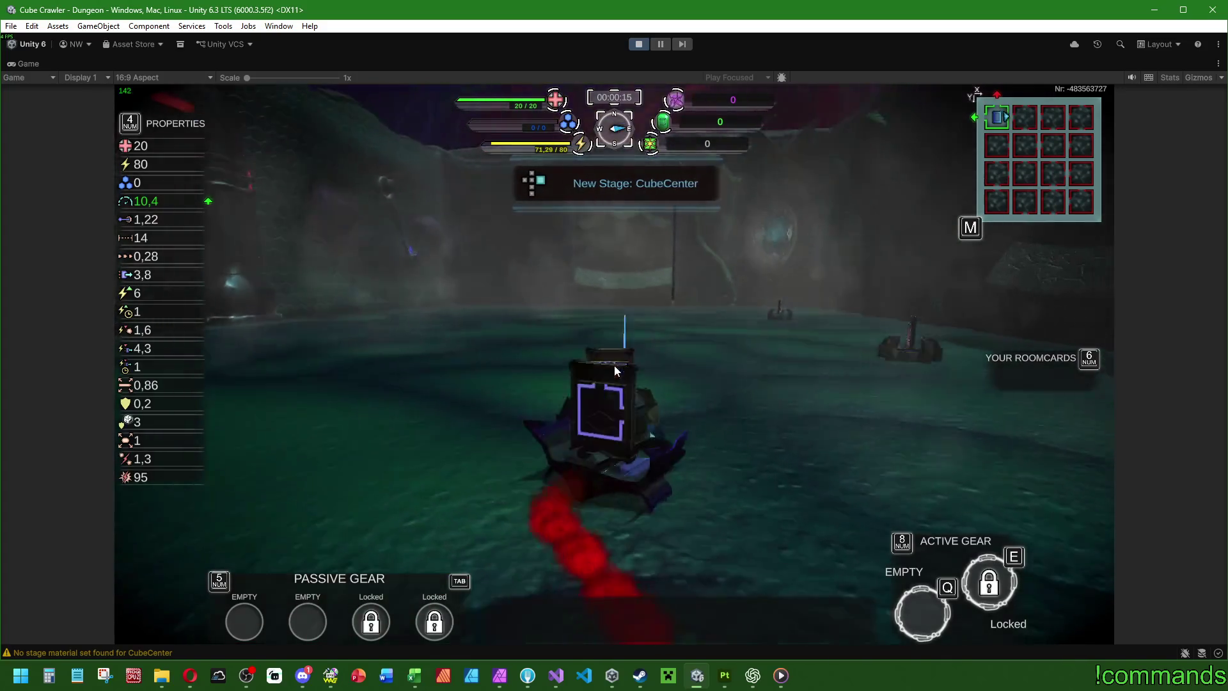
key("w")
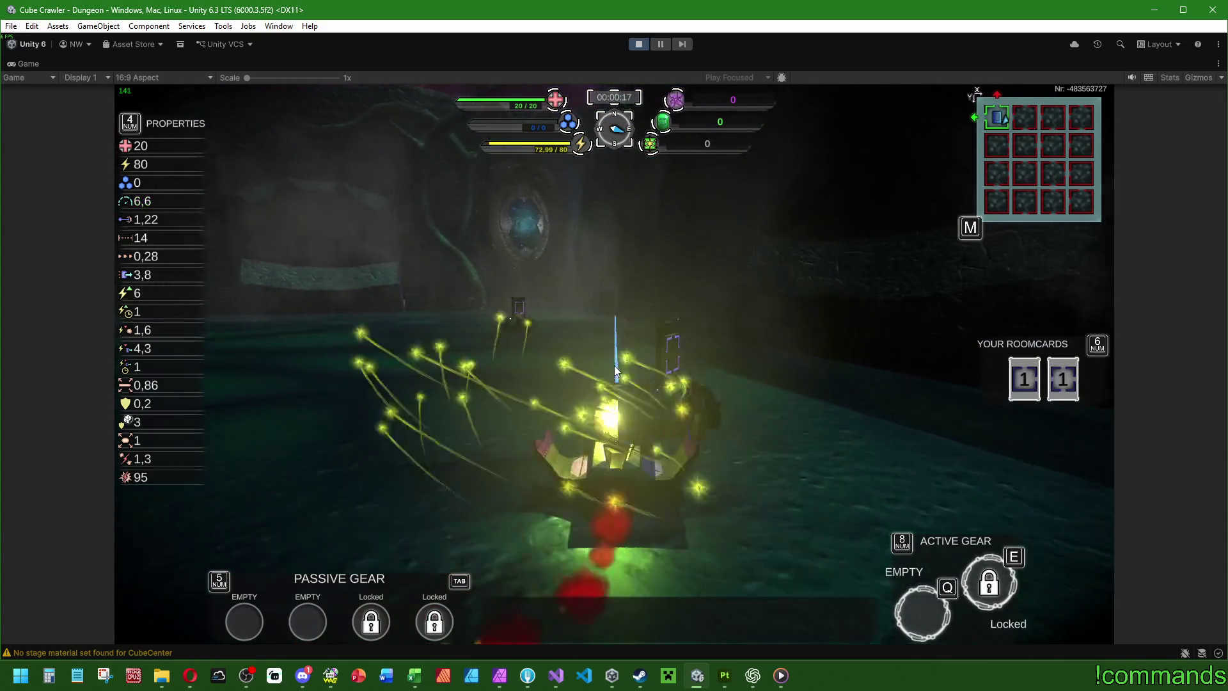
key("w")
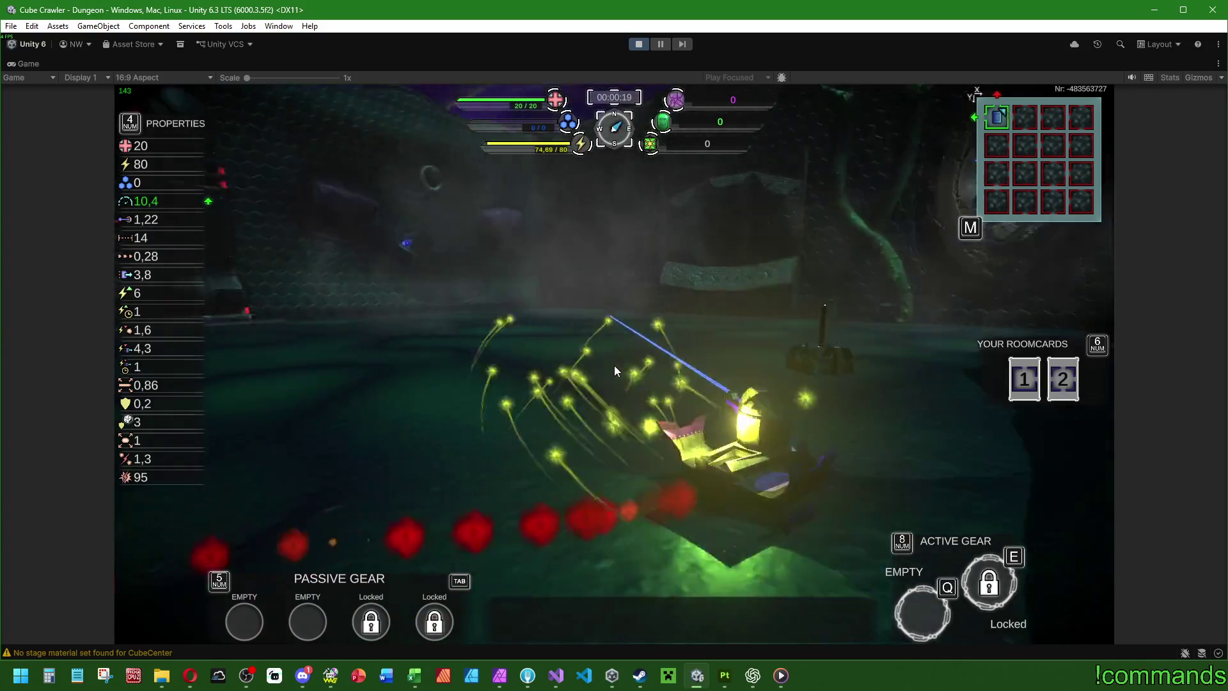
key("w")
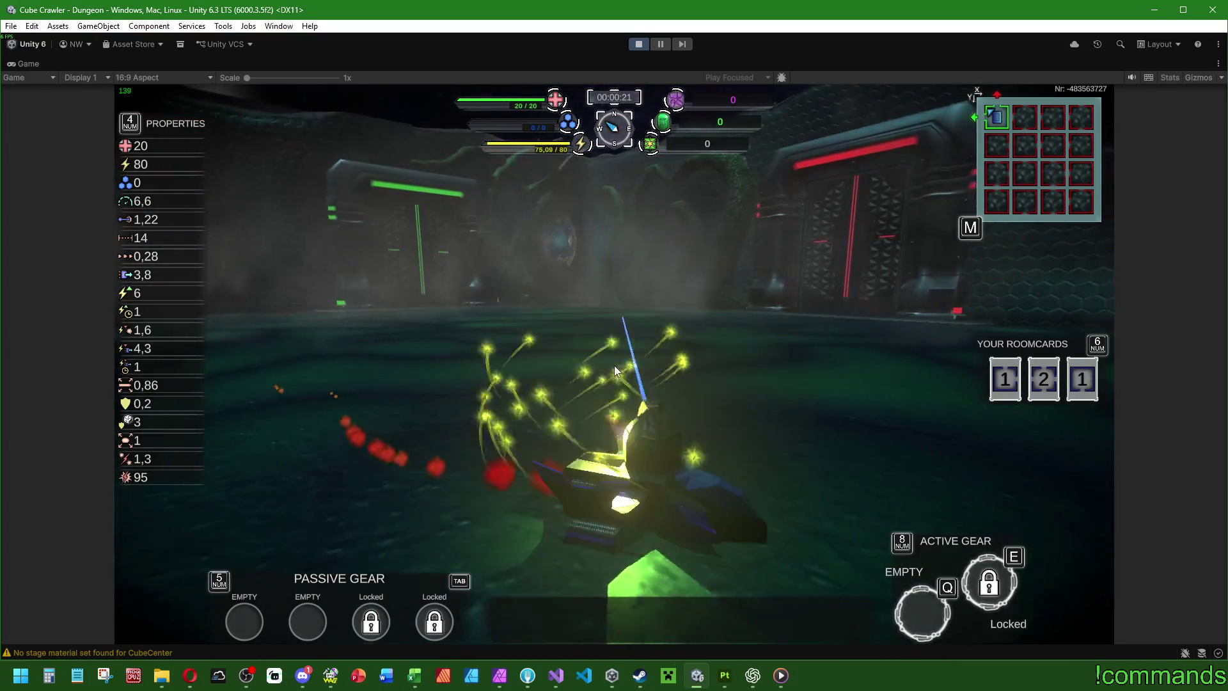
Step: On the room map, select the room left of and above the start room and insert a room card there
key("m")
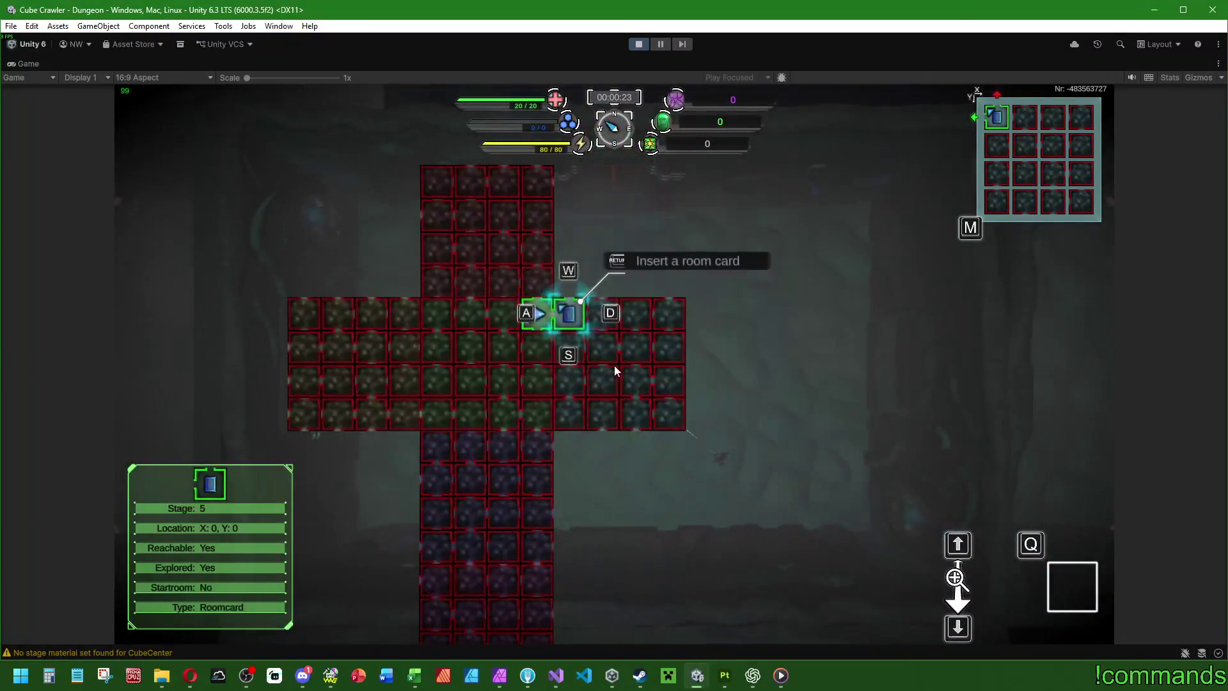
key("a")
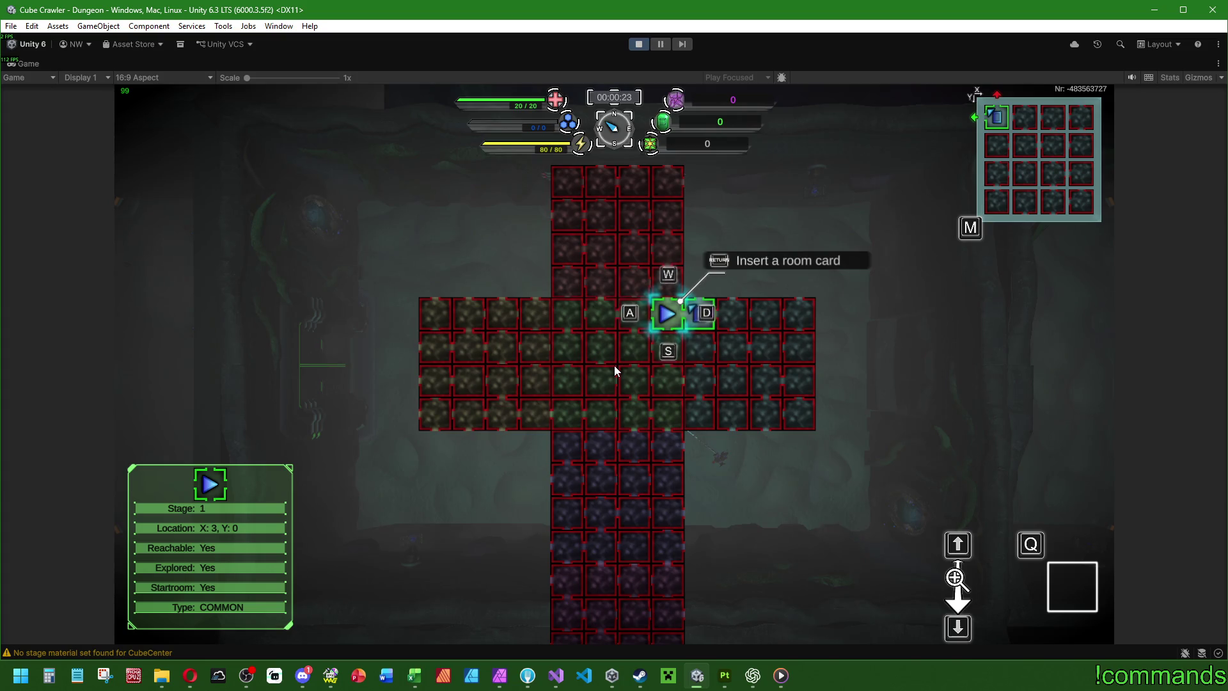
key("w")
key("Return")
key("BackSpace")
key("Return")
key("Return")
key("Return")
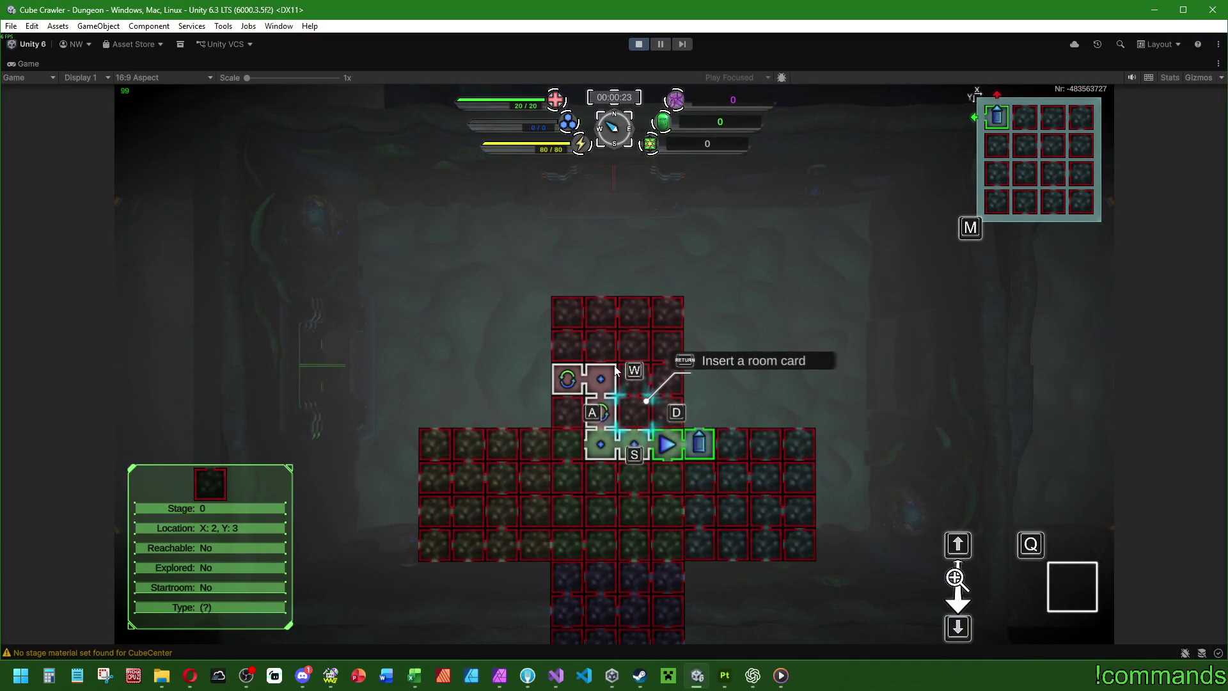
Step: Close the map, drive toward the red-lit door, and boost through the green portal into Entrance
key("m")
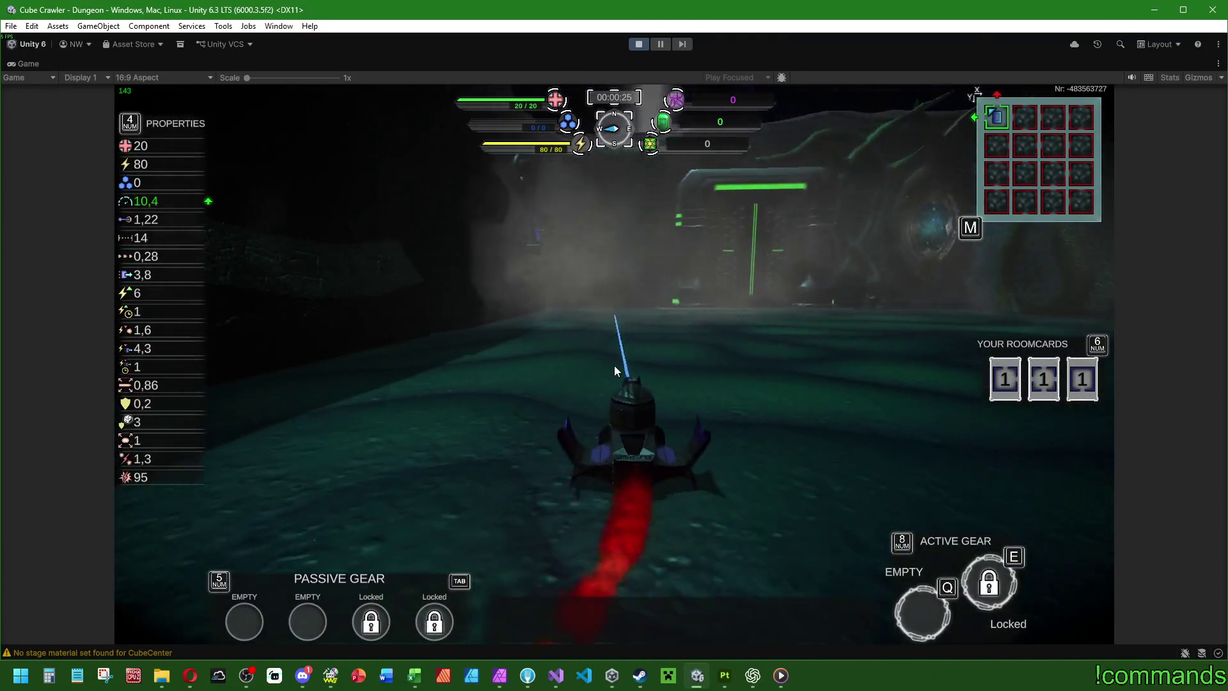
key("d")
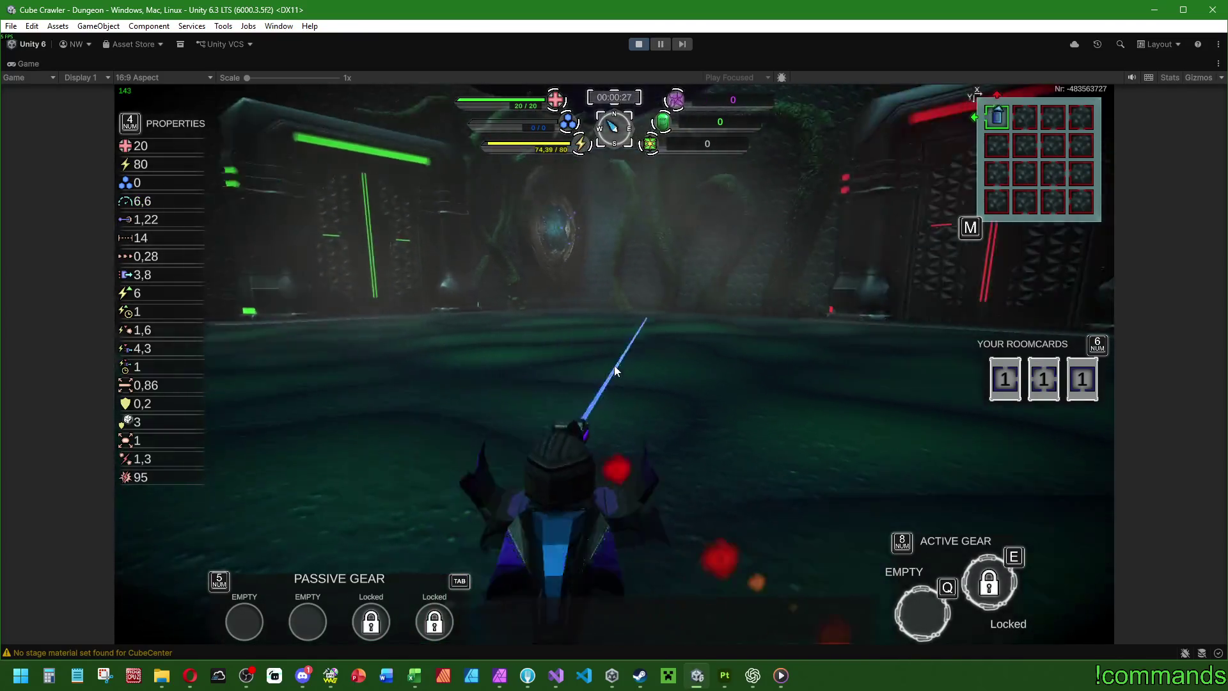
key("w")
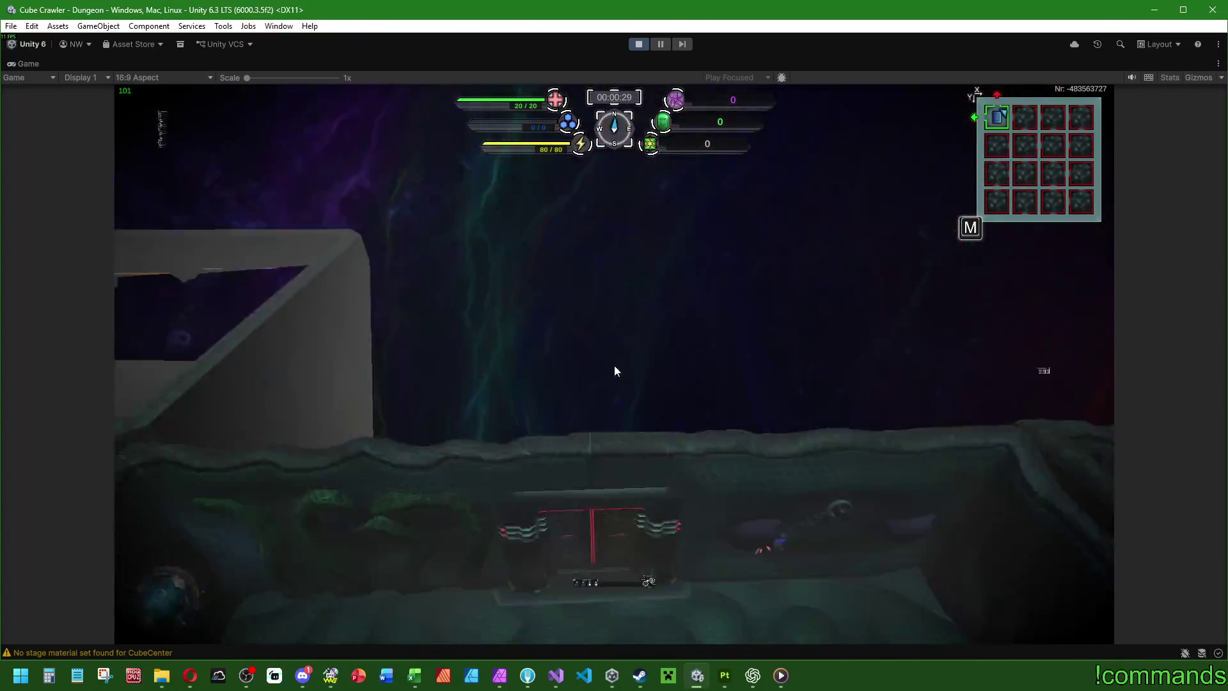
key("shift")
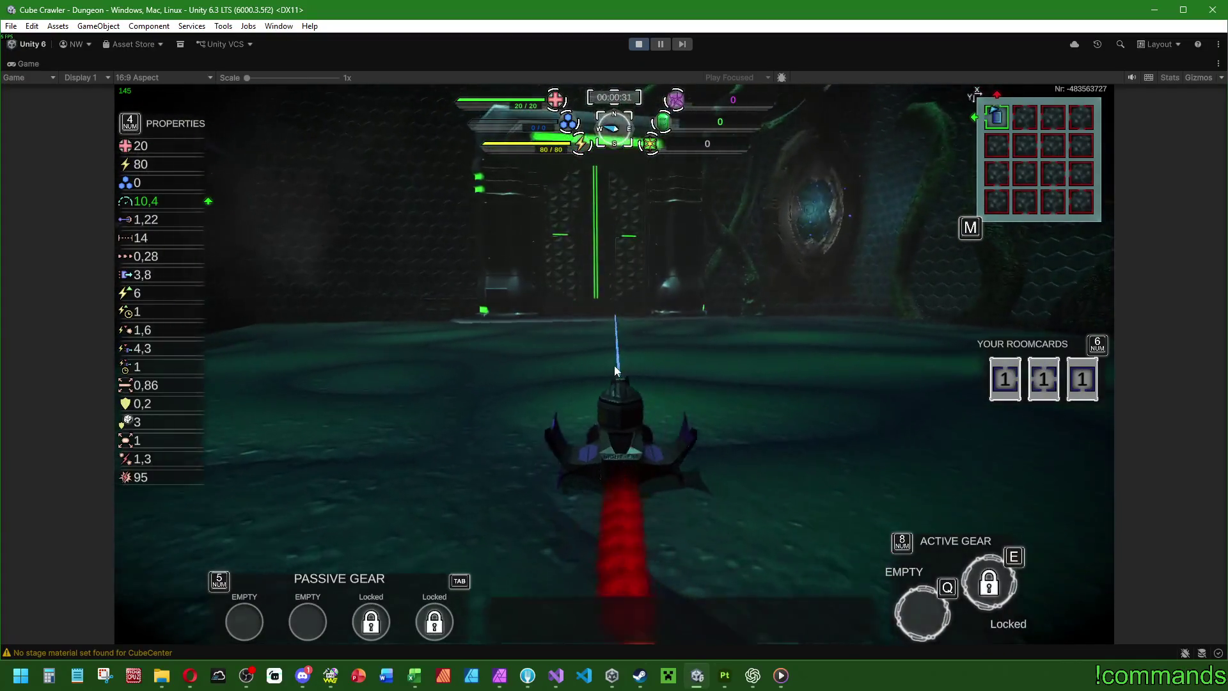
key("Escape")
key("Escape")
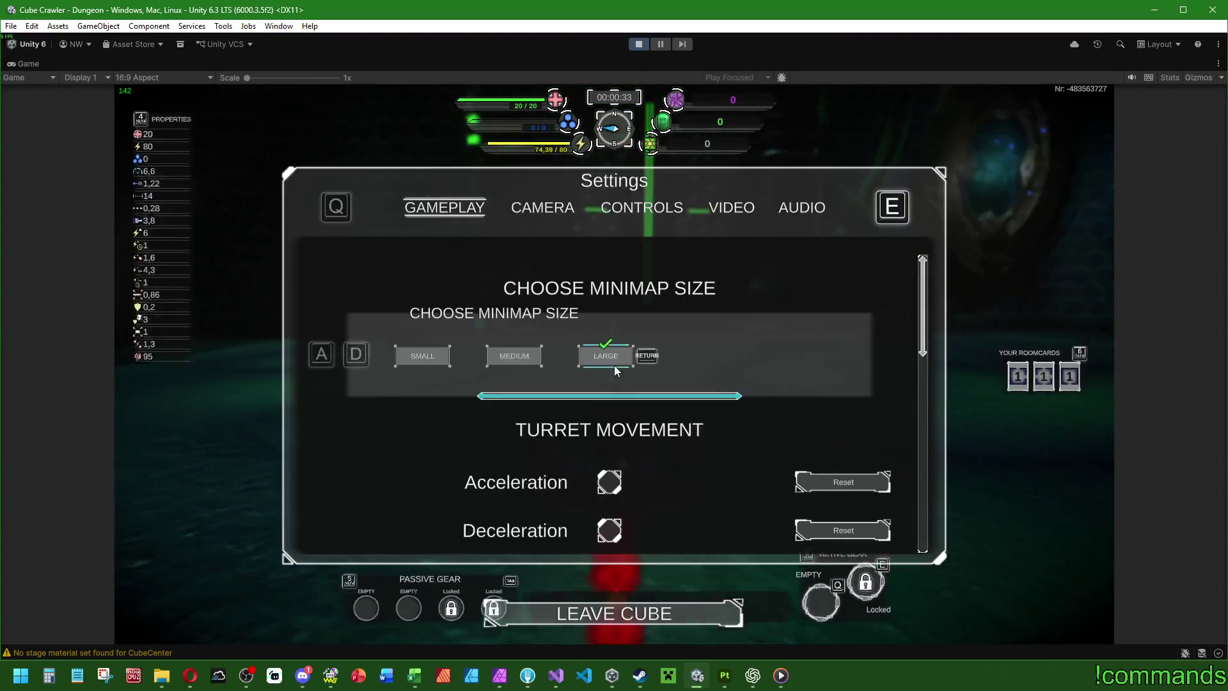
key("Escape")
key("Escape")
key("shift")
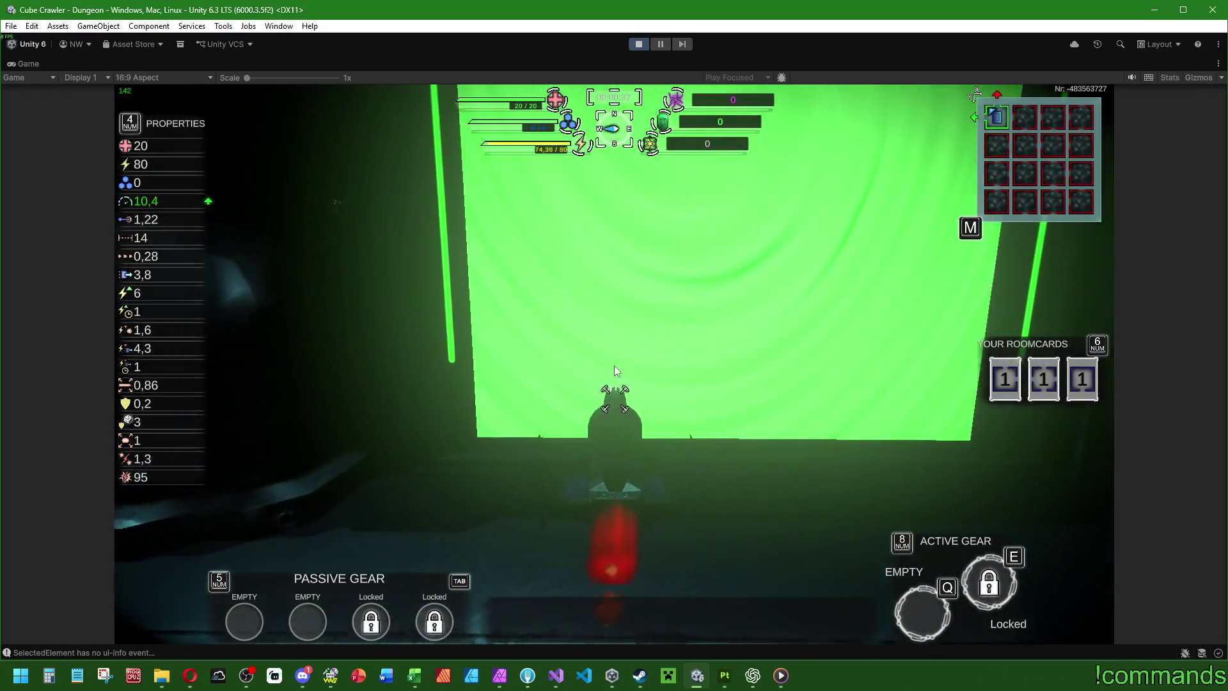
key("d")
key("w")
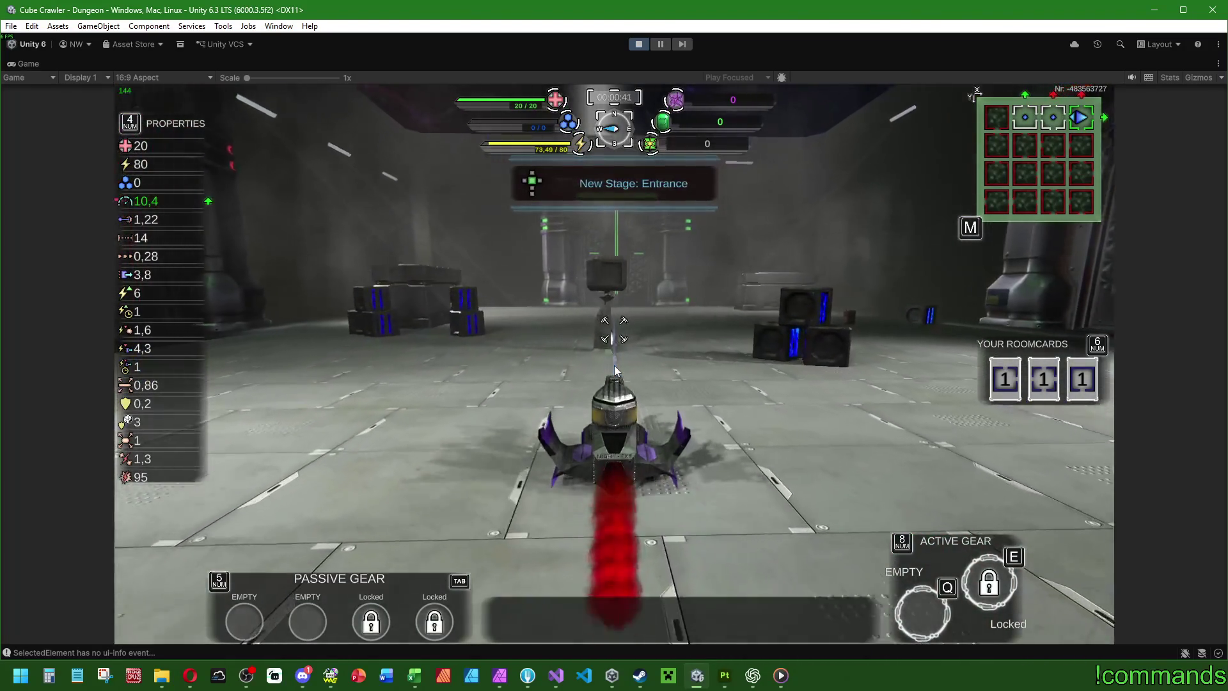
Step: Drive through the green-lit doorway portal into the new arena
key("a")
key("d")
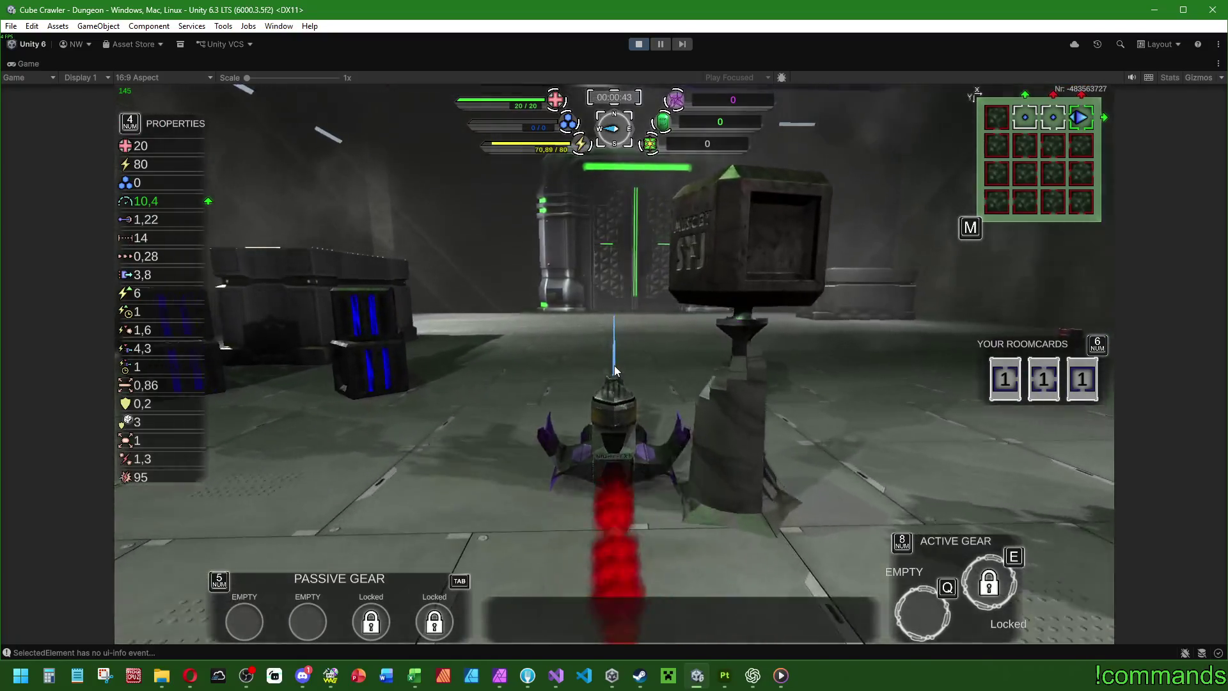
key("w")
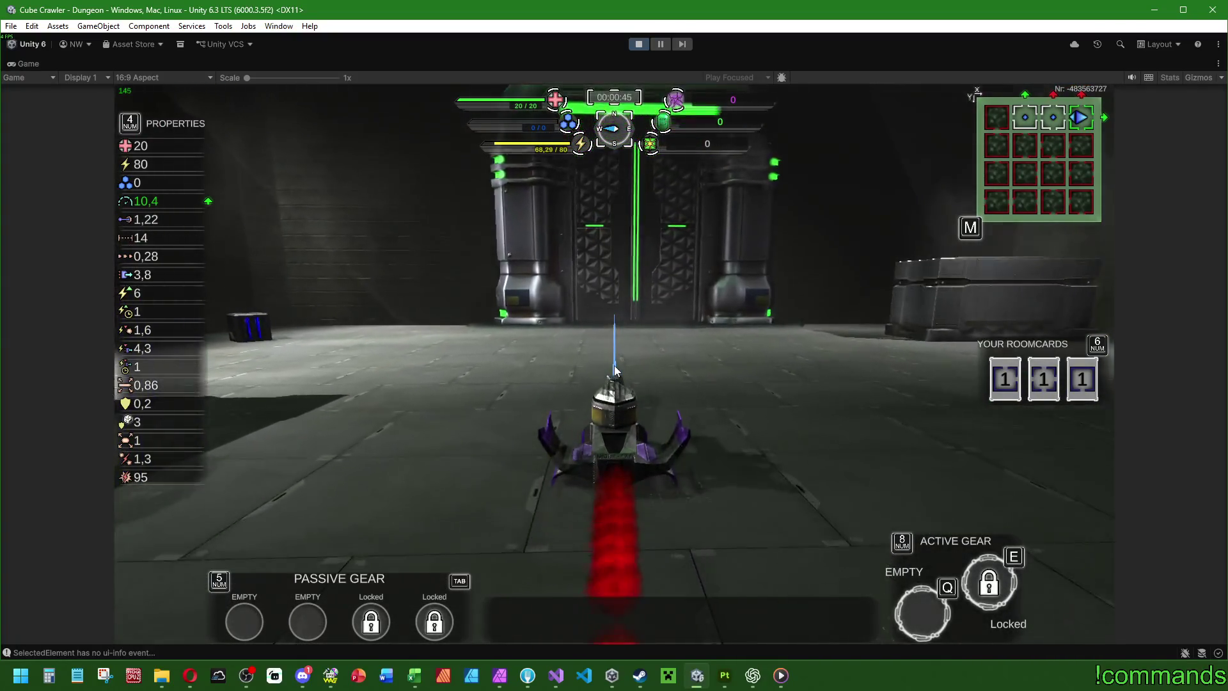
key("w")
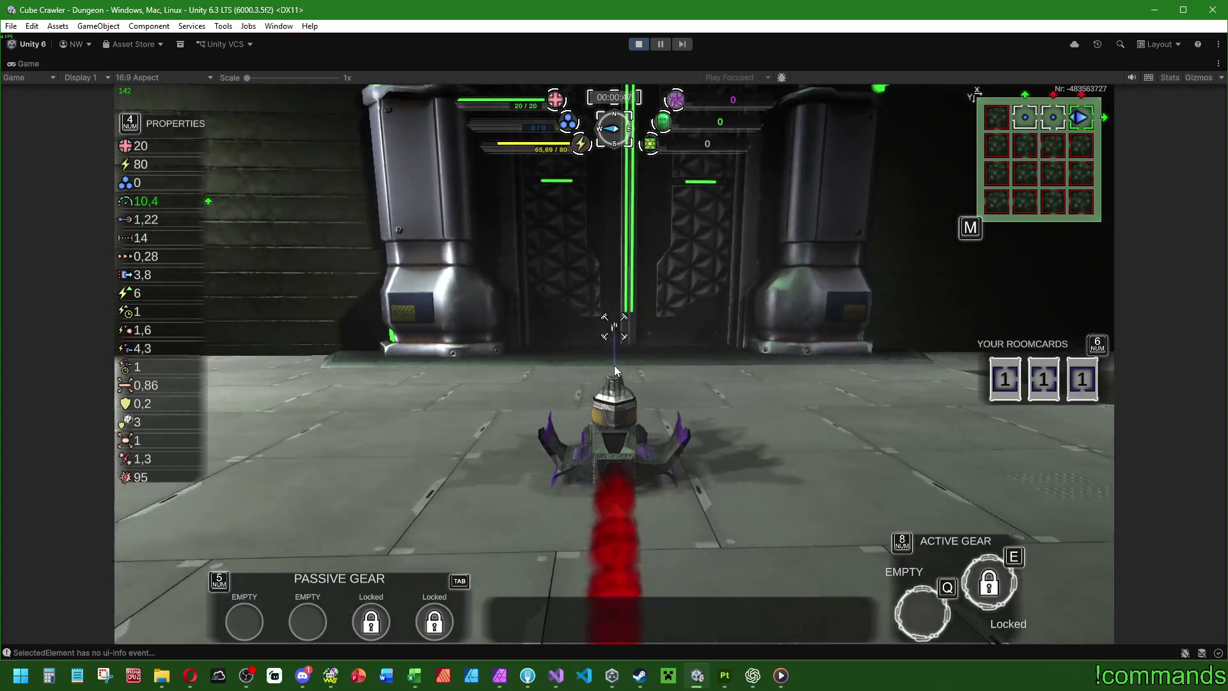
key("w")
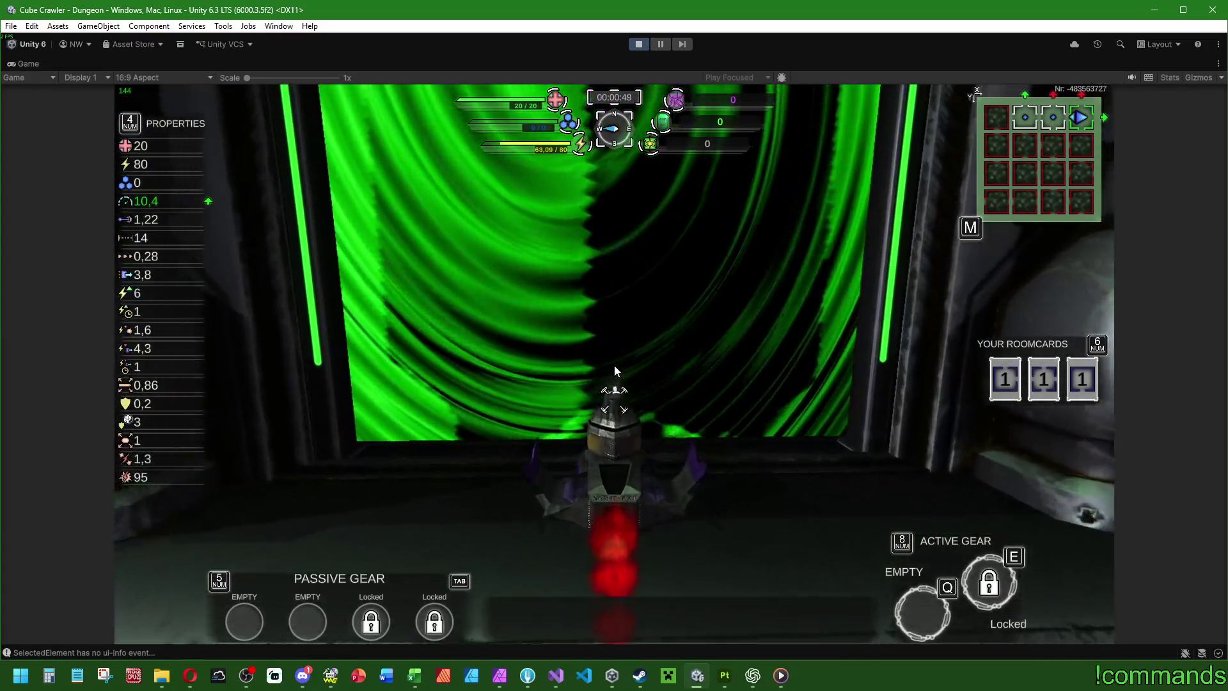
Step: Circle and shoot the slime while turning toward the spiked enemy
key("a")
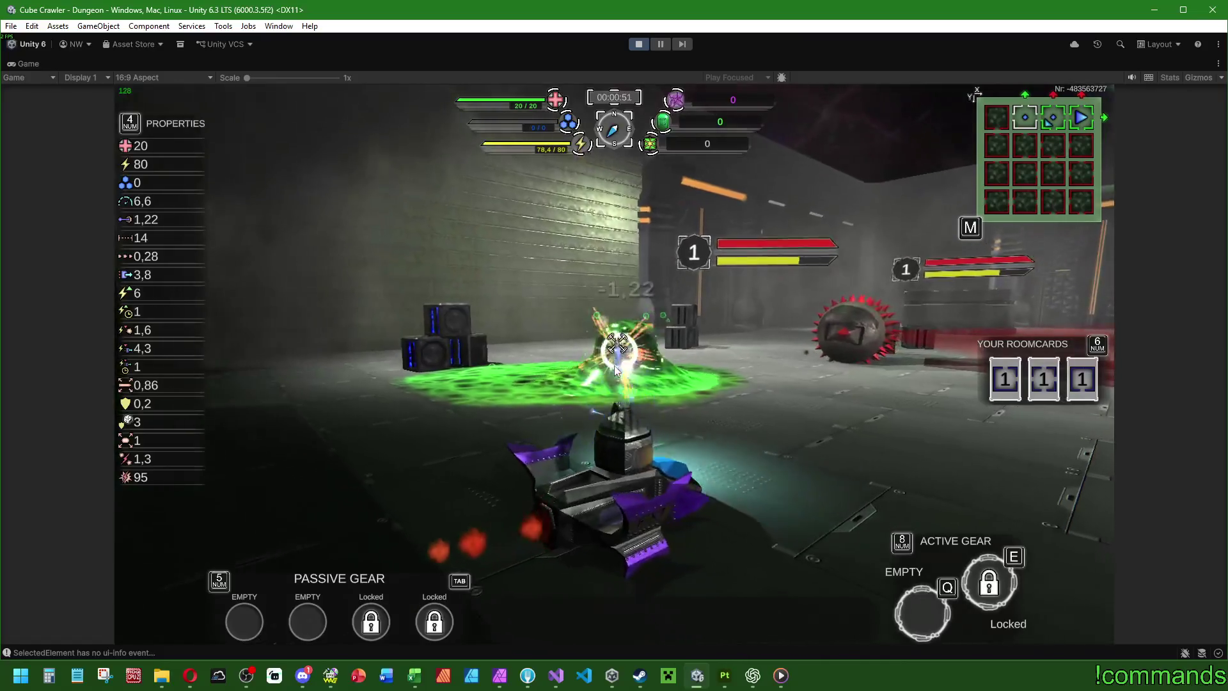
key("a")
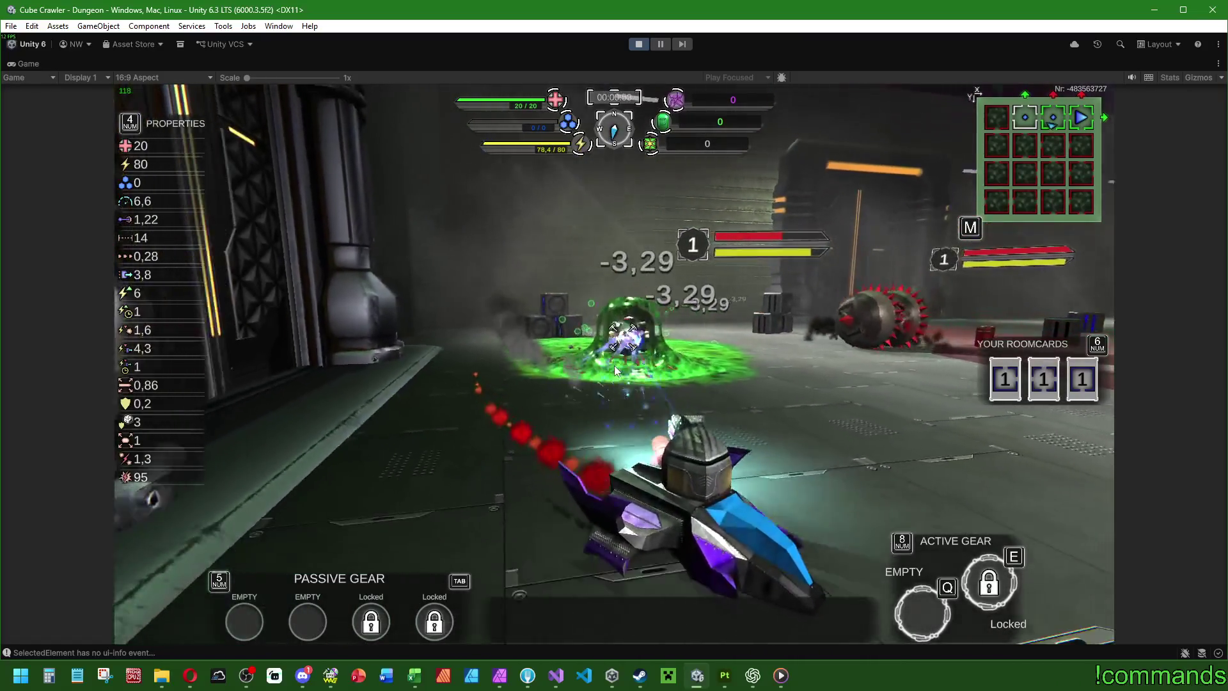
key("d")
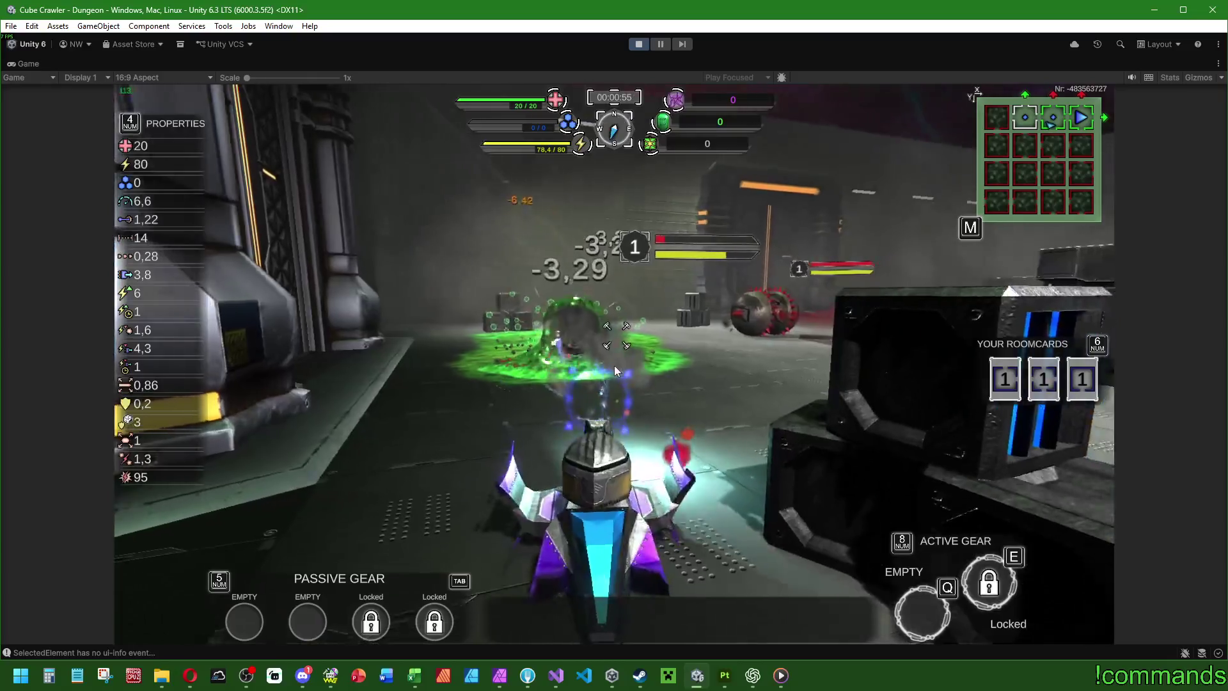
key("d")
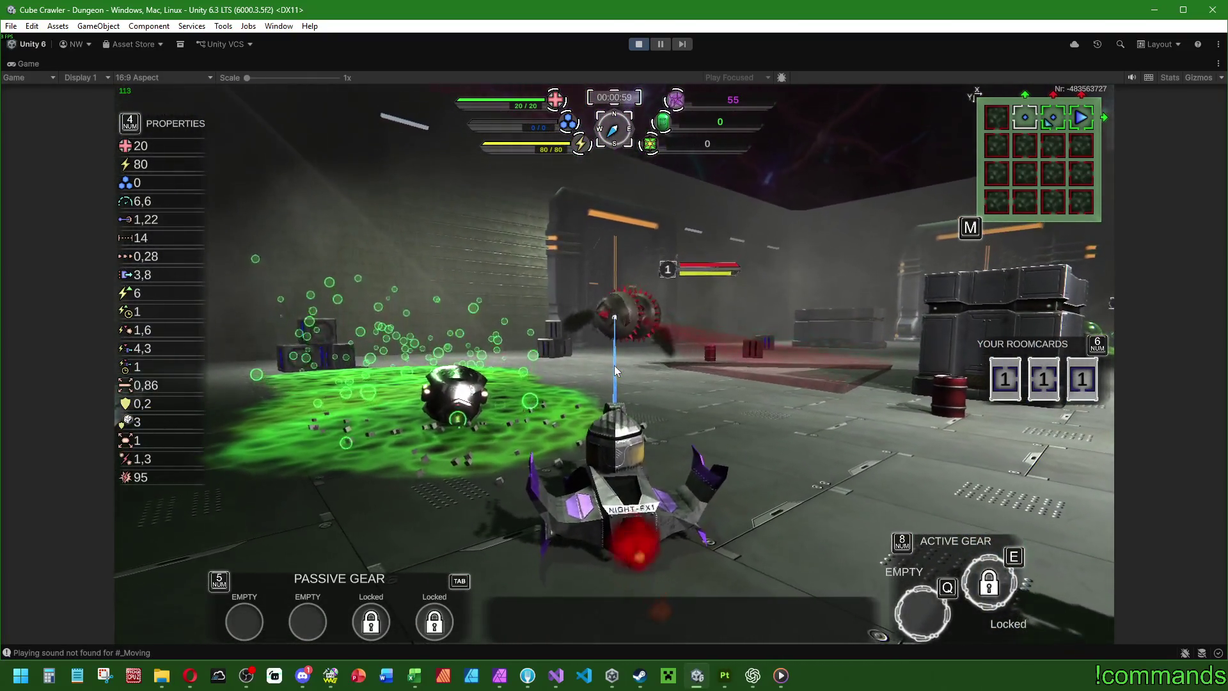
key("d")
Step: Attack the spiked enemy beside the cargo box until it's finished, then retreat to recover energy
key("w")
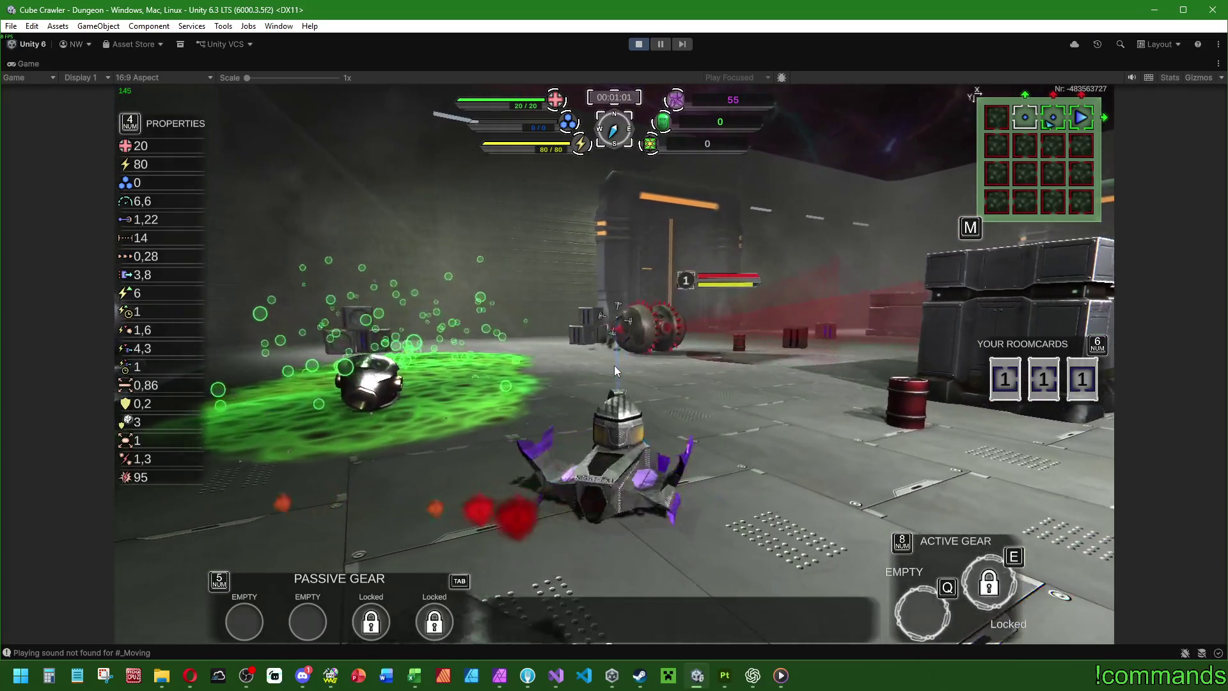
key("w")
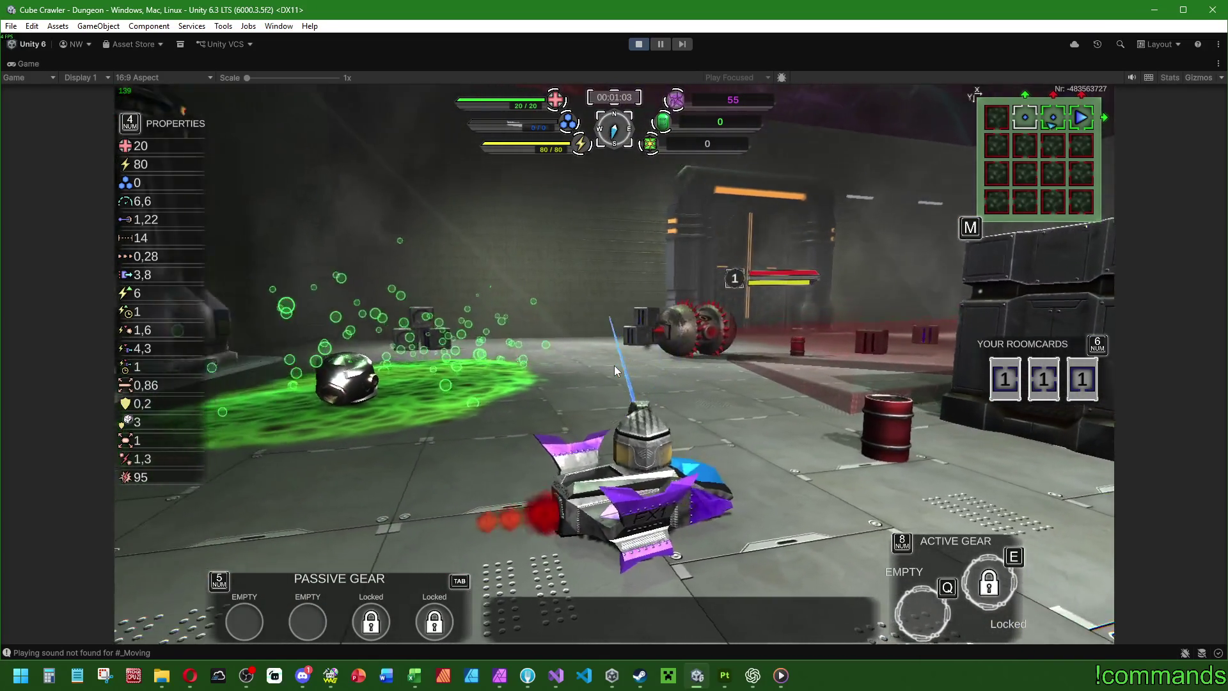
key("w")
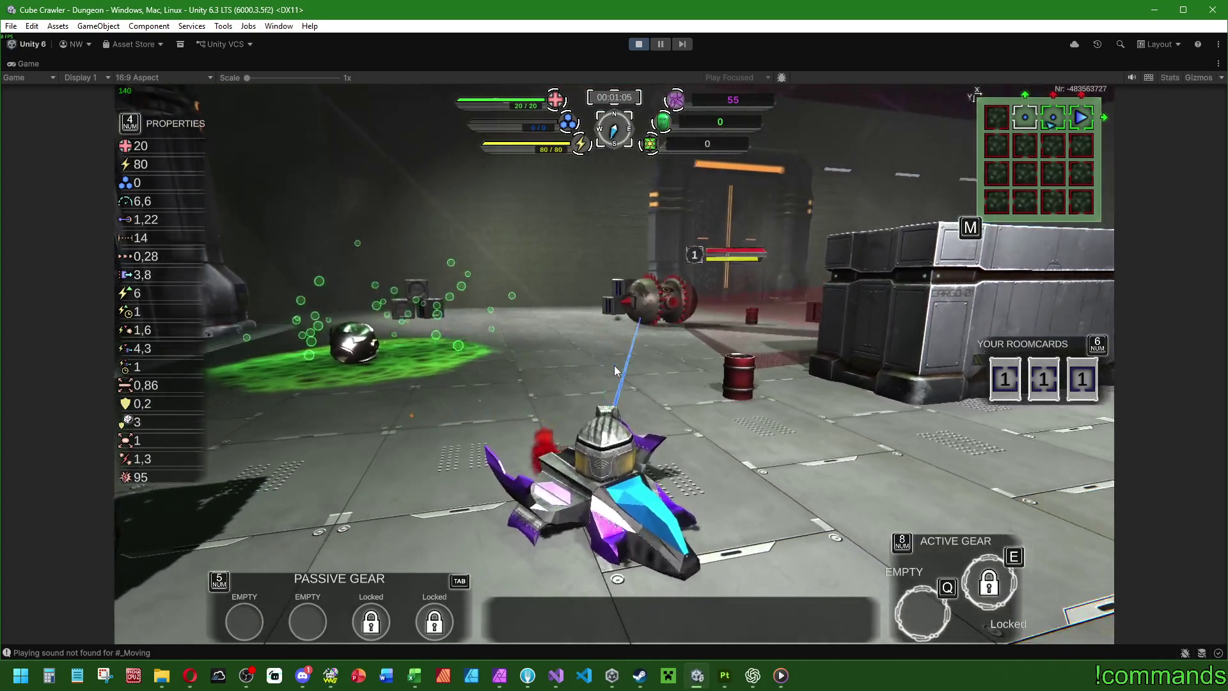
key("w")
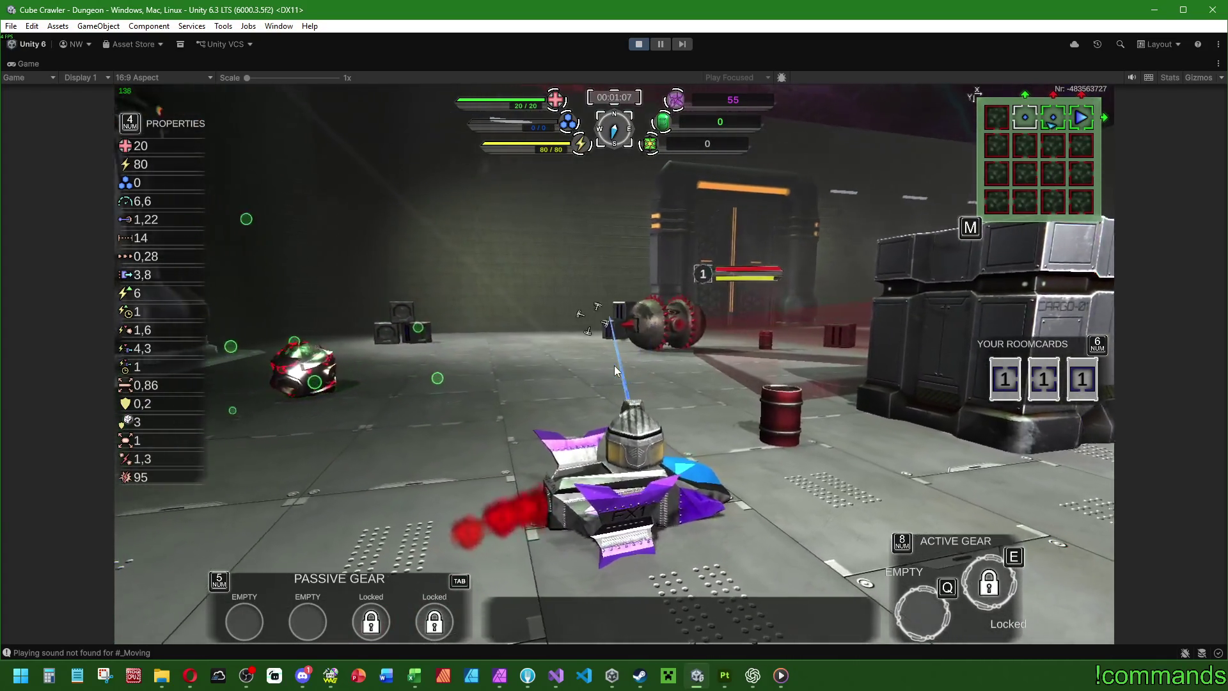
key("w")
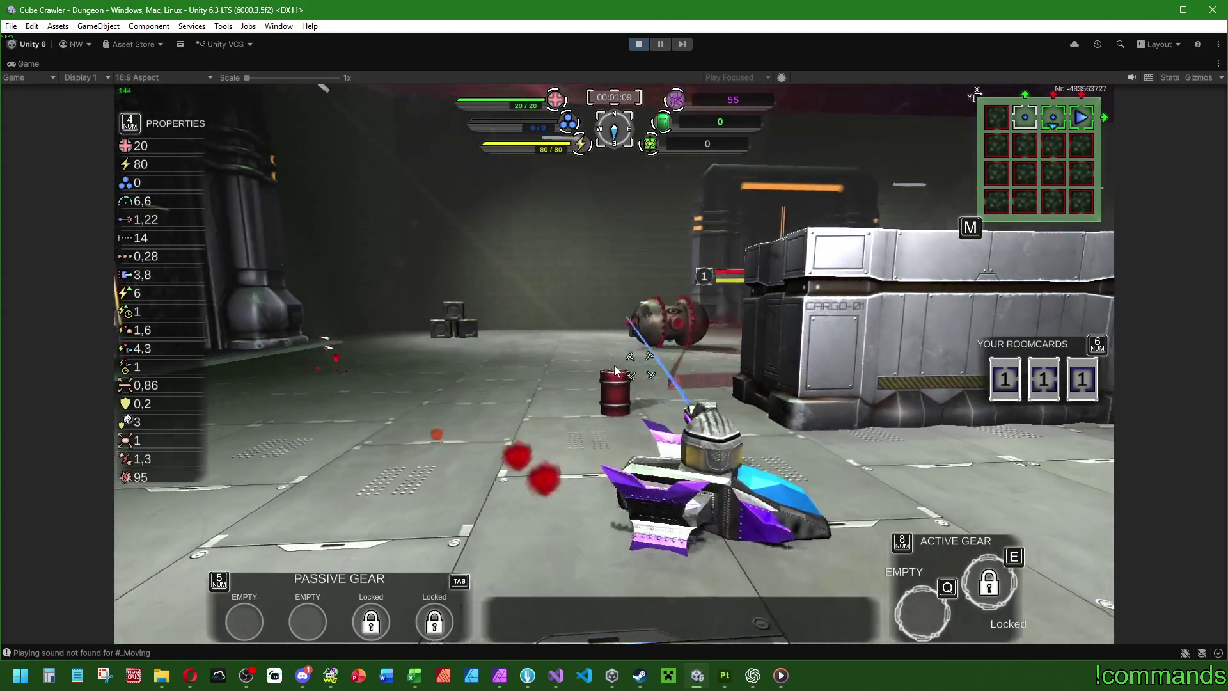
key("w")
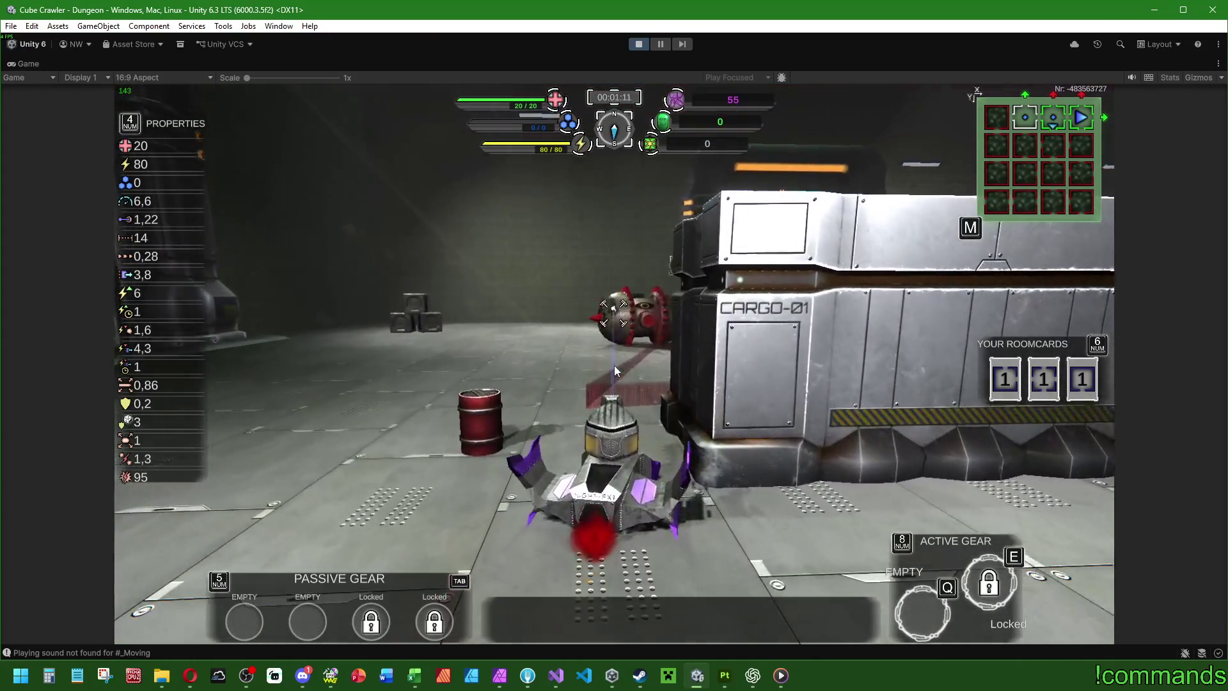
key("w")
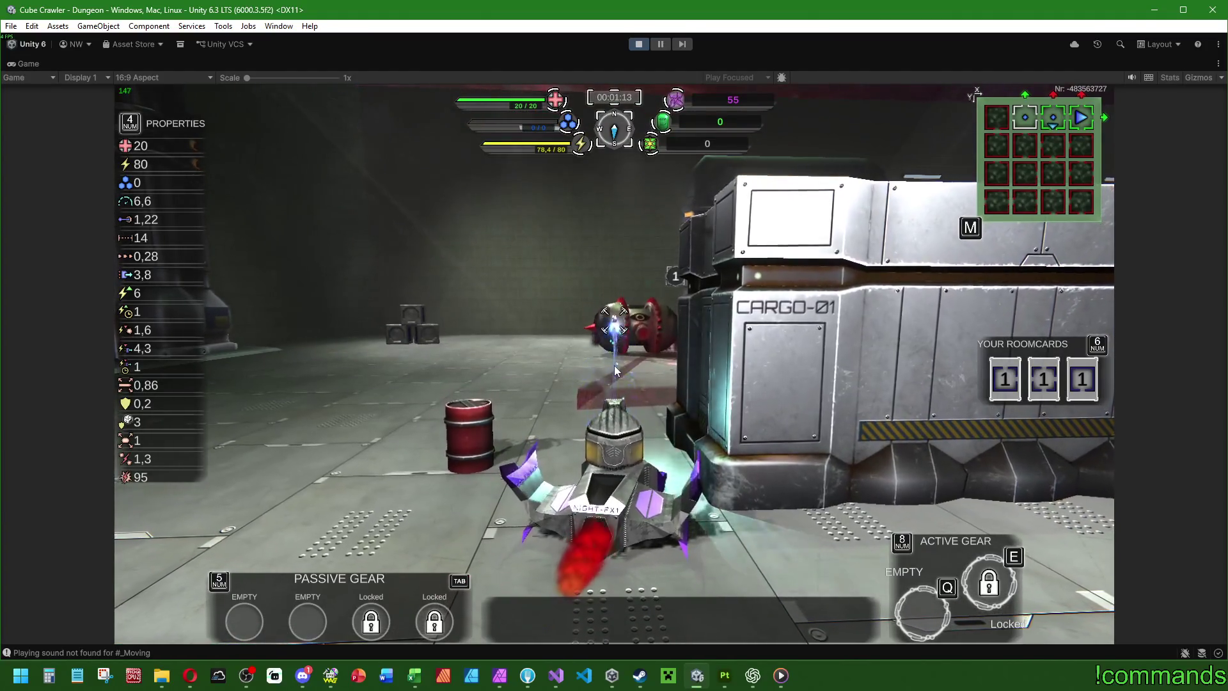
key("w")
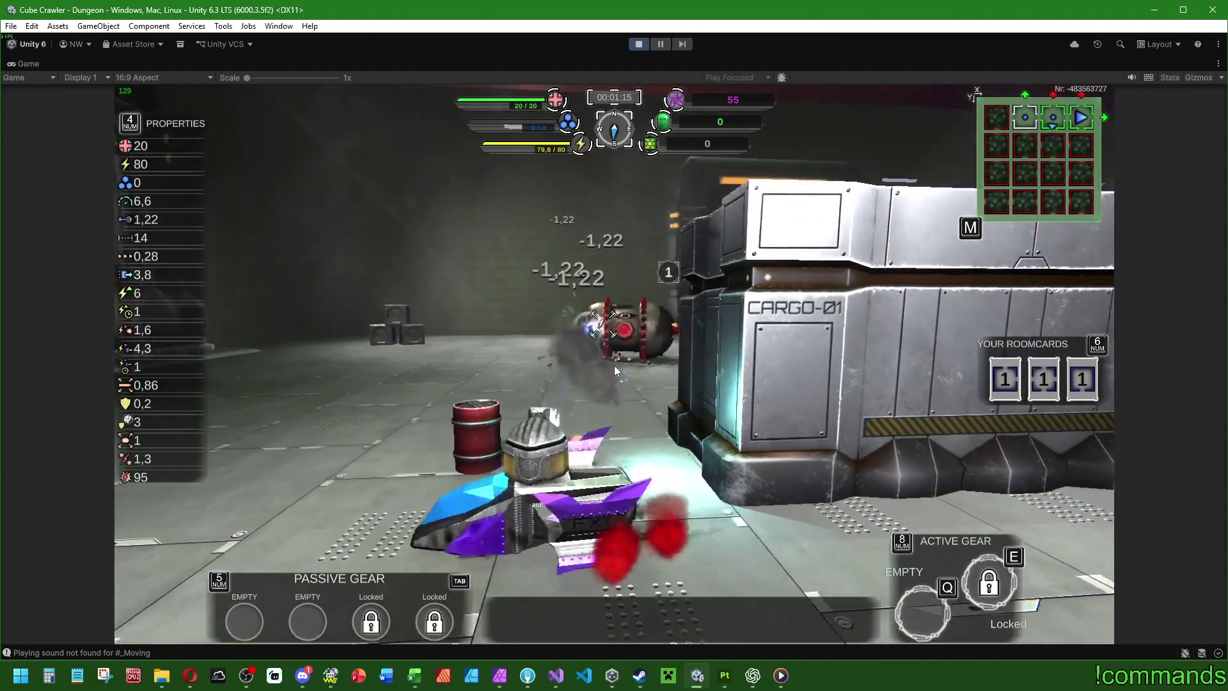
key("s")
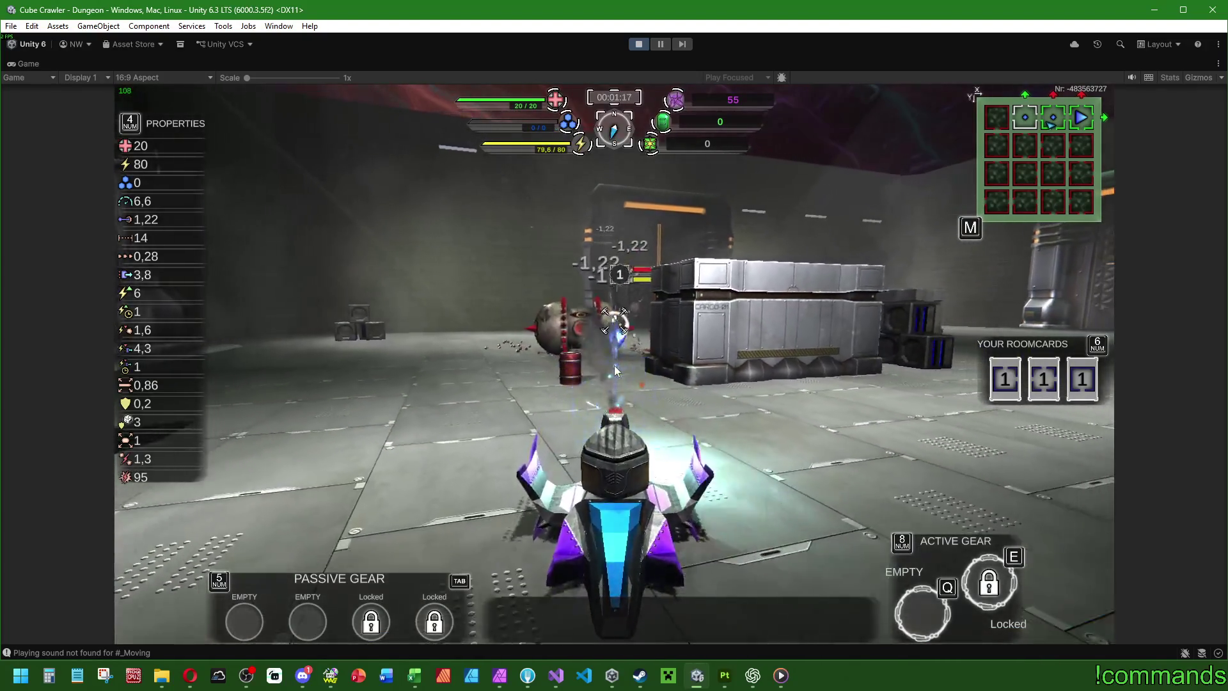
key("w")
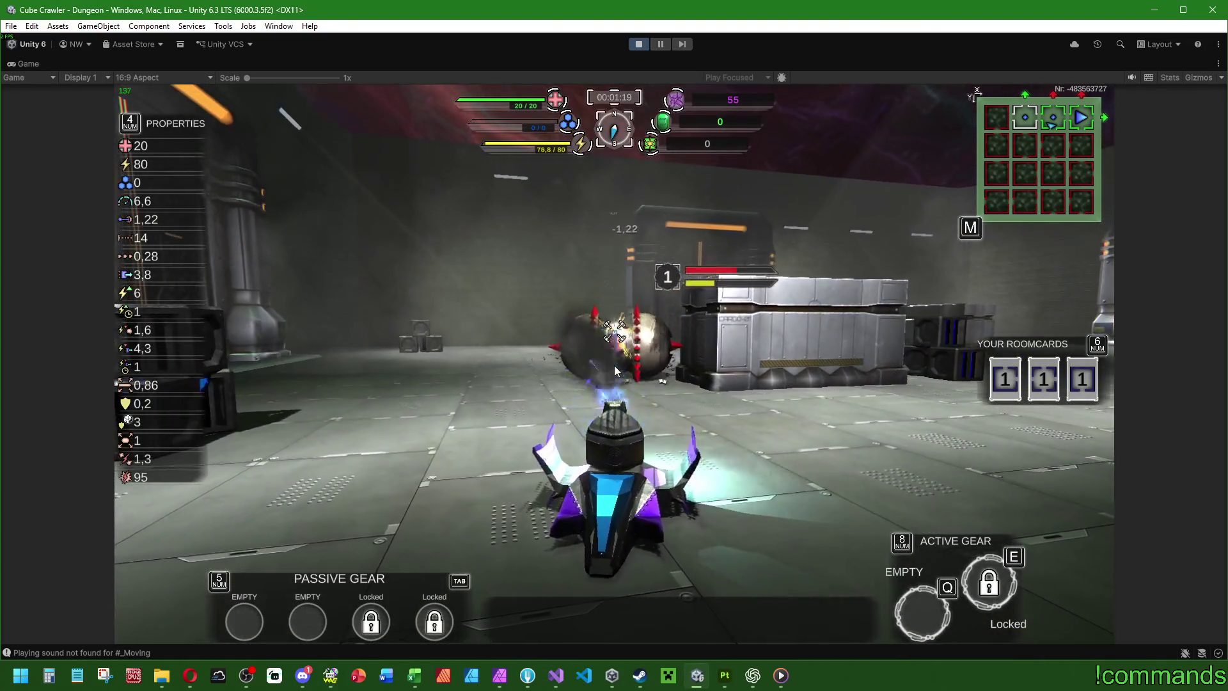
key("a")
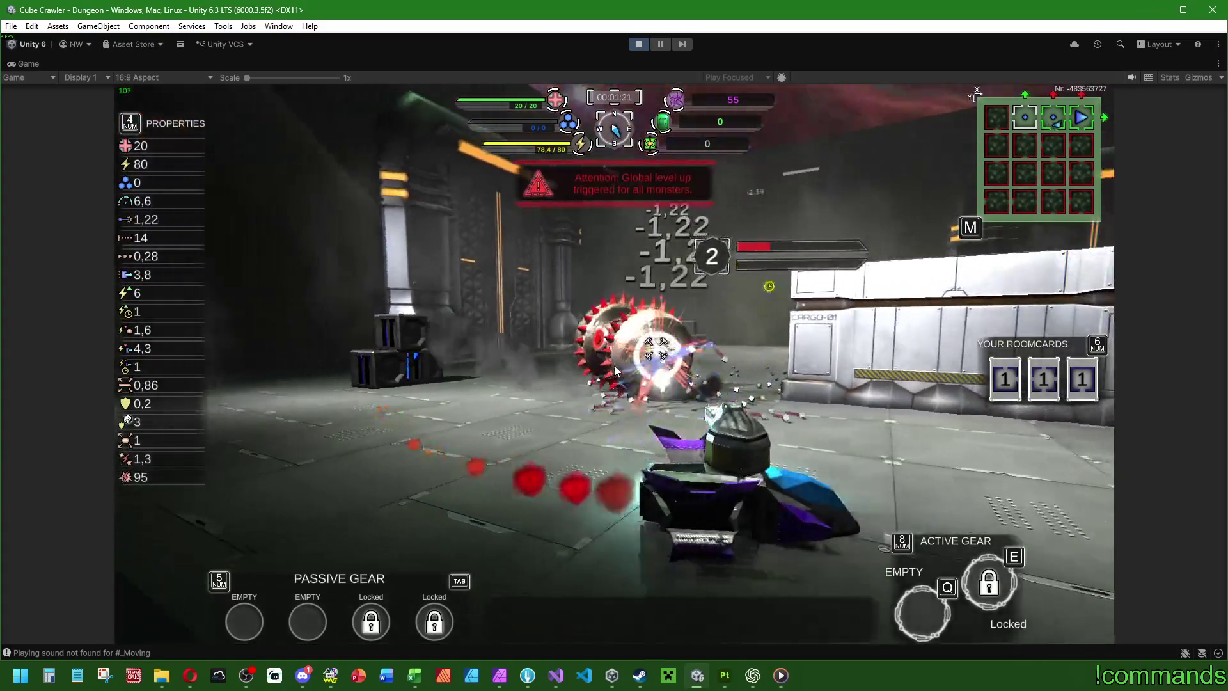
key("a")
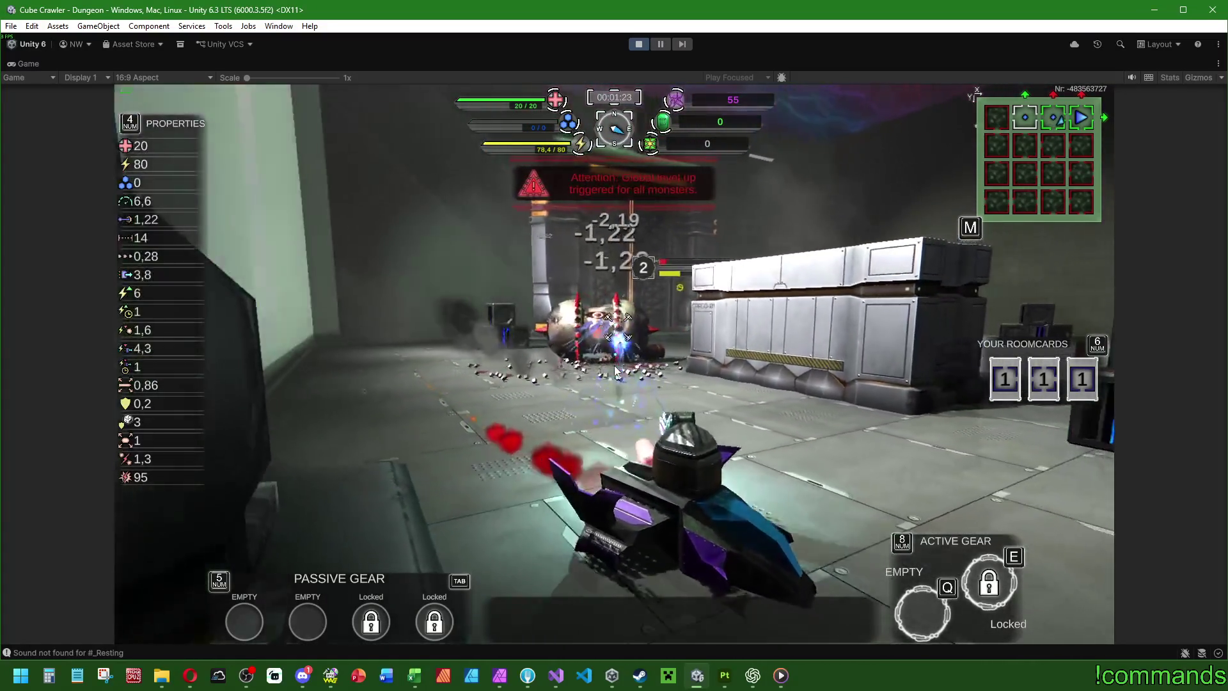
key("w")
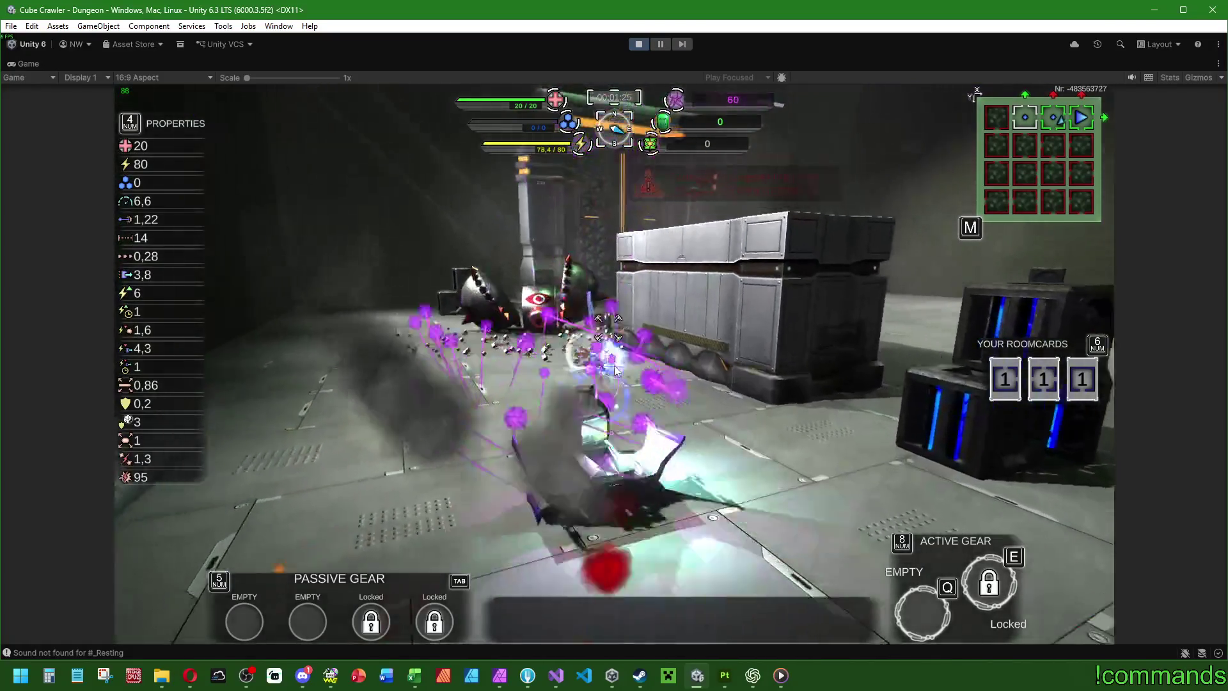
key("s")
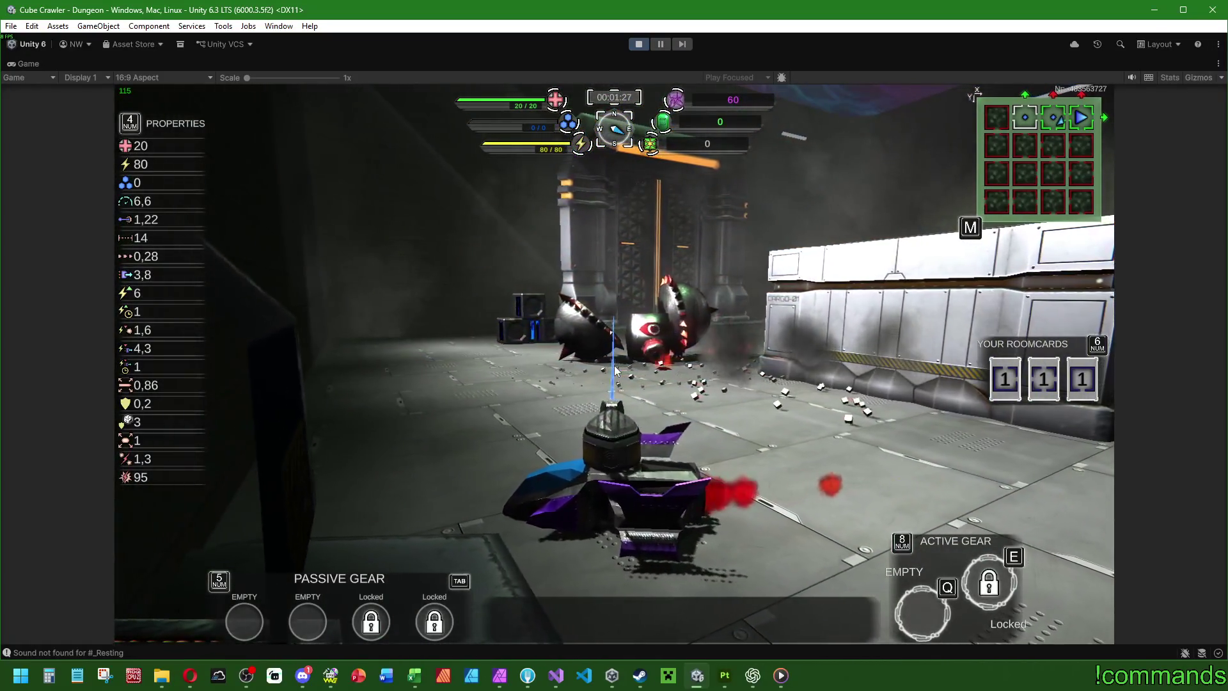
Step: Fight the green slime around the crates, repositioning while energy recovers
key("d")
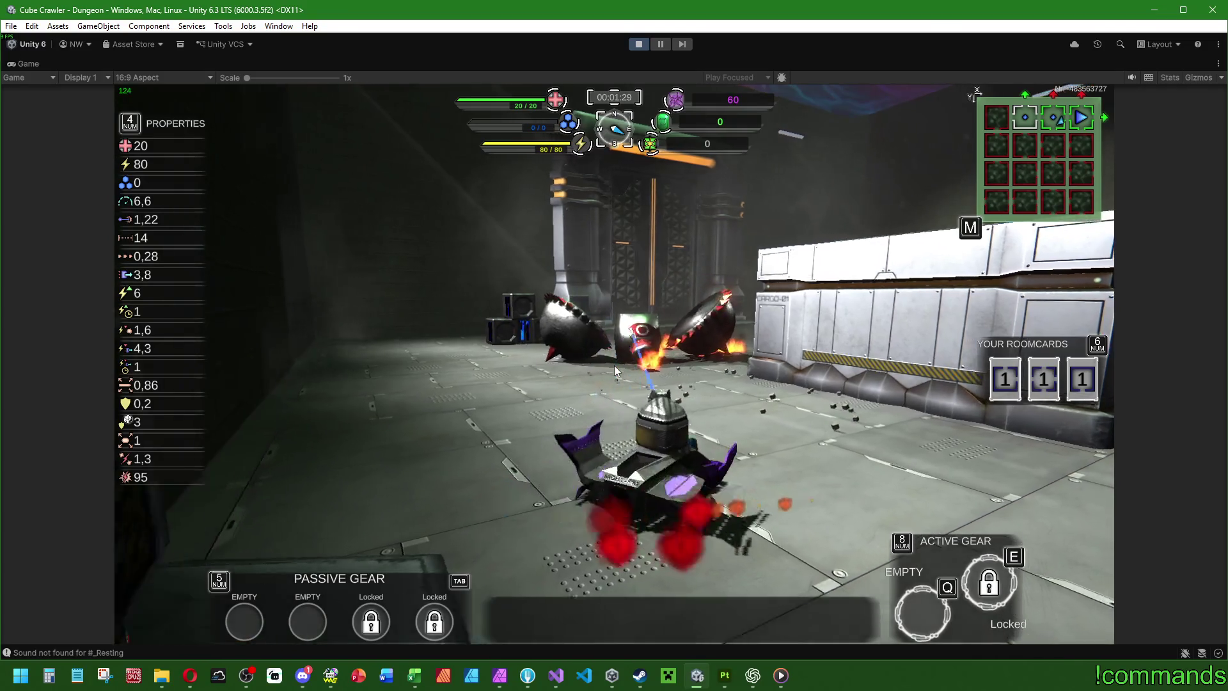
key("d")
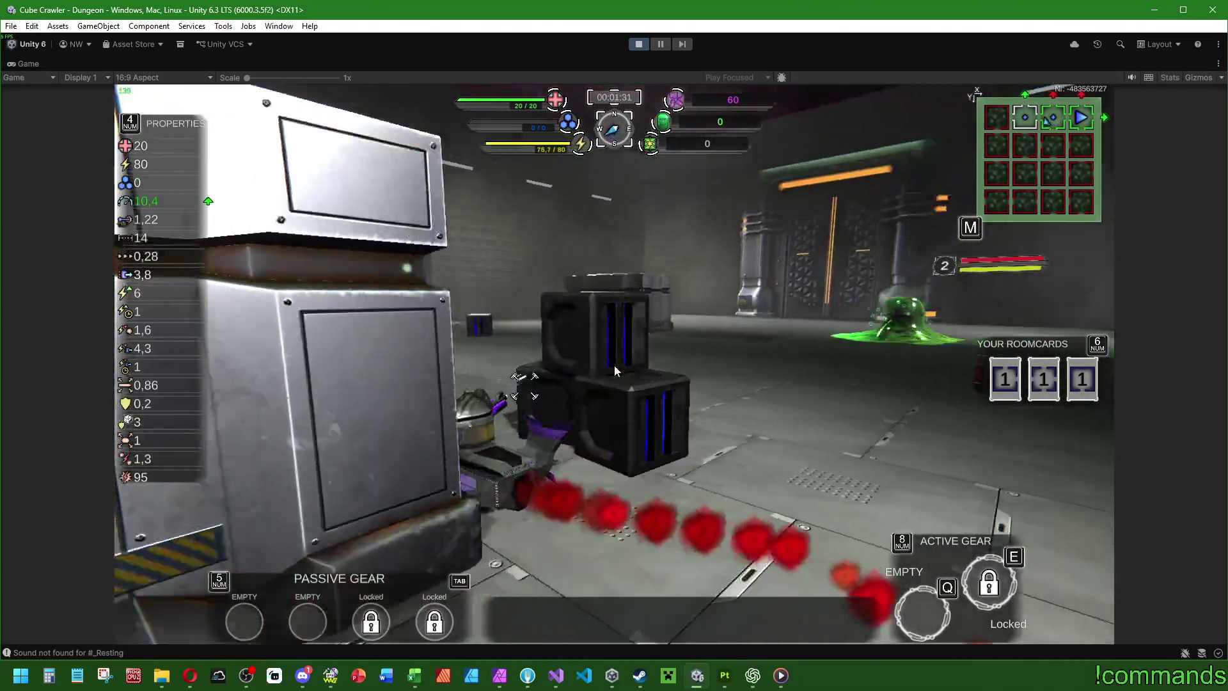
key("a")
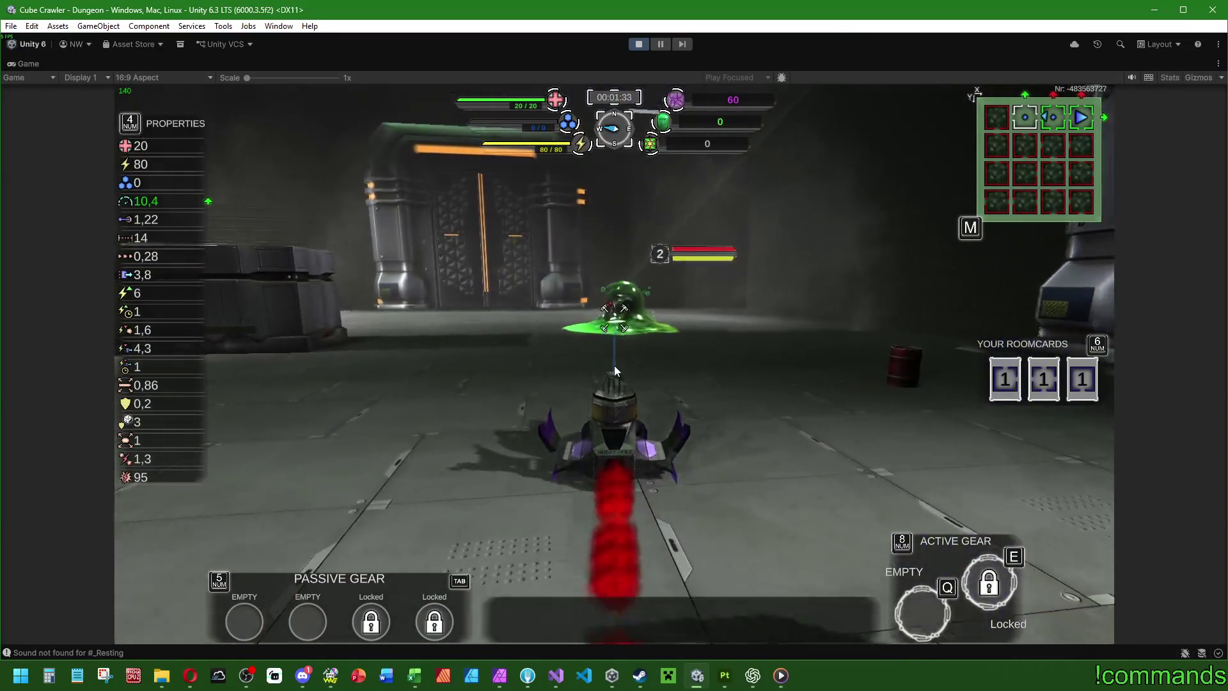
key("d")
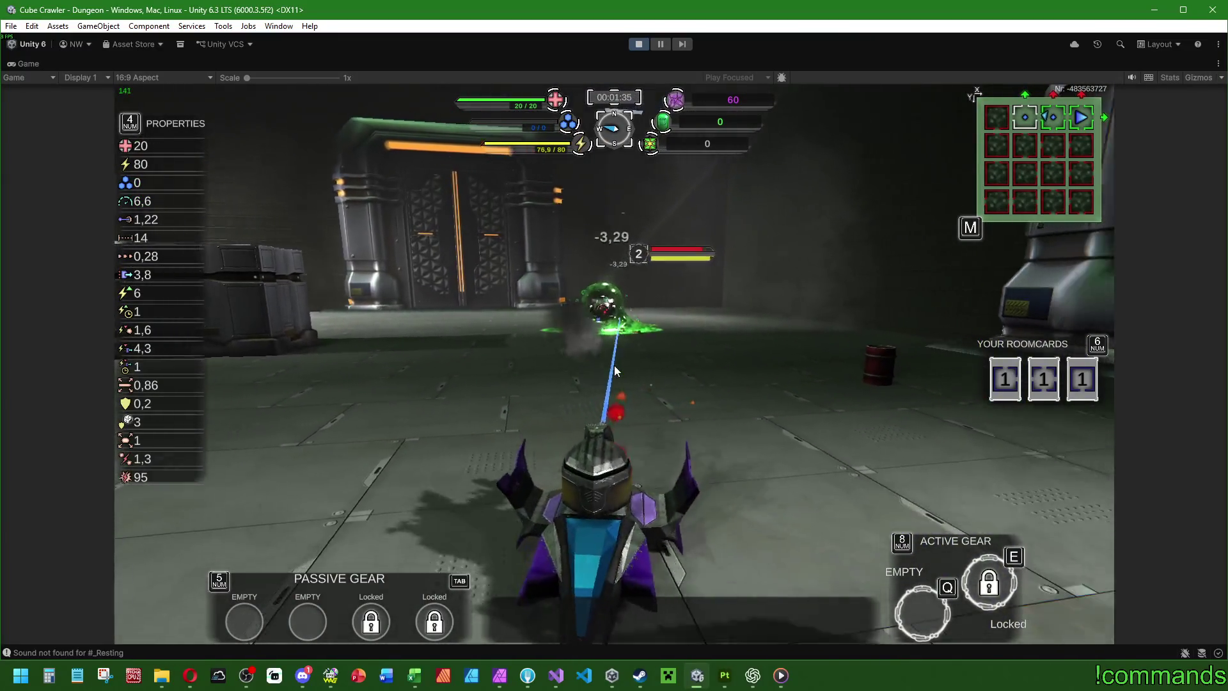
key("w")
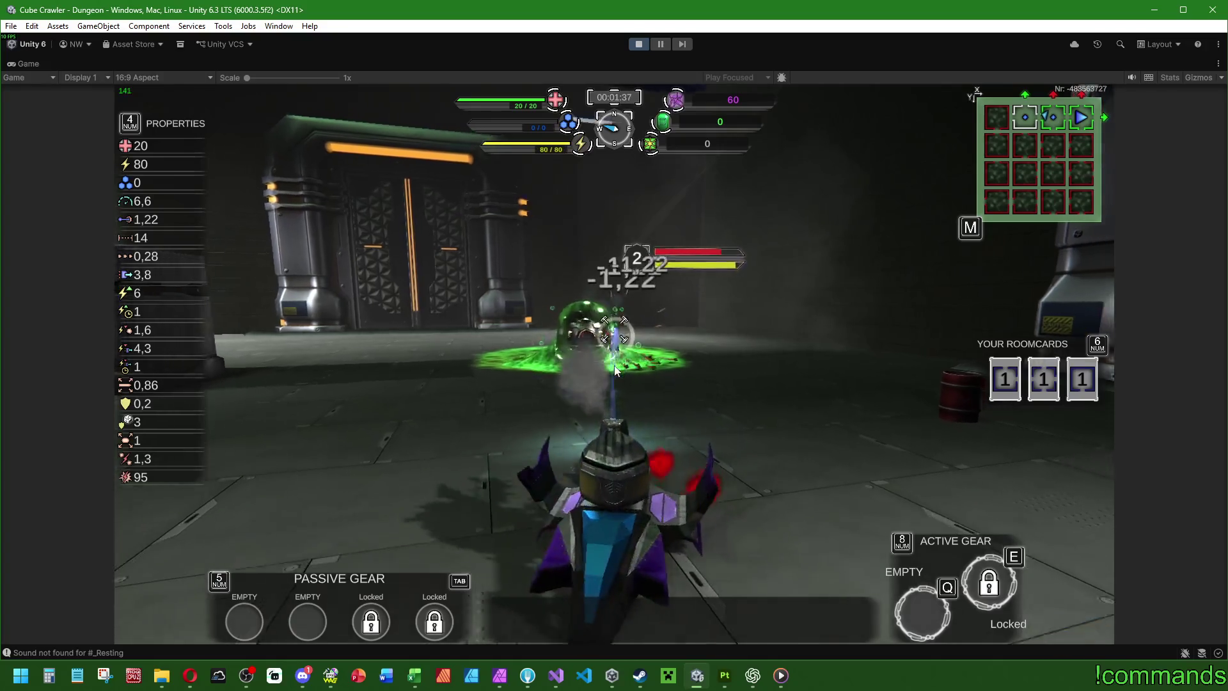
key("s")
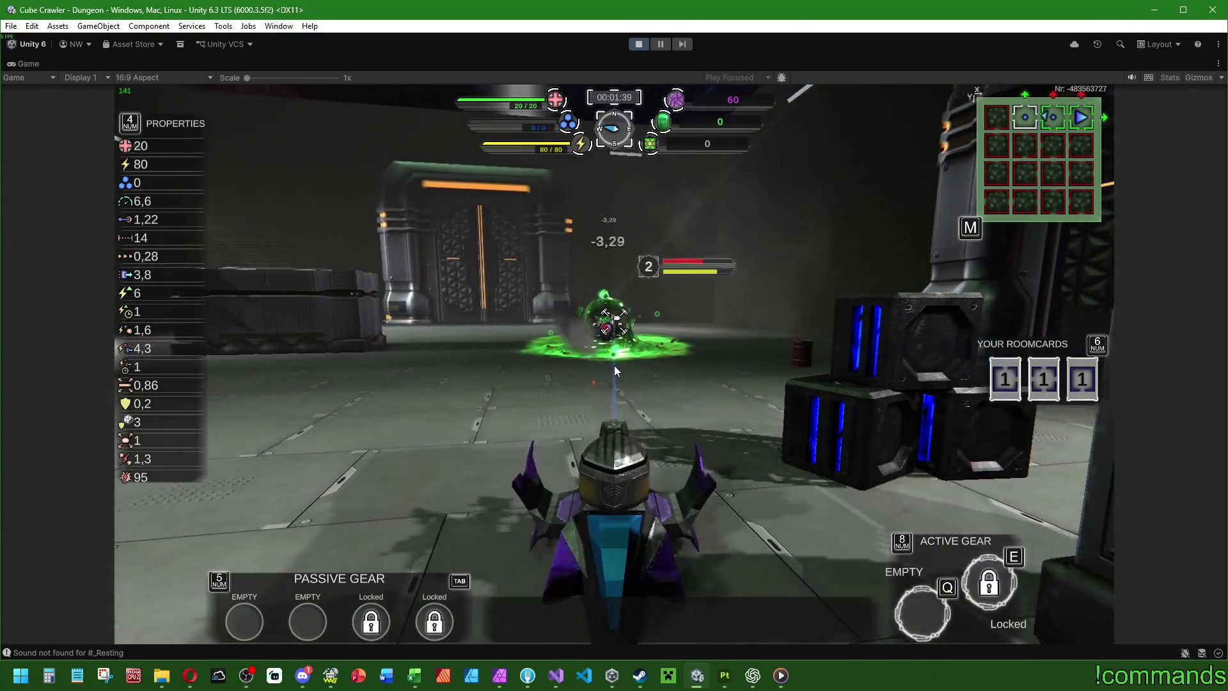
key("a")
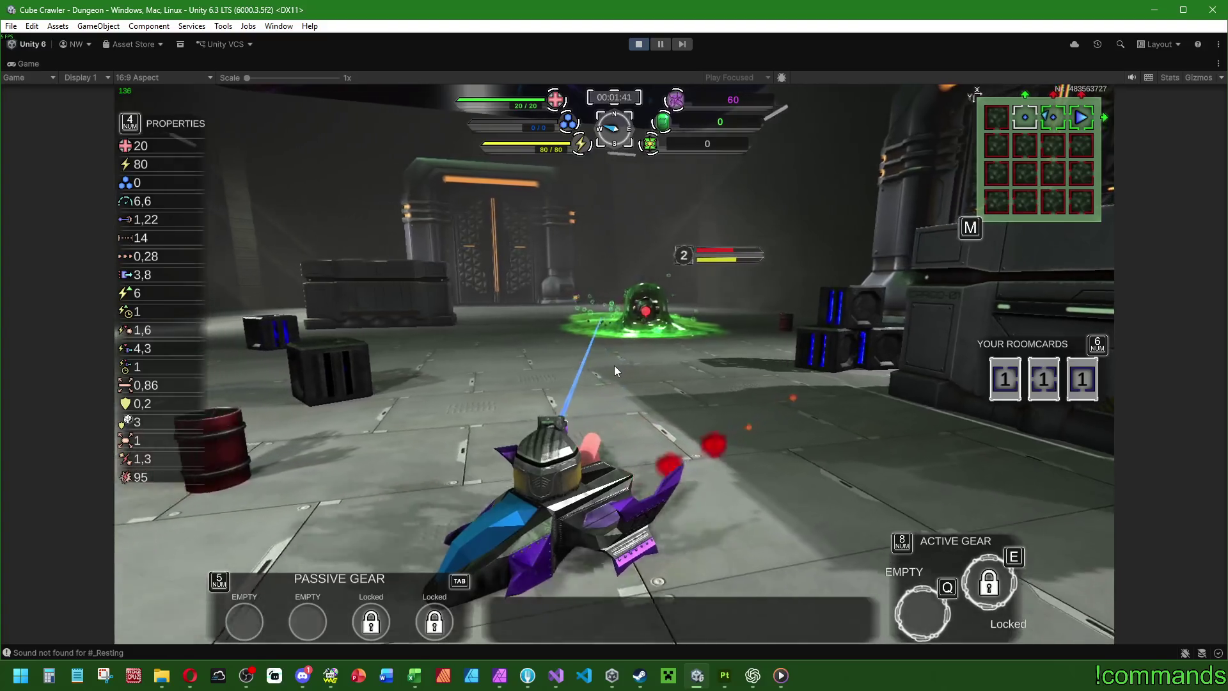
key("a")
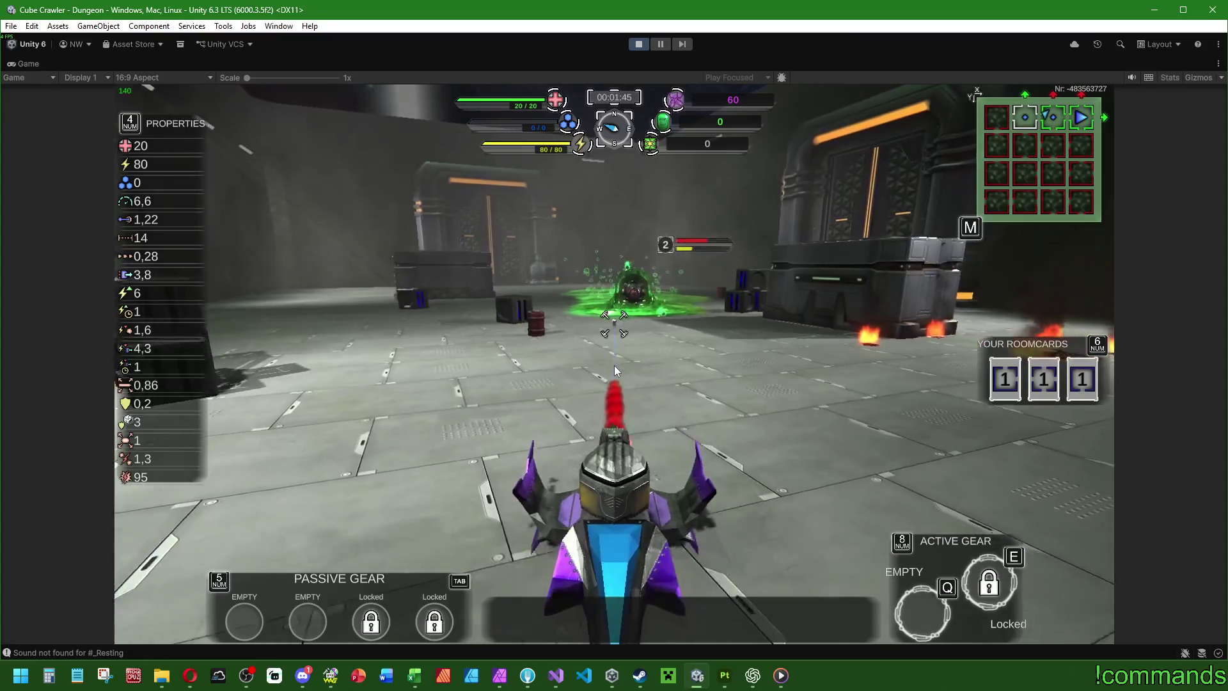
key("a")
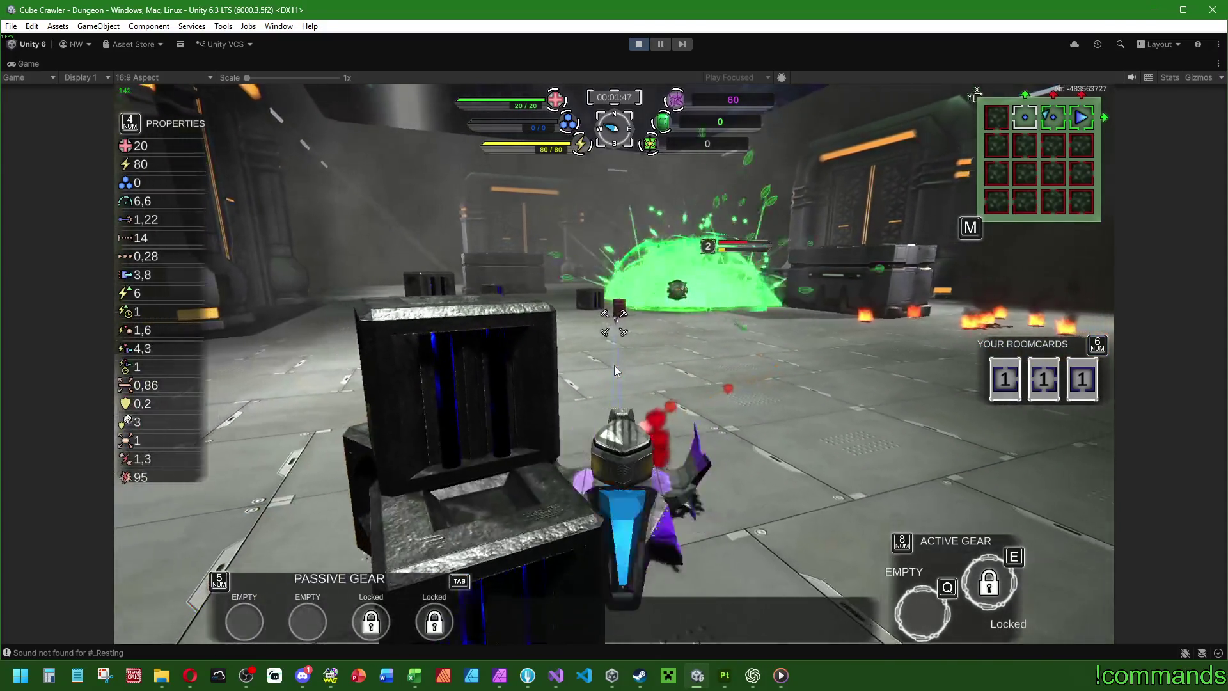
key("a")
key("a")
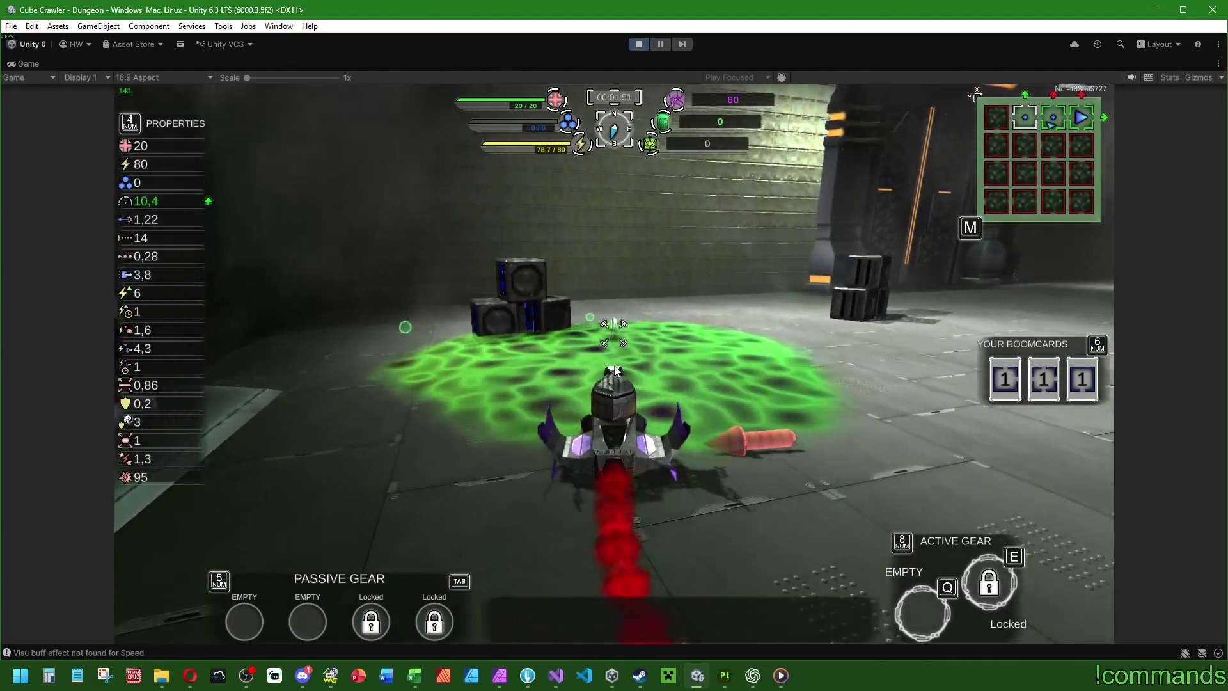
key("d")
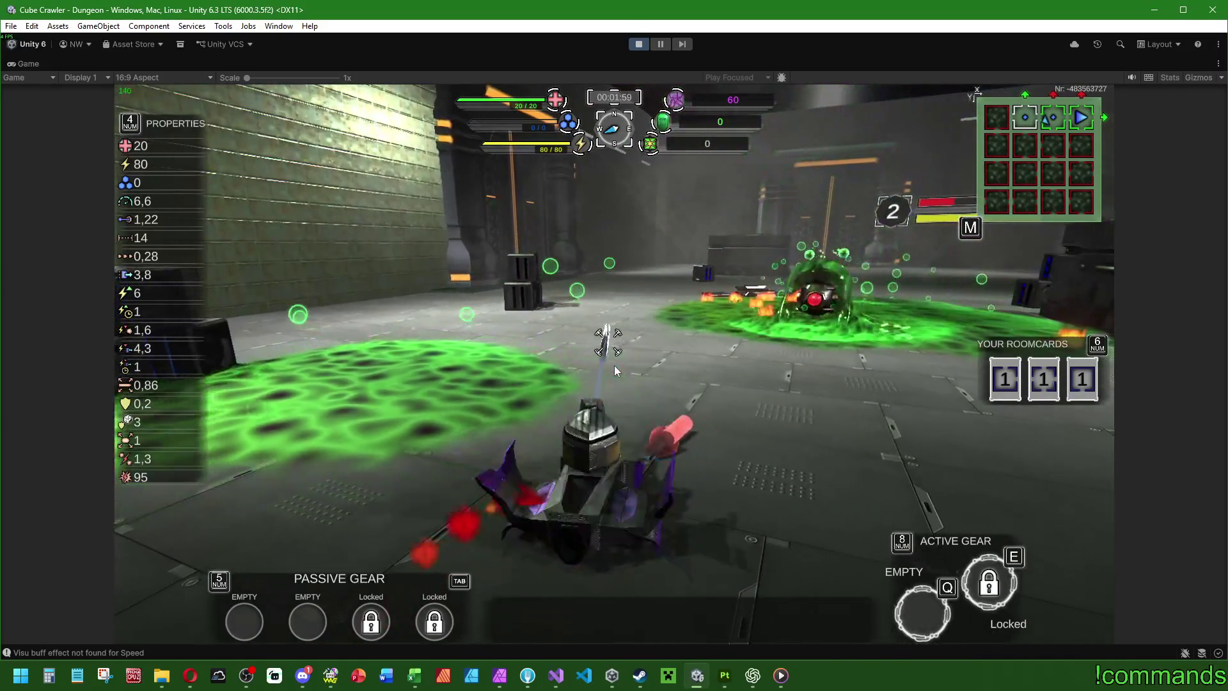
key("d")
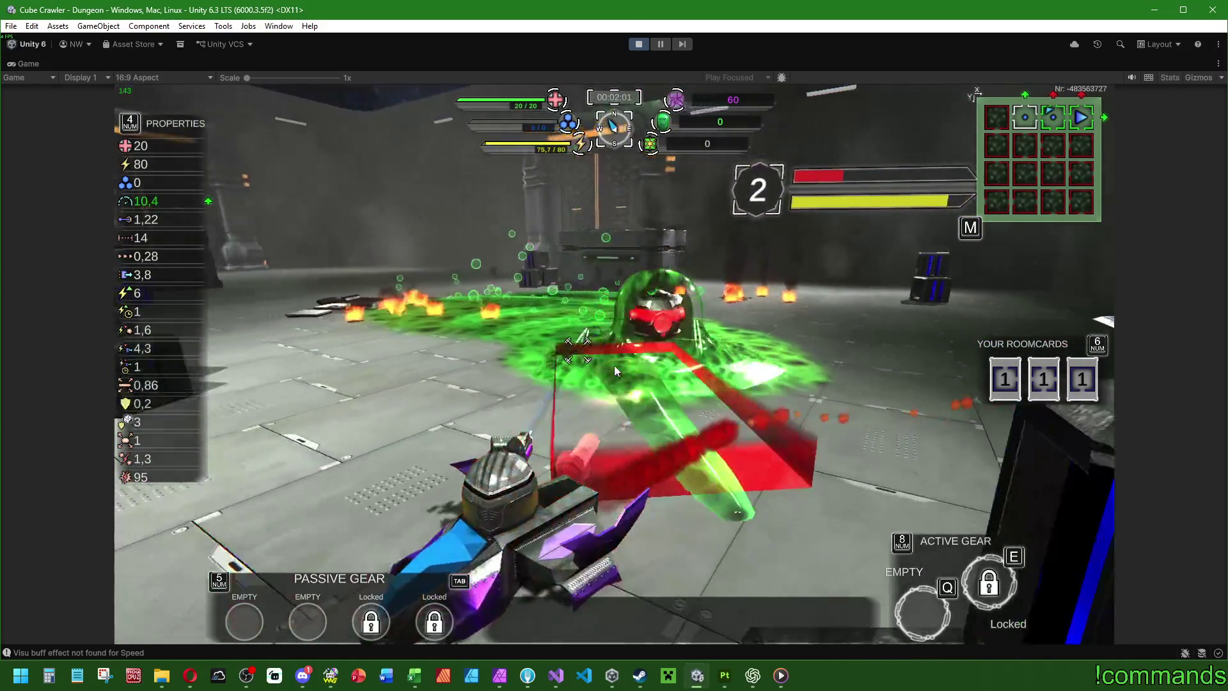
key("w")
key("a")
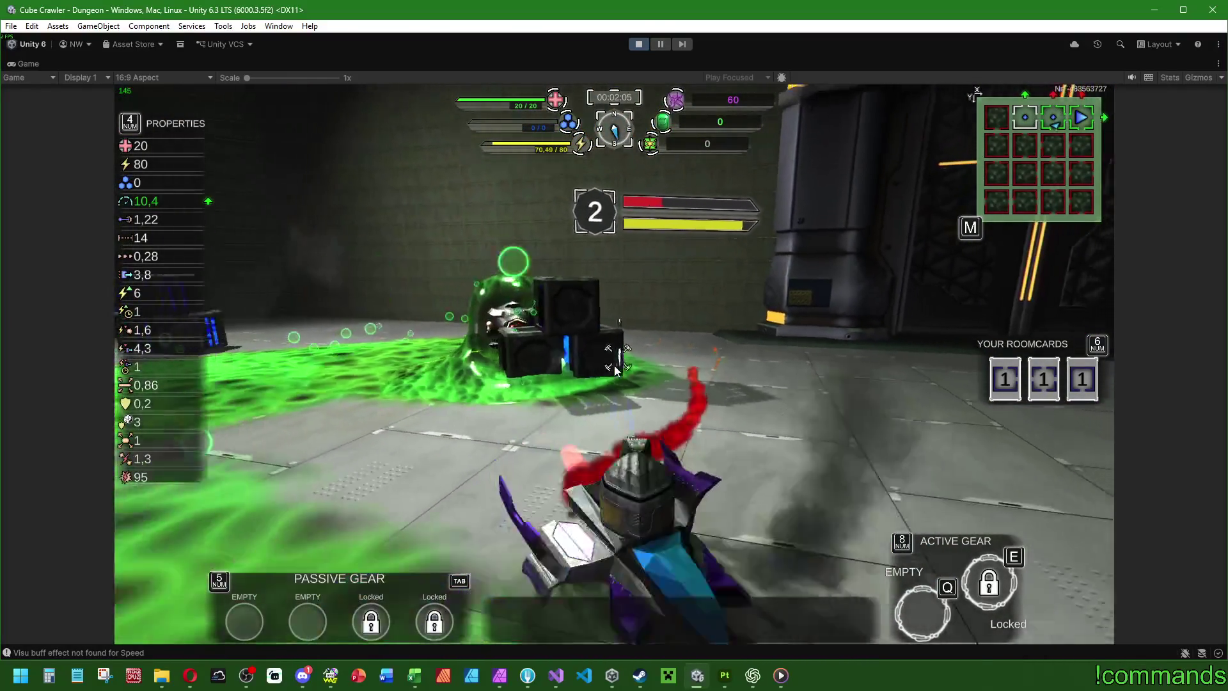
key("a")
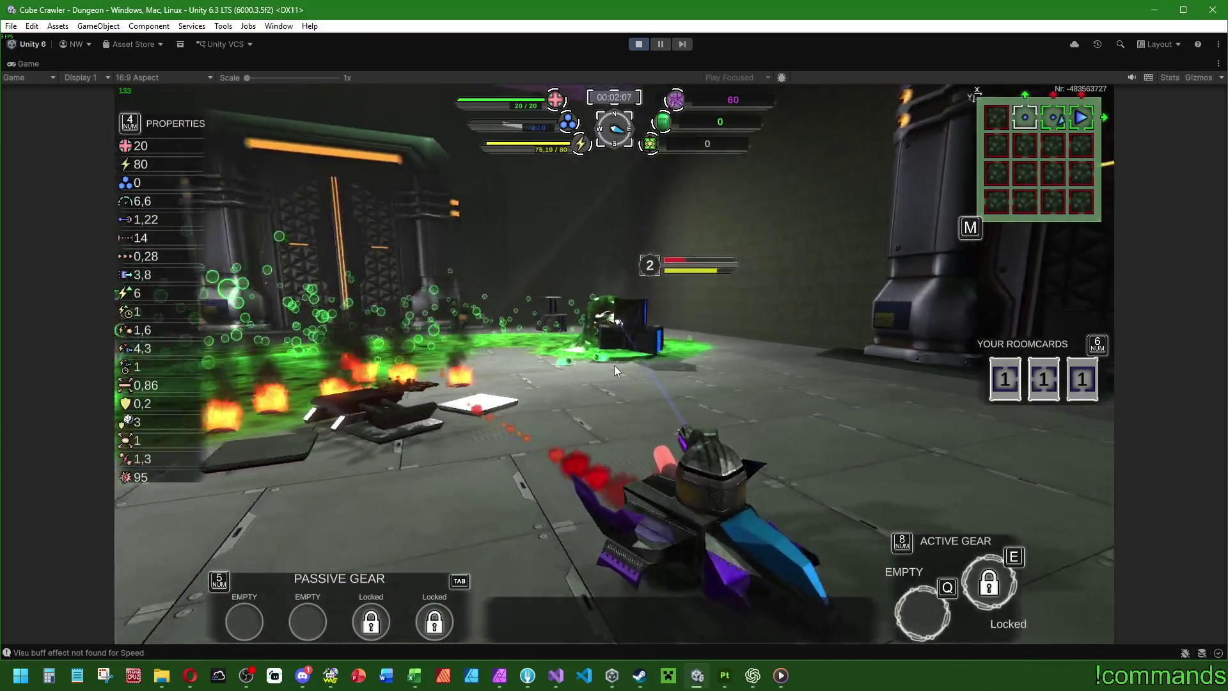
key("a")
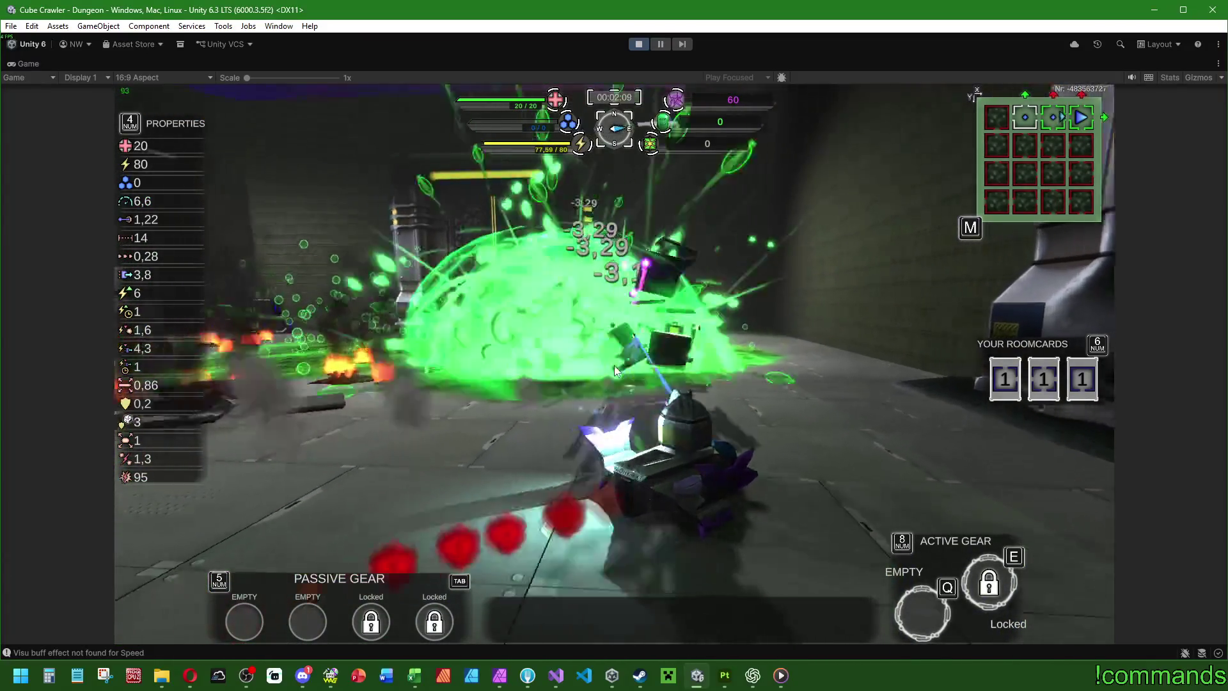
key("a")
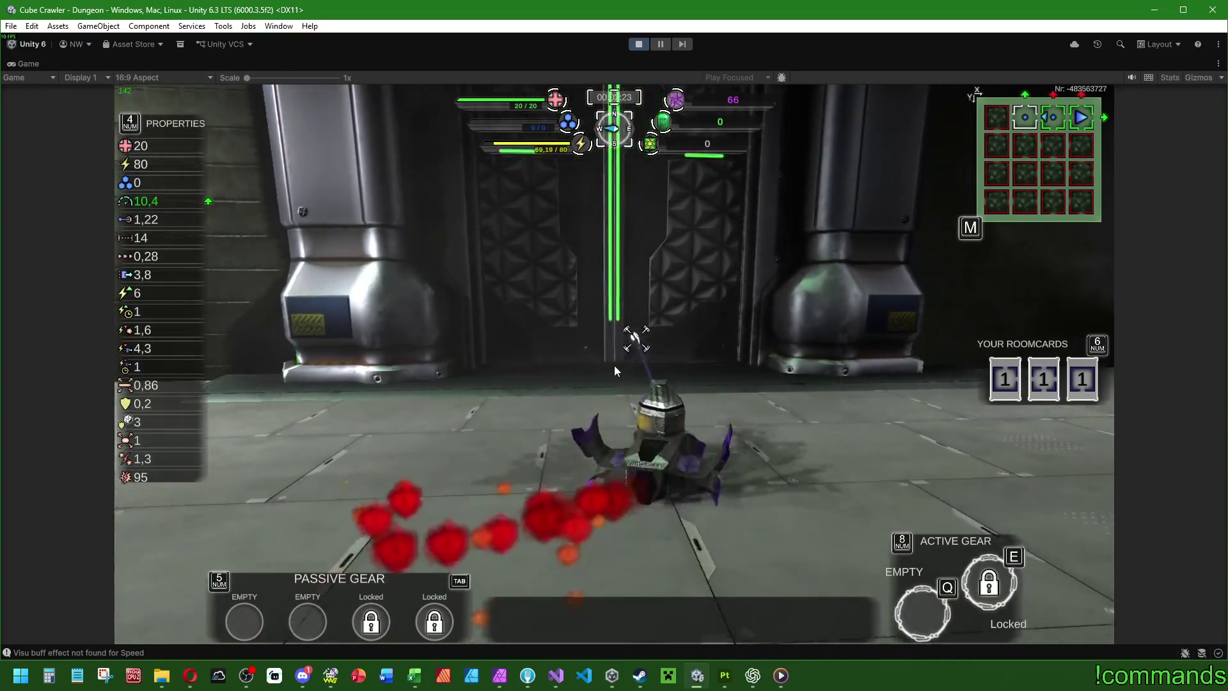
Step: Enter the next room through the green portal and laser the spiked red monster down the corridor
key("w")
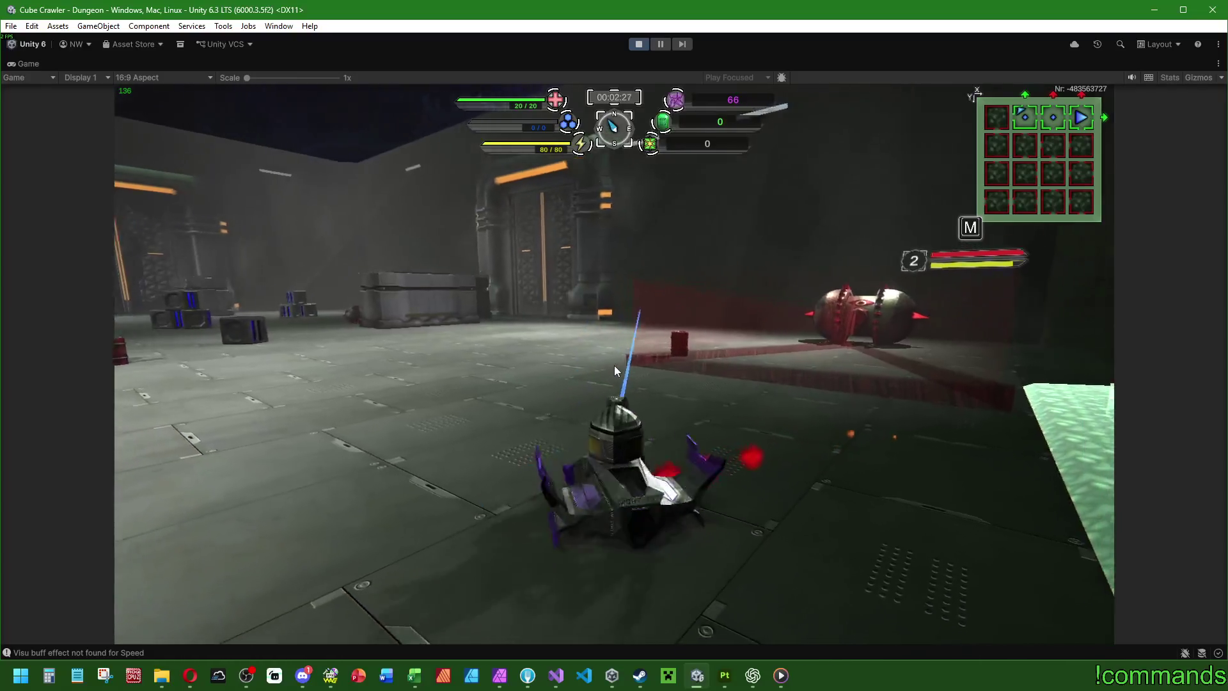
key("d")
key("w")
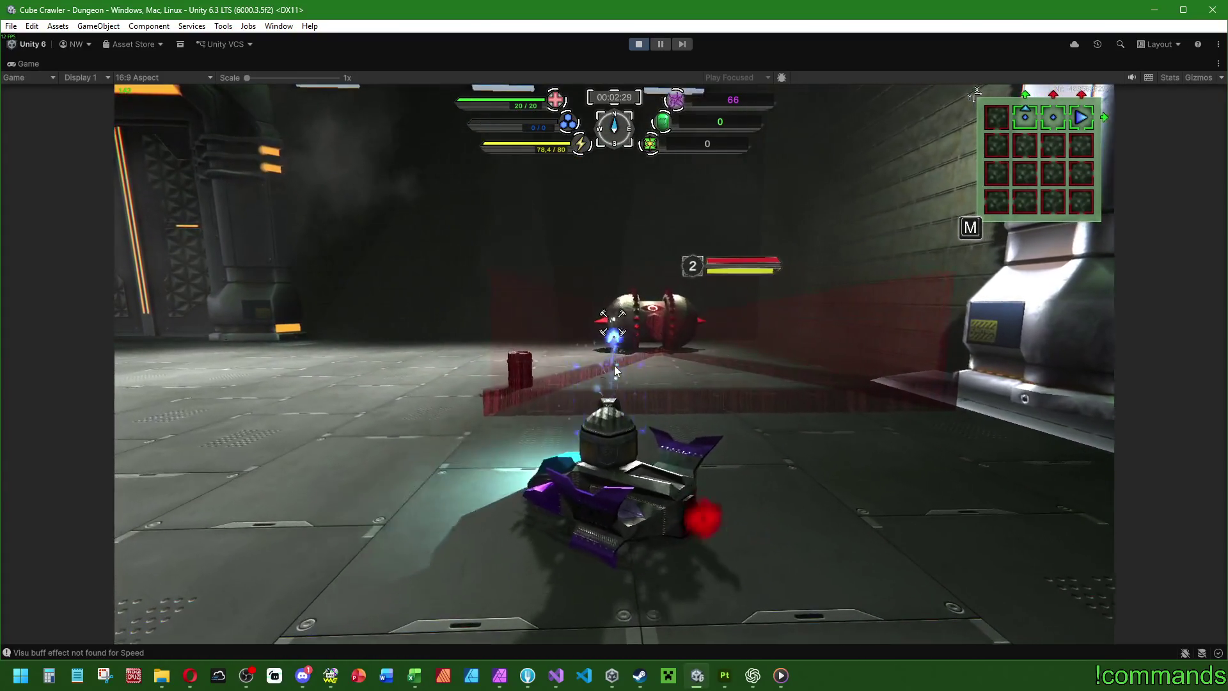
key("w")
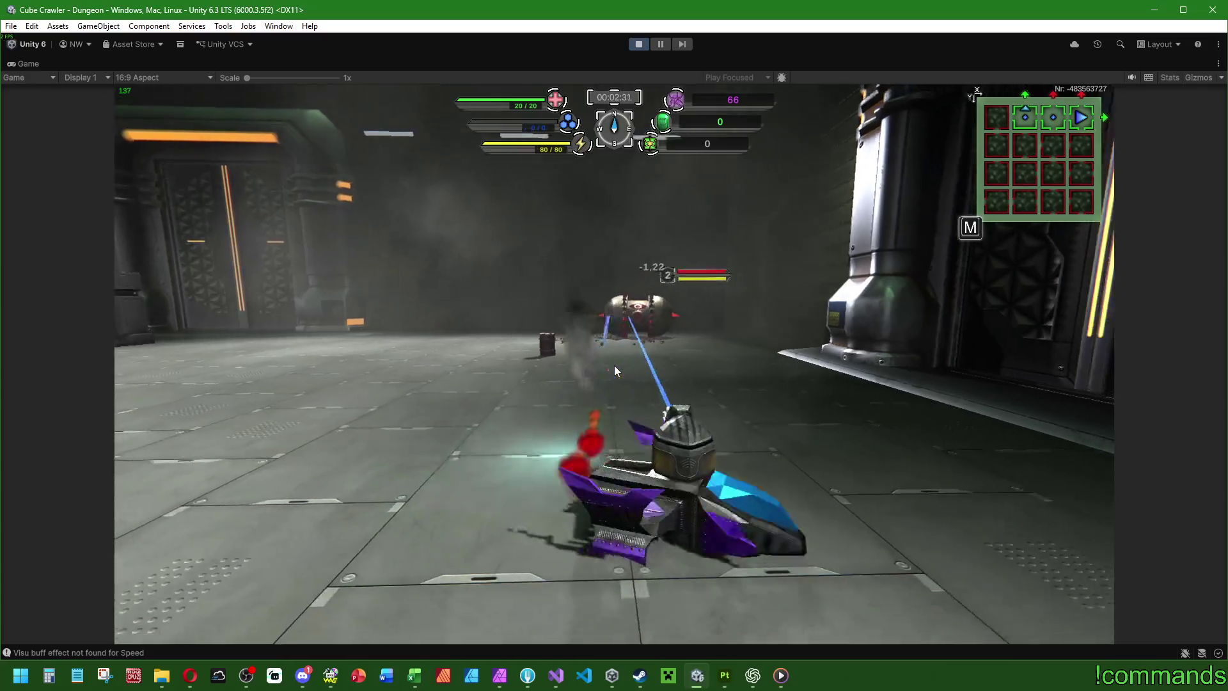
key("w")
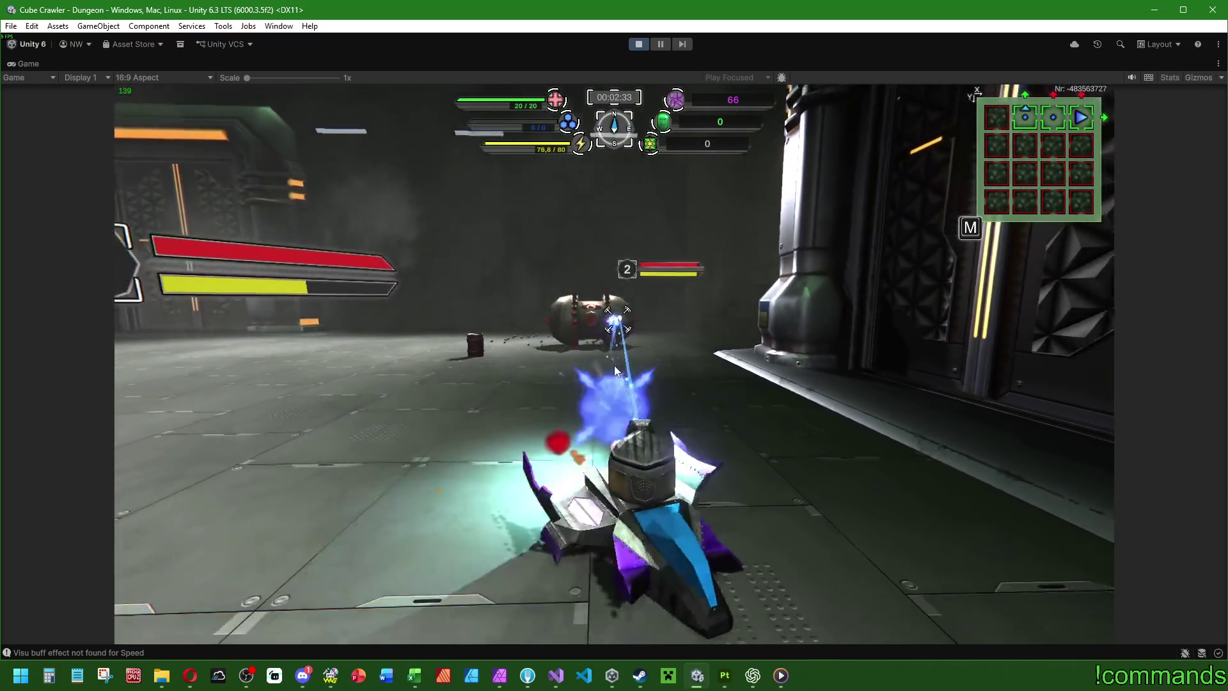
key("d")
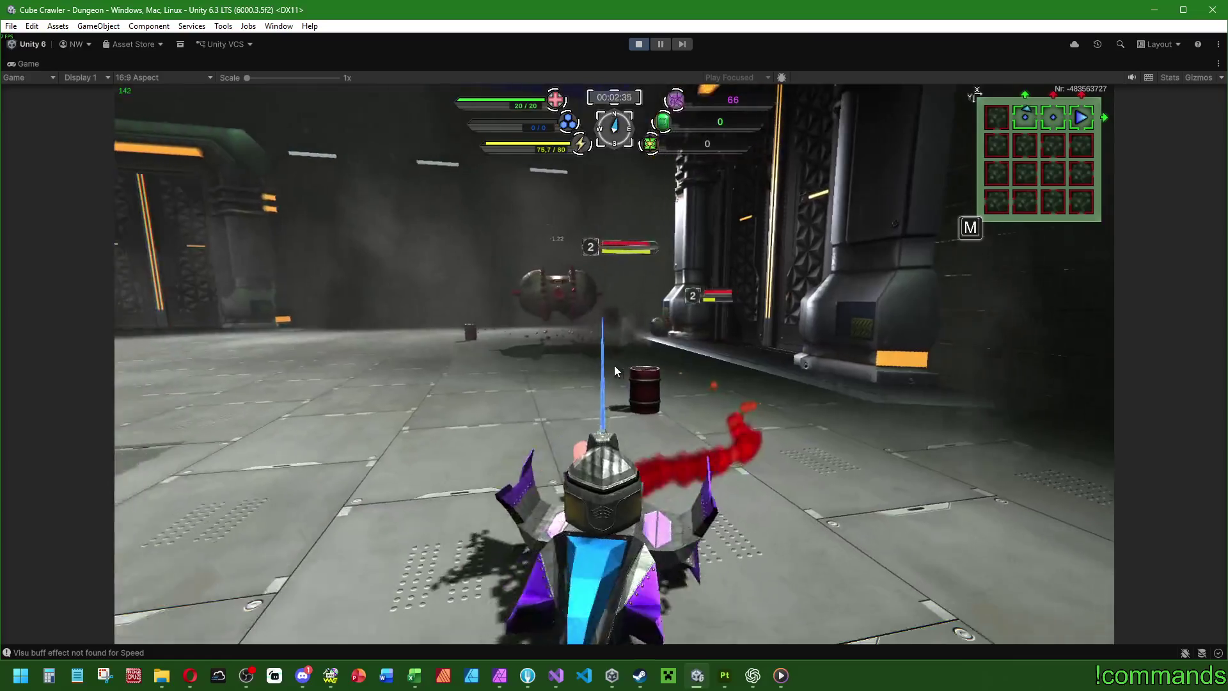
key("a")
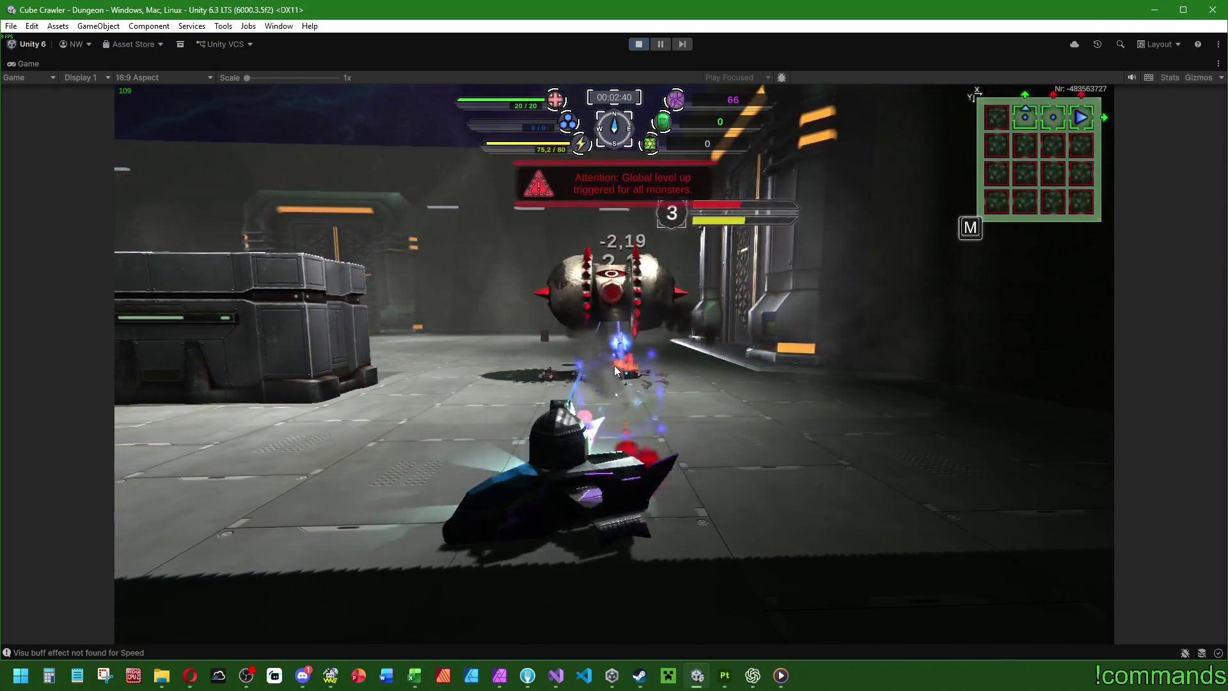
key("a")
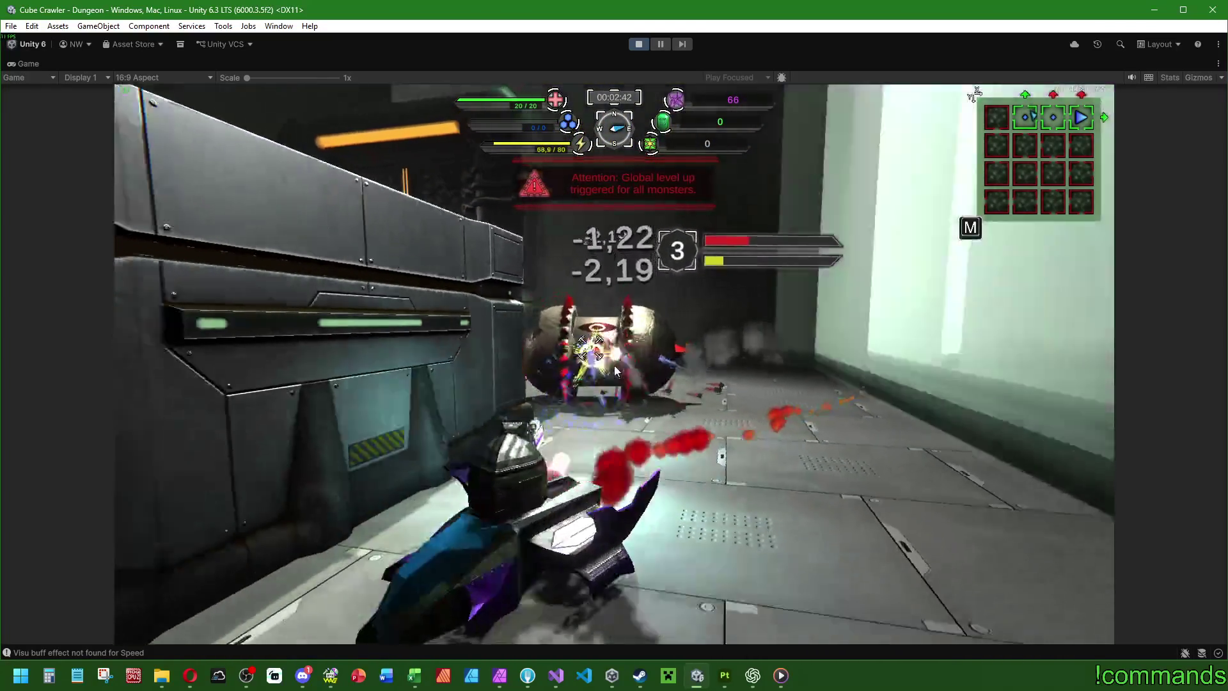
key("d")
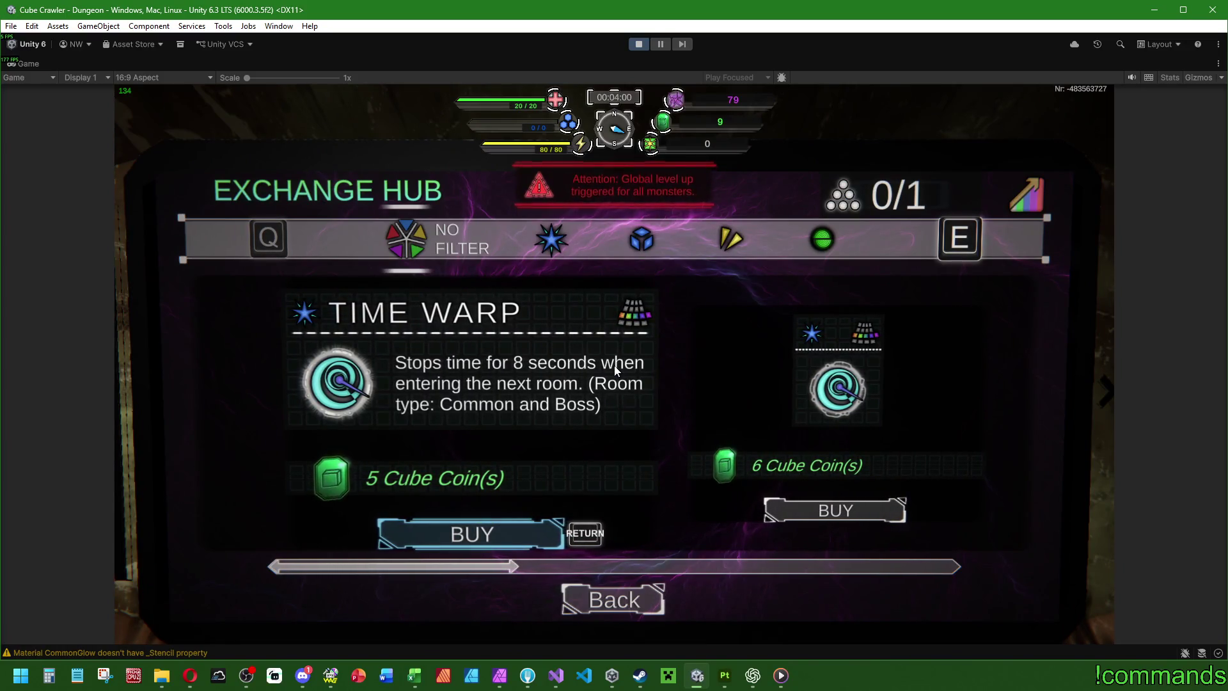
Step: Browse the Exchange Hub cards and buy the Time Warp upgrade, then close the shop
key("Right")
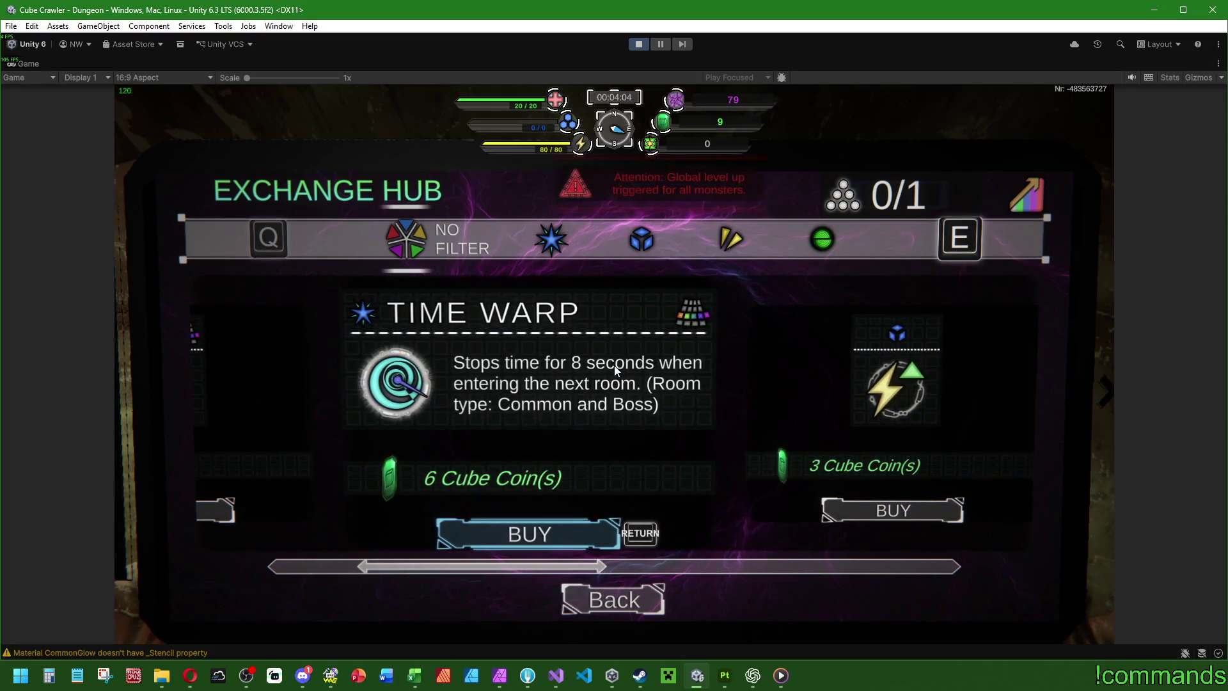
key("Right")
key("Right")
key("Right")
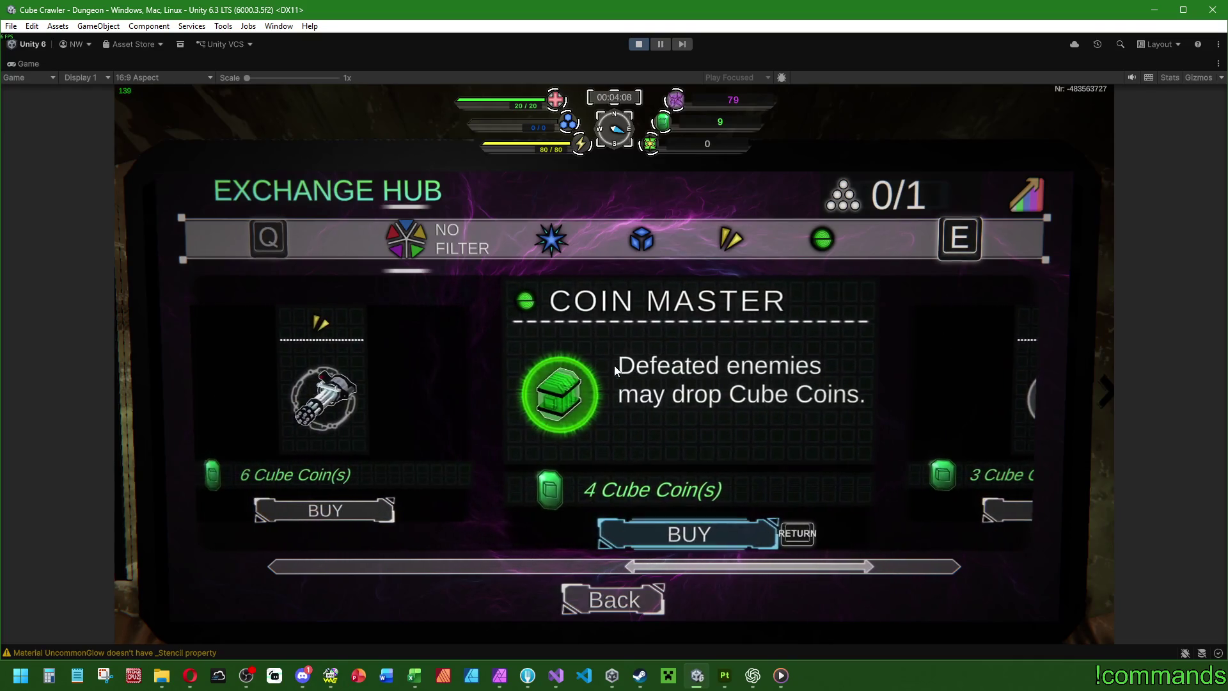
key("Right")
key("Left")
key("Left")
key("Left")
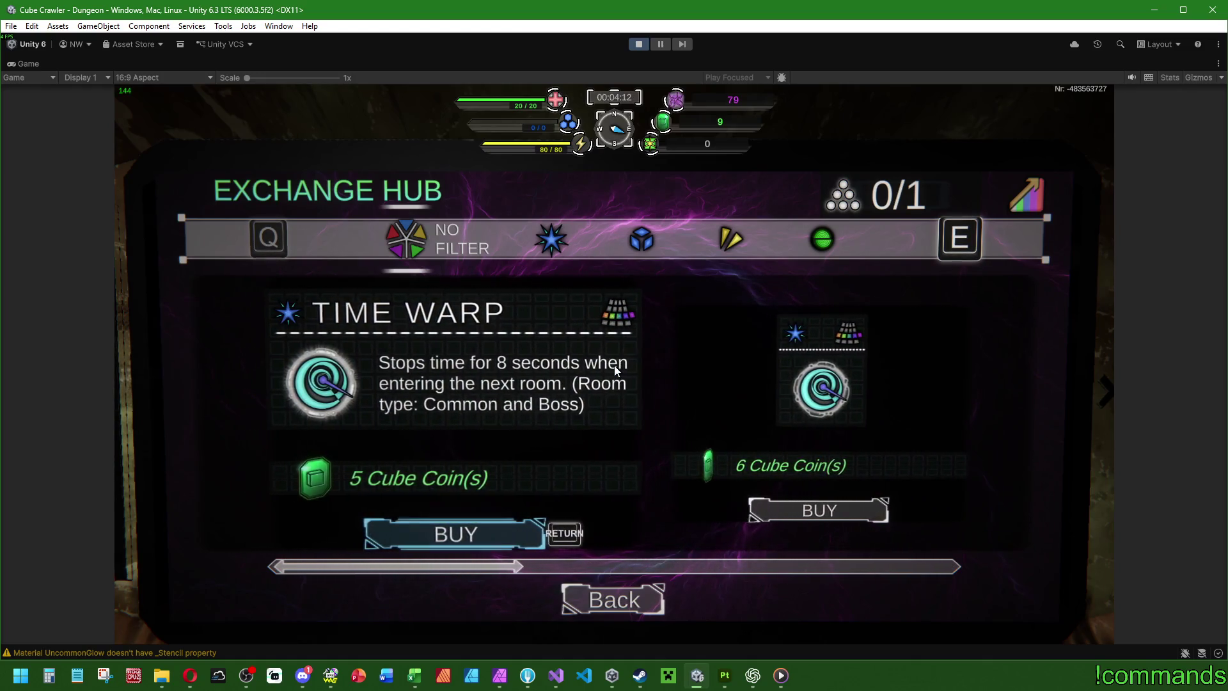
key("Return")
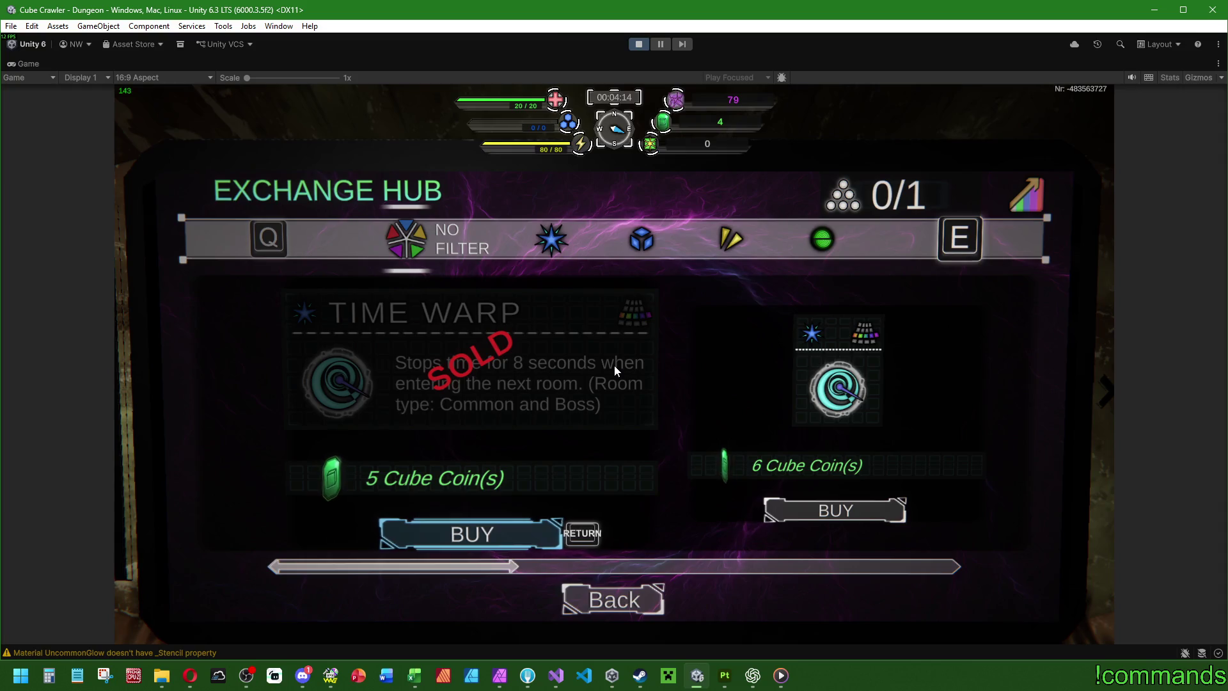
key("Escape")
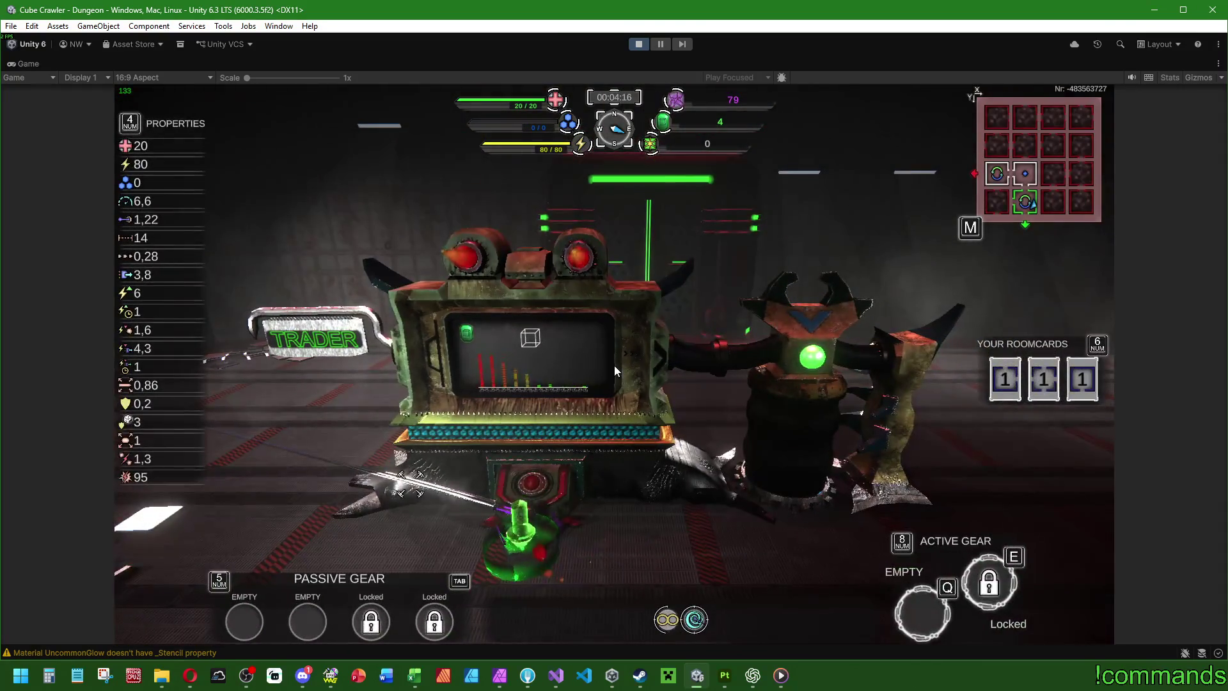
Step: Reopen the Exchange Hub and buy Coin Master for 4 Cube Coins, leaving 0 coins
key("f")
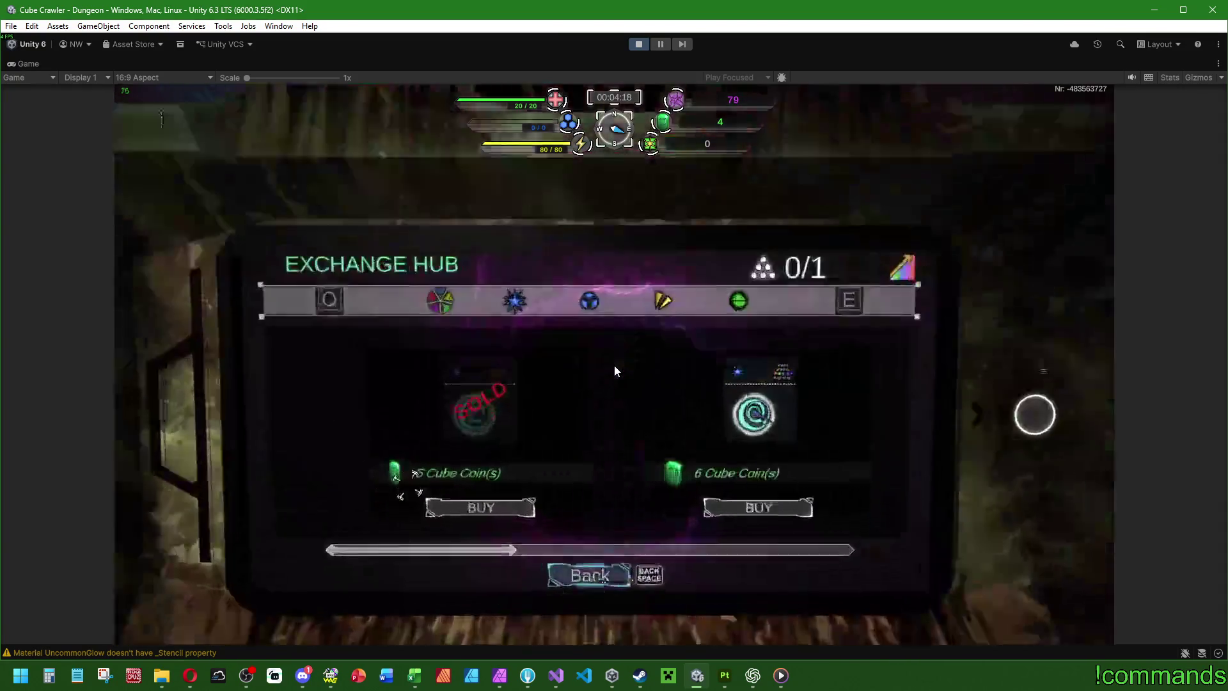
key("Right")
key("Right")
key("Right")
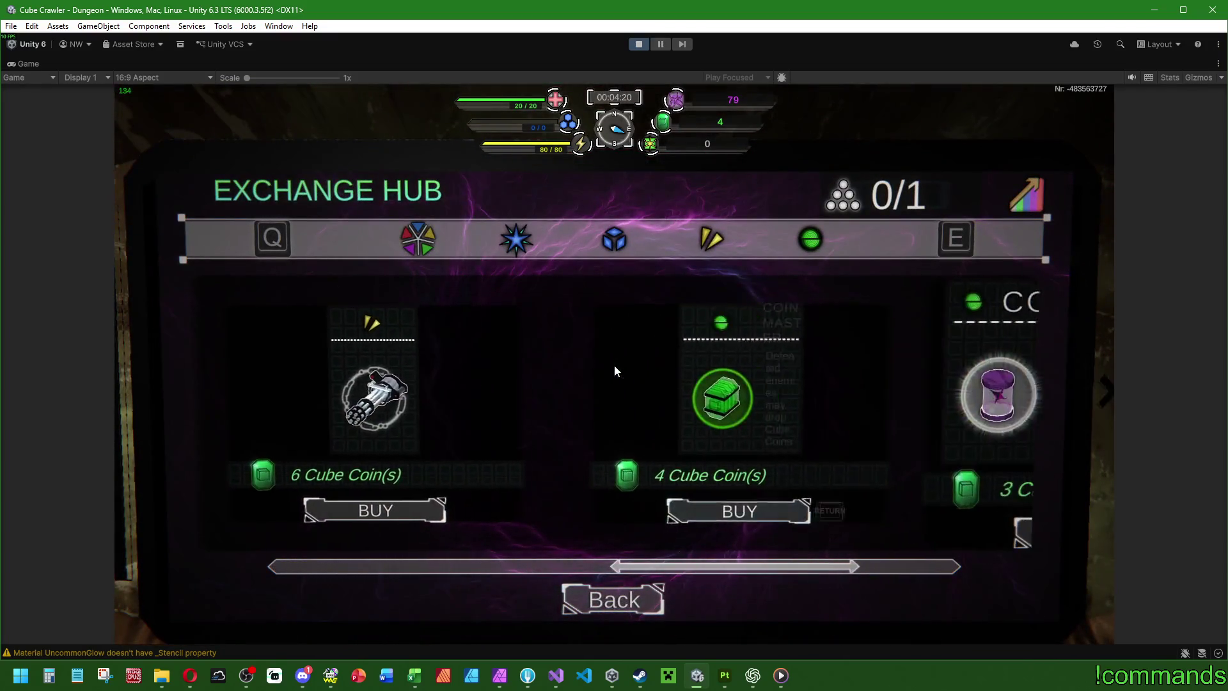
key("Left")
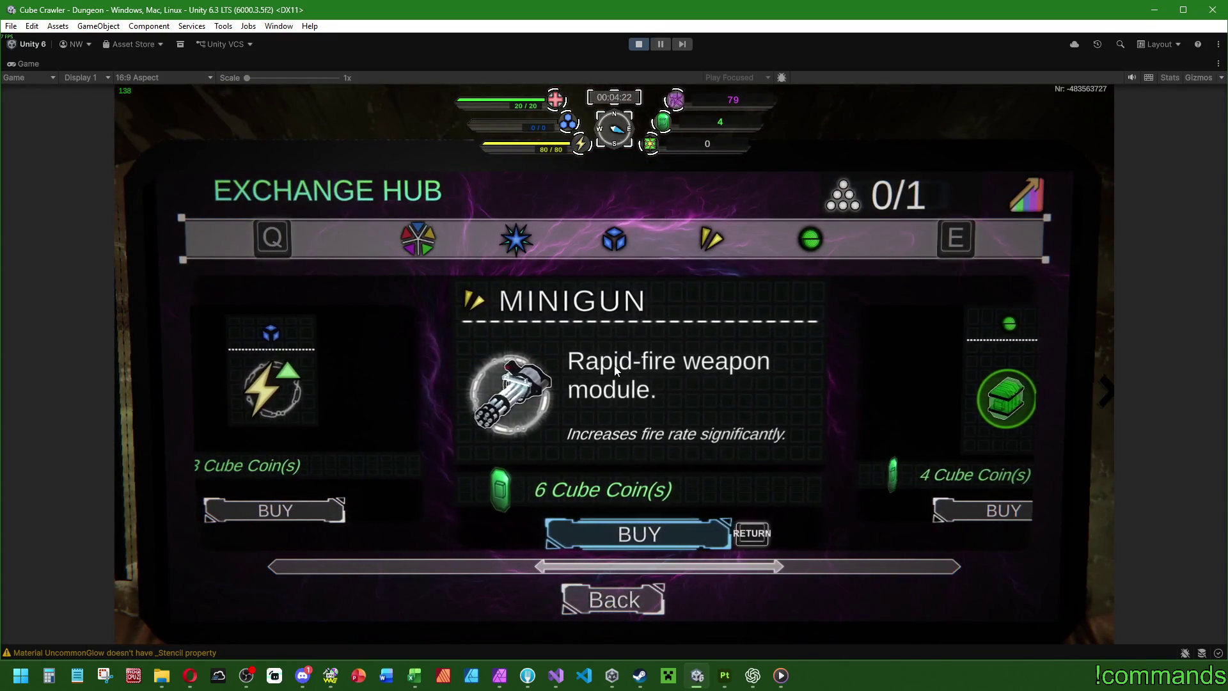
key("Right")
key("Right")
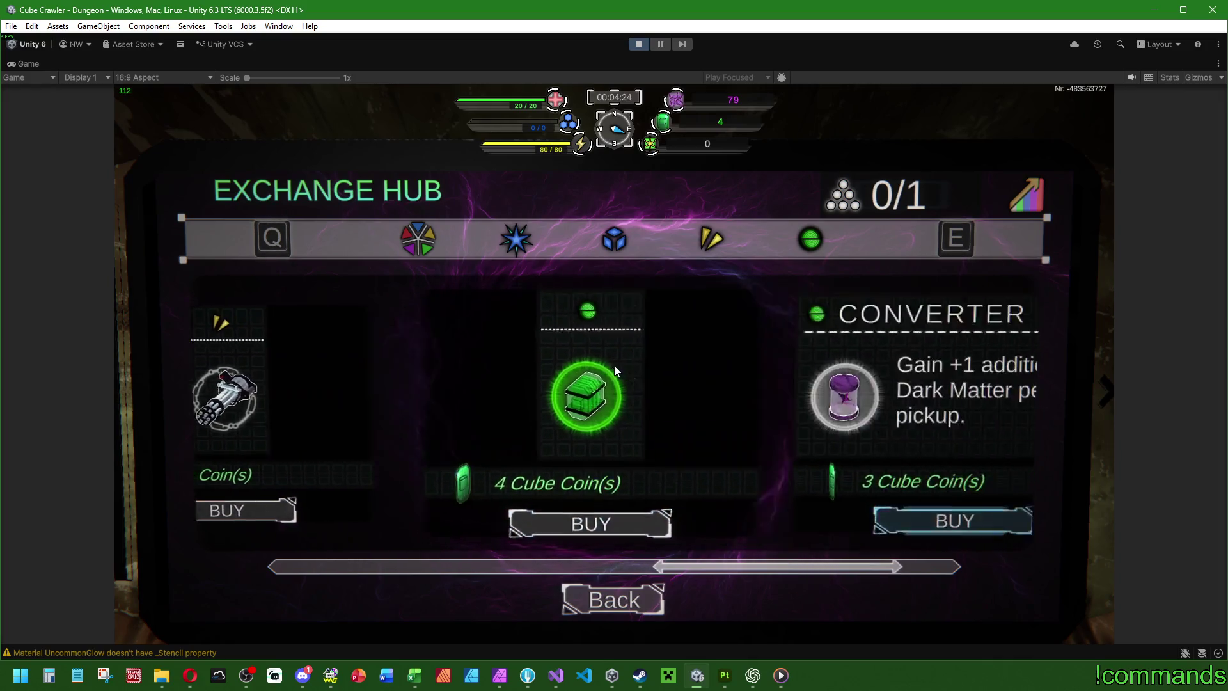
key("Left")
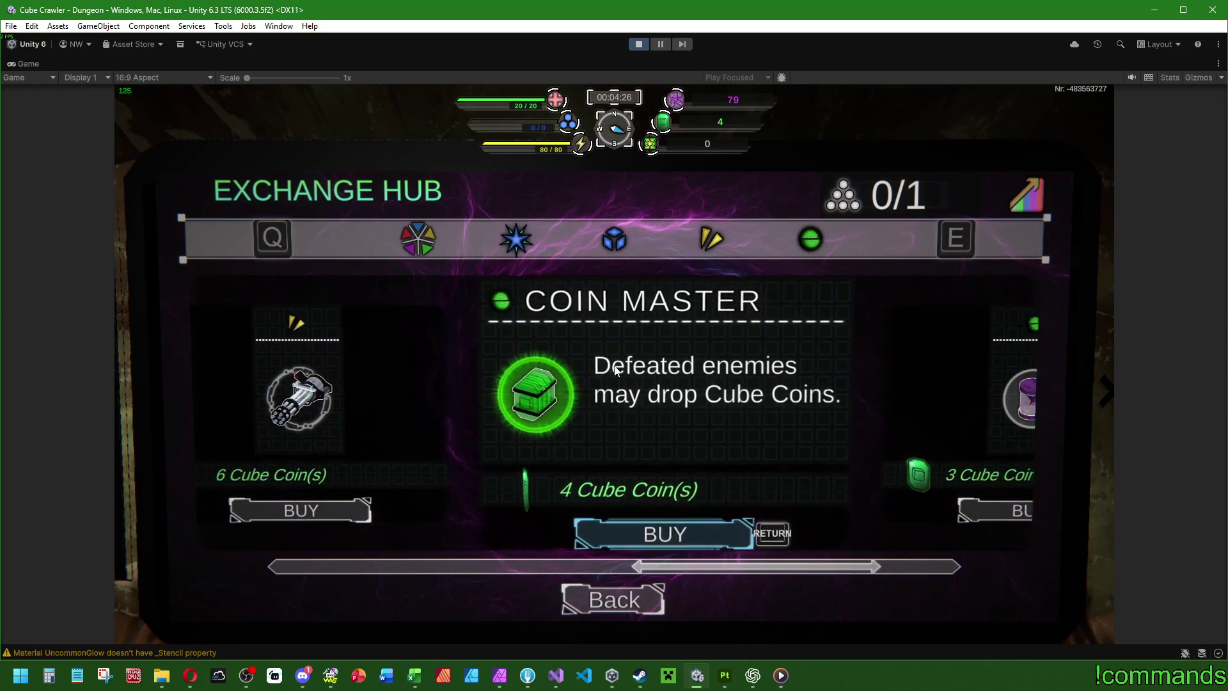
key("Return")
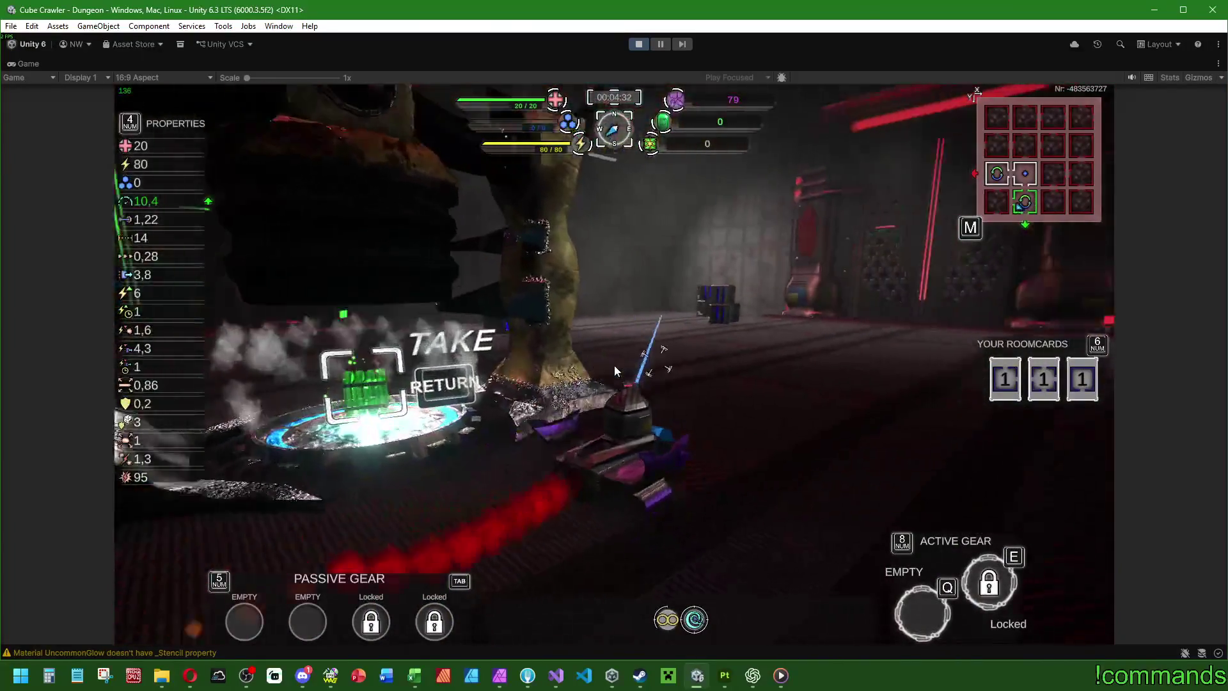
Step: Drive from the return portal into the next room and destroy the green slime
key("w")
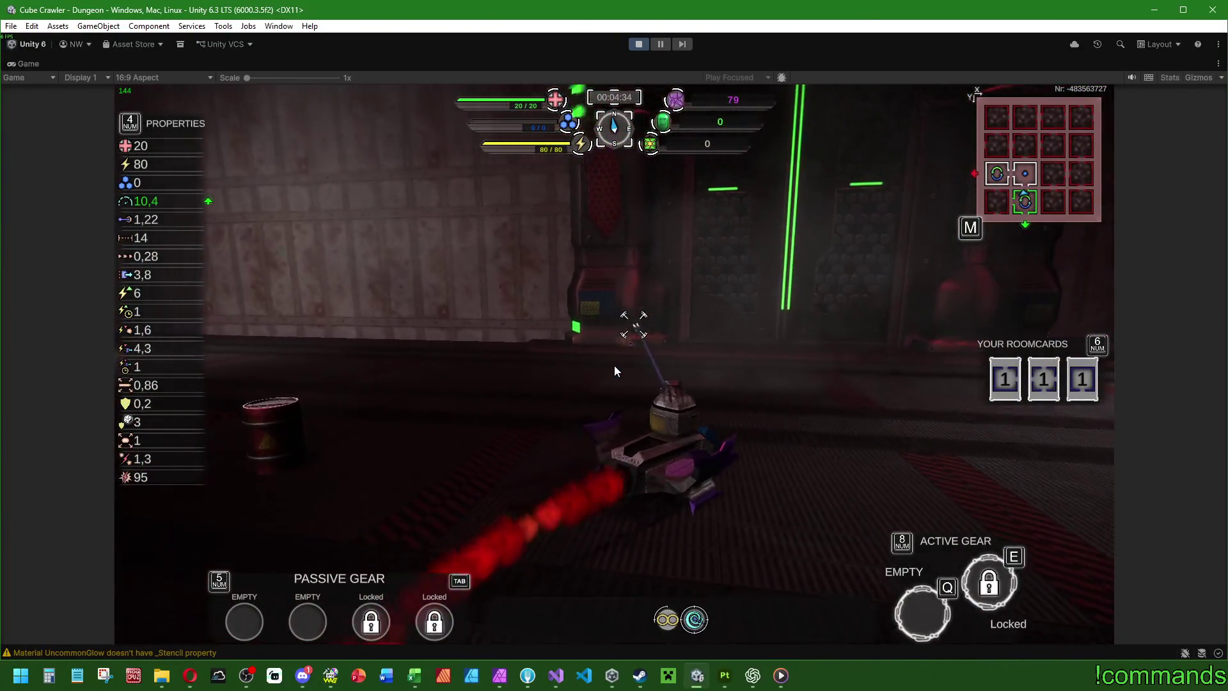
key("d")
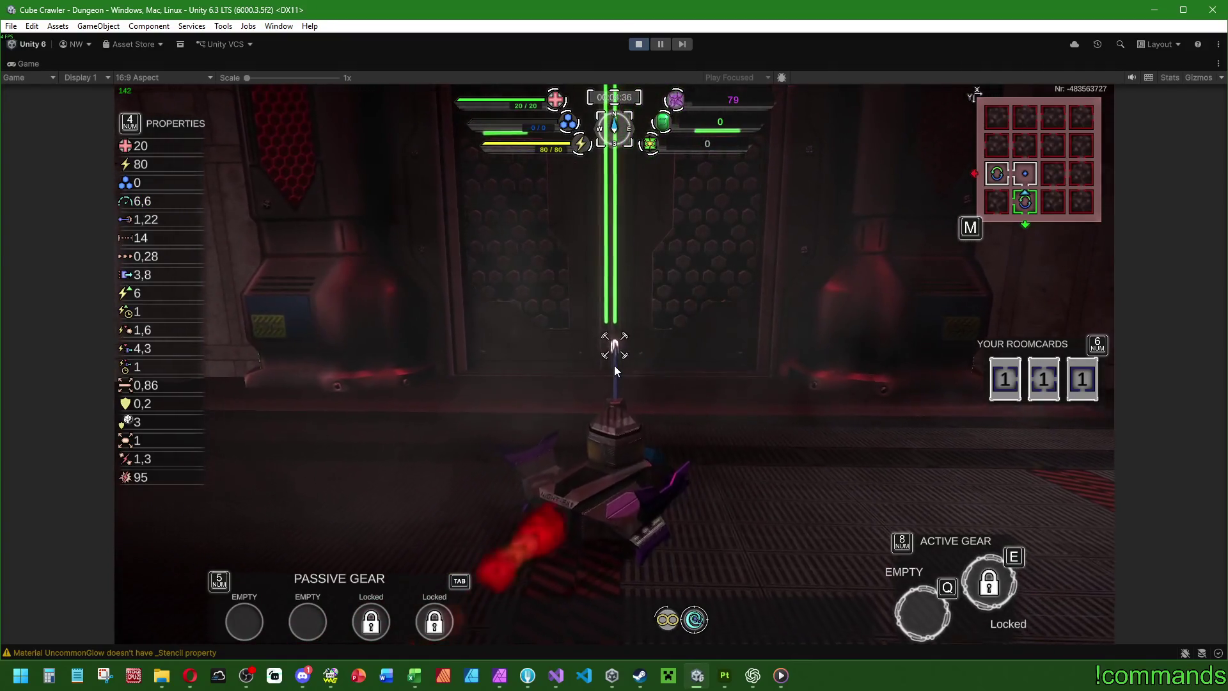
key("w")
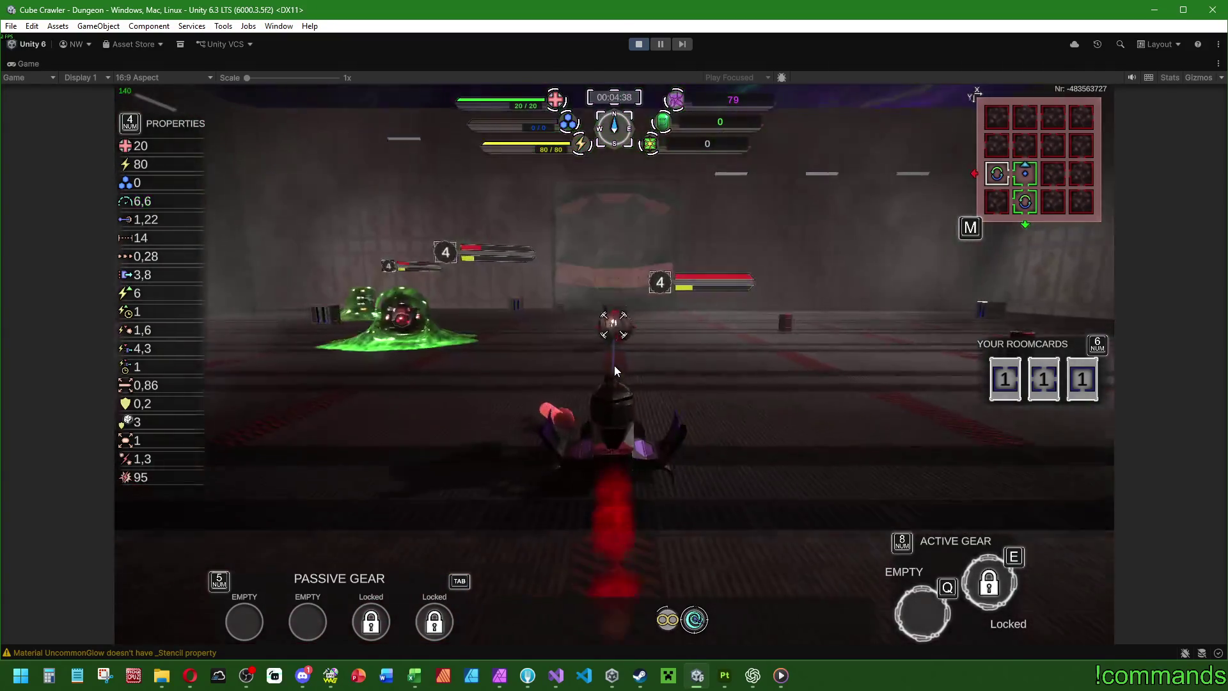
key("a")
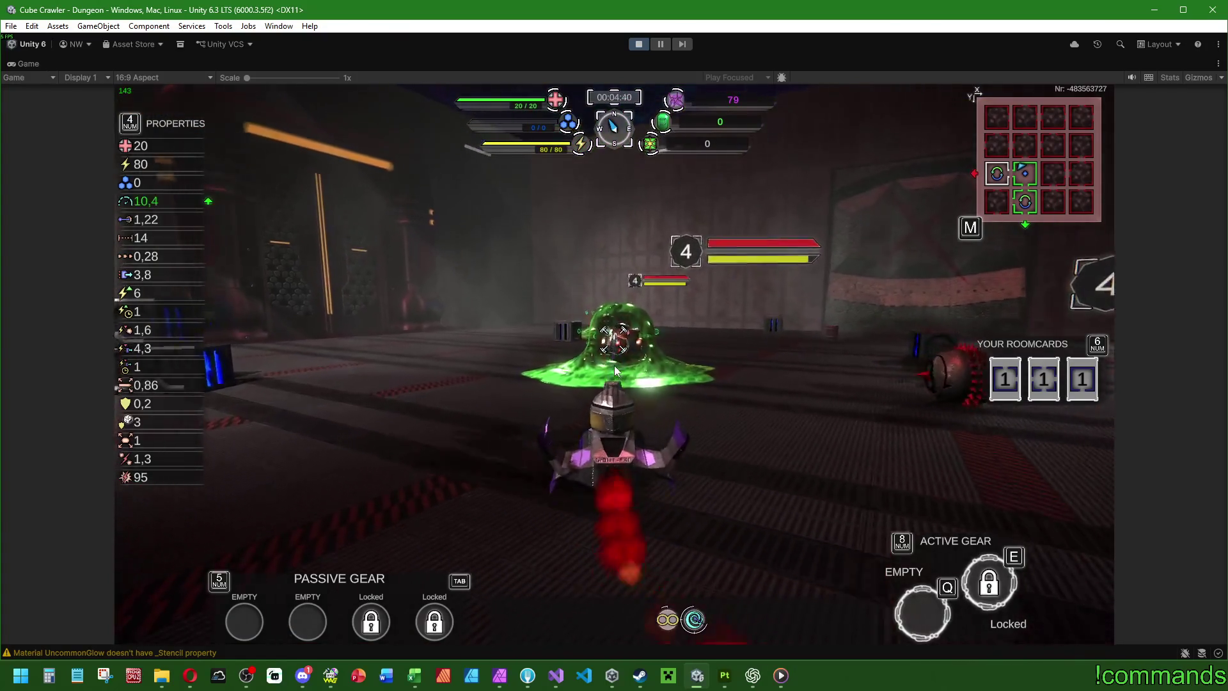
left_click(615, 370)
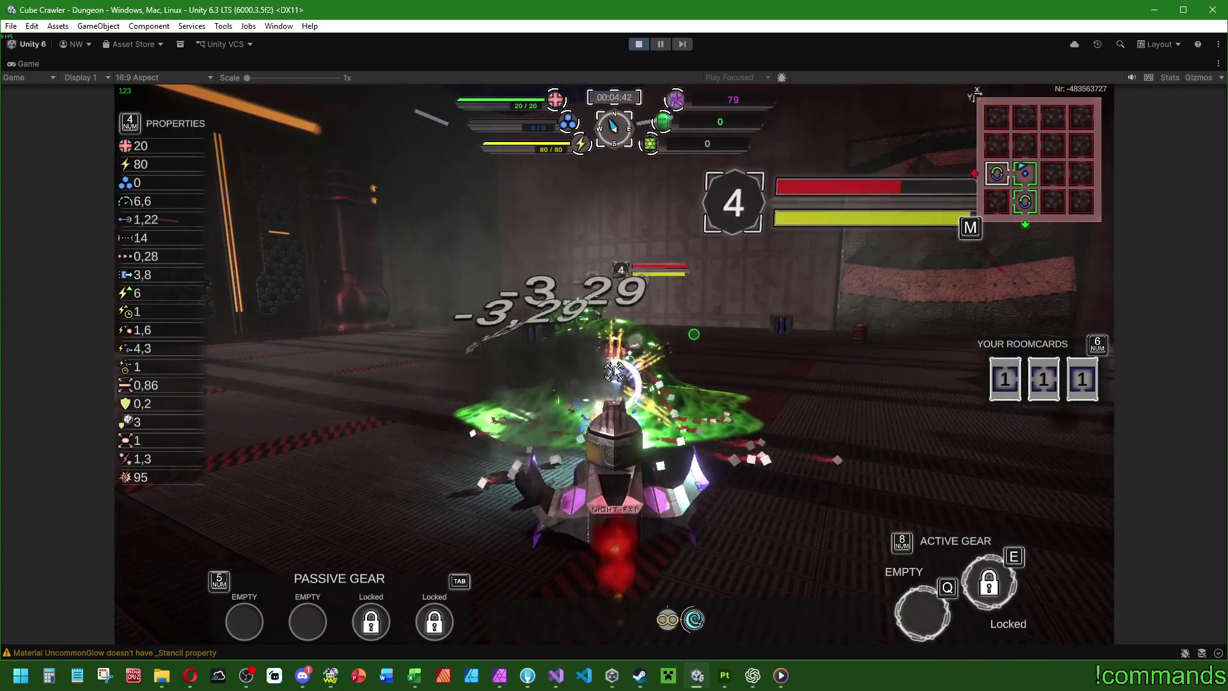
left_click(615, 370)
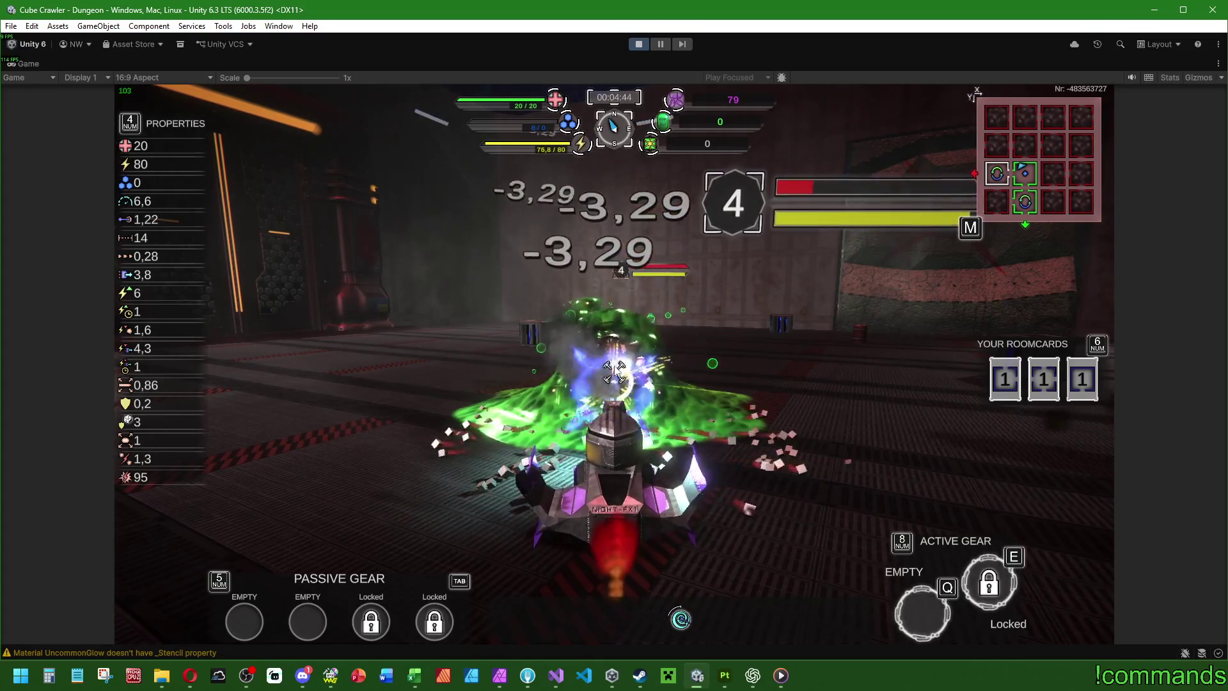
left_click(615, 370)
Step: Shoot down the red spiked enemy and the next slime, backing away from the explosion
key("d")
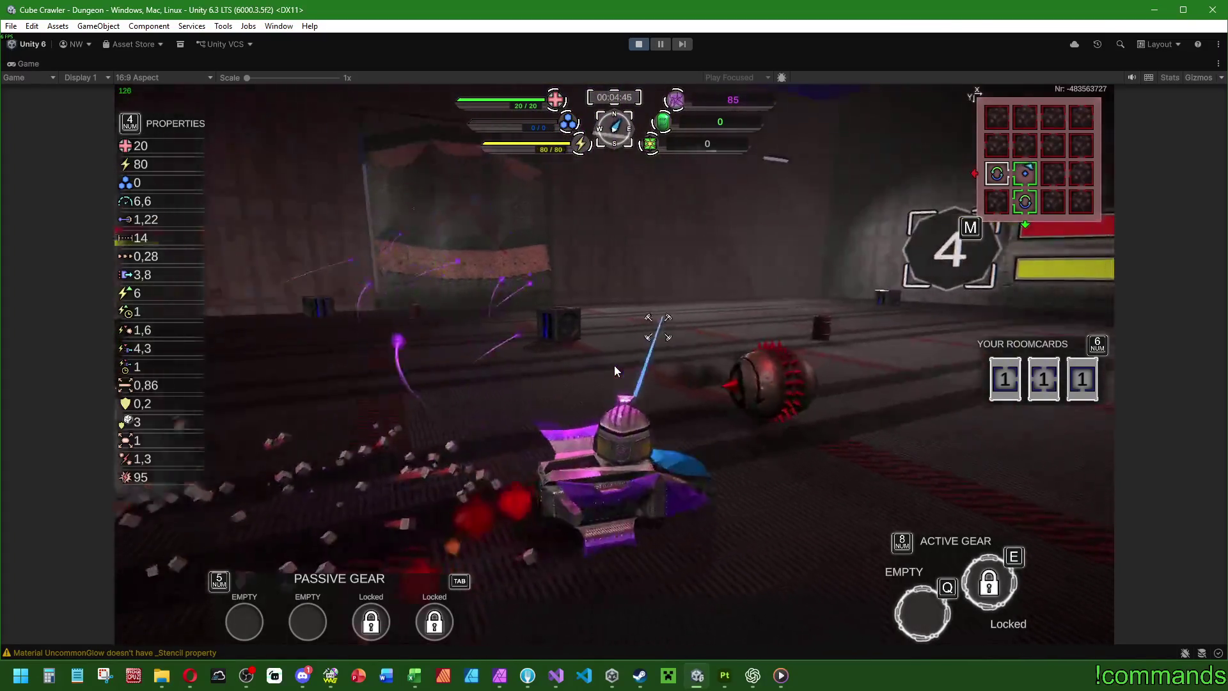
left_click(613, 368)
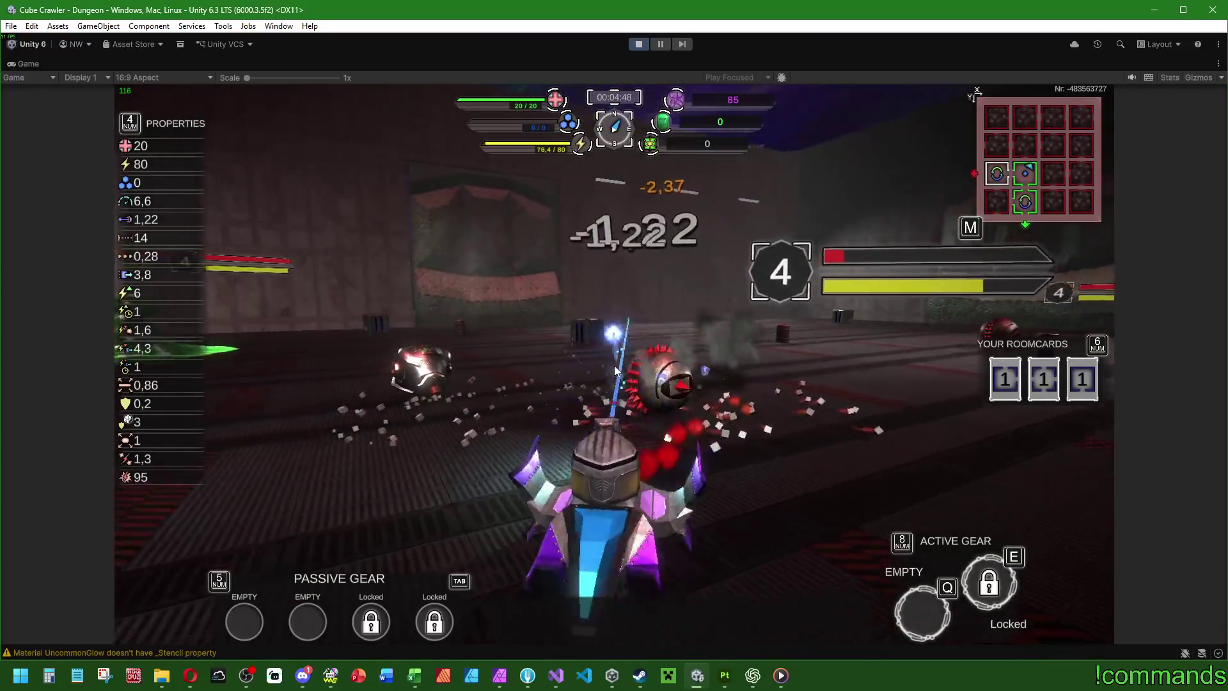
left_click(615, 370)
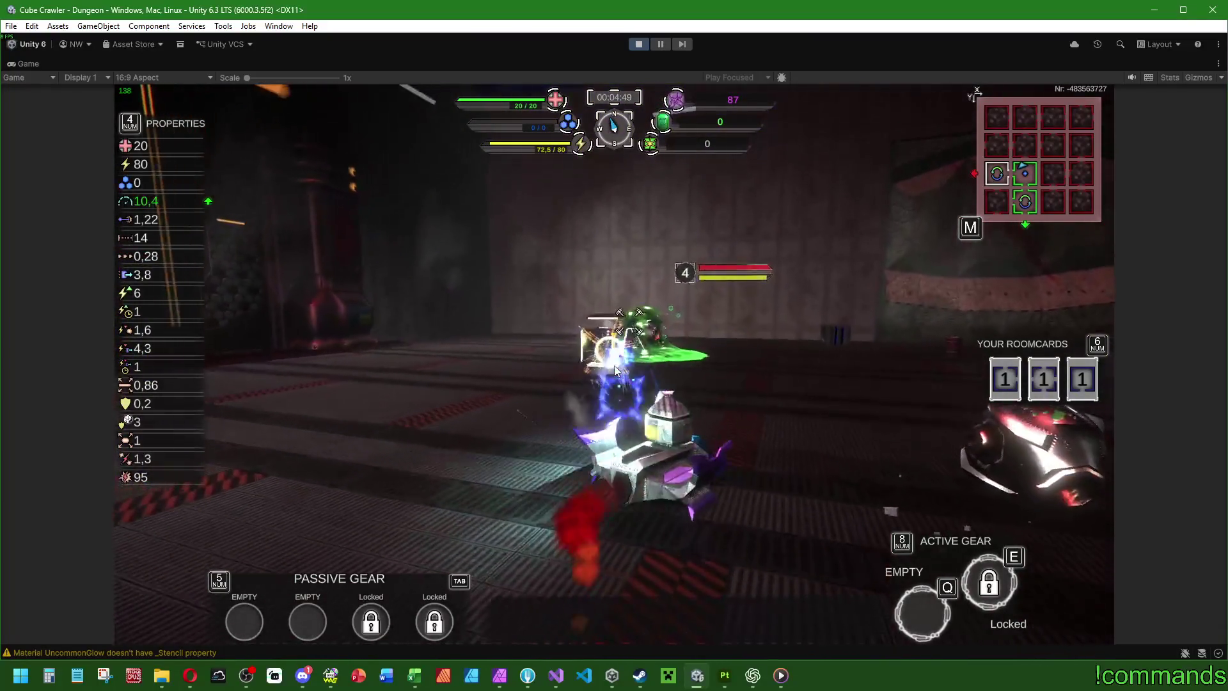
left_click(614, 370)
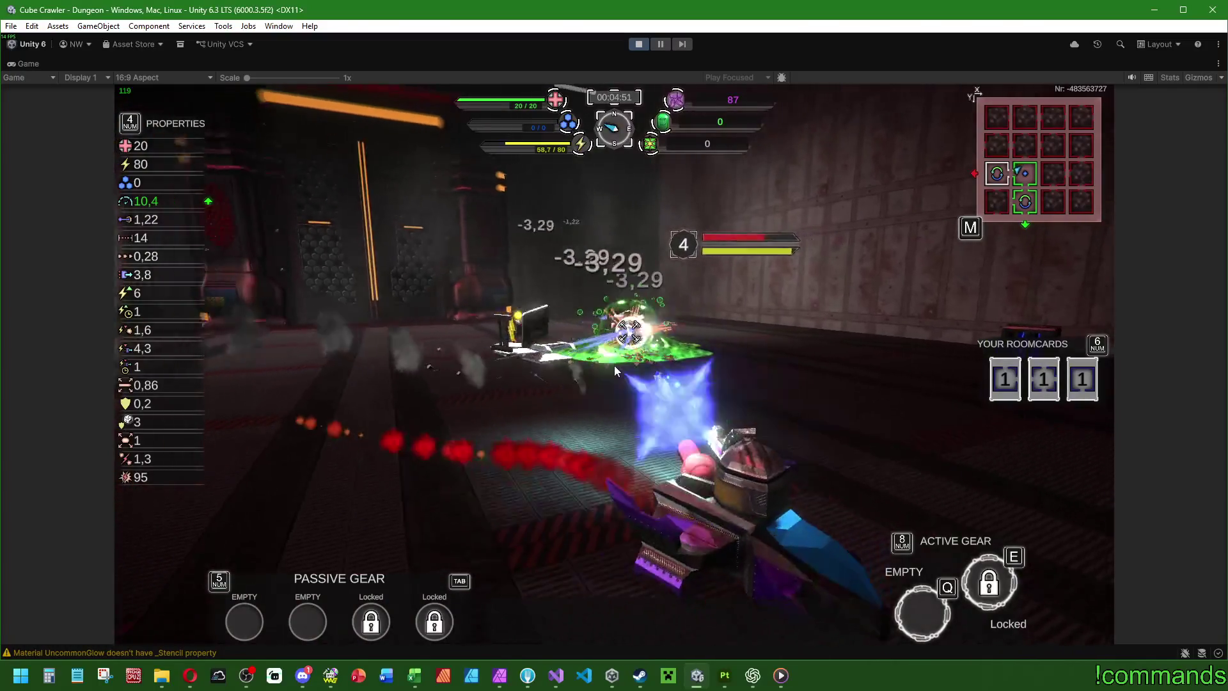
left_click(615, 371)
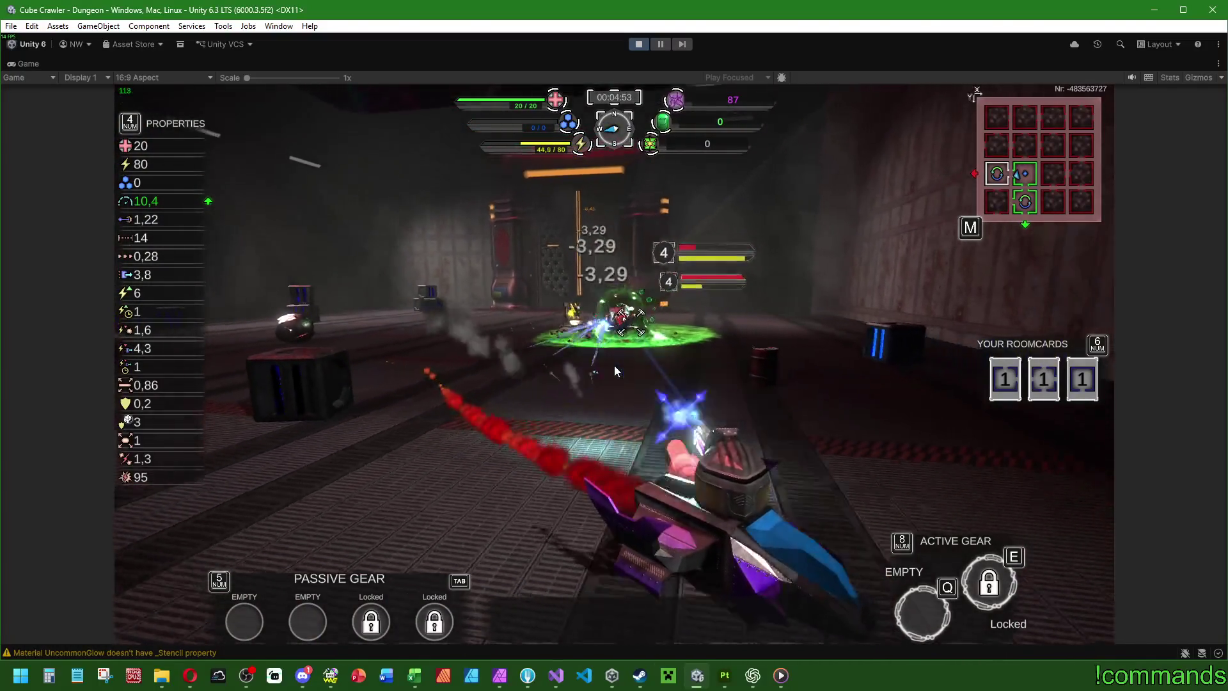
key("d")
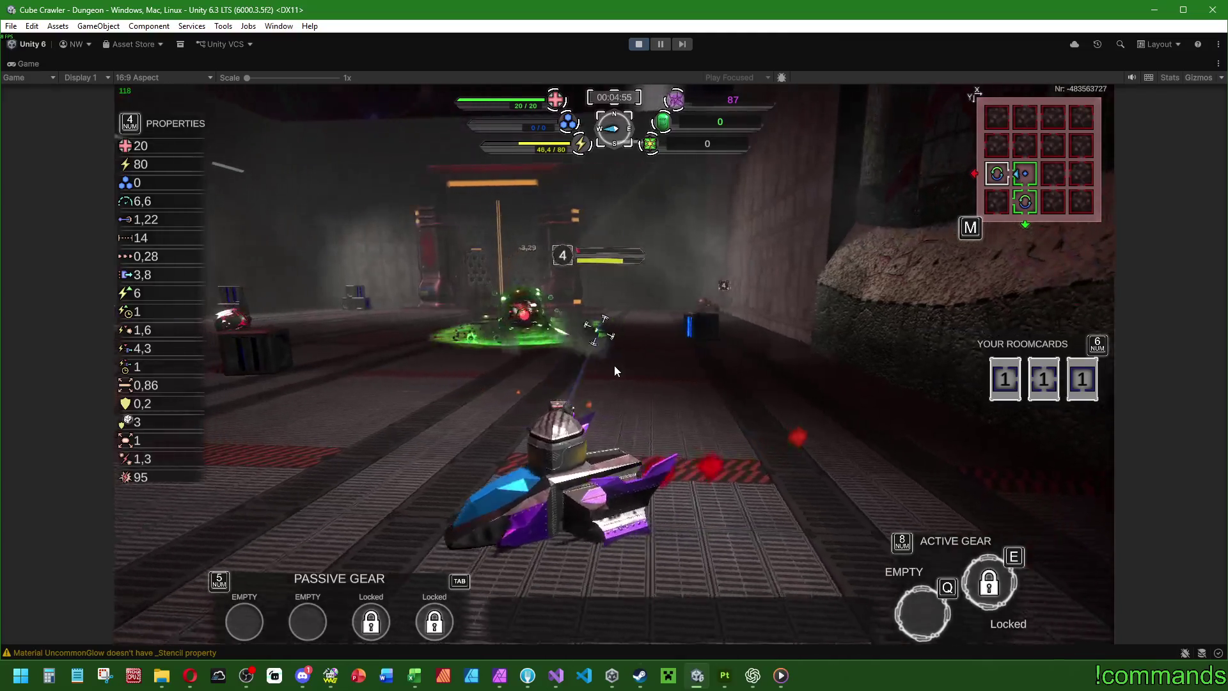
key("w")
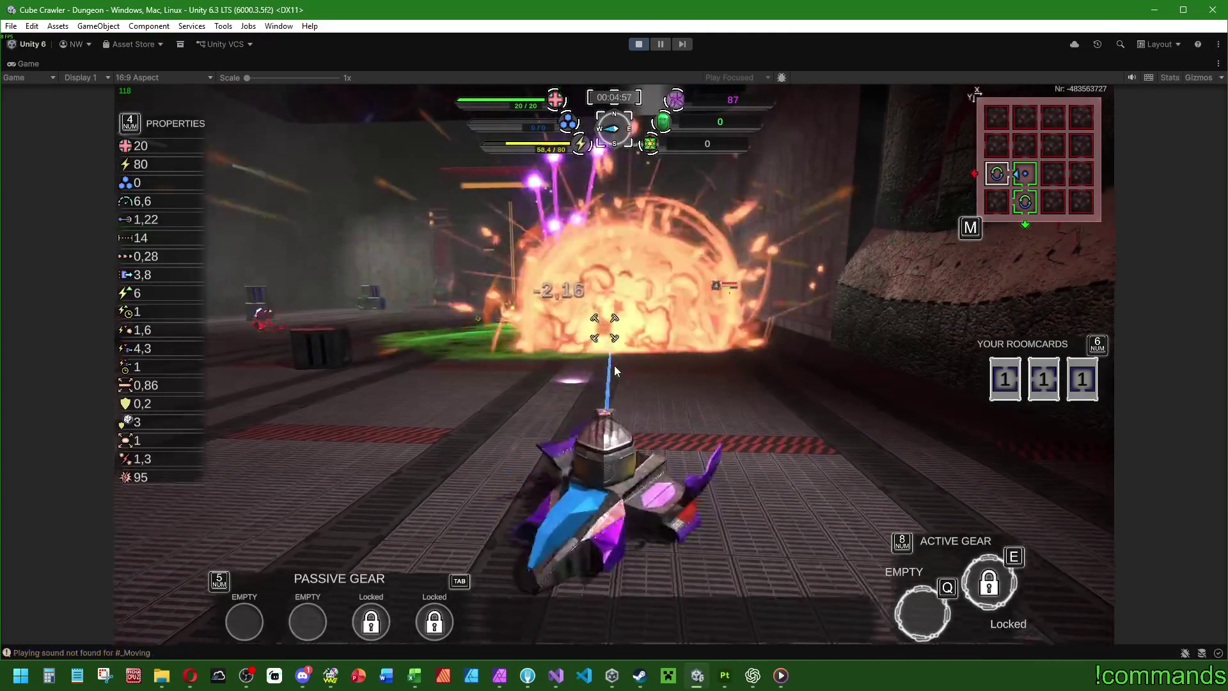
key("s")
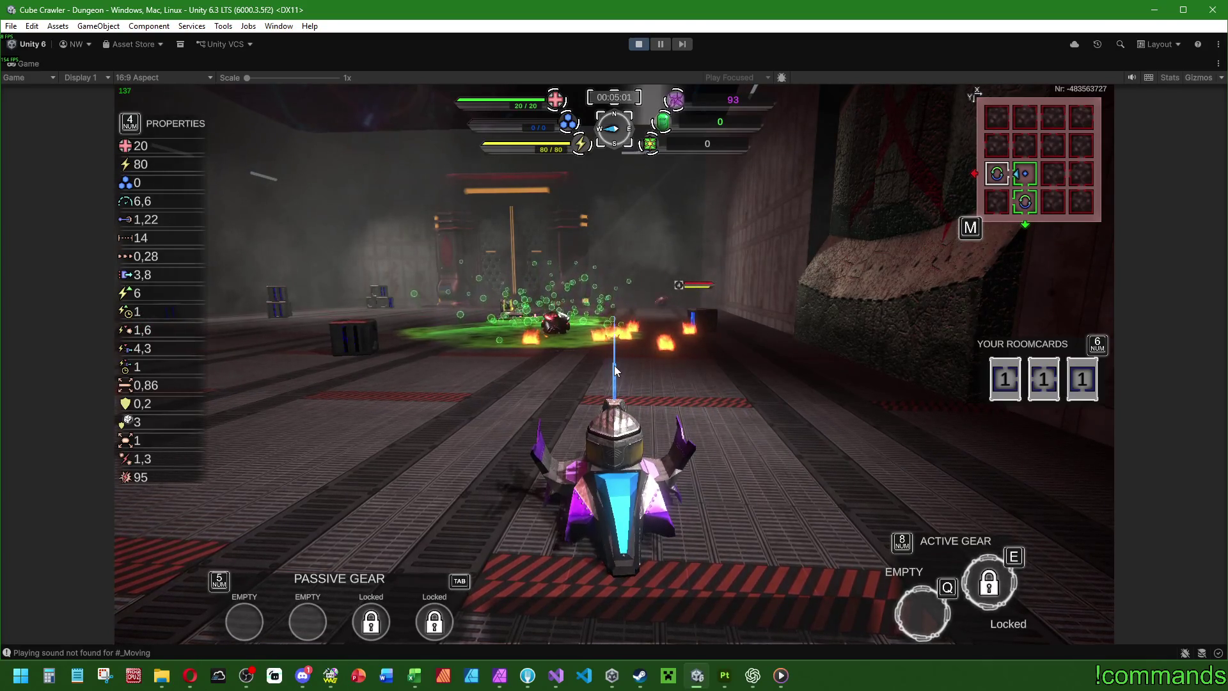
Step: Boost left and circle enemy 4 while firing until it is destroyed
key("a")
key("shift")
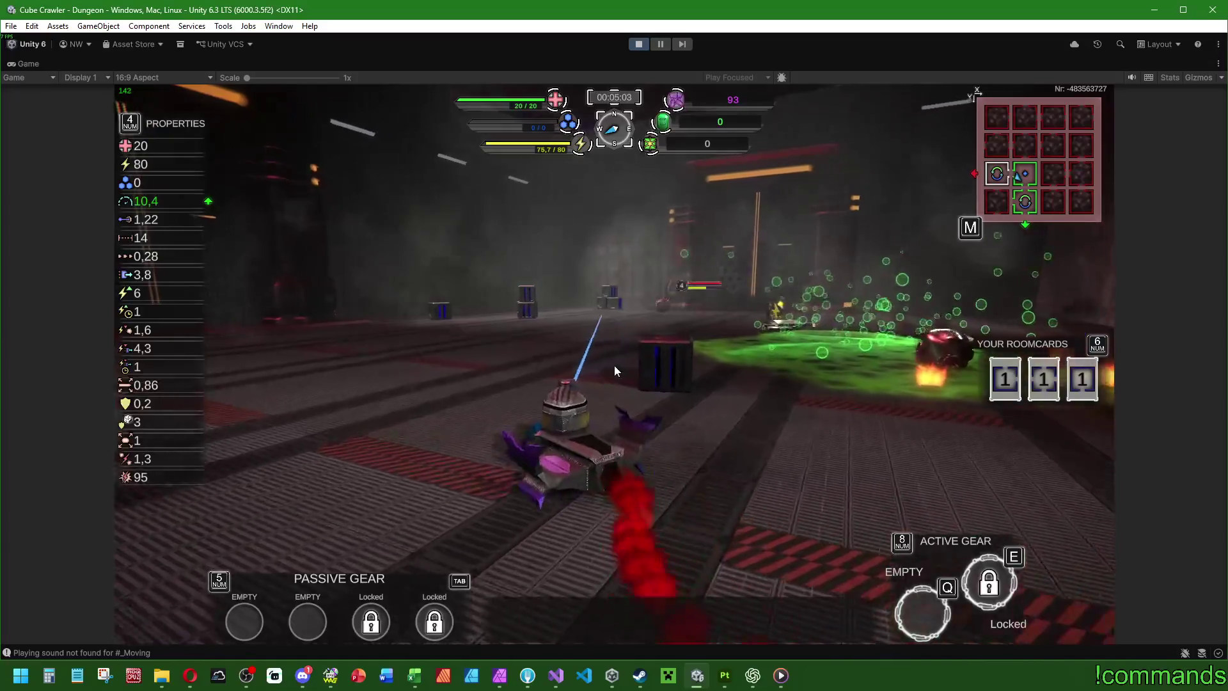
key("a")
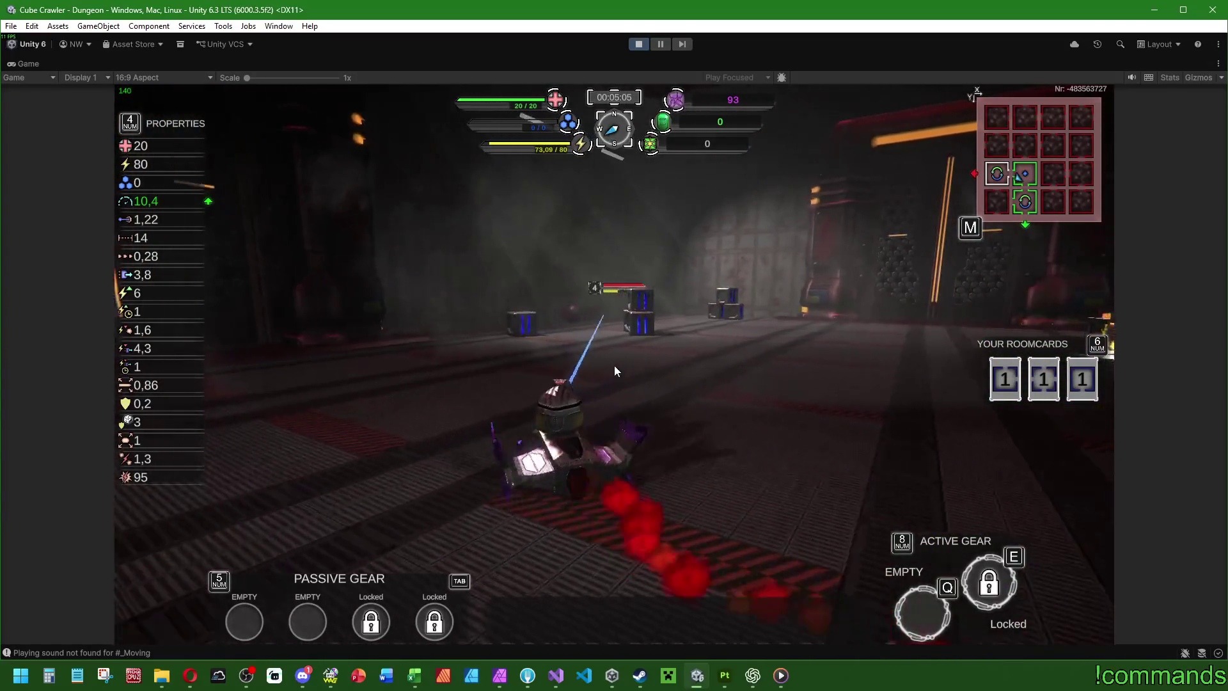
key("a")
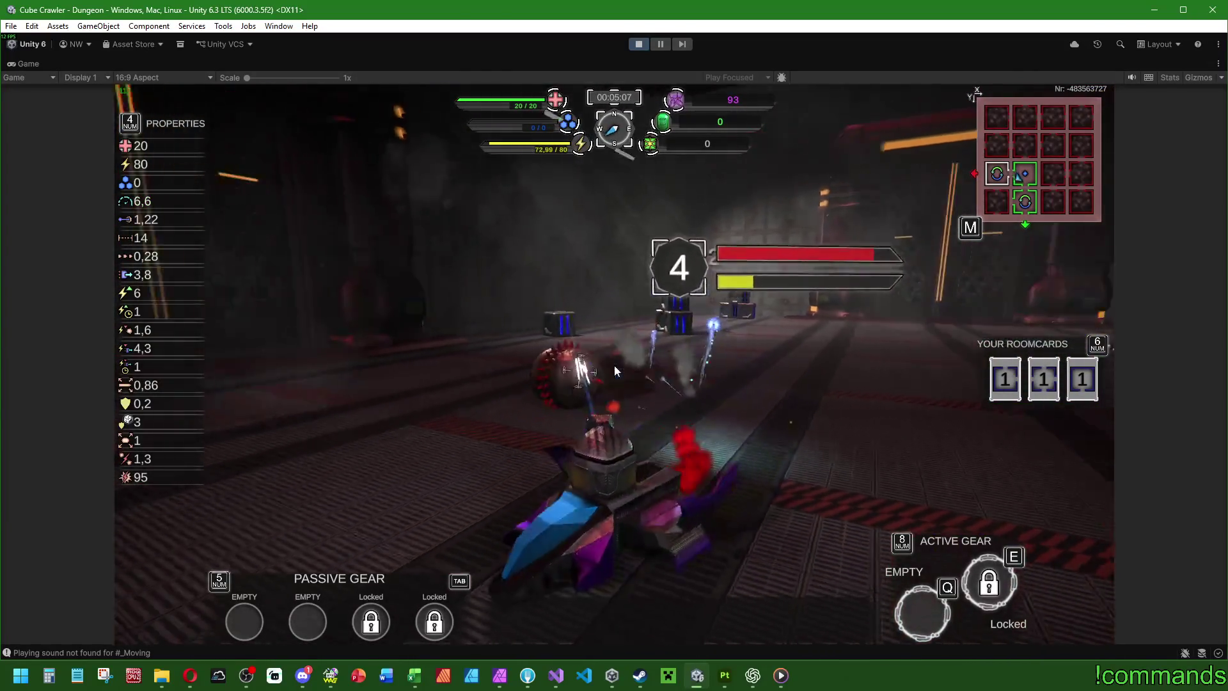
key("a")
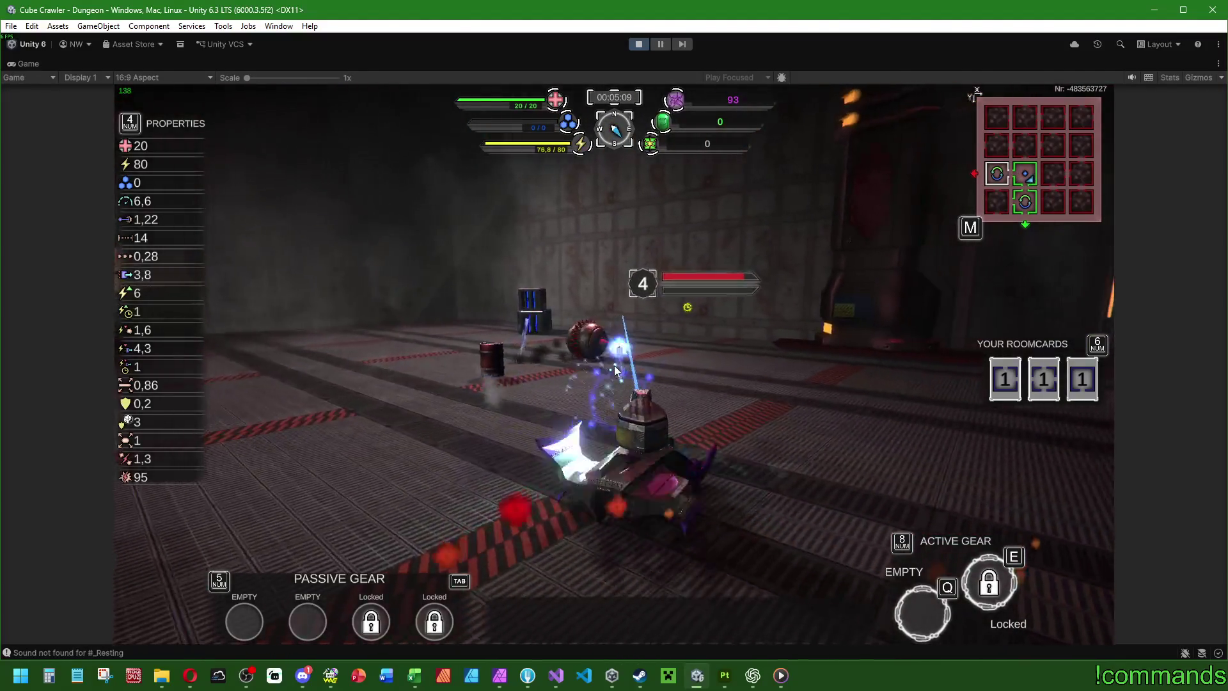
key("a")
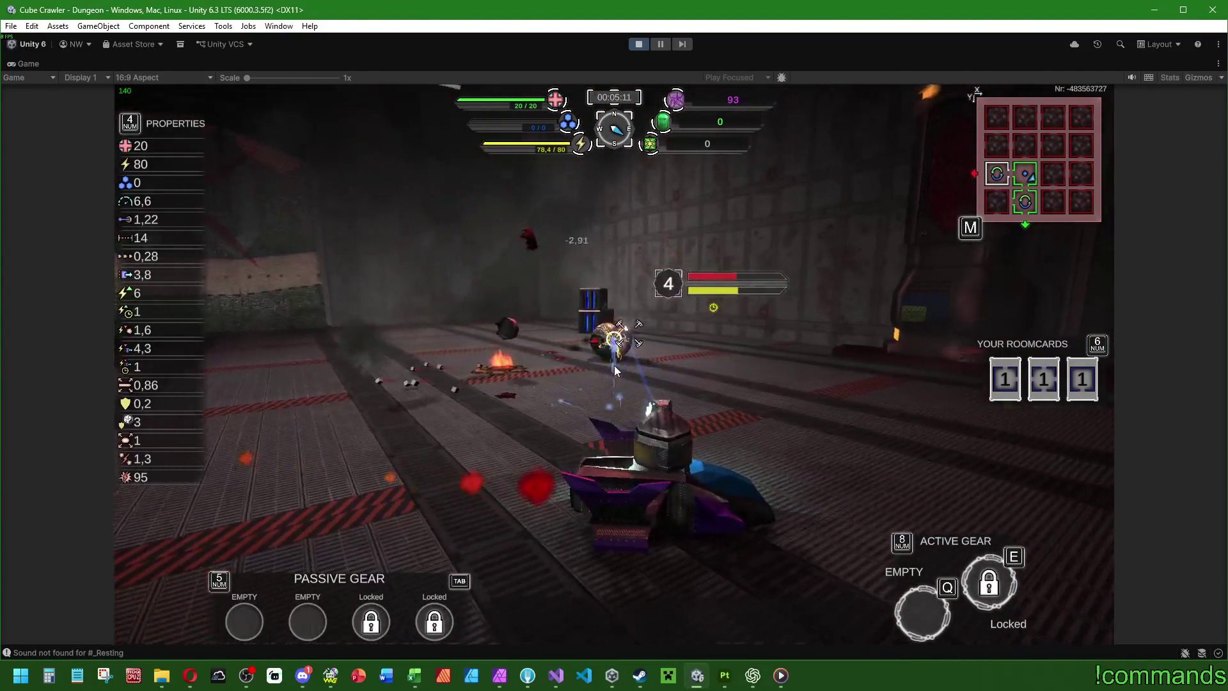
key("a")
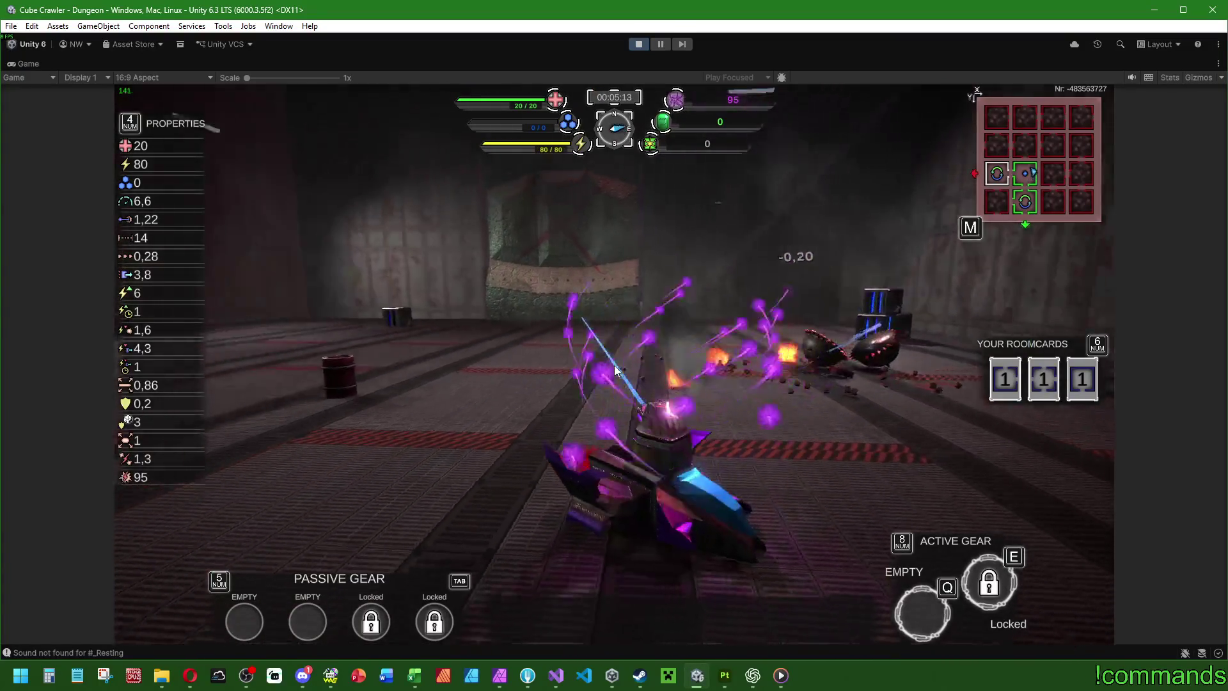
Step: Boost onward, shooting through the enemy group, and line up with the green portal
key("a")
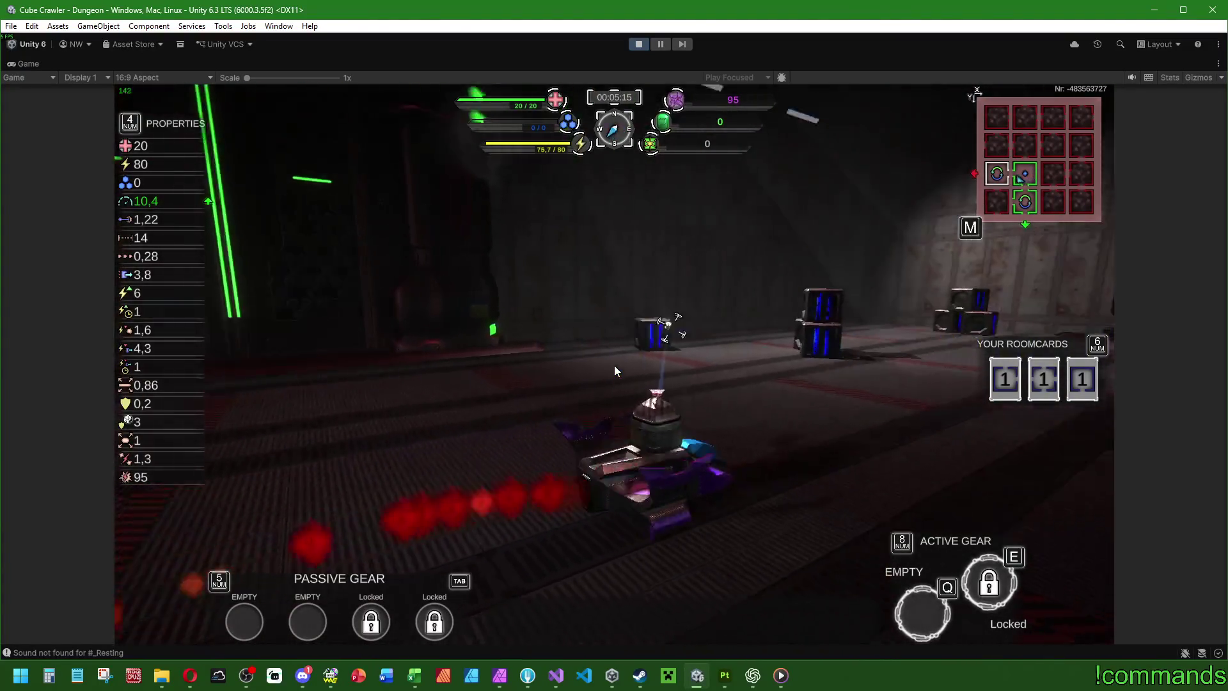
key("a")
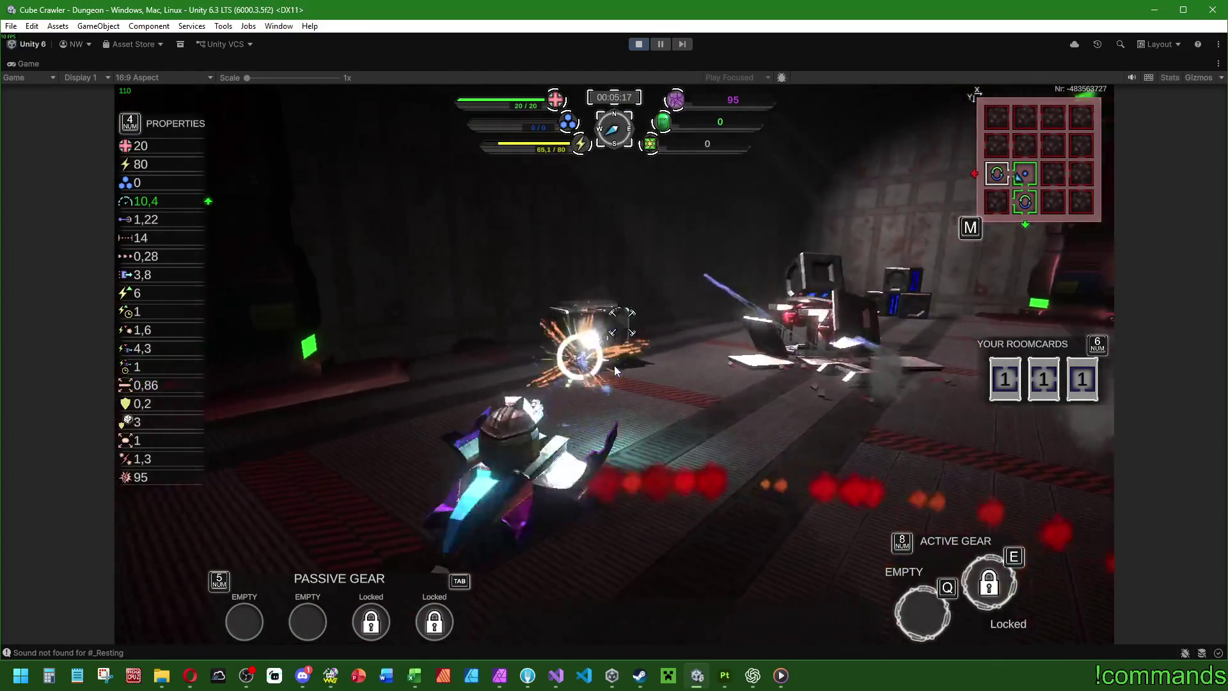
key("a")
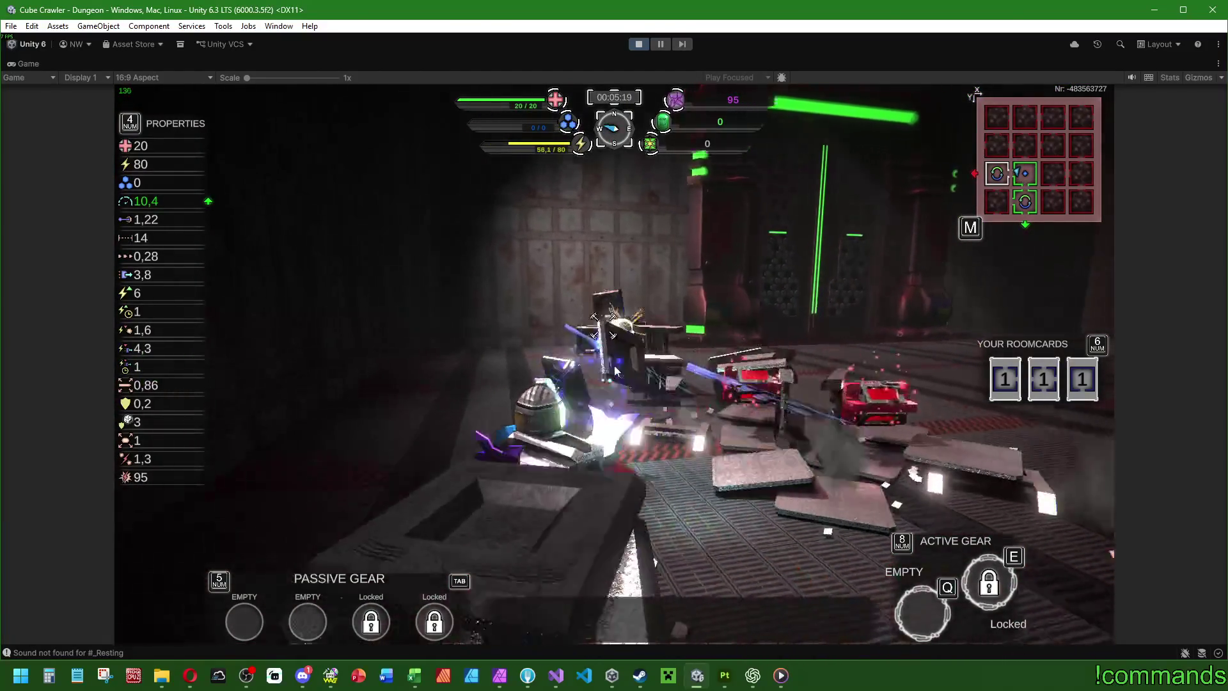
key("a")
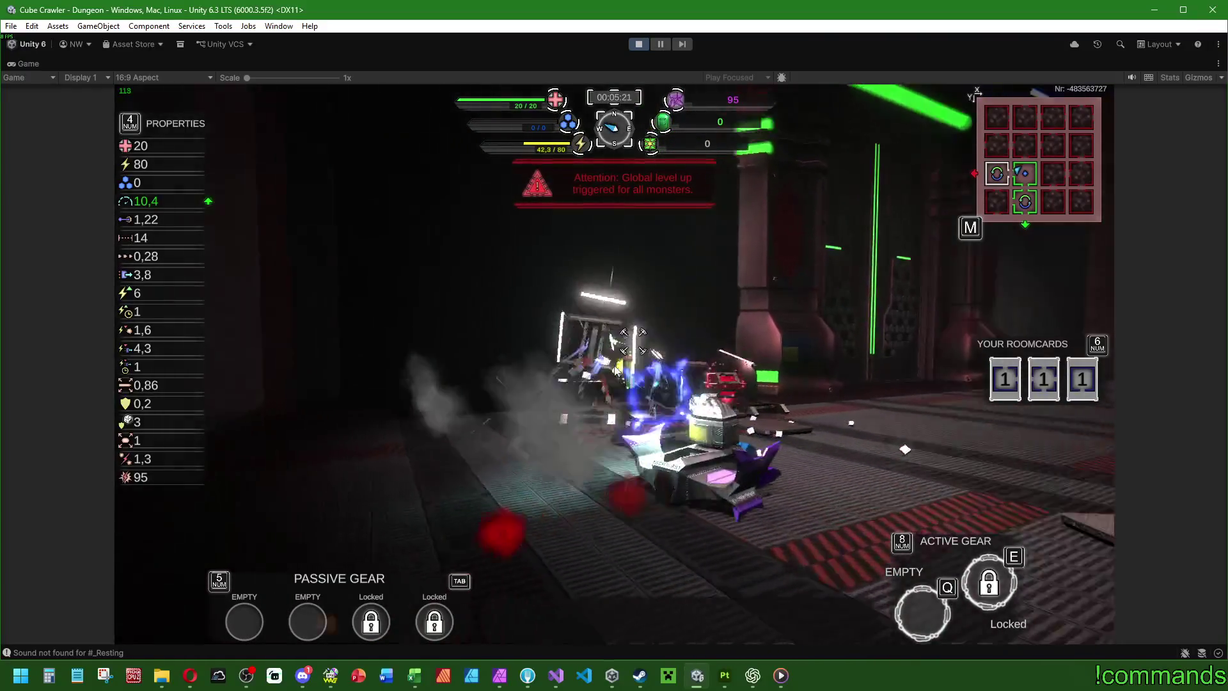
key("a")
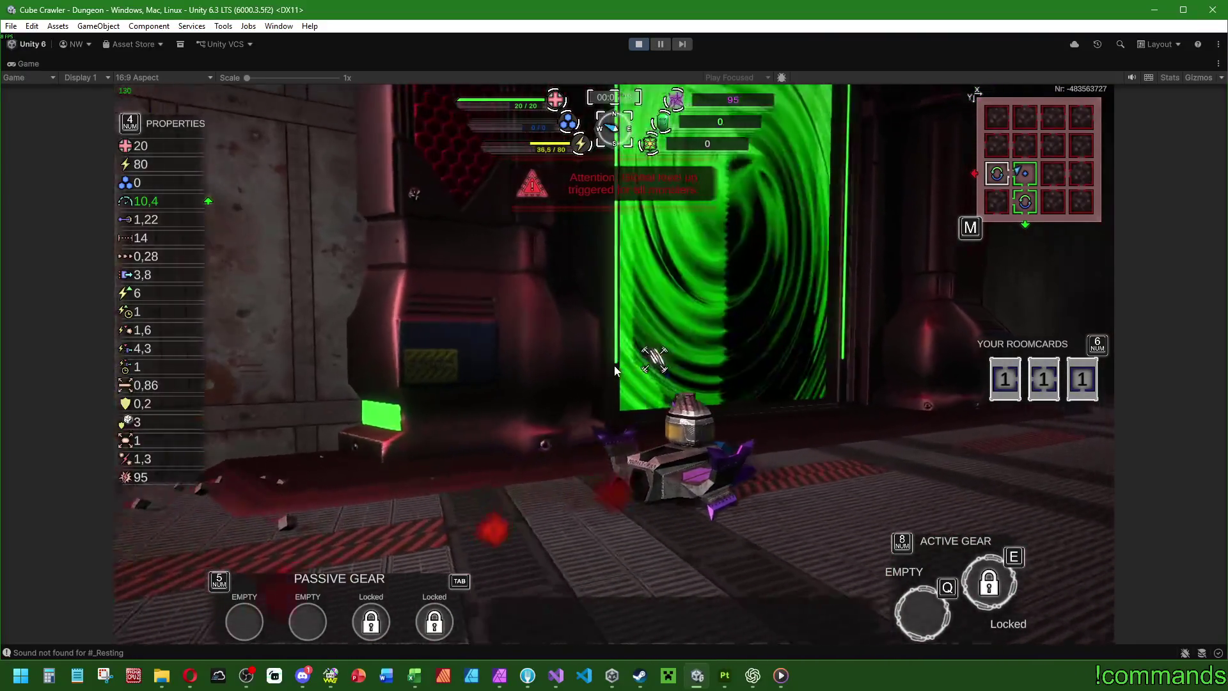
Step: Pass through the green portal, destroy the enemy box, and pull up to the TRADER
key("w")
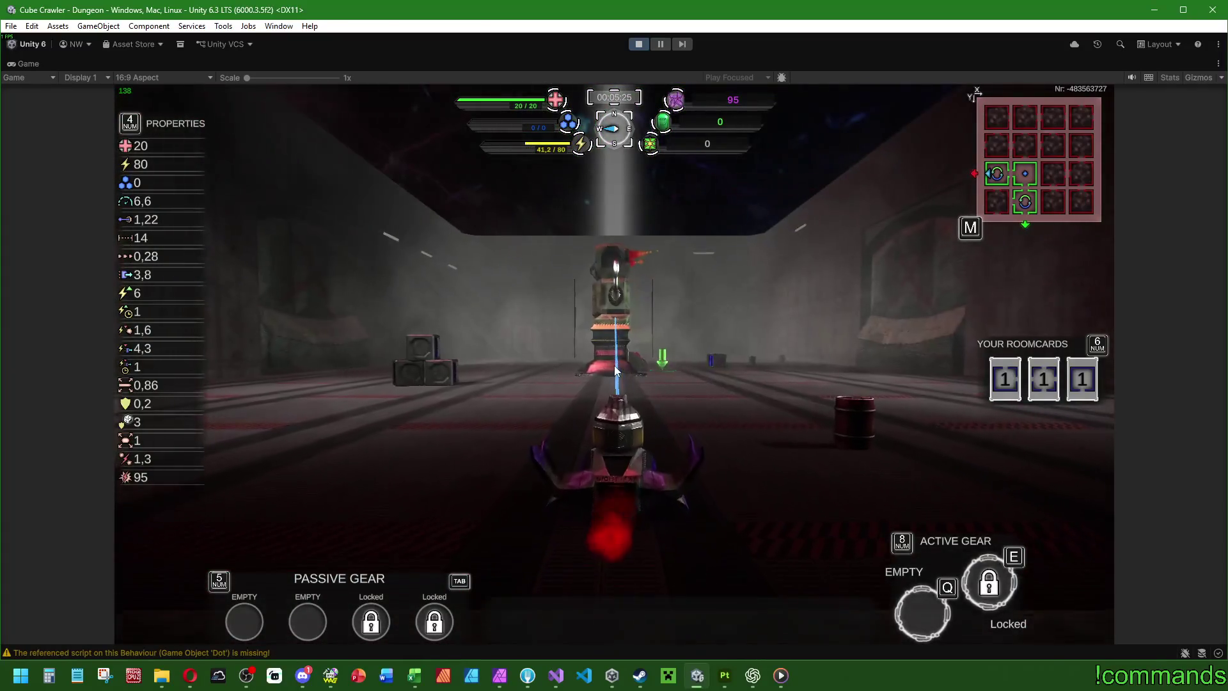
key("a")
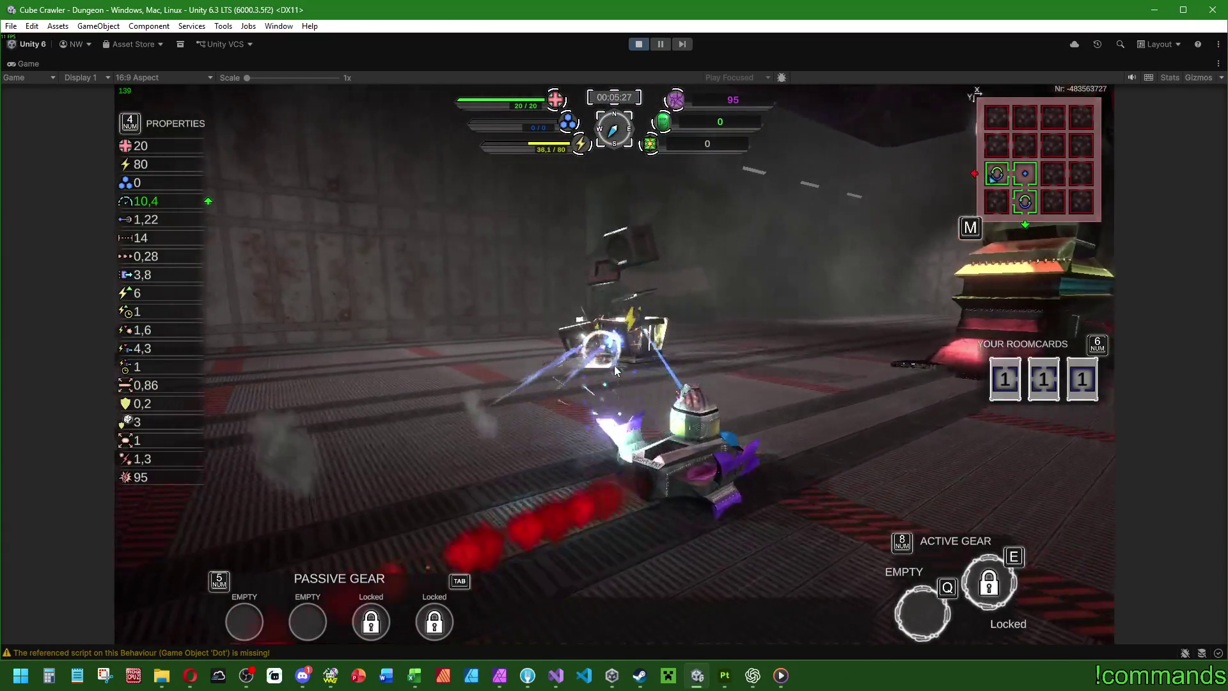
key("d")
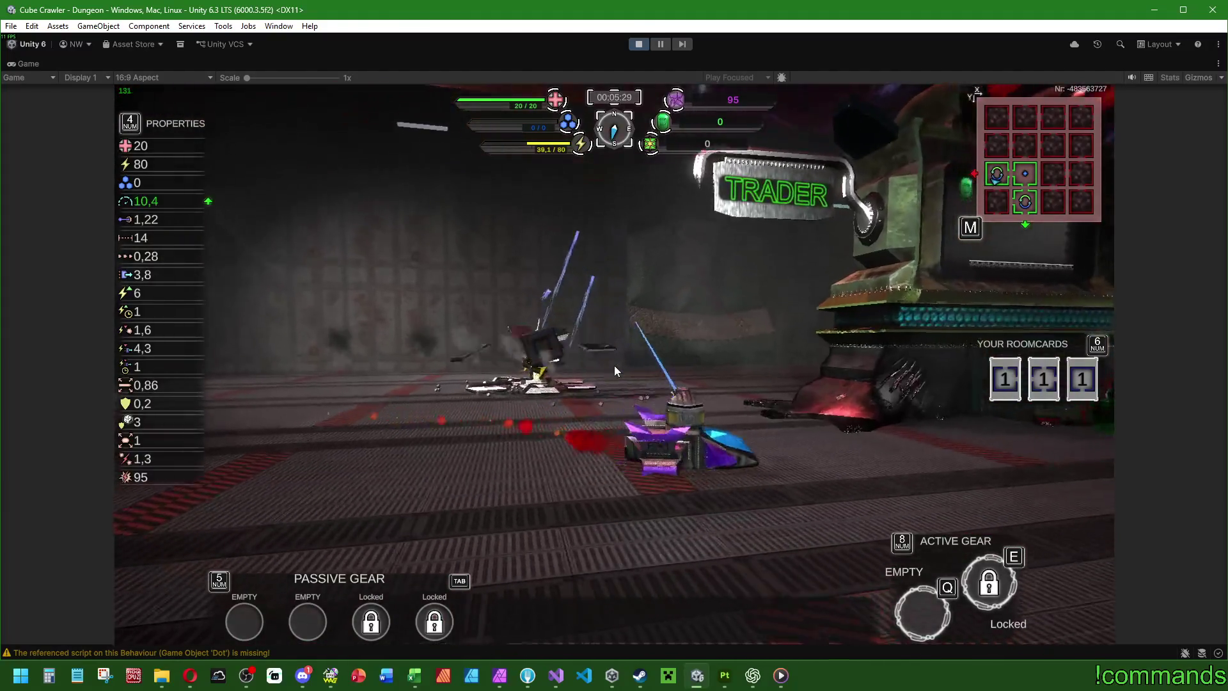
key("w")
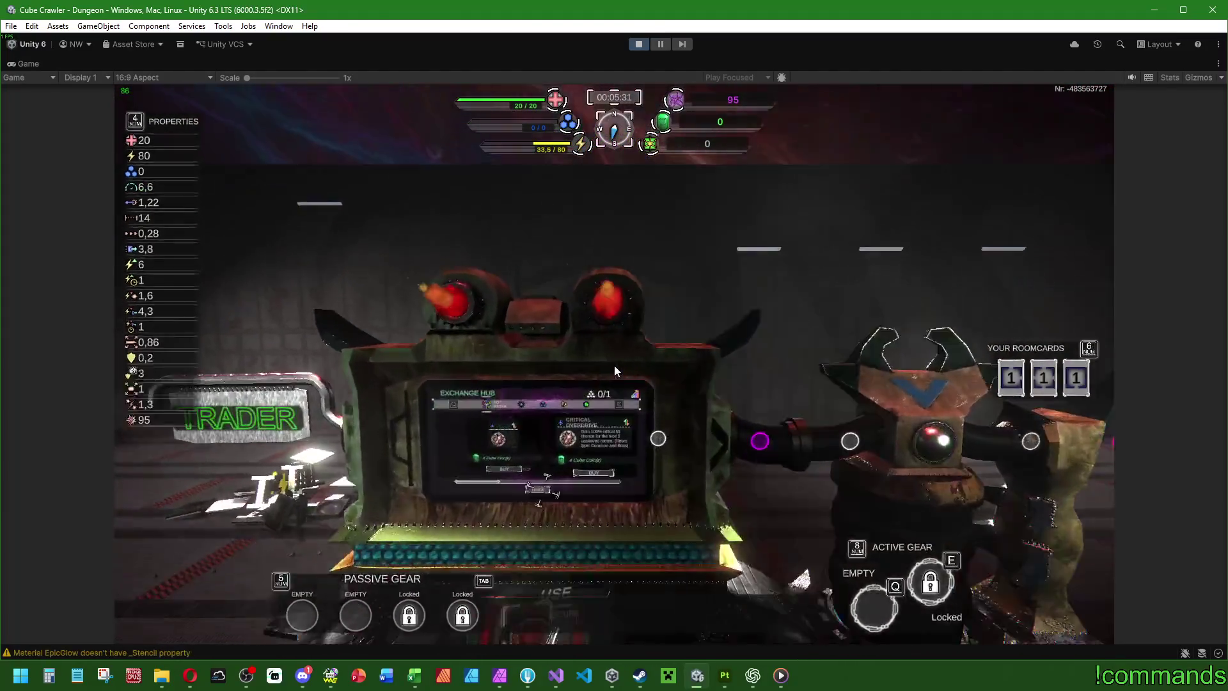
key("d")
key("d")
key("d")
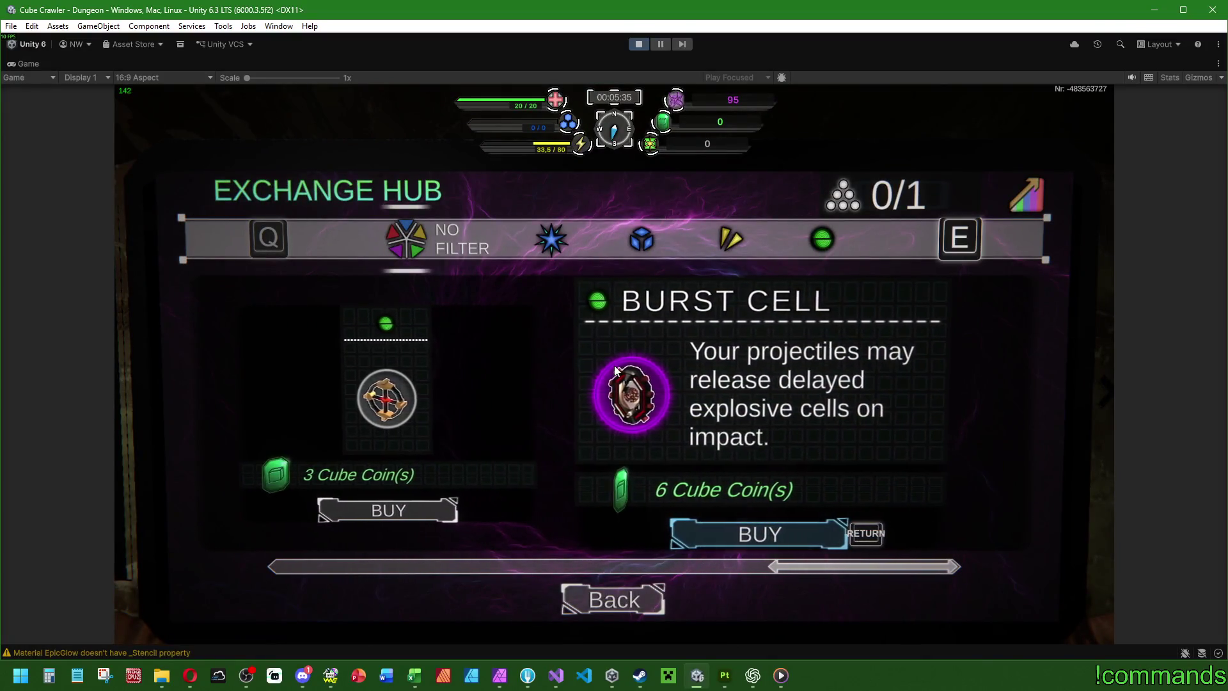
key("Return")
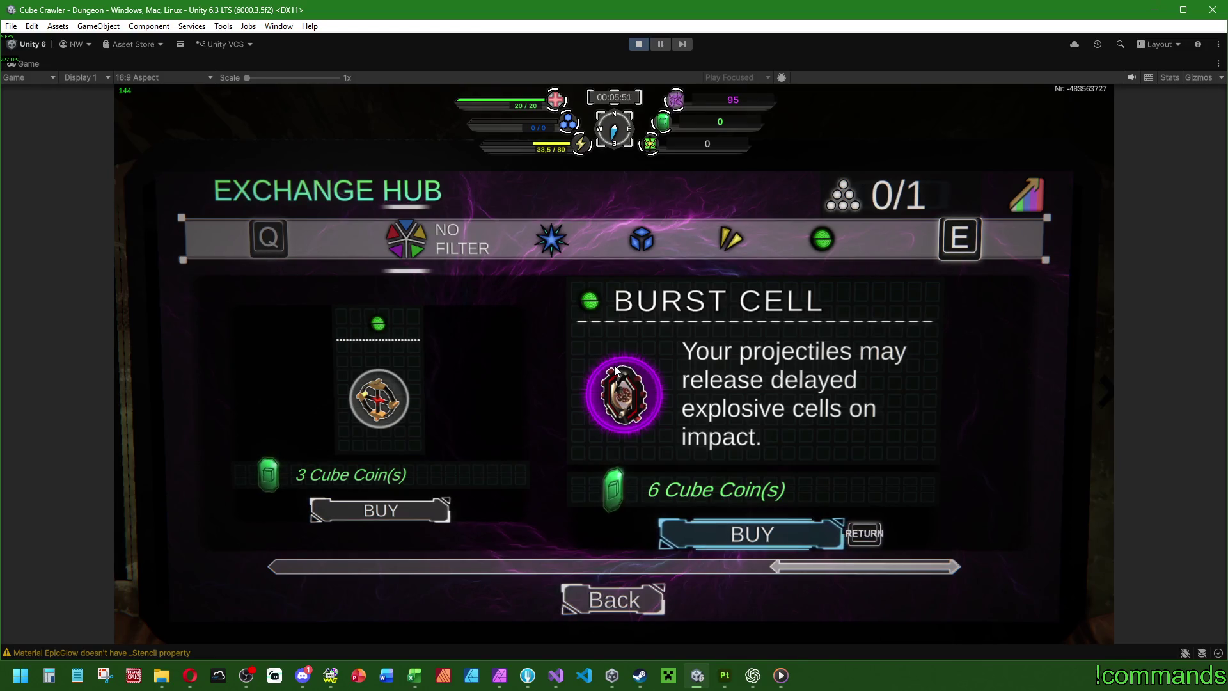
key("Escape")
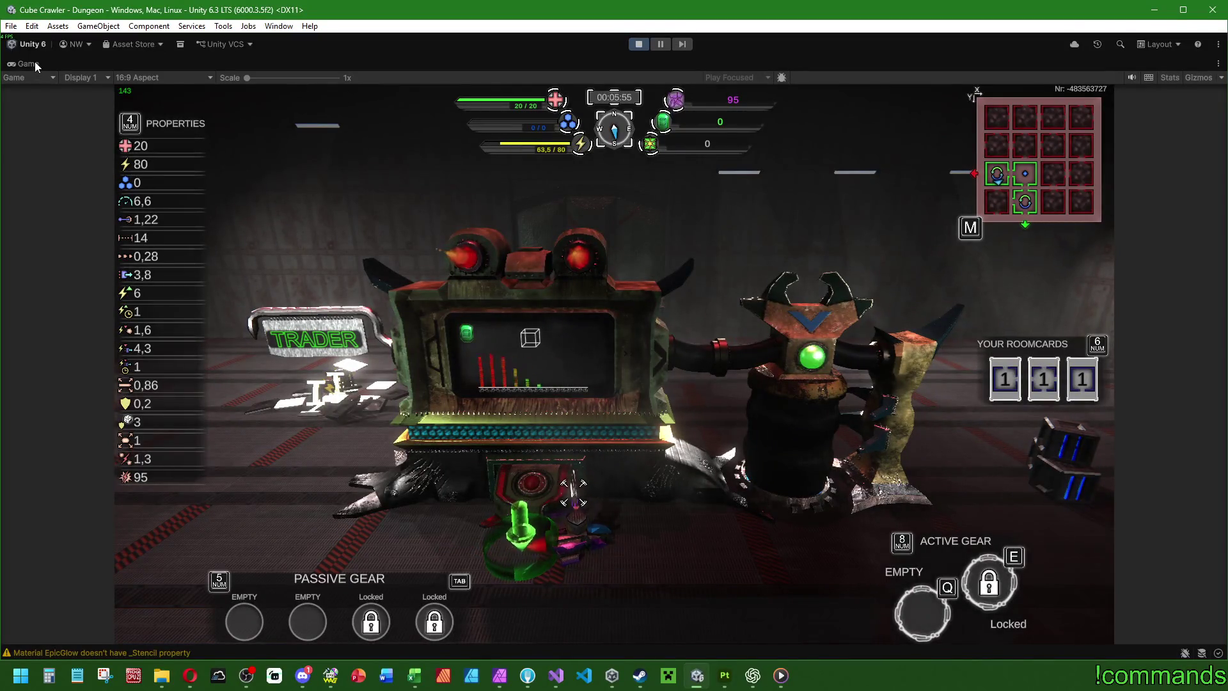
Step: Restore the editor layout, clear the Console warnings, and stop Play mode
key("shift+space")
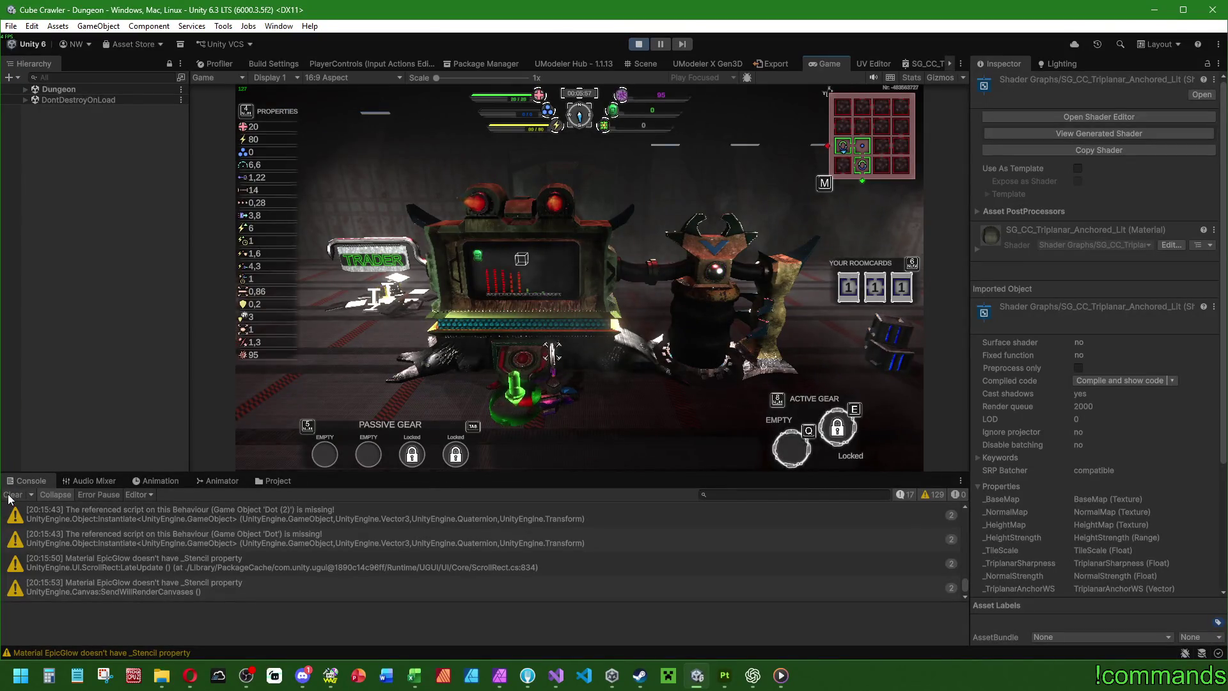
left_click(10, 495)
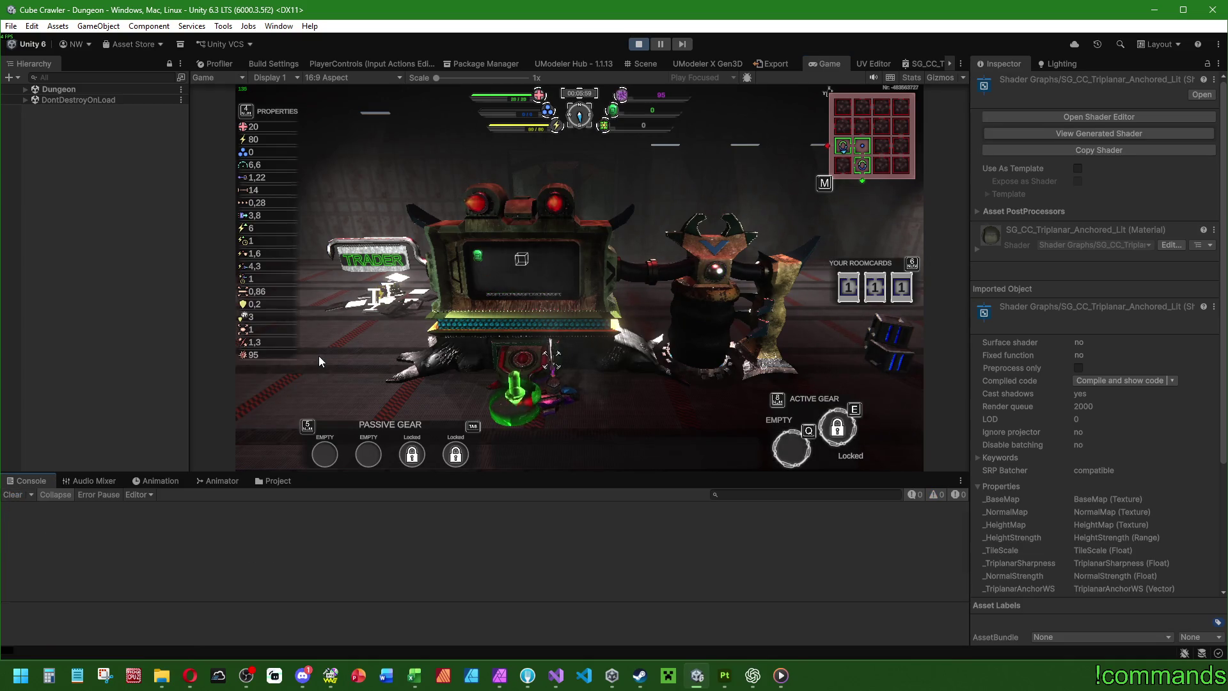
double_click(820, 64)
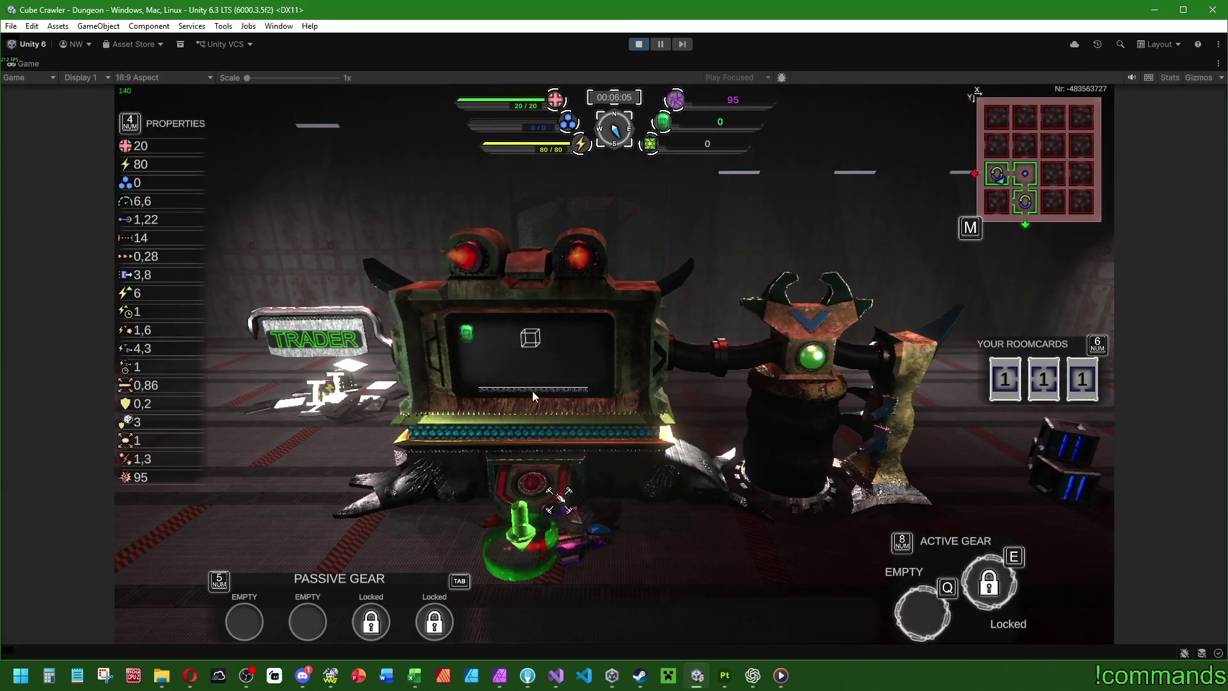
left_click(638, 45)
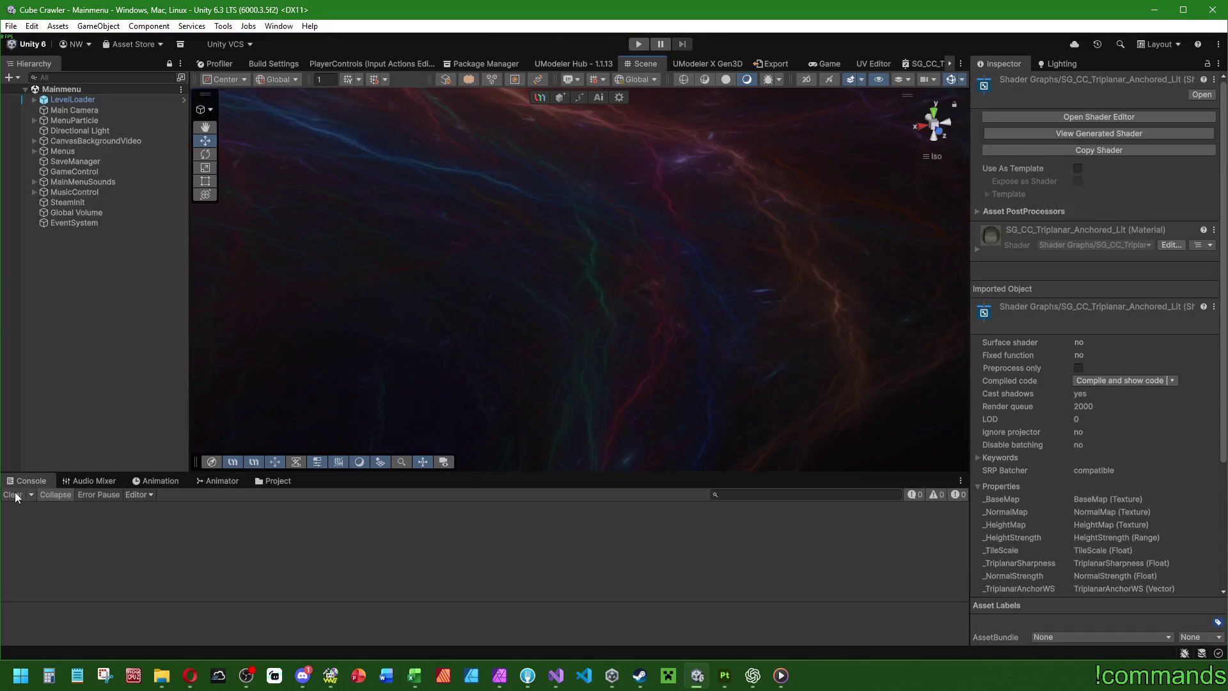
Step: Select the Menus object and frame it in the Scene view
left_click(86, 420)
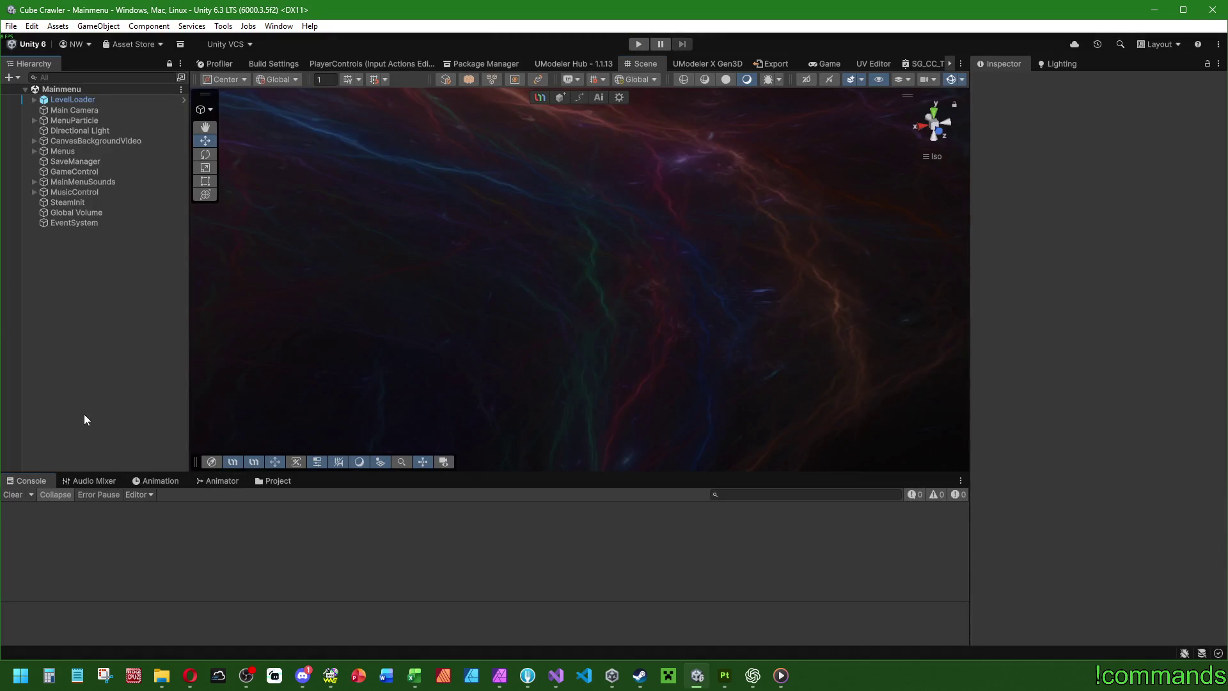
left_click(90, 141)
double_click(62, 151)
mouse_move(743, 352)
left_mouse_down("alt")
mouse_move(918, 279)
mouse_move(639, 307)
left_mouse_up("alt")
scroll(577, 315, "up", 5)
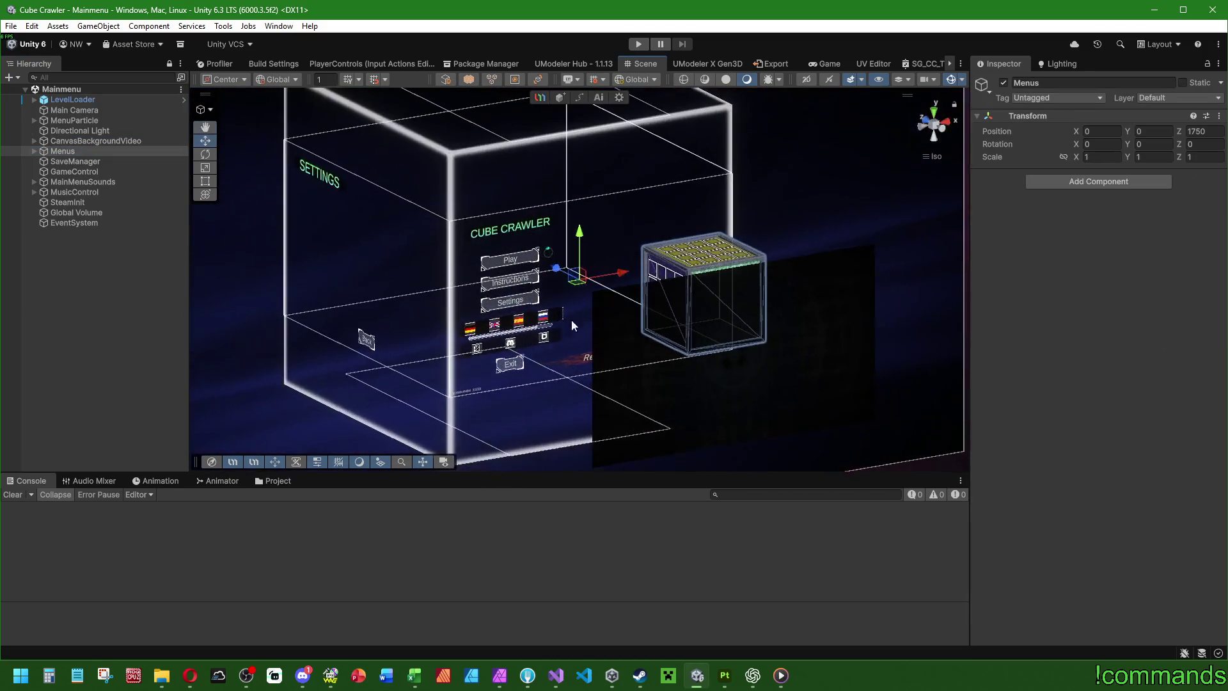
Step: Leave the Project browser showing, clear the selection, and bring up the CC_Ideen.xlsx workbook
left_click(272, 481)
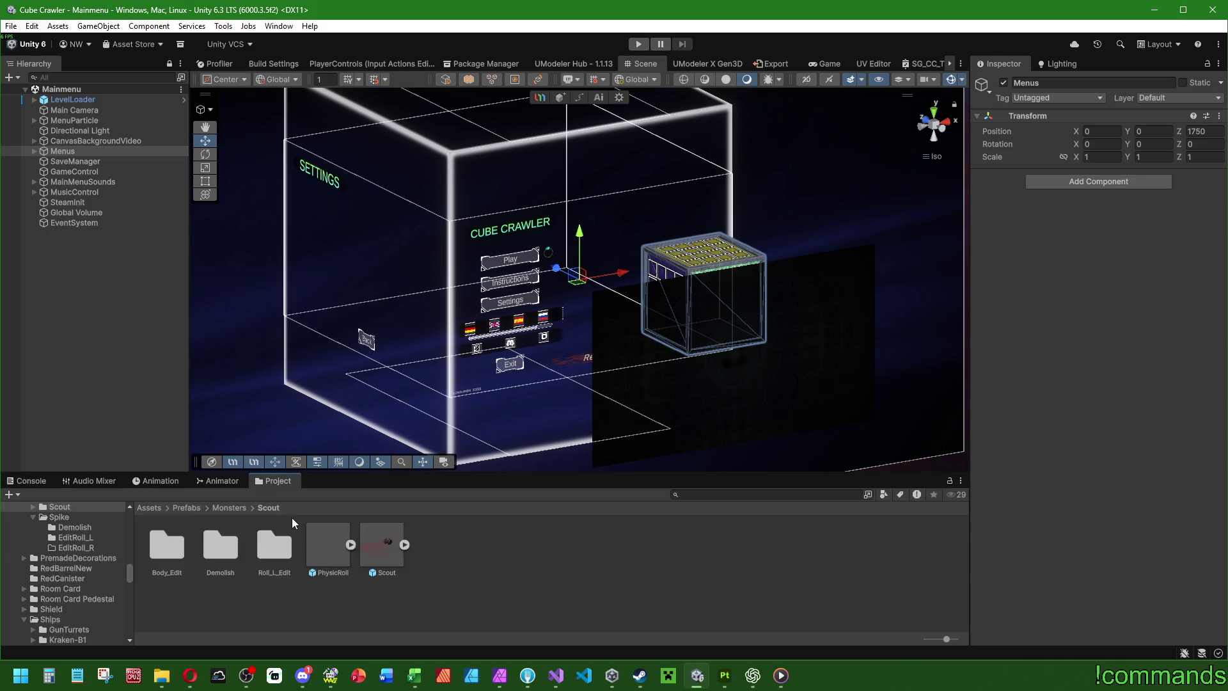
left_click(38, 484)
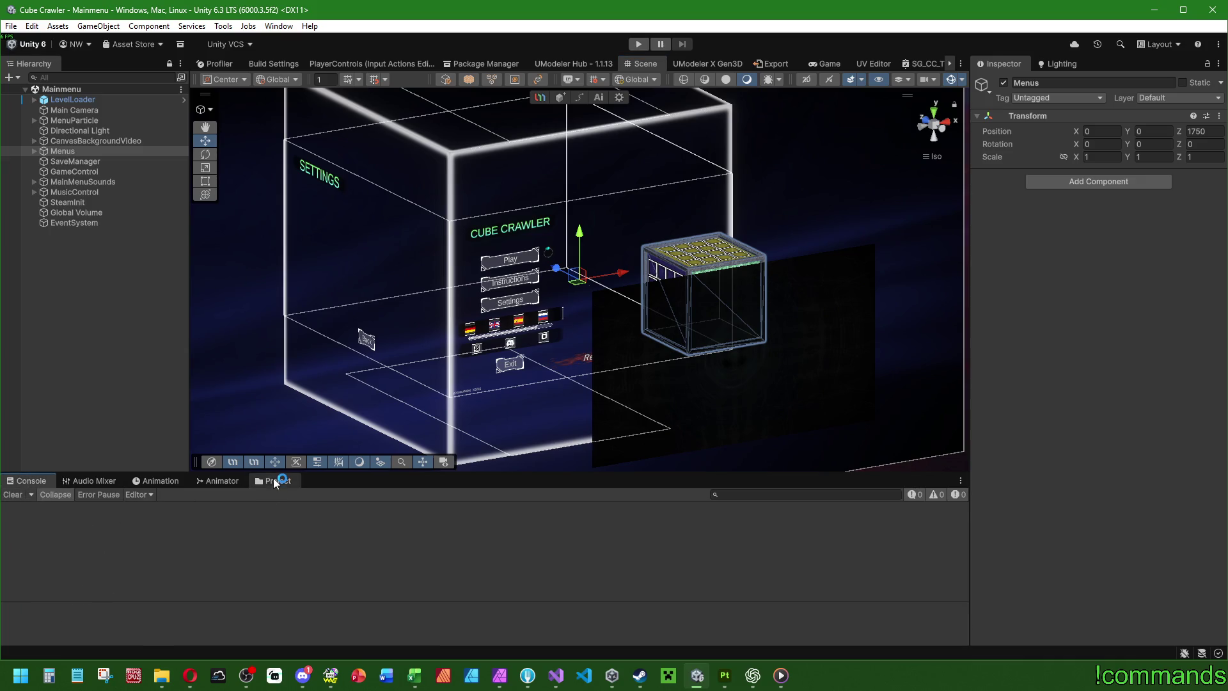
left_click(275, 483)
left_click(564, 573)
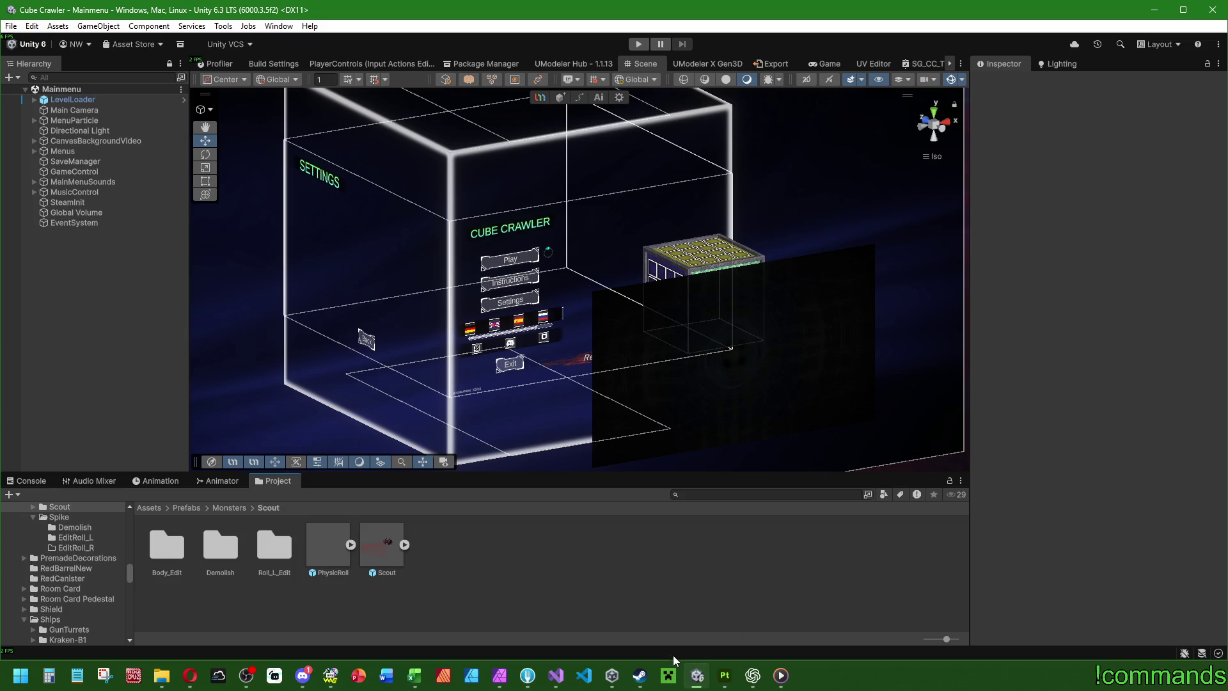
mouse_move(414, 676)
left_click(498, 608)
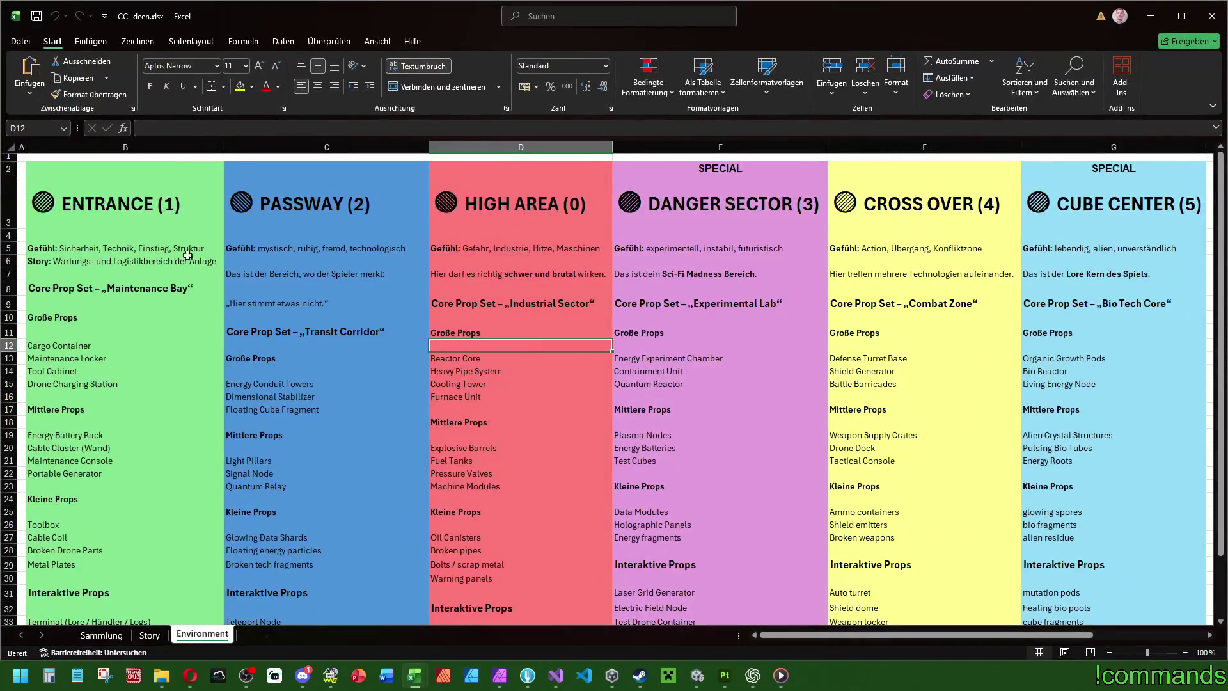
left_click(157, 175)
left_click_drag(157, 175, 158, 512)
left_click_drag(495, 174, 495, 509)
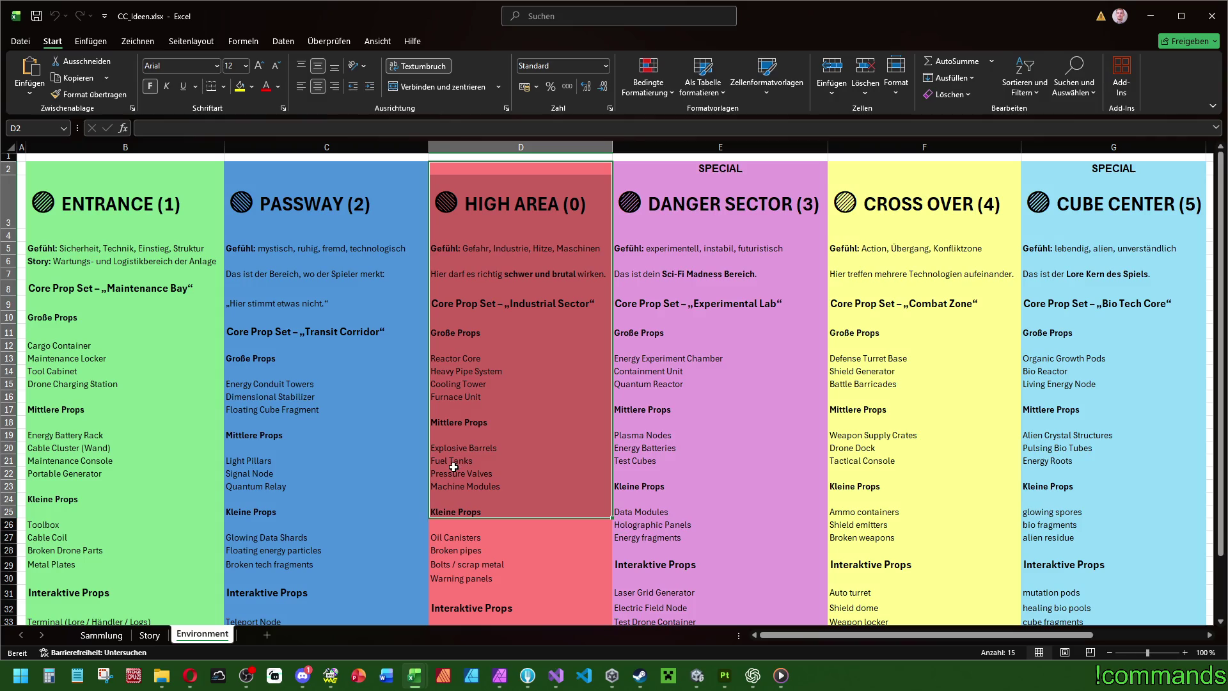
left_click_drag(331, 171, 308, 523)
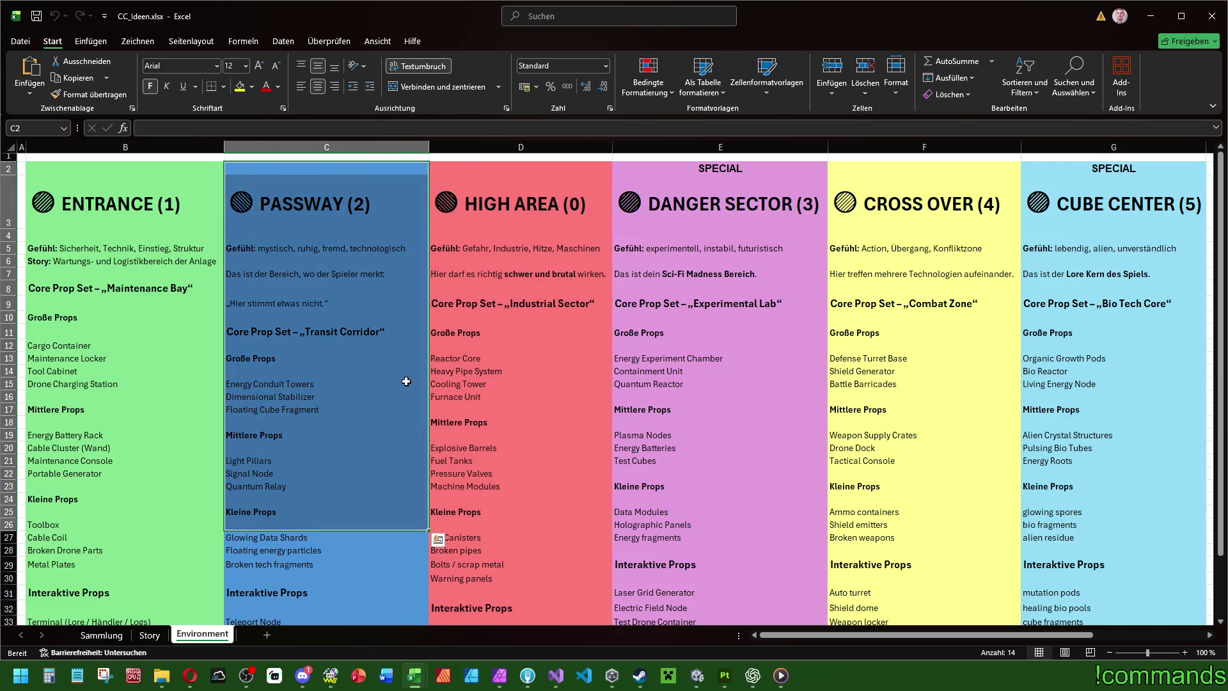
left_click_drag(860, 170, 892, 516)
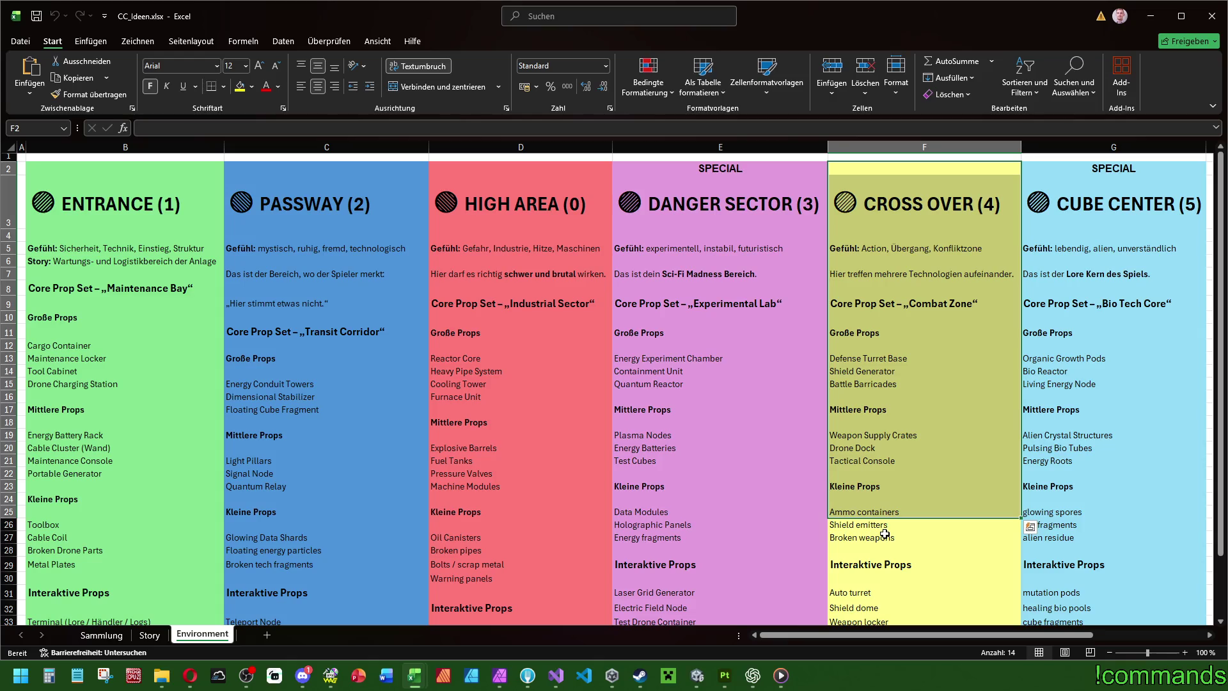
left_click_drag(738, 170, 727, 569)
left_click_drag(1112, 168, 1092, 545)
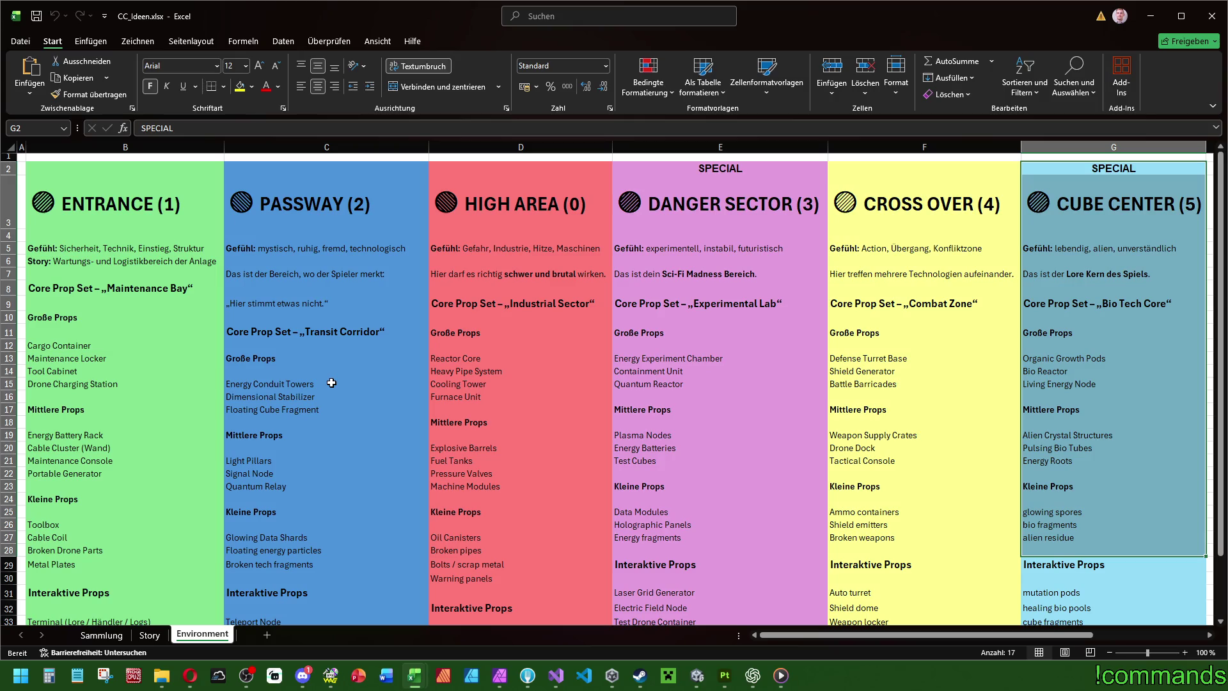
left_click_drag(195, 198, 1102, 206)
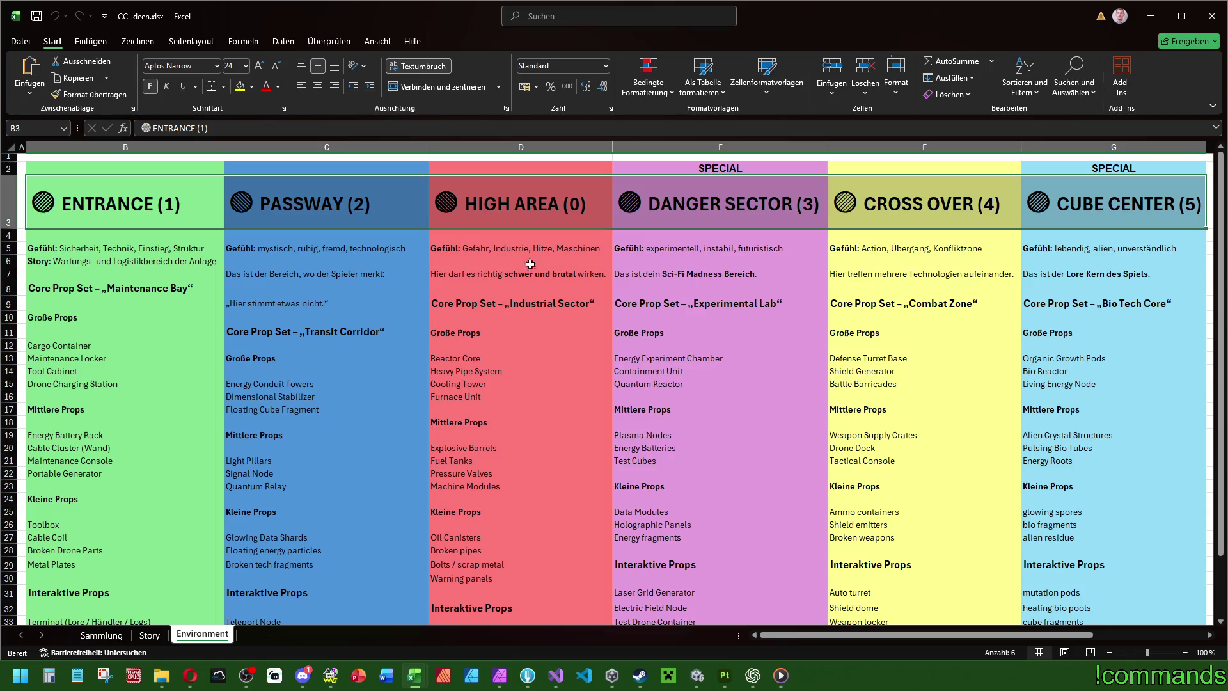
left_click_drag(339, 170, 344, 500)
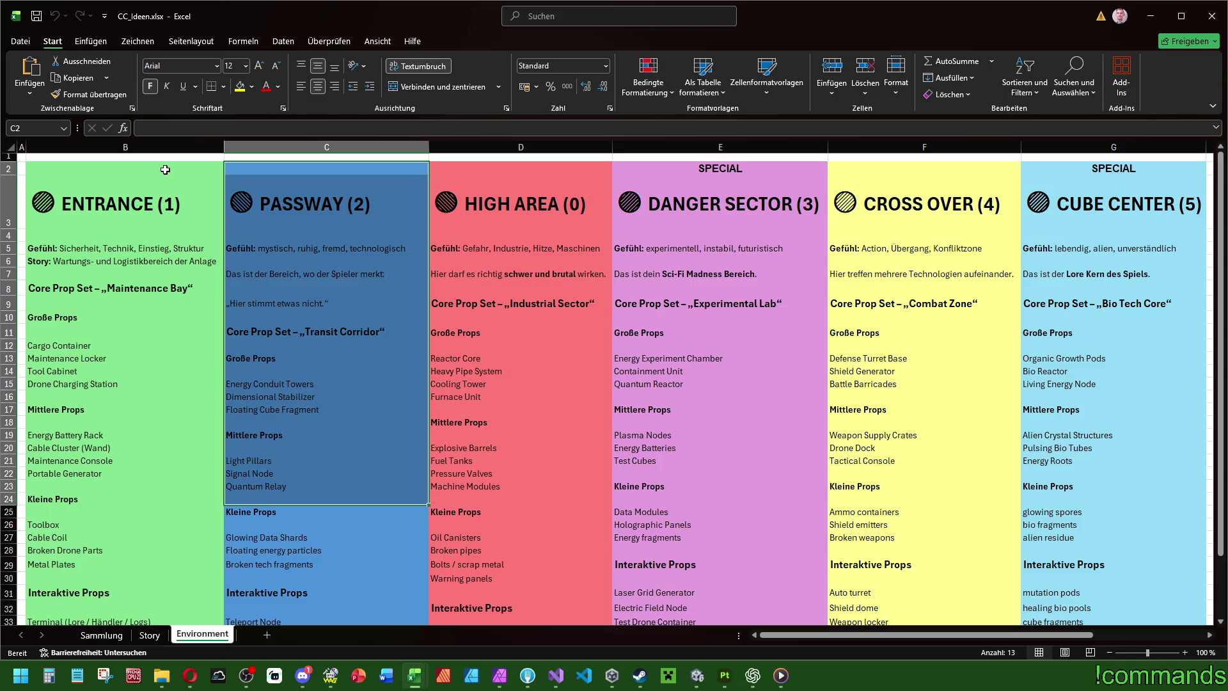
left_click_drag(165, 170, 170, 458)
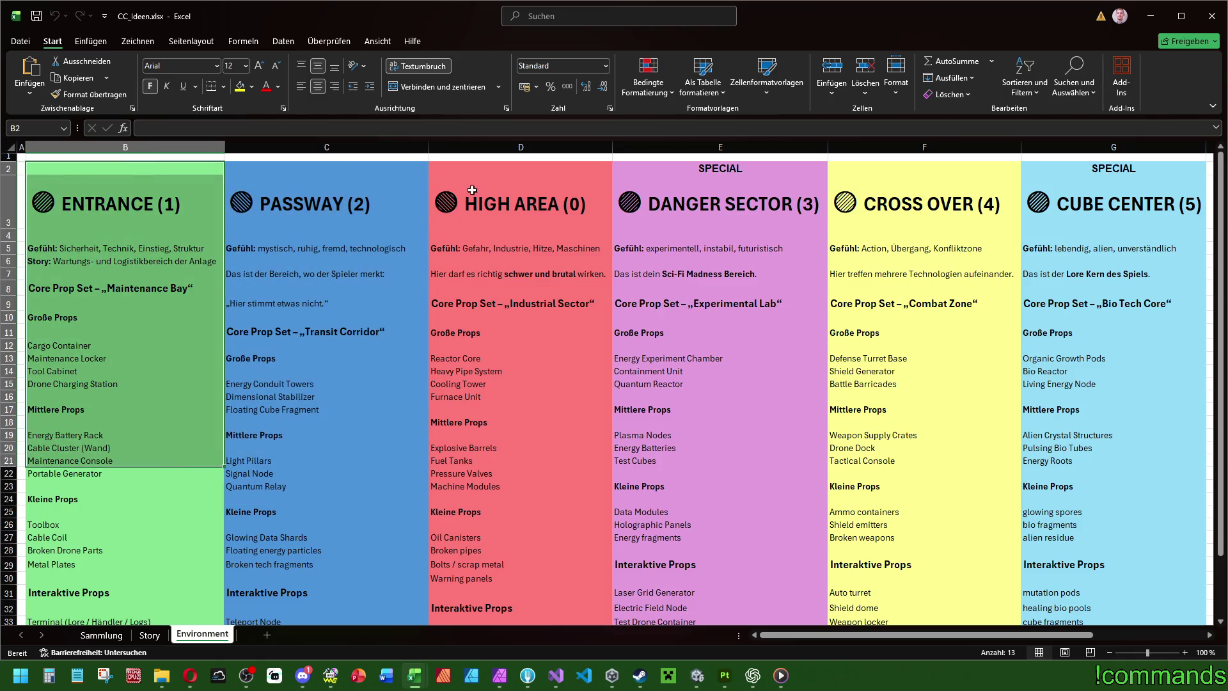
left_click_drag(493, 169, 496, 443)
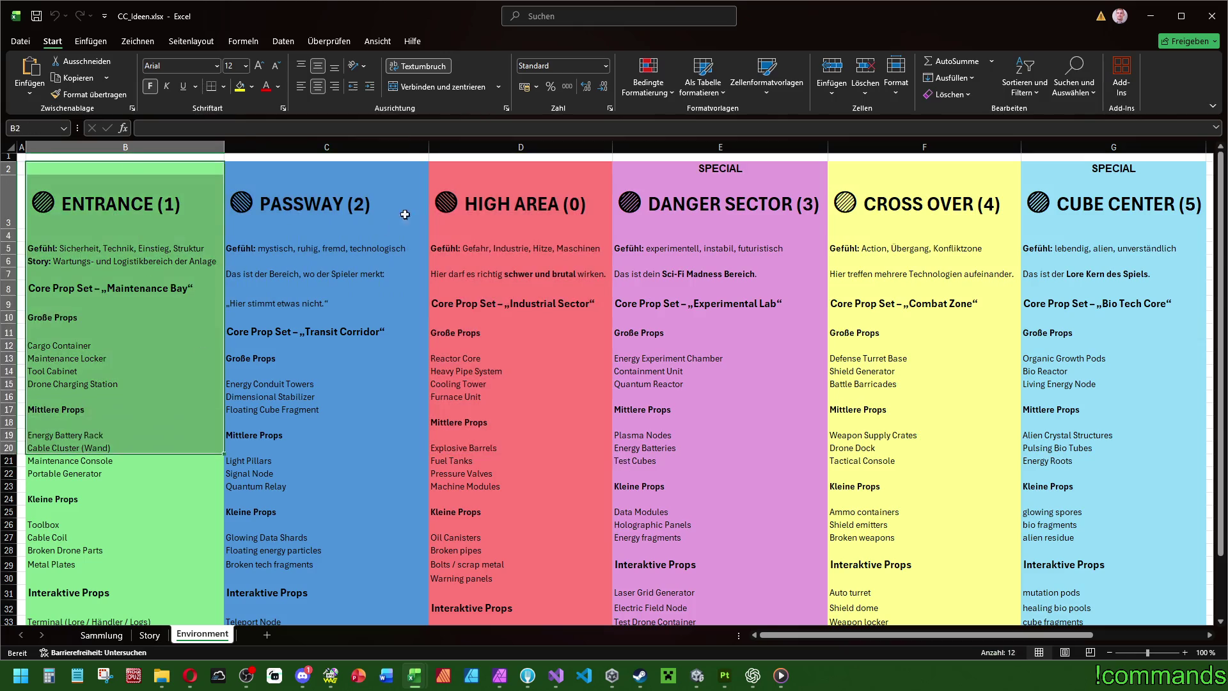
left_click_drag(499, 211, 501, 448)
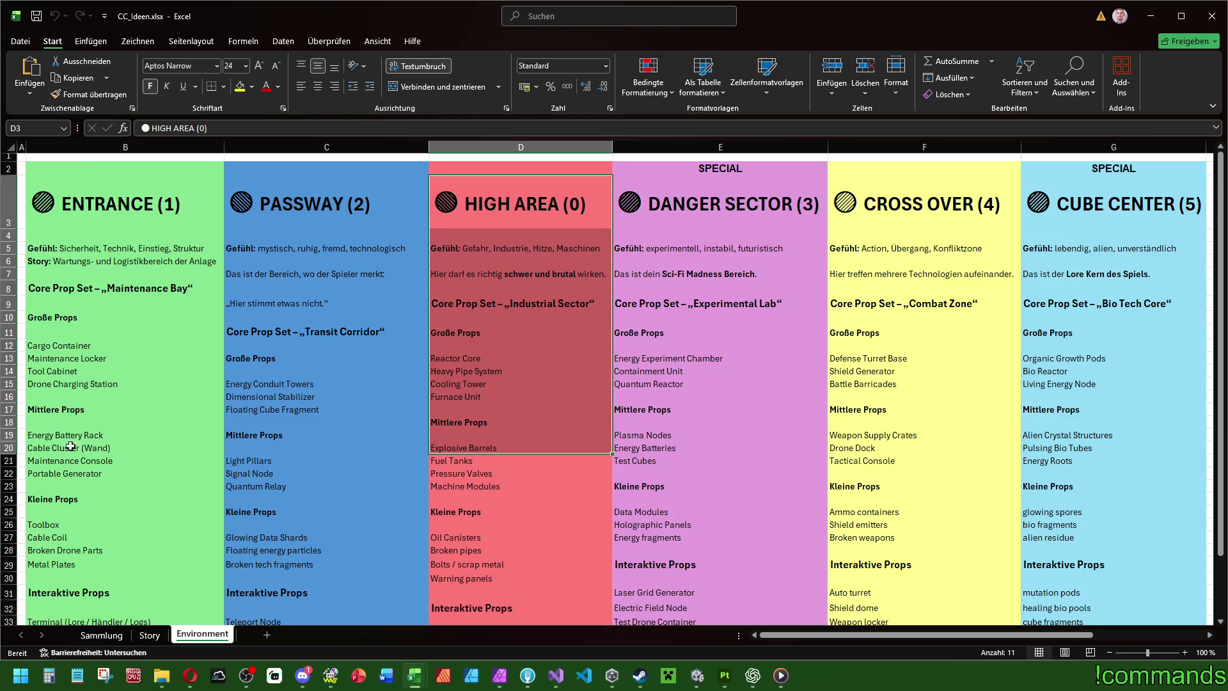
left_click(74, 167)
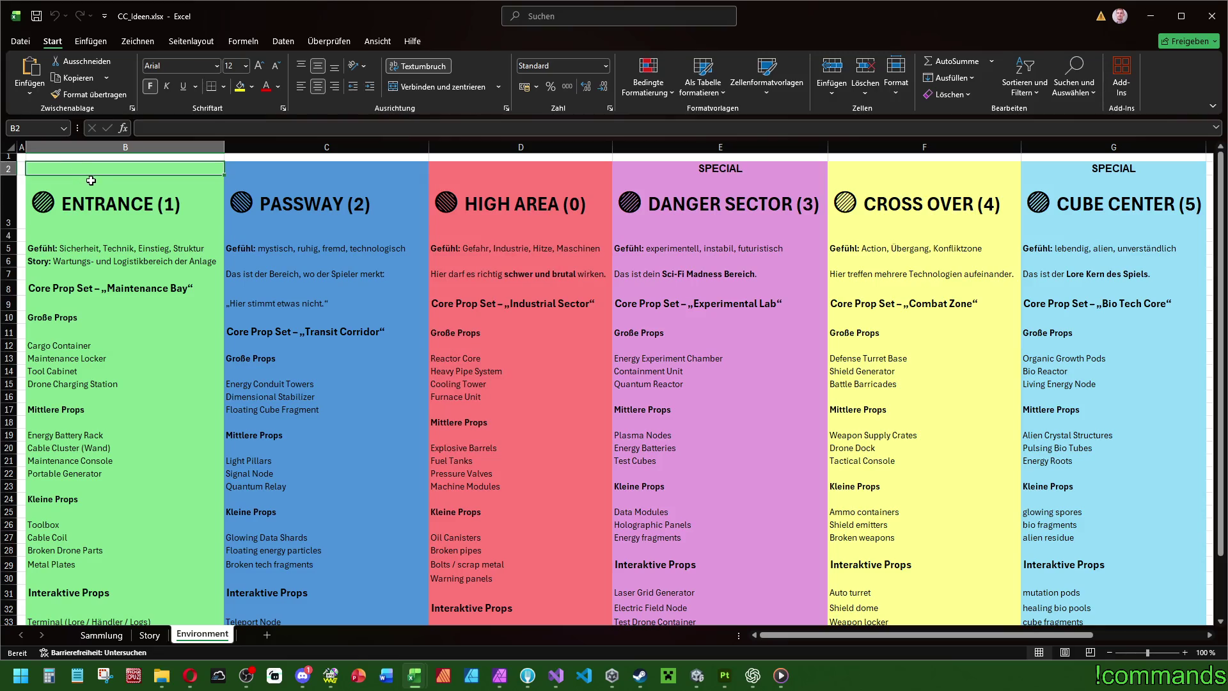
mouse_move(704, 670)
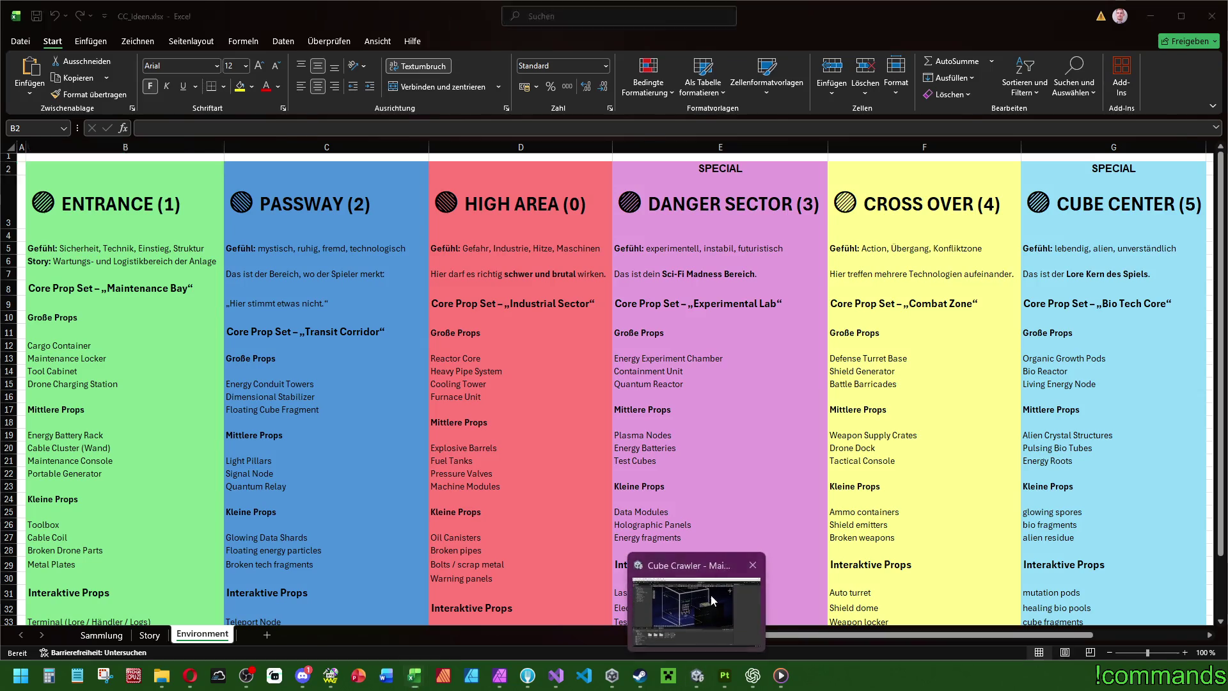
Step: Return to the Unity editor and browse the Project to Prefabs > World
left_click(721, 598)
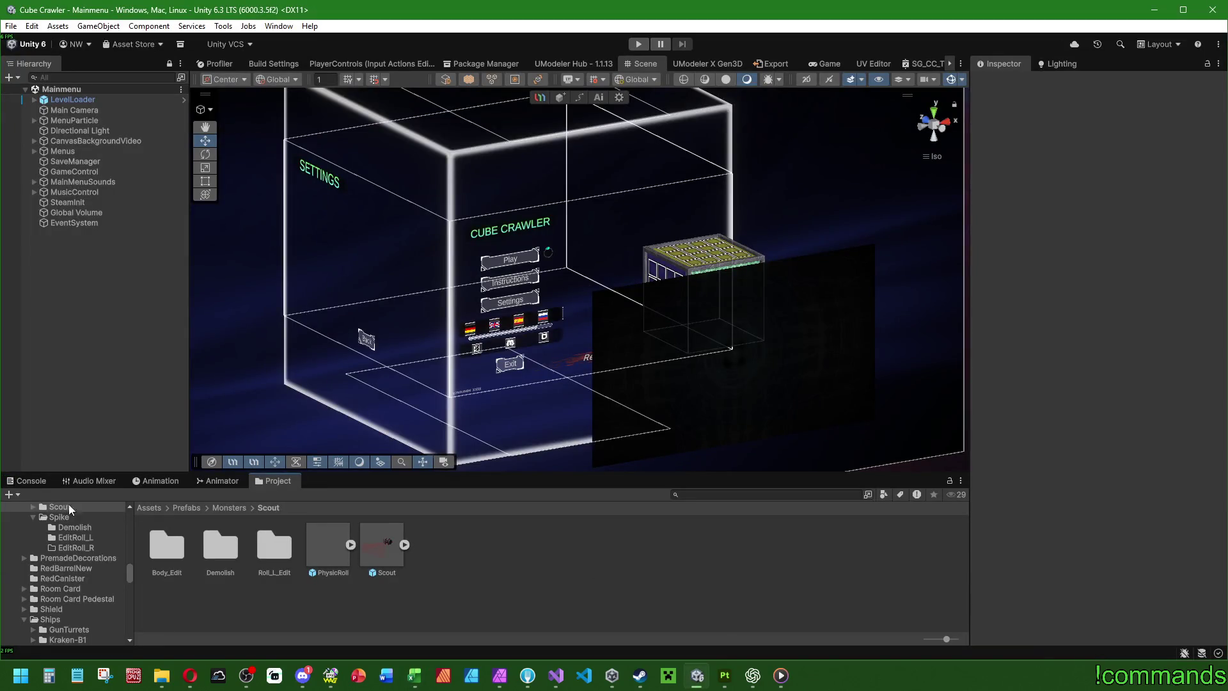
left_click(190, 507)
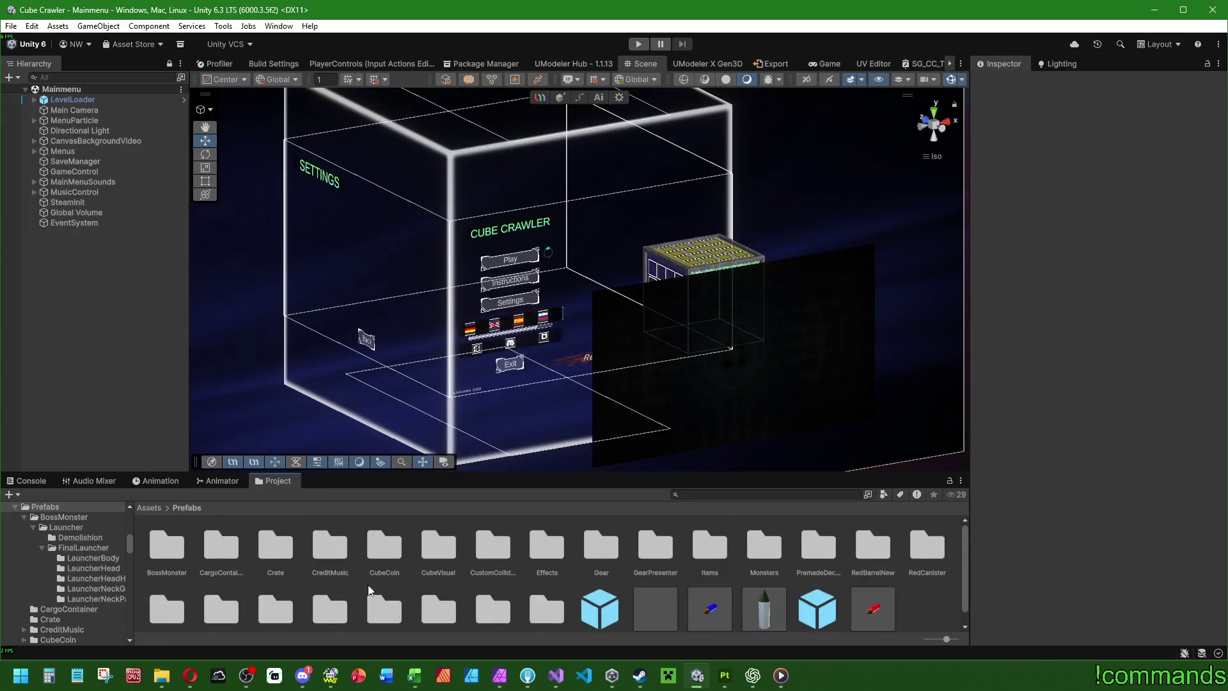
scroll(555, 605, "down", 2)
double_click(555, 604)
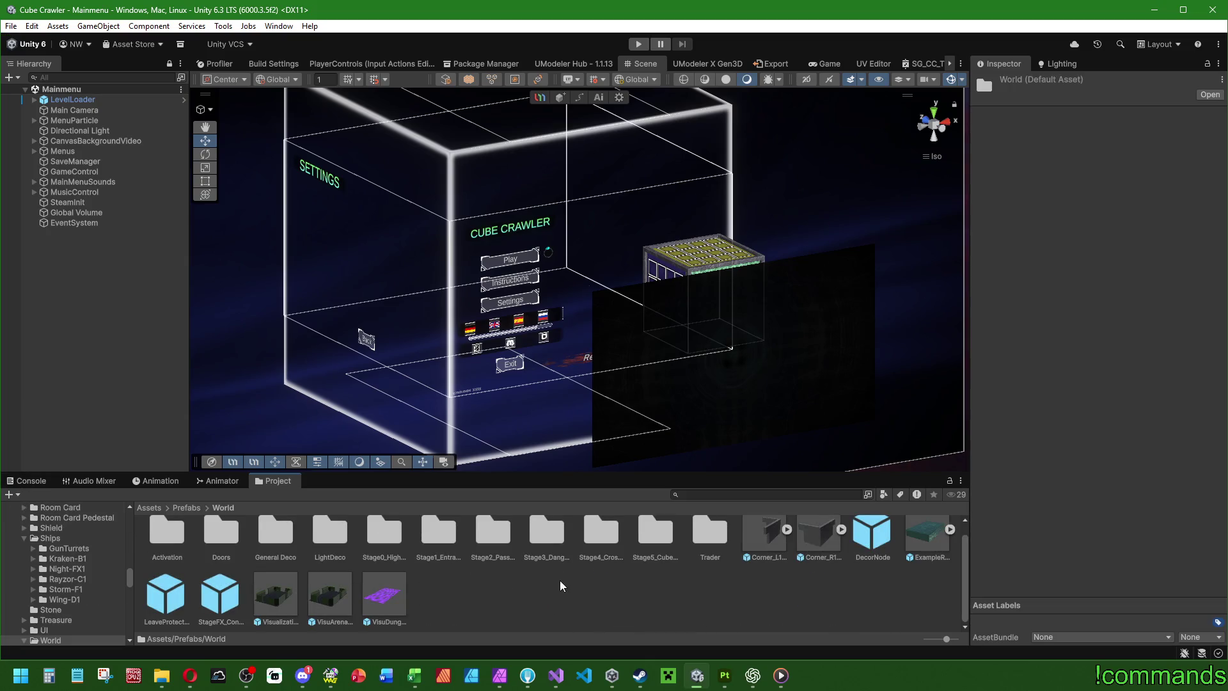
Step: Save the Unity project via File > Save Project, then view Fork's Local Changes
left_click(25, 480)
left_click(11, 25)
left_click(45, 164)
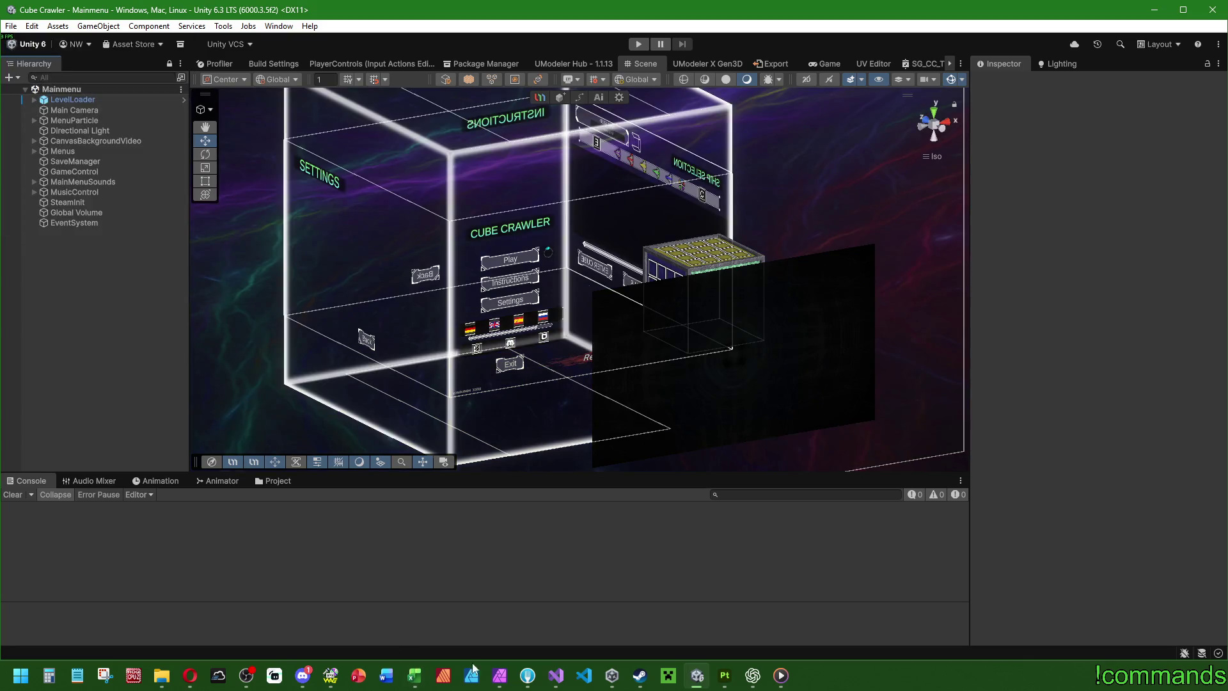
left_click(537, 677)
left_click(94, 81)
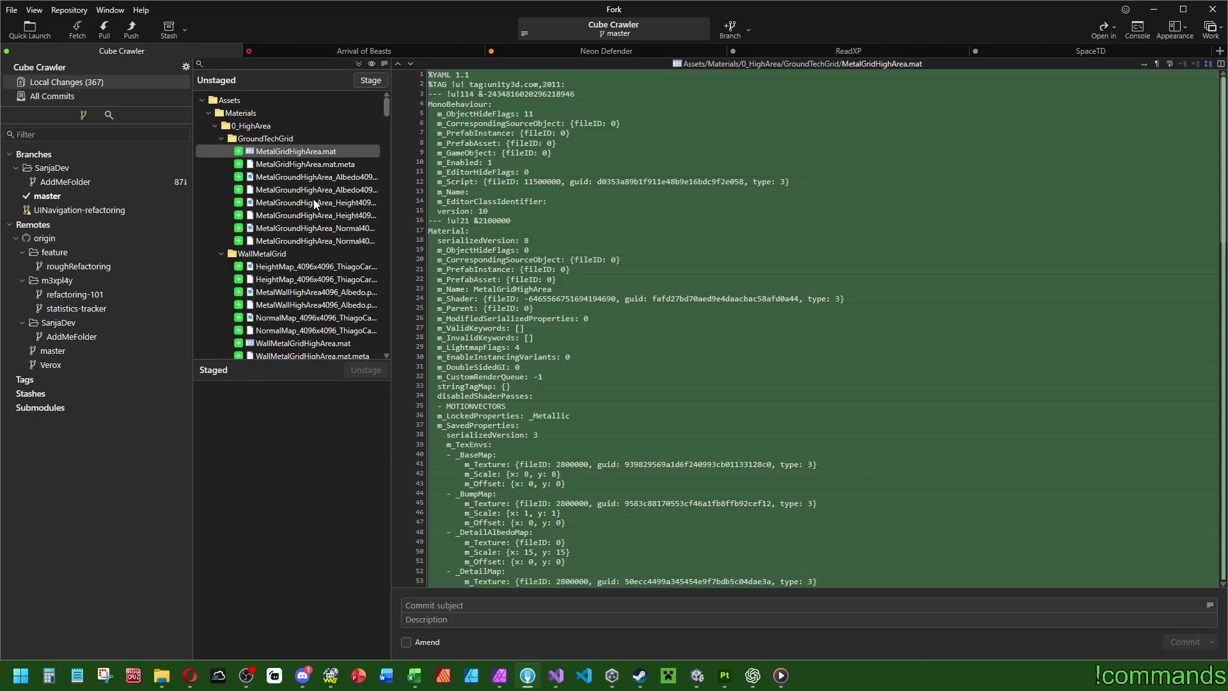
Step: After checking All Commits, write the subject 'EA_B007 Added first high area biome stuff, texures, materials, monster fixes'
left_click(53, 98)
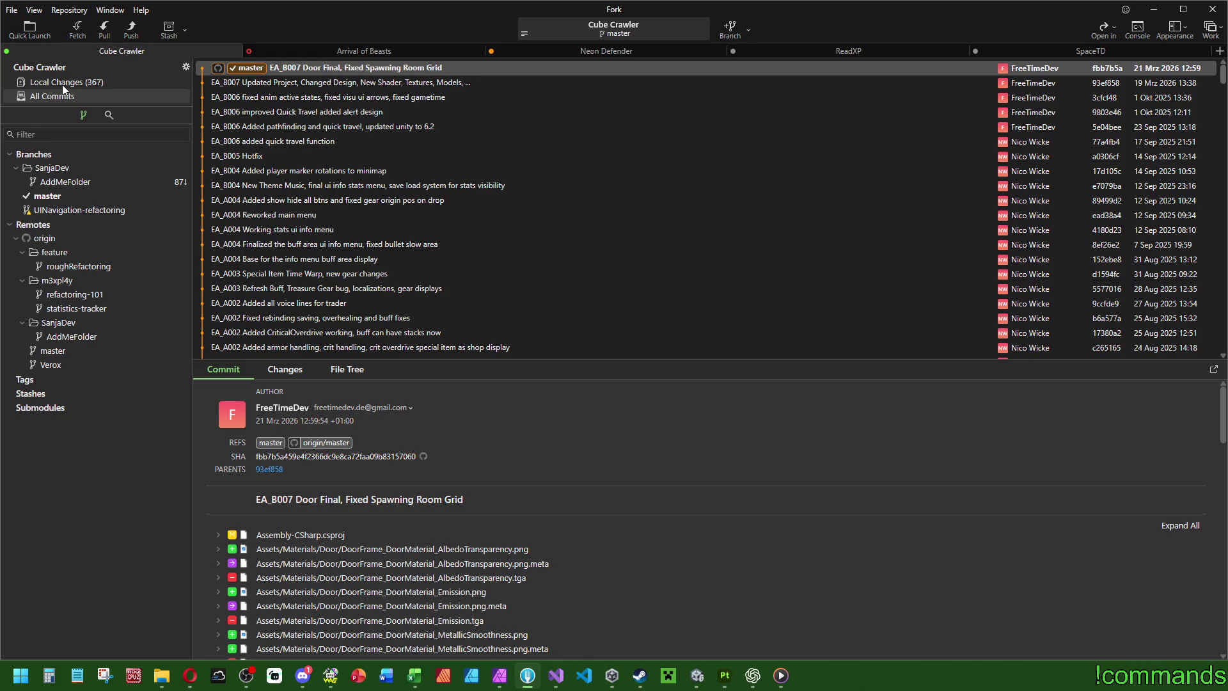
left_click(62, 85)
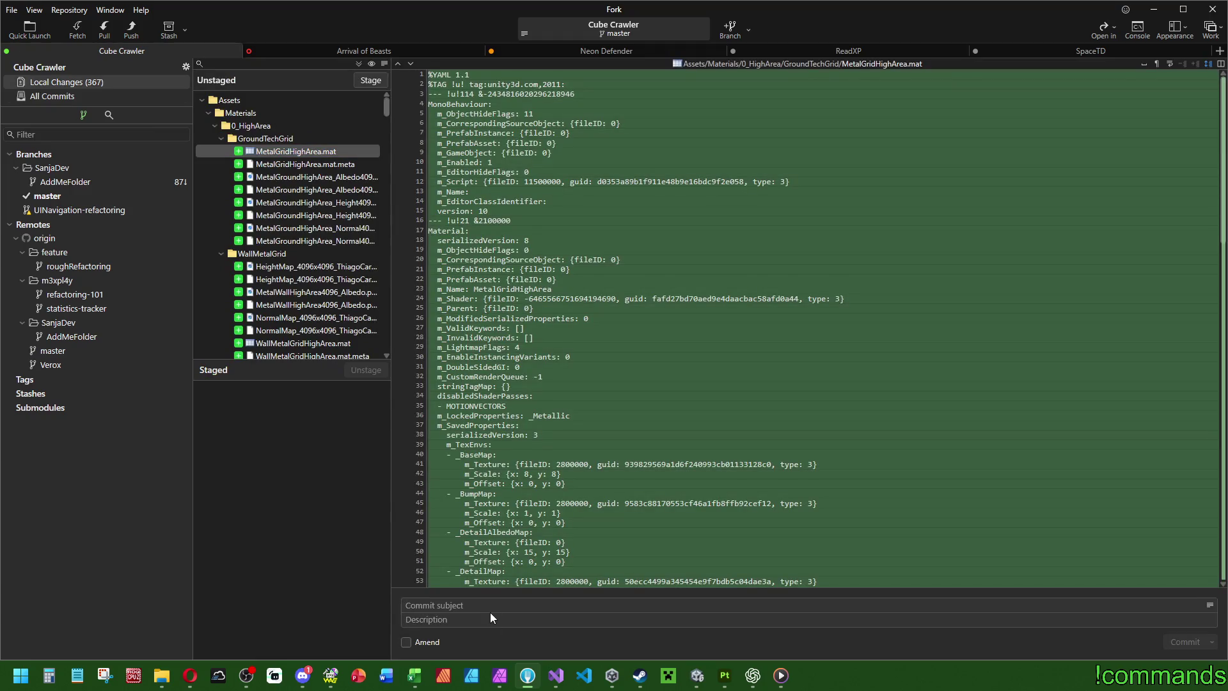
type("EA_B007")
left_click_drag(387, 105, 397, 344)
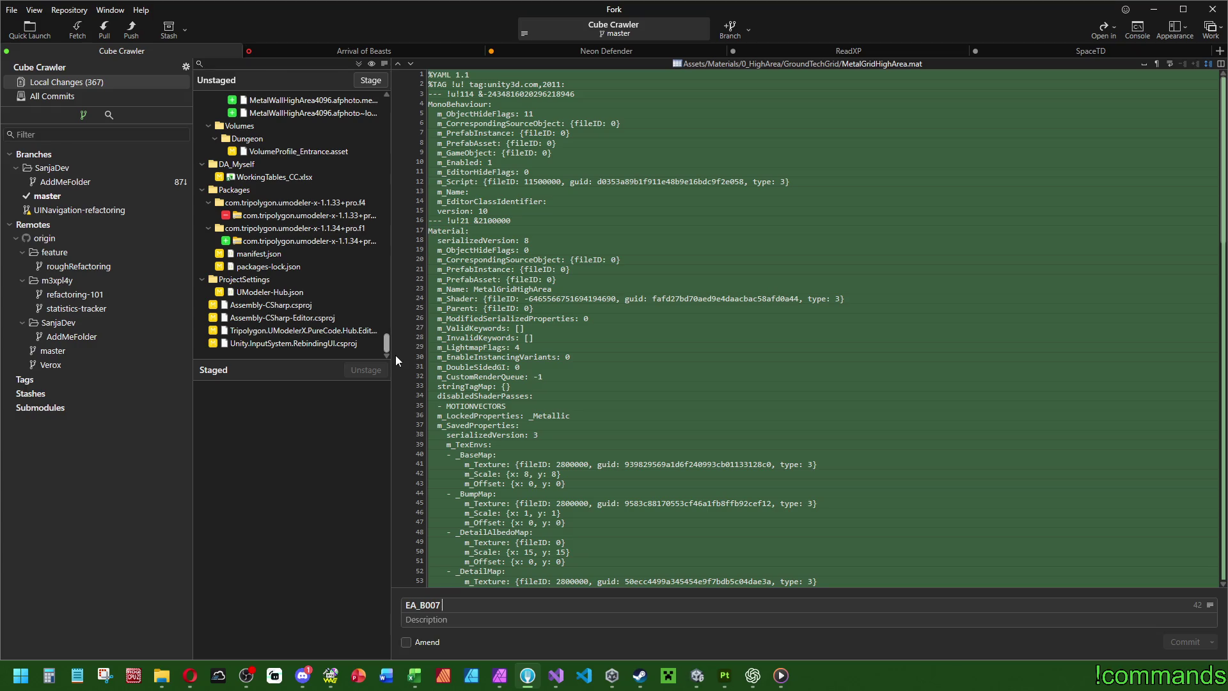
mouse_move(389, 348)
left_mouse_down()
mouse_move(371, 243)
mouse_move(379, 96)
left_mouse_up()
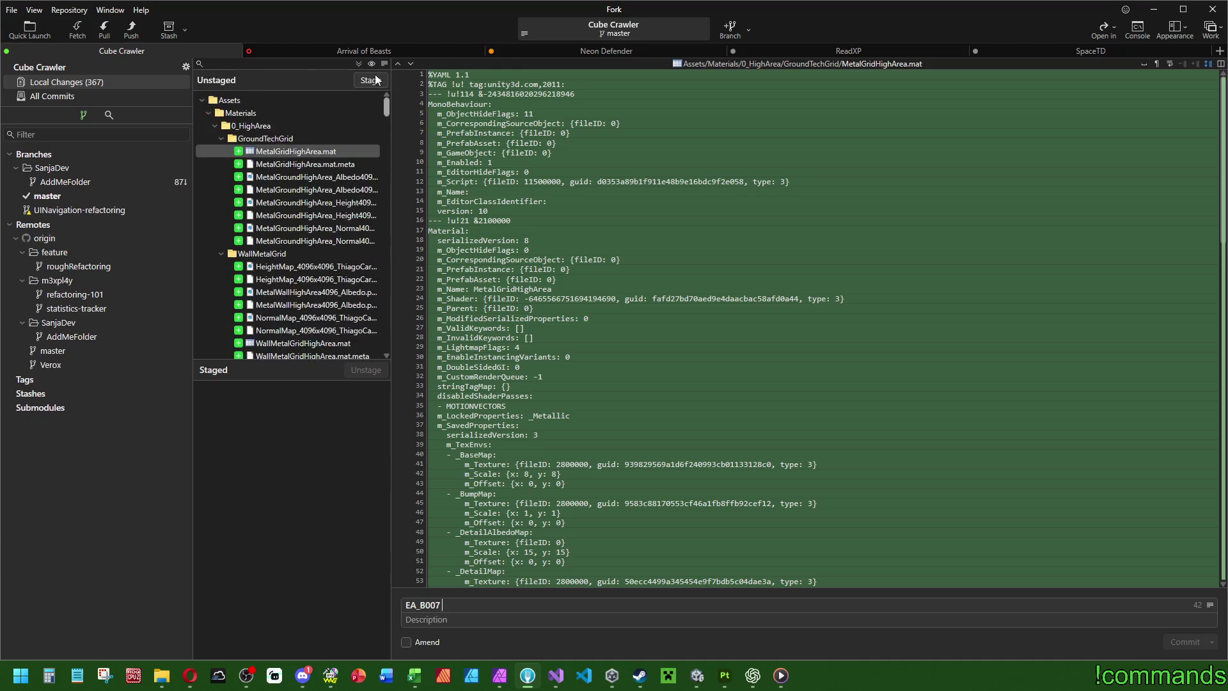
left_click(473, 603)
type("Added f")
type("irst high area")
type(" biome stuff,")
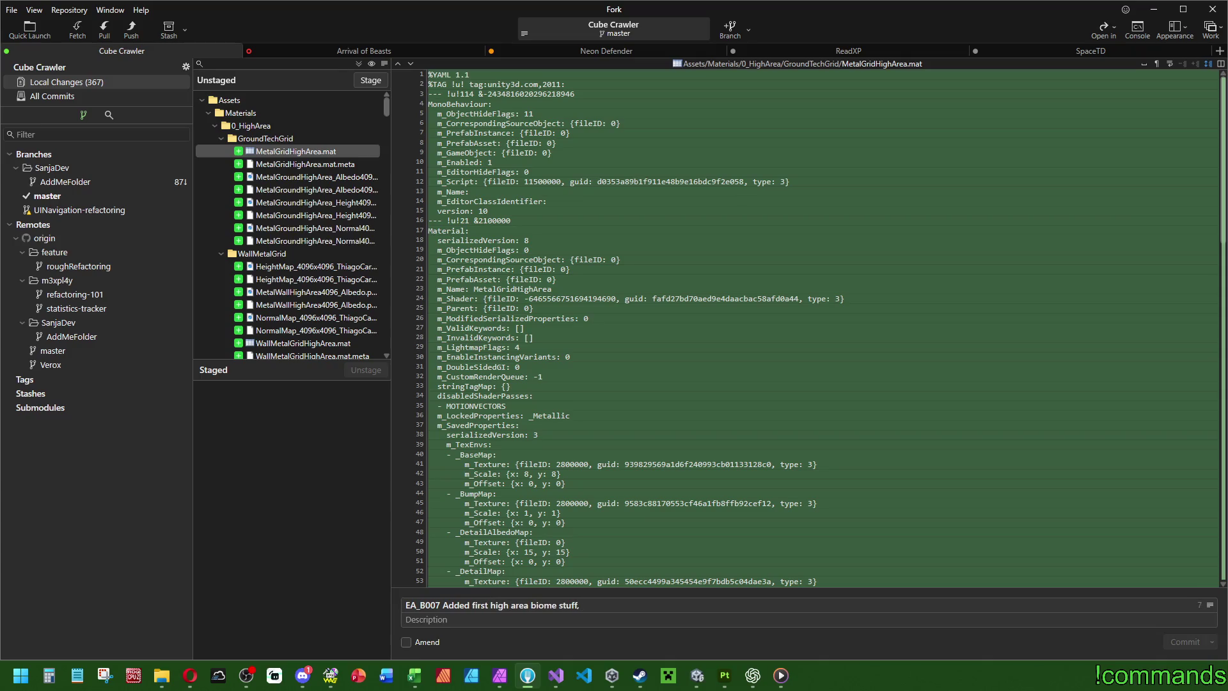
type(" texures,")
type(" materials,")
type(" monster fixeds")
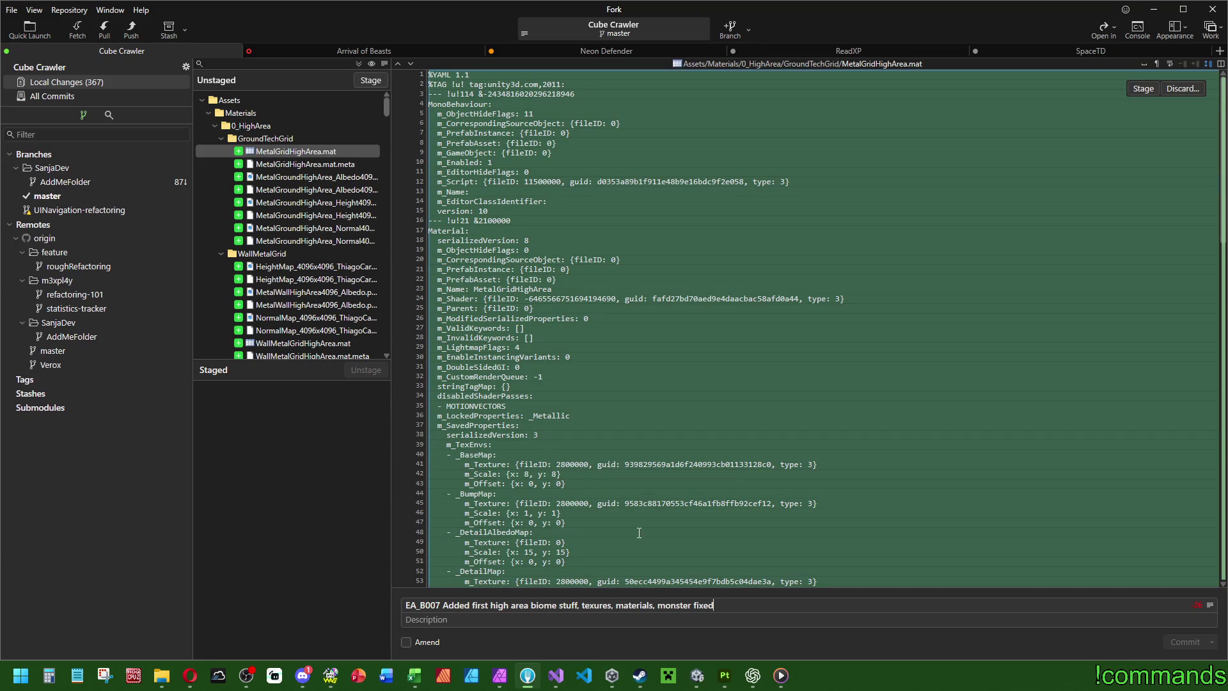
left_click(255, 102)
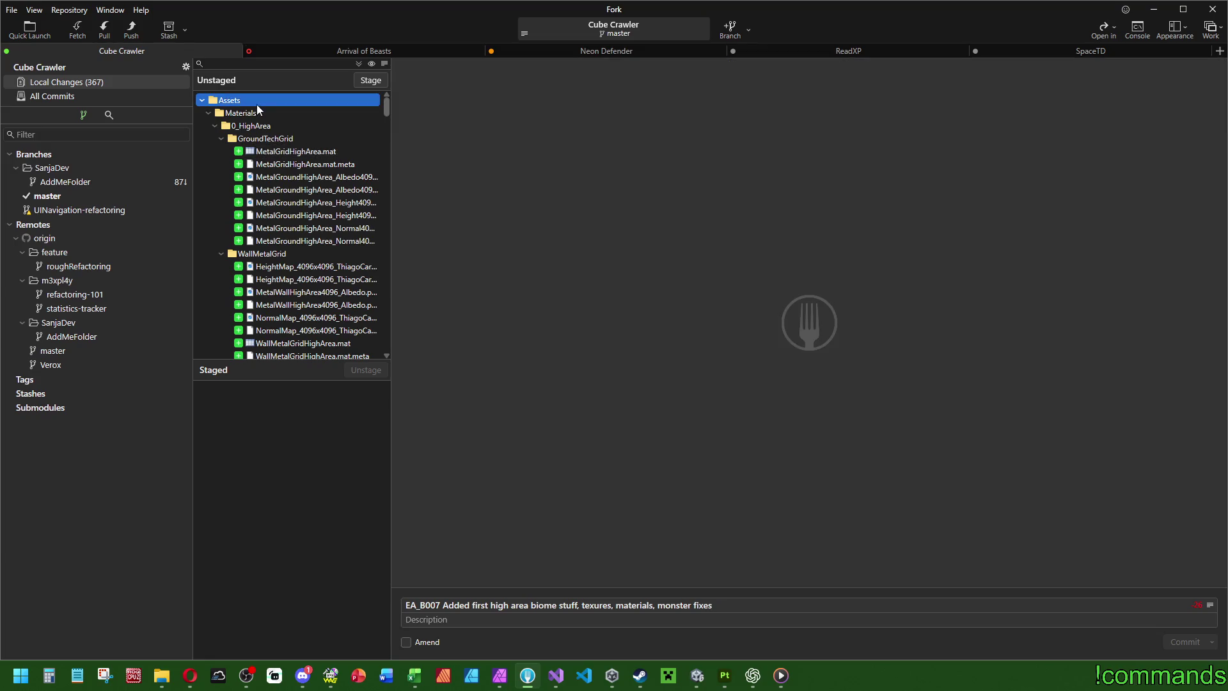
Step: Stage all changed files and commit the 280 files
key("ctrl+a")
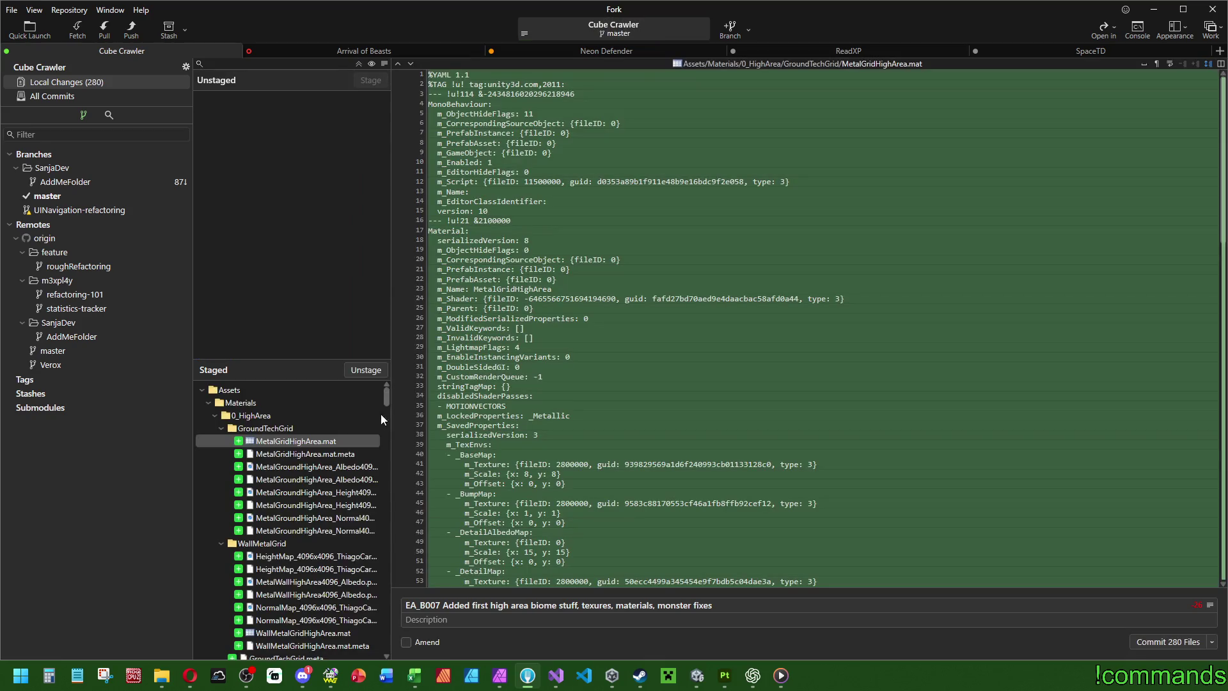
mouse_move(386, 396)
left_mouse_down()
mouse_move(389, 580)
mouse_move(386, 393)
left_mouse_up()
left_click(1206, 641)
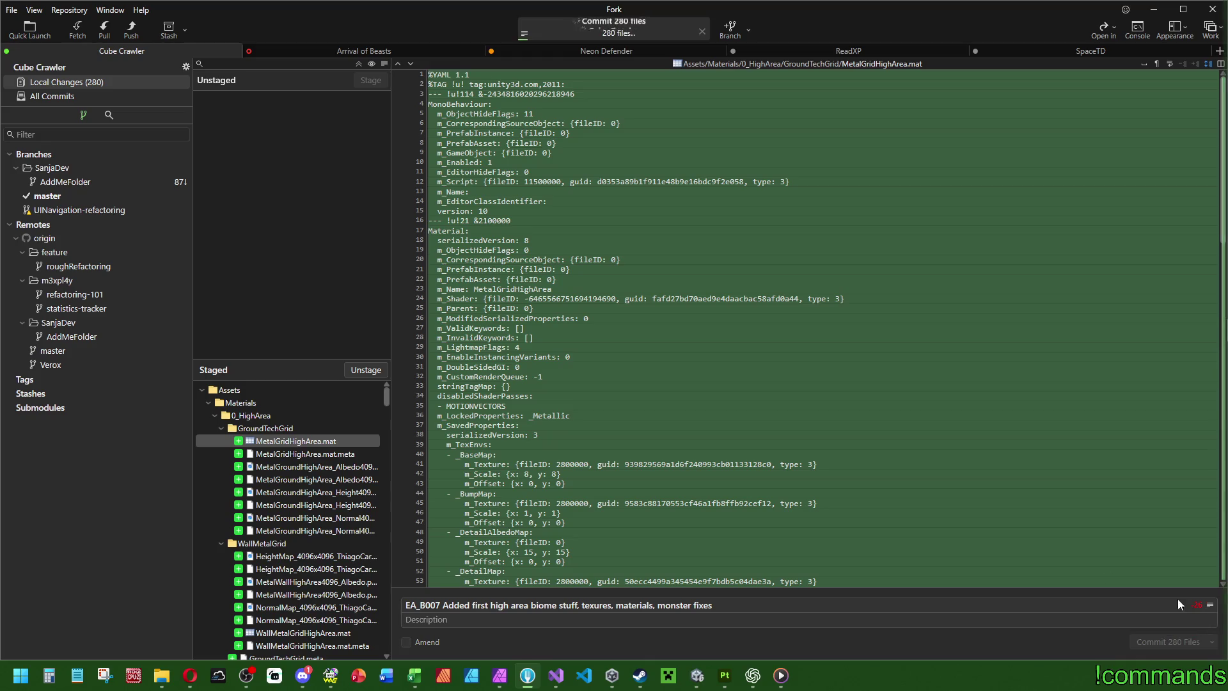
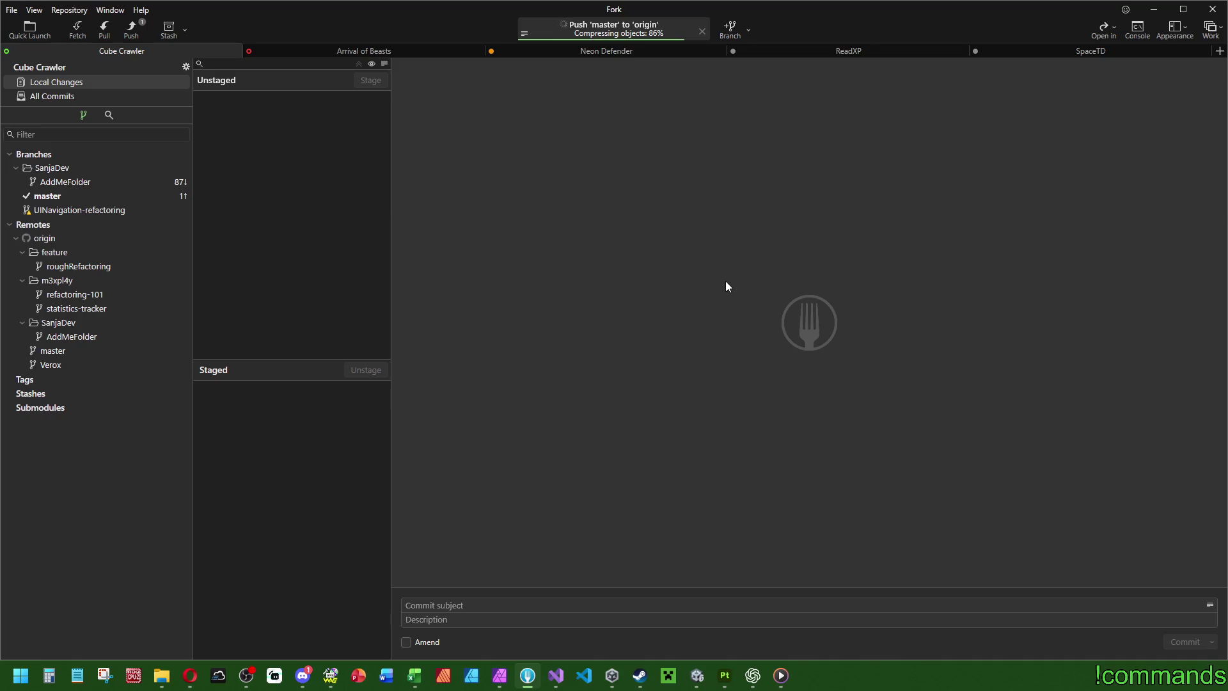
Step: Bring the Discord window to the front from the taskbar
left_click(303, 676)
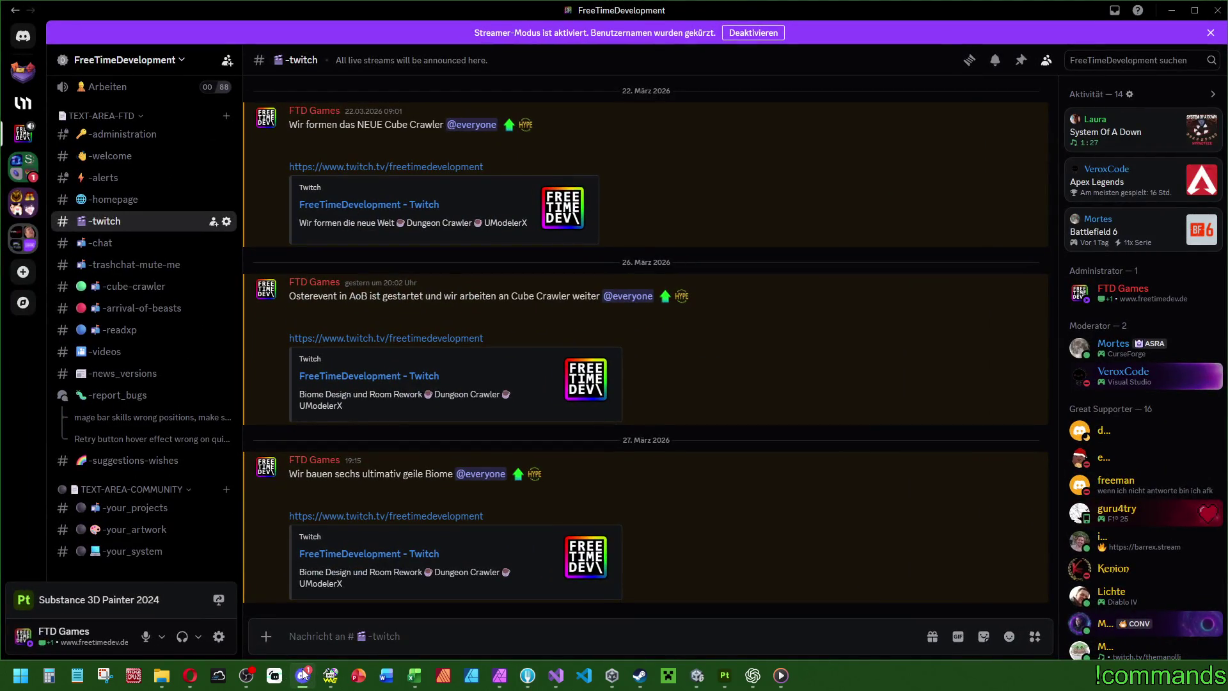
Step: Mark the Discord server folder as read and minimise Discord
left_click(22, 176)
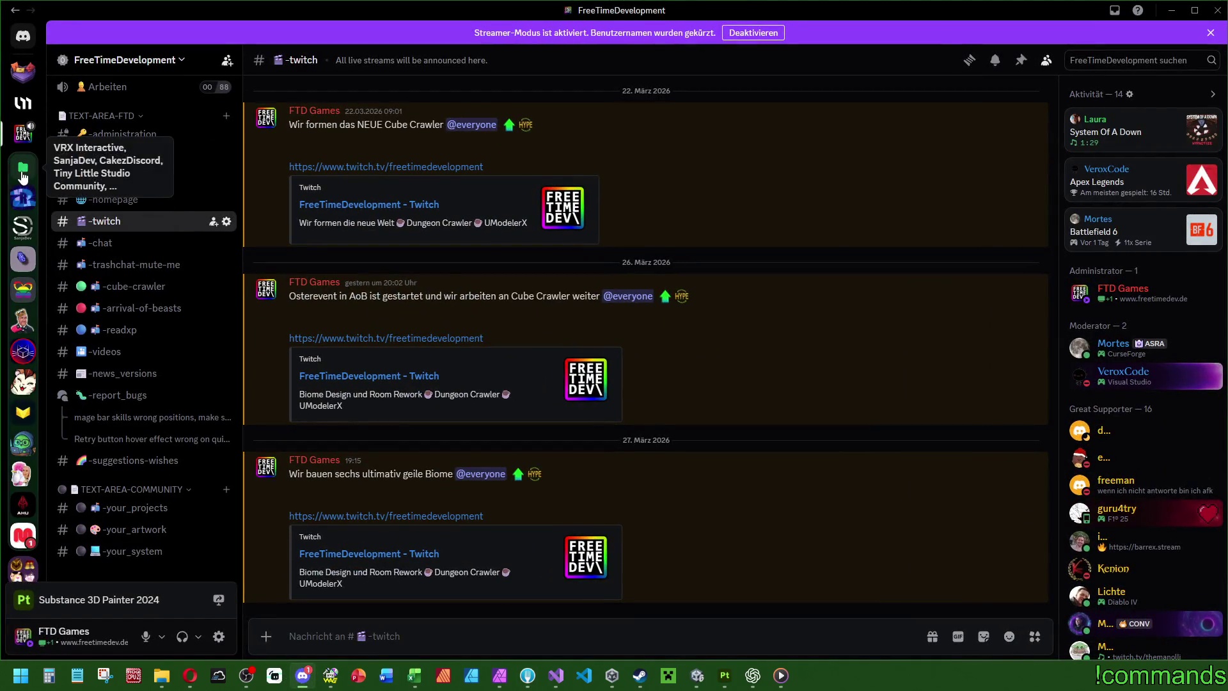
left_click(23, 176)
right_click(27, 174)
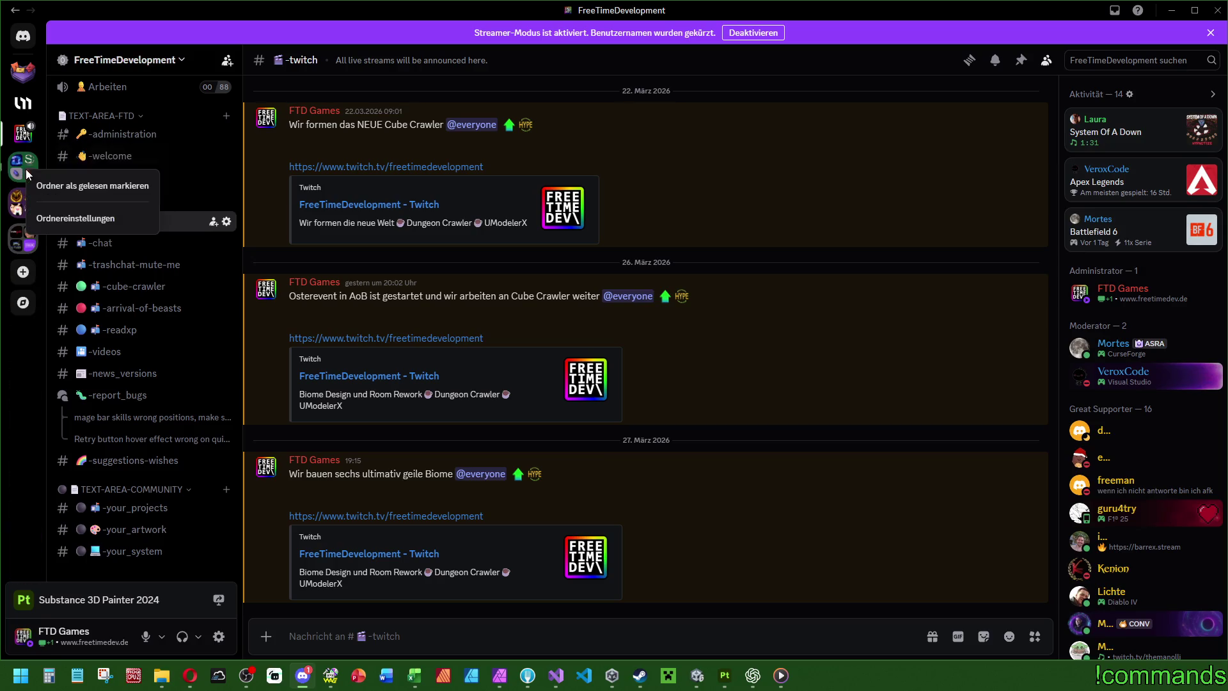
left_click(60, 180)
left_click(1171, 10)
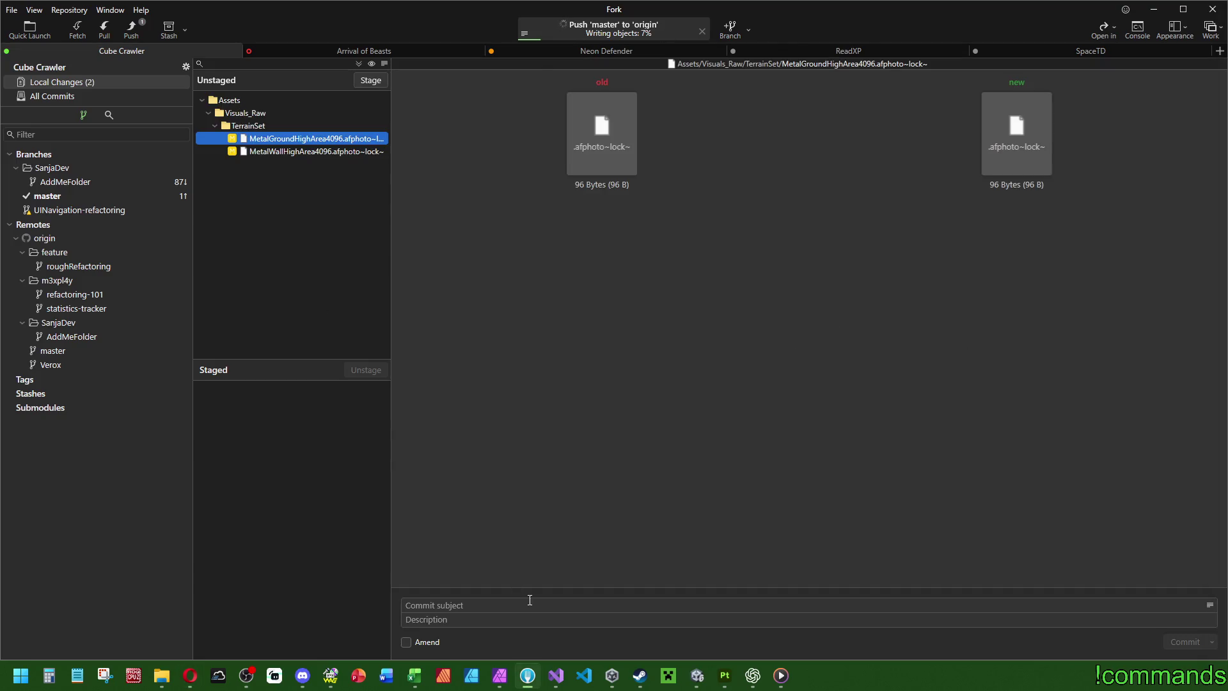
Step: Close the open texture documents, including MetalWall, in Affinity Photo
left_click(500, 676)
left_click(557, 78)
left_click(684, 78)
left_click(1217, 10)
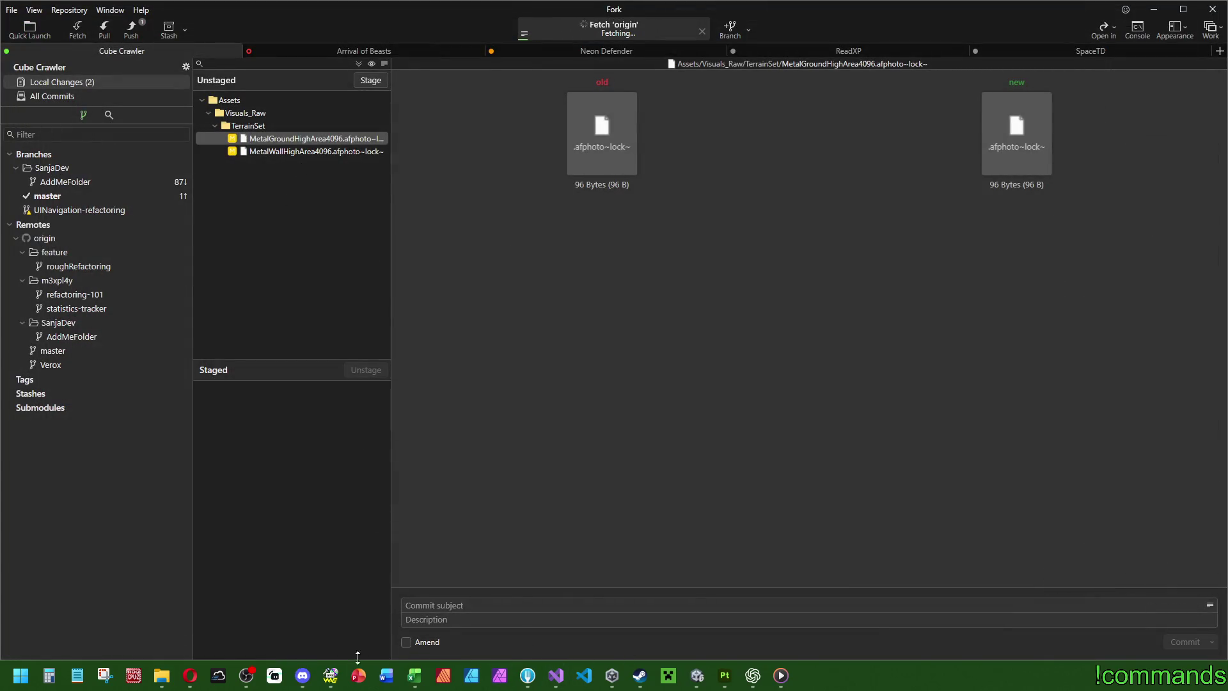
Step: Close the GoldWave audio editor and bring up the WallMetalGrid folder window
mouse_move(330, 675)
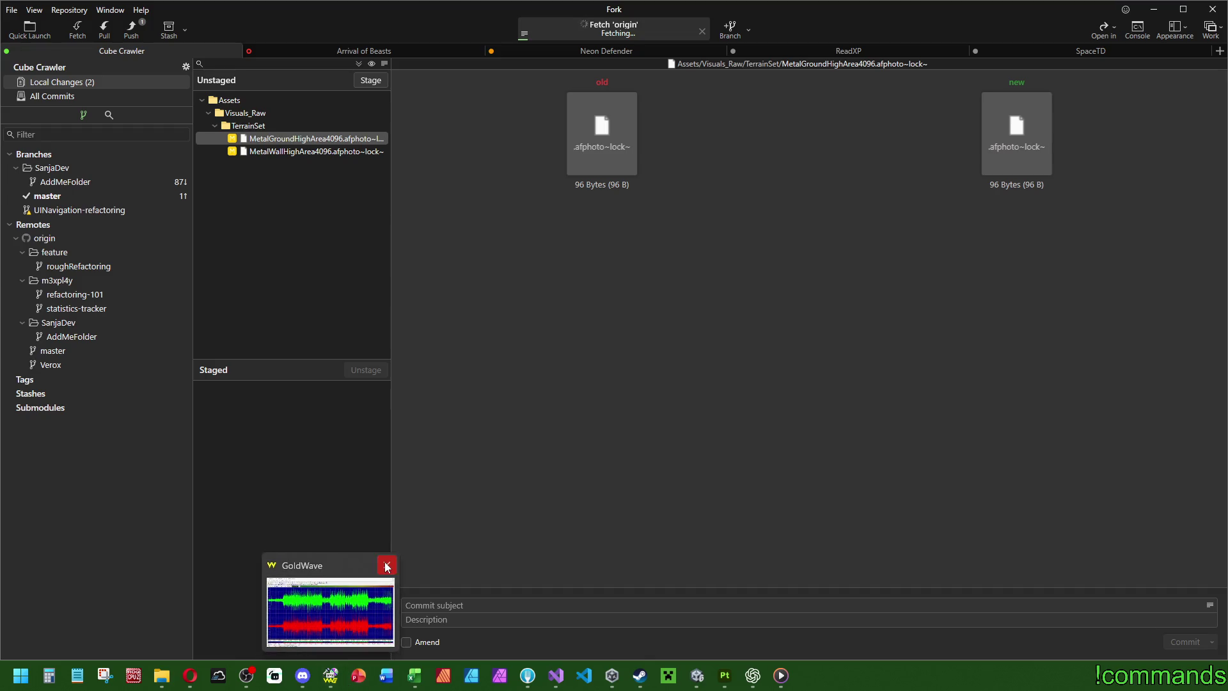
left_click(386, 566)
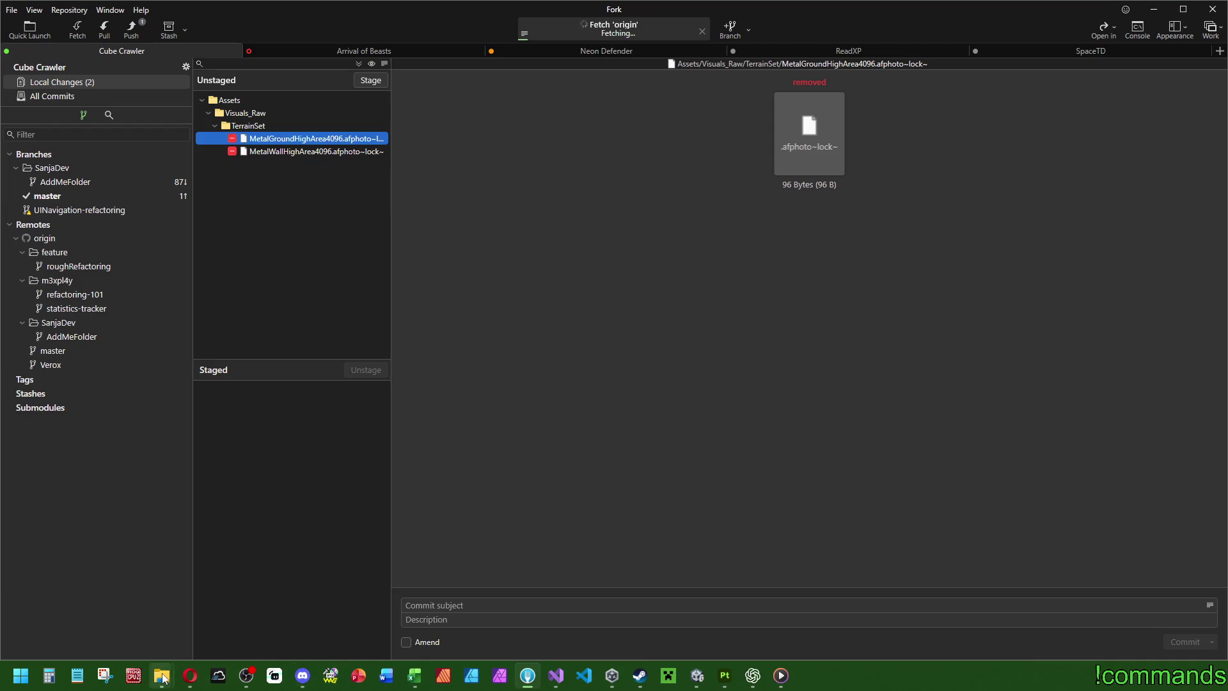
mouse_move(165, 678)
left_click(139, 623)
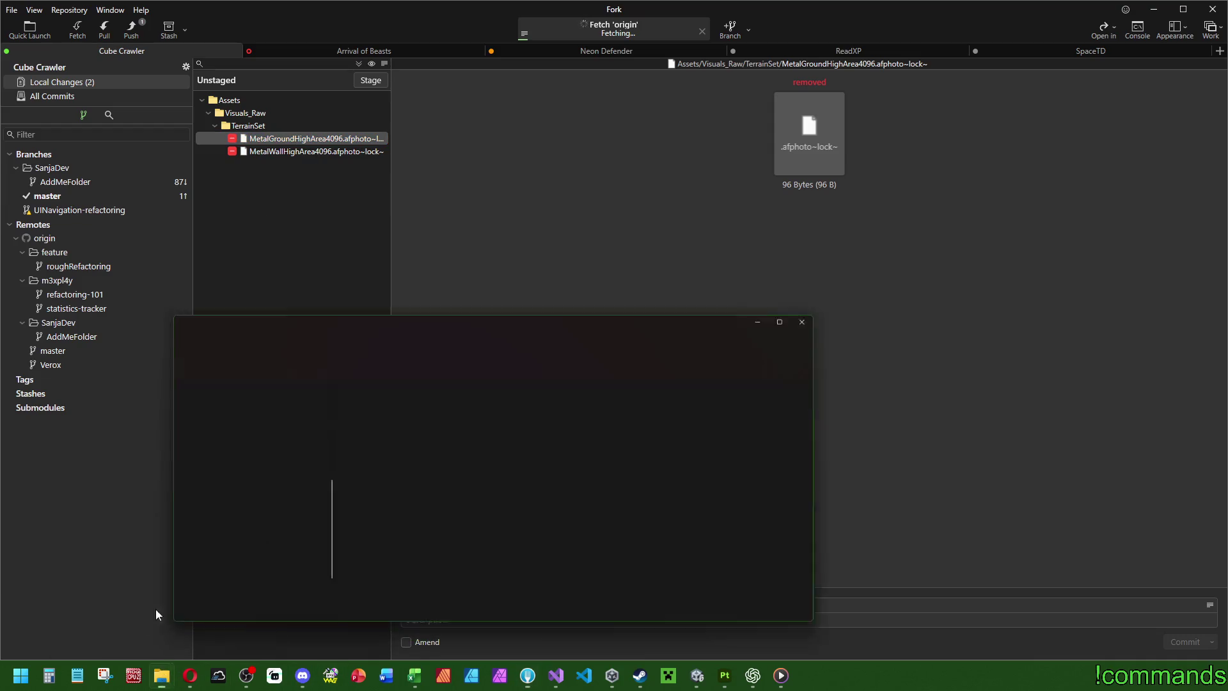
Step: Navigate into the Cube Crawler project folder and open .gitignore in VS Code
left_click(461, 250)
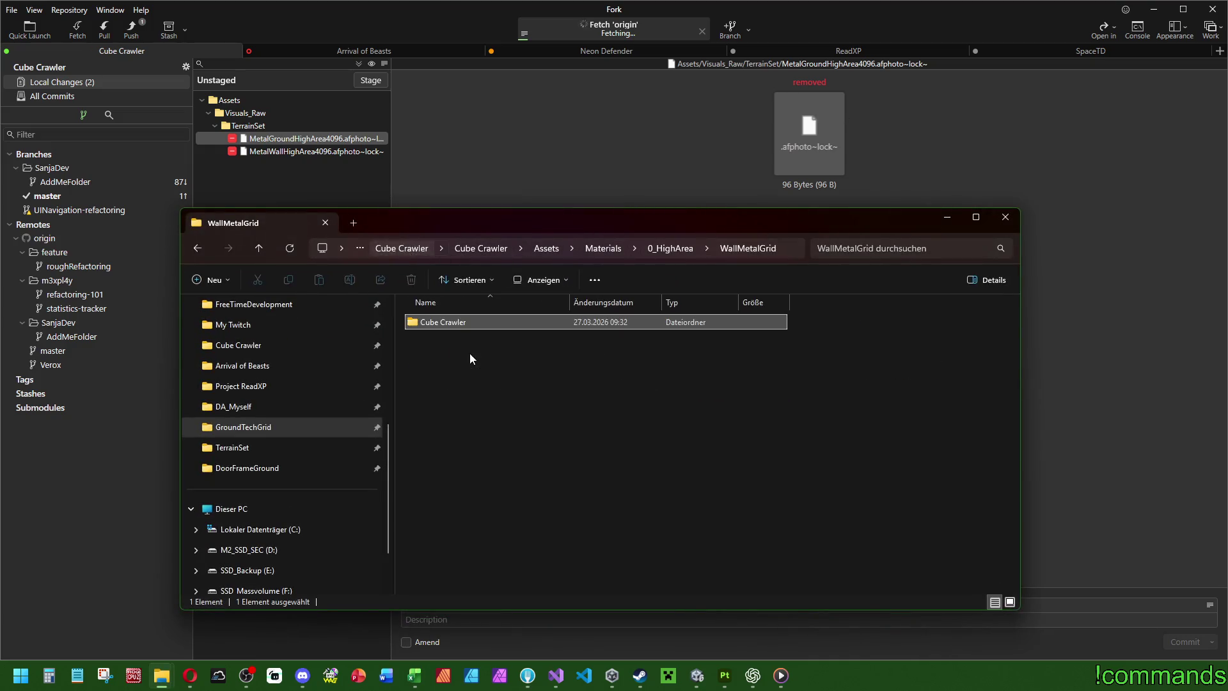
double_click(464, 326)
scroll(470, 441, "down", 10)
scroll(481, 509, "up", 10)
right_click(449, 554)
left_click(502, 364)
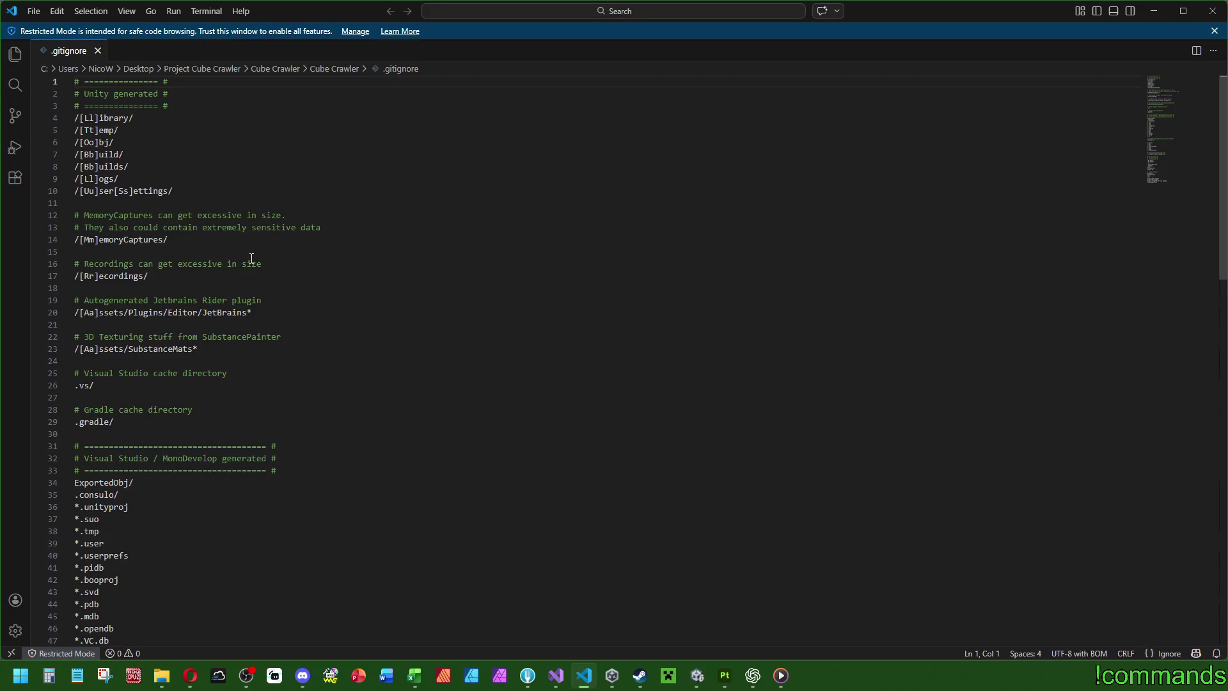
Step: Search the .gitignore for 'raw', find no results, and close VS Code
scroll(262, 259, "down", 4)
scroll(266, 263, "down", 12)
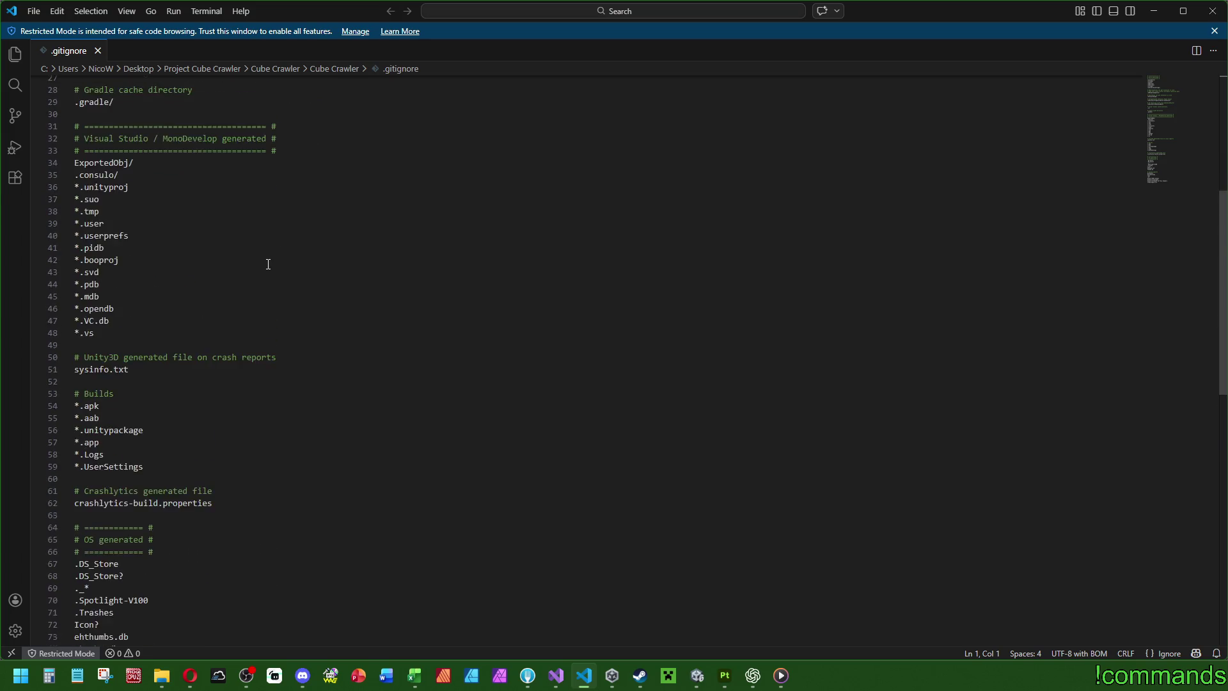
scroll(314, 279, "up", 5)
left_click(324, 284)
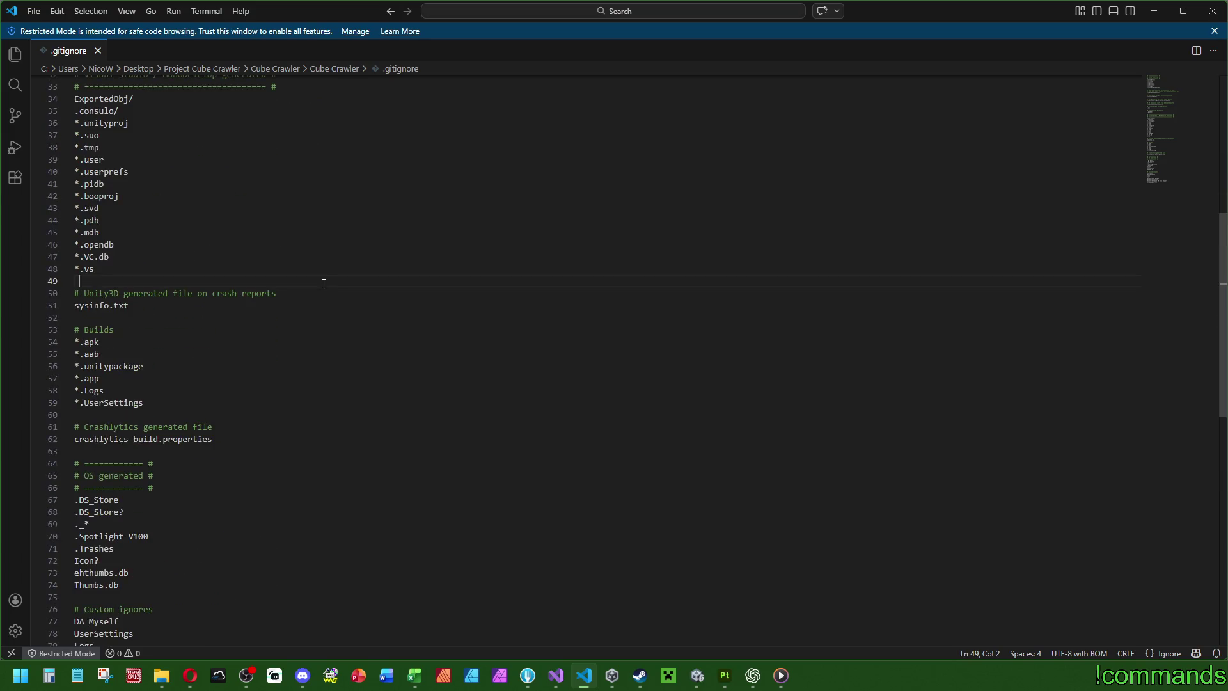
key("ctrl+f")
type("raw")
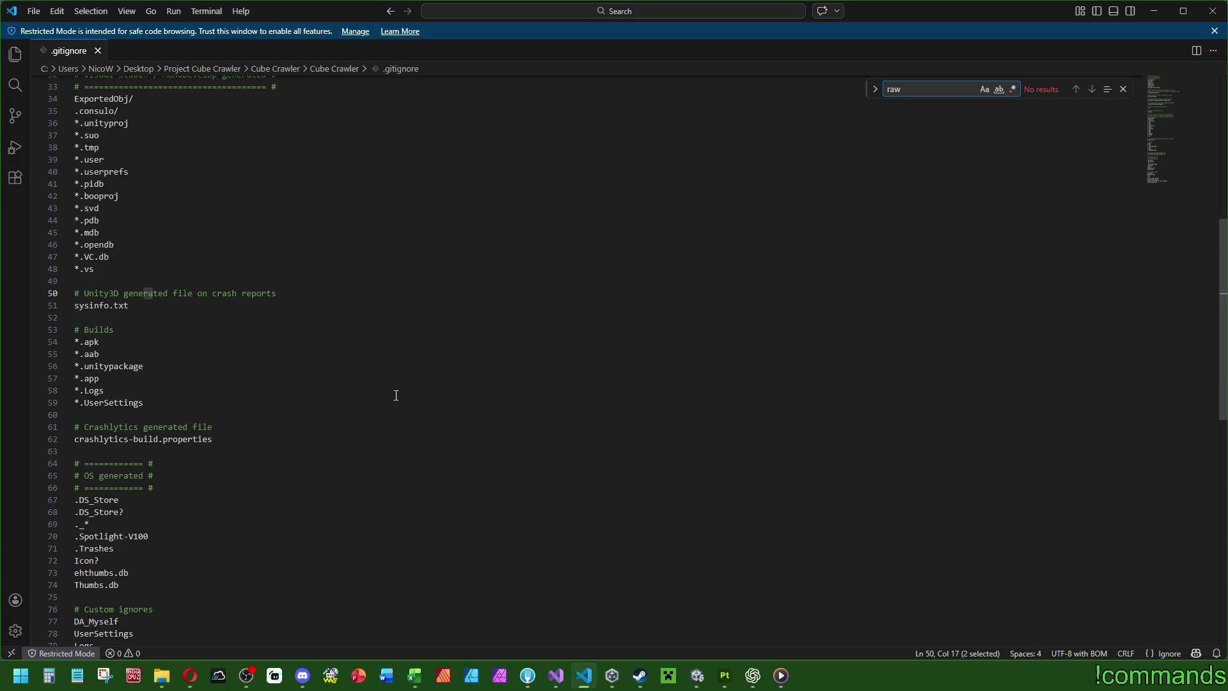
scroll(396, 394, "up", 10)
scroll(403, 403, "down", 18)
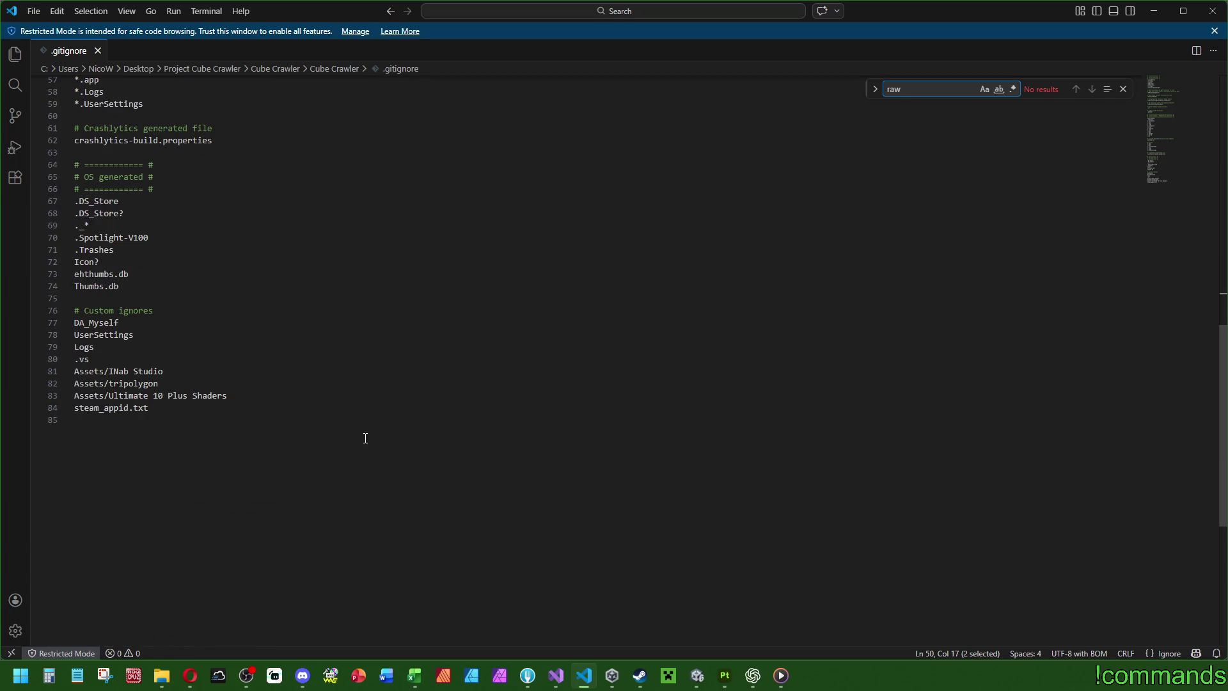
scroll(366, 473, "up", 11)
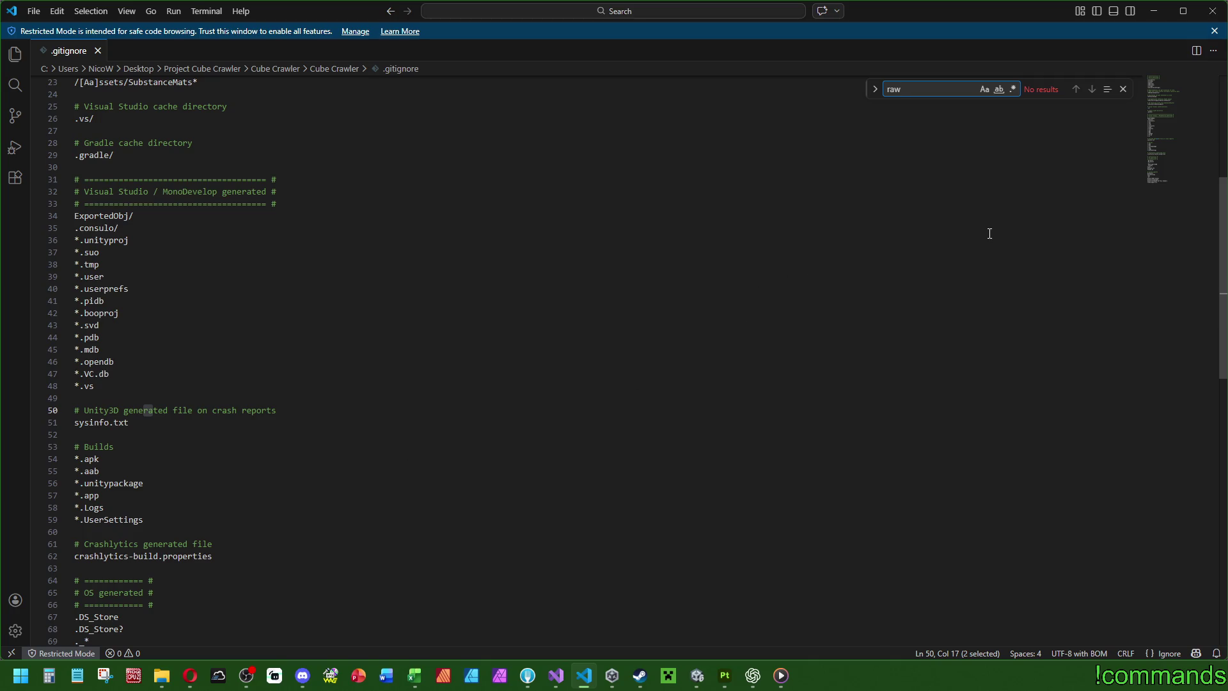
left_click(1213, 11)
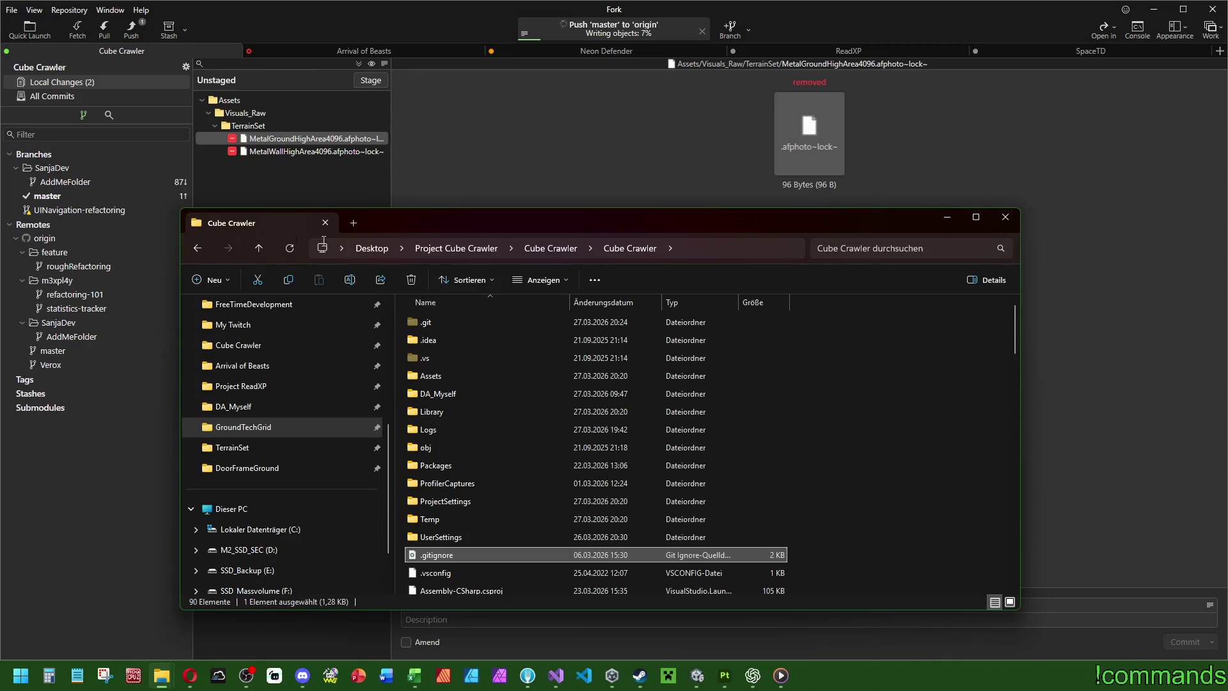
Step: Bring Fork forward, shift its window aside, and switch to the Unity editor
left_click(278, 171)
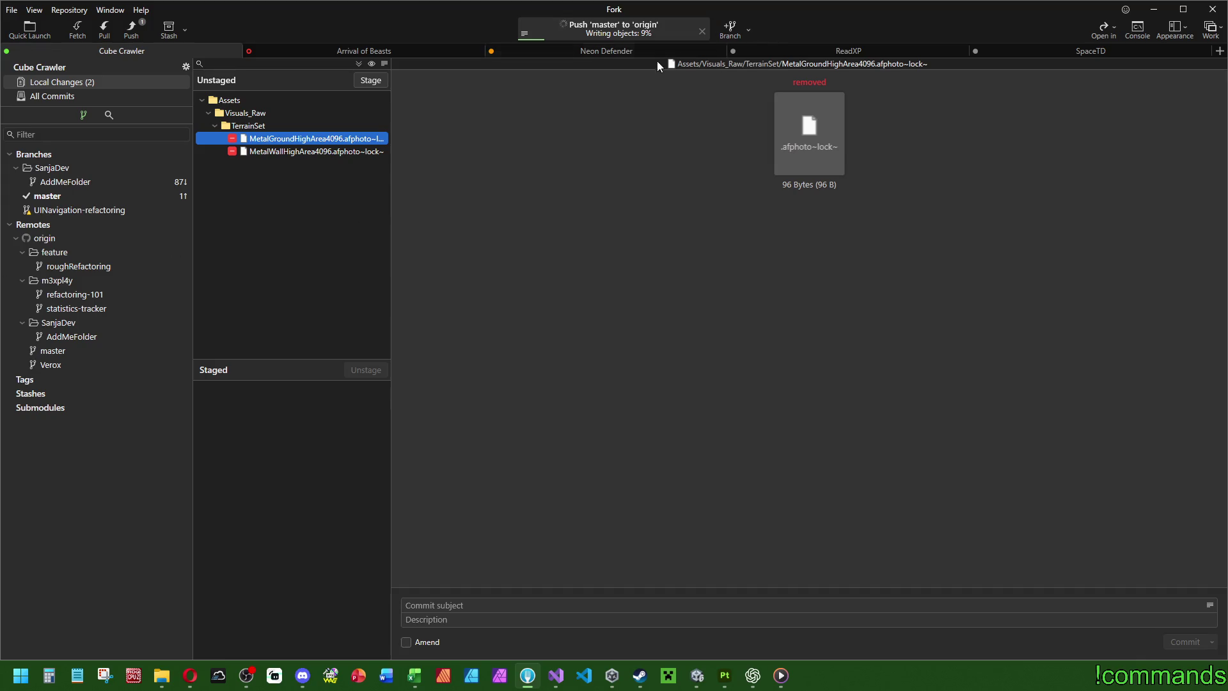
mouse_move(575, 42)
left_mouse_down()
mouse_move(2, 301)
mouse_move(565, 79)
left_mouse_up()
left_click(697, 675)
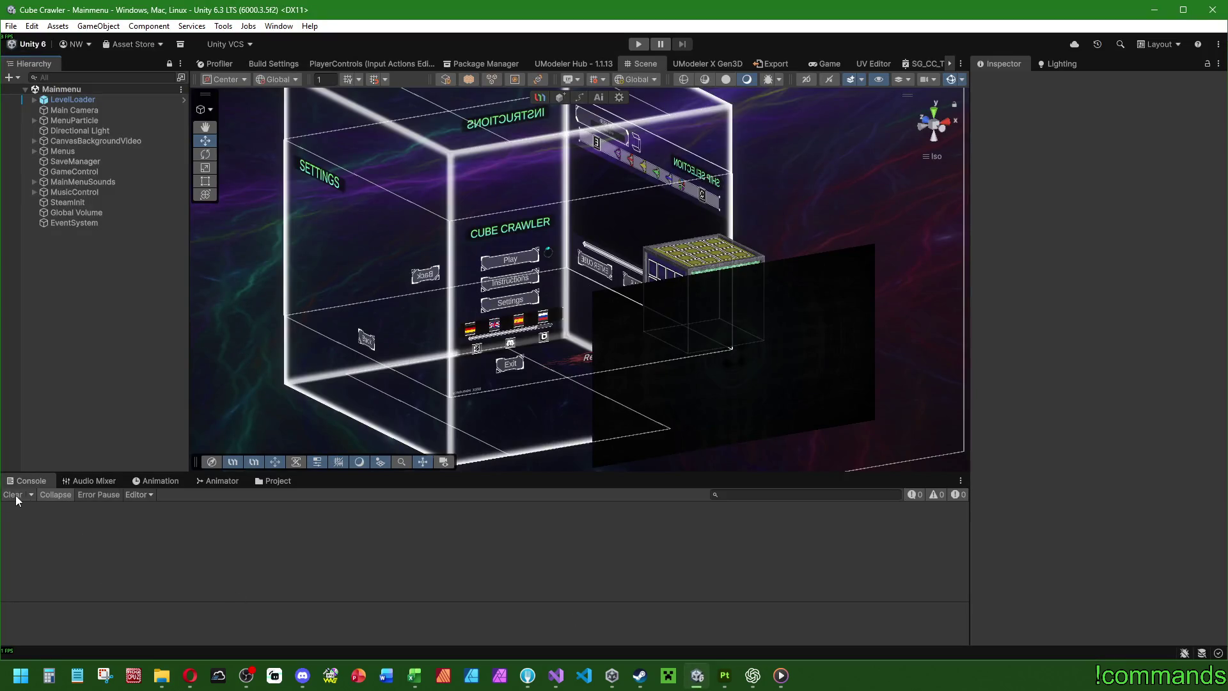
Step: Open the ExampleRoom prefab from Stage1_Entrance and orbit around its walls and doorway
left_click(275, 480)
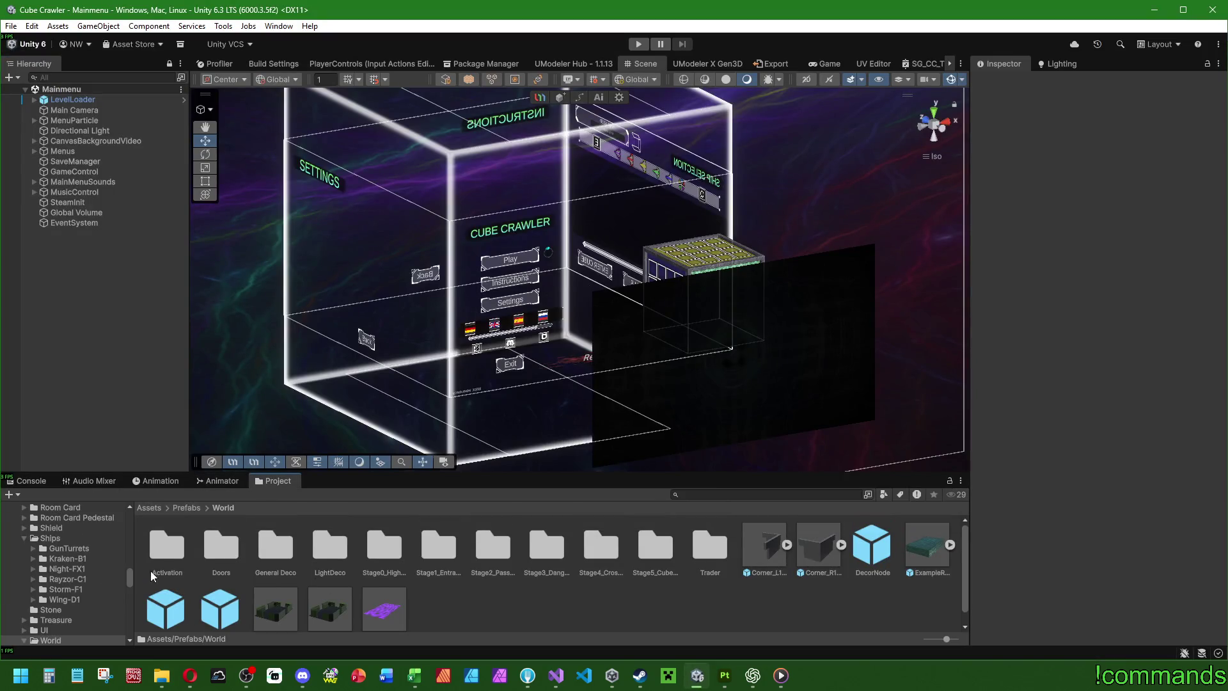
double_click(446, 541)
double_click(534, 543)
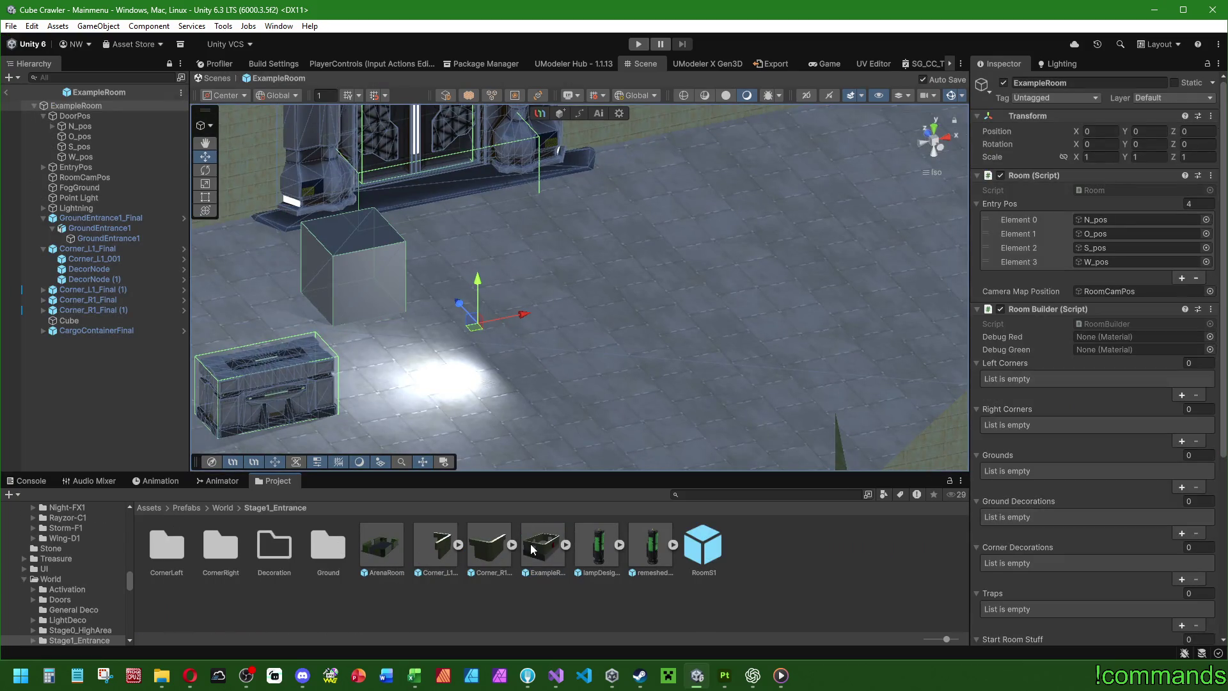
scroll(632, 353, "down", 3)
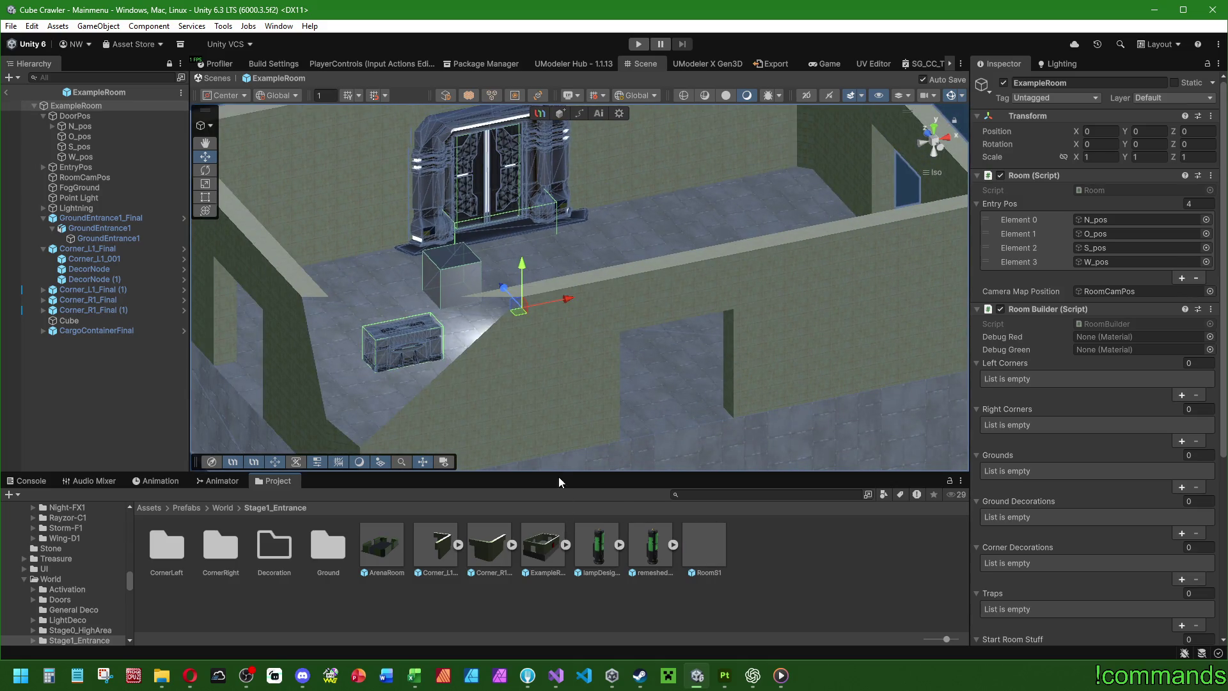
scroll(619, 292, "down", 5)
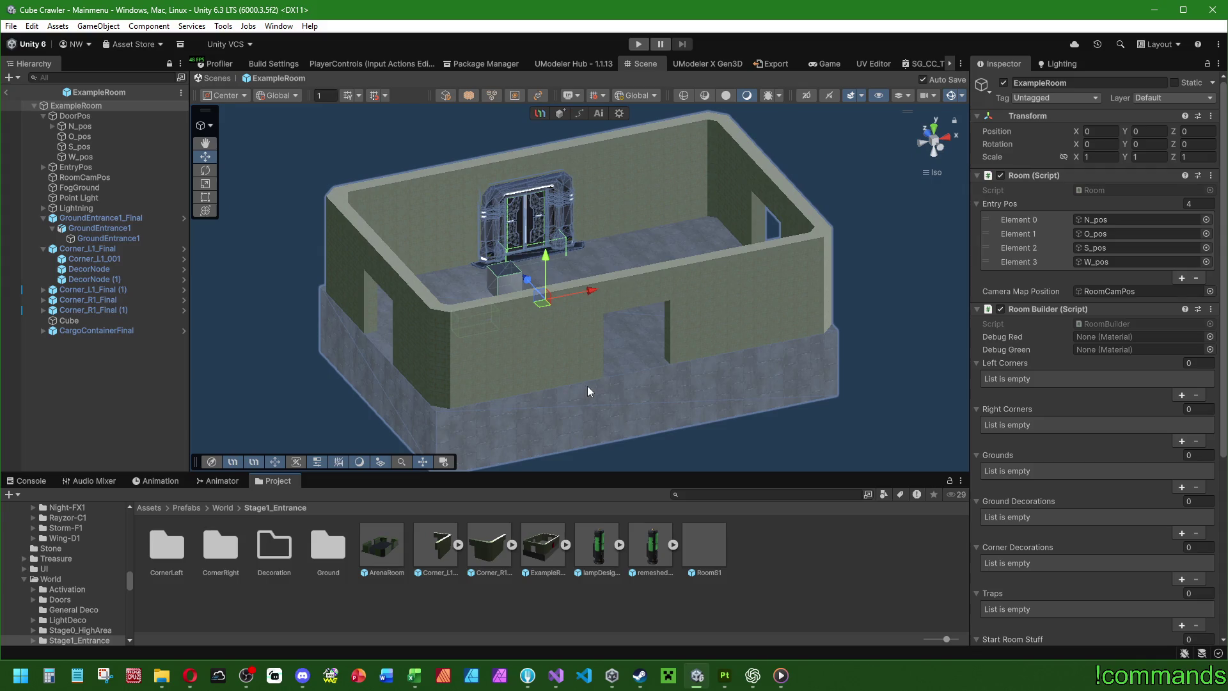
mouse_move(643, 407)
left_mouse_down()
mouse_move(324, 309)
mouse_move(411, 348)
mouse_move(735, 339)
mouse_move(635, 419)
mouse_move(627, 358)
mouse_move(421, 409)
mouse_move(592, 348)
mouse_move(566, 351)
left_mouse_up()
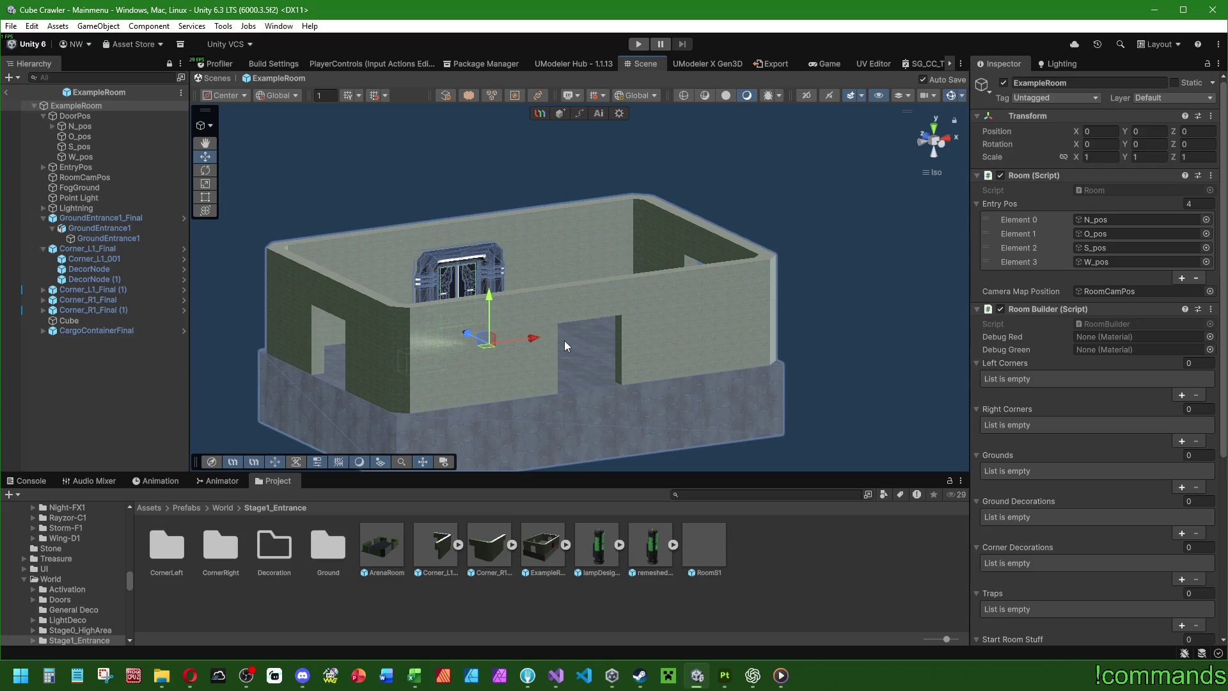
scroll(564, 345, "up", 5)
left_click_drag(712, 354, 638, 376)
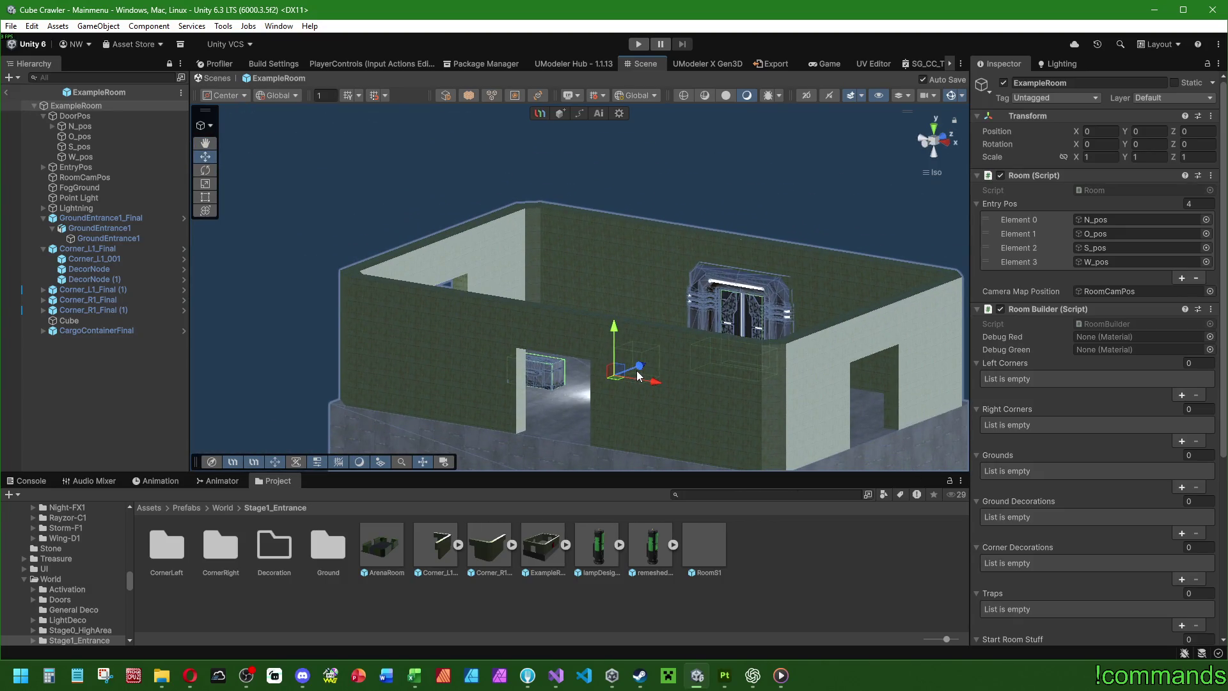
left_click(220, 505)
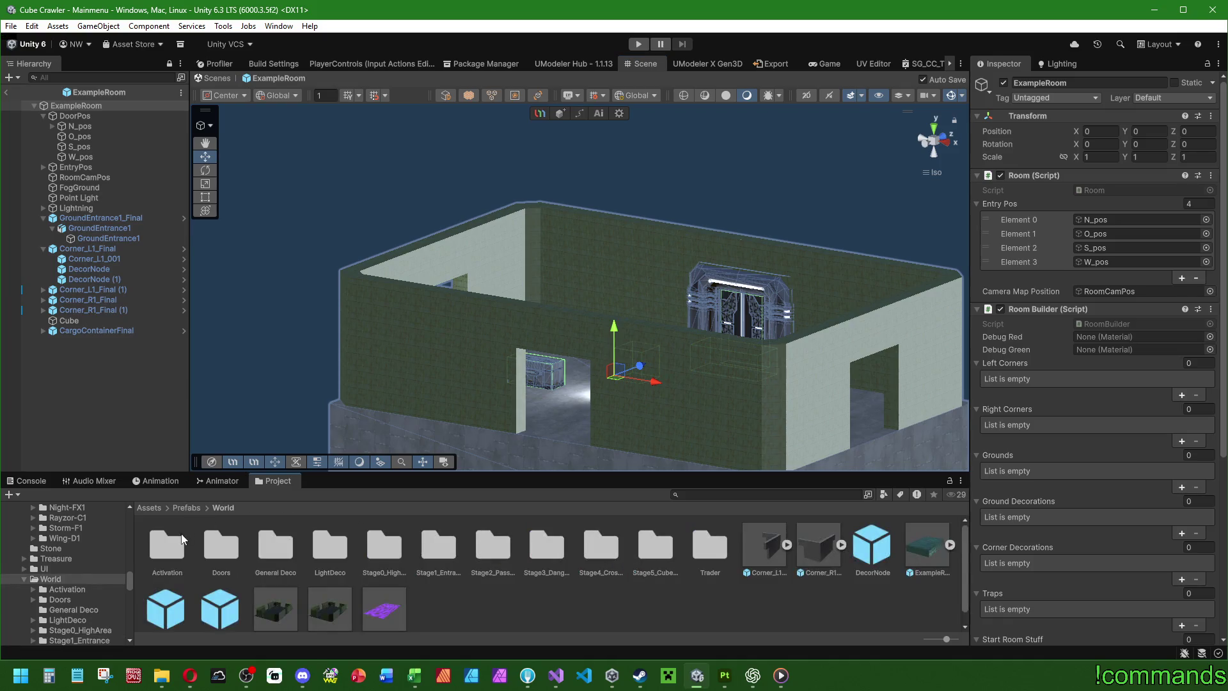
Step: Give the BodyPart launcher prefab's mesh the Aluminium material after previewing other materials
left_click(186, 505)
double_click(167, 542)
double_click(164, 542)
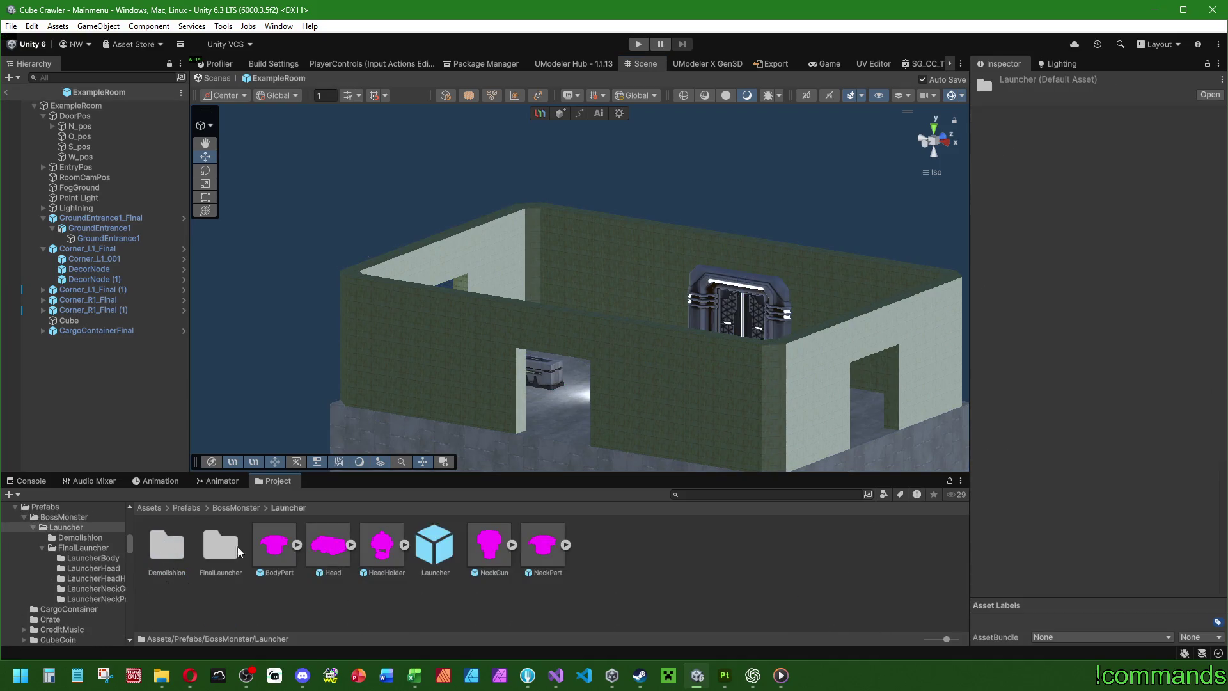
left_click(279, 557)
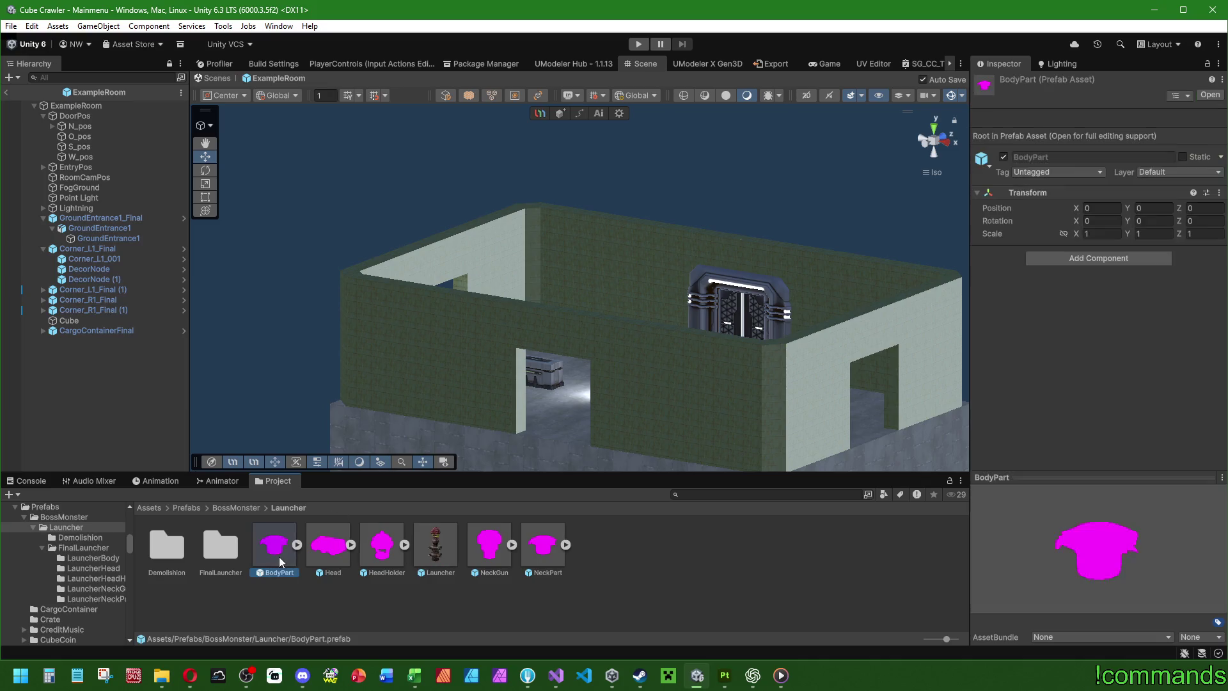
left_click(320, 558)
double_click(278, 558)
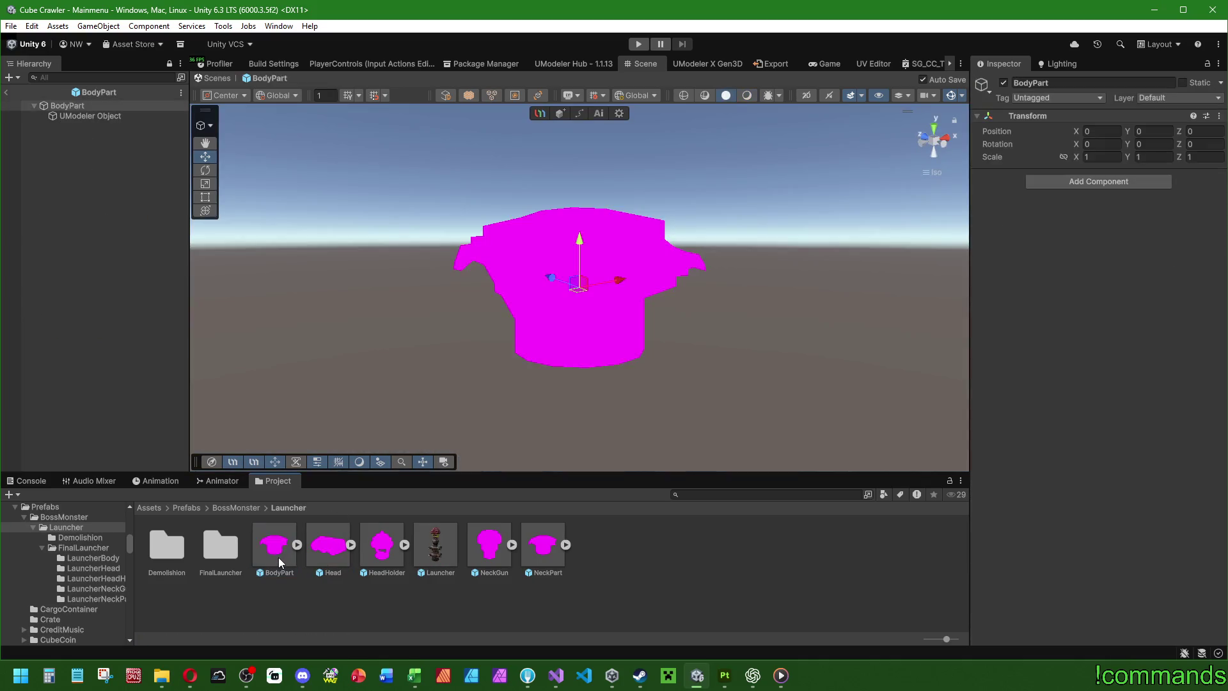
left_click(102, 113)
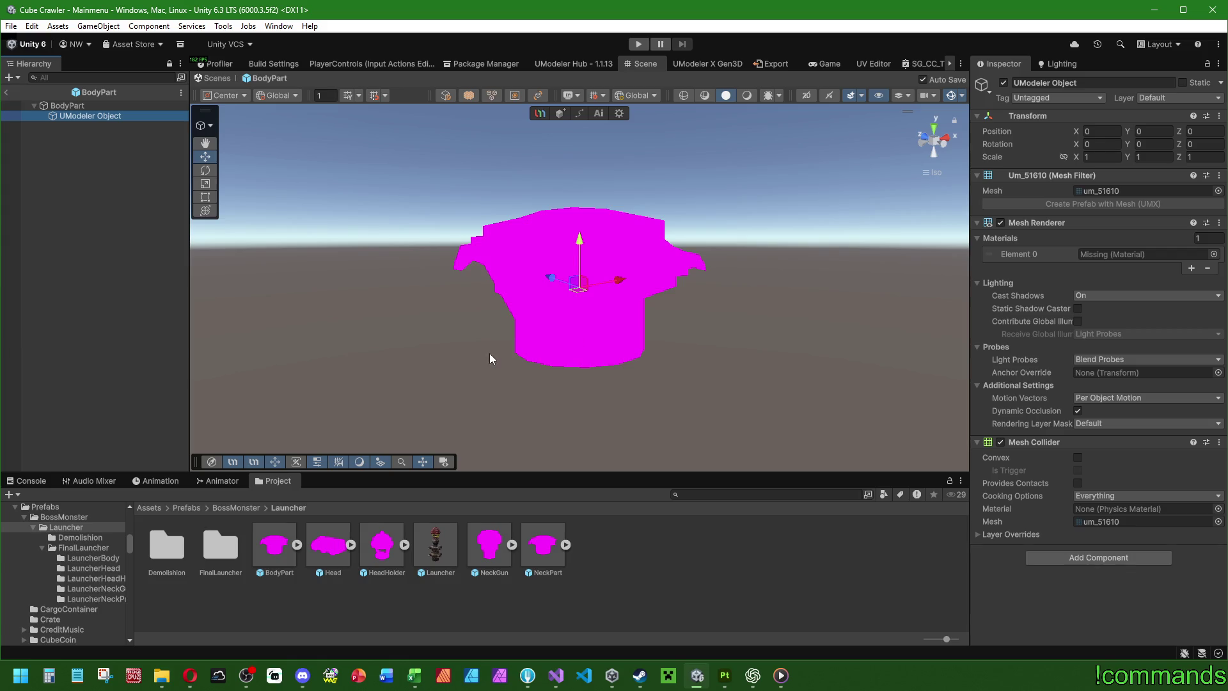
left_click(1214, 255)
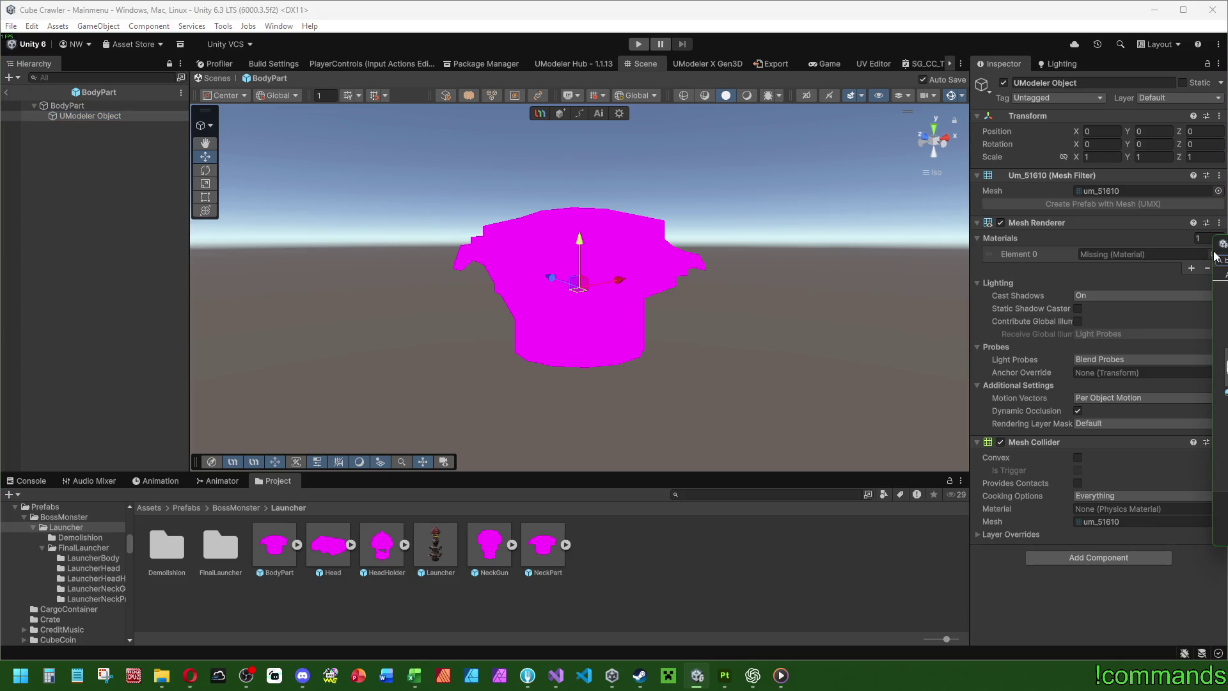
left_click(1224, 383)
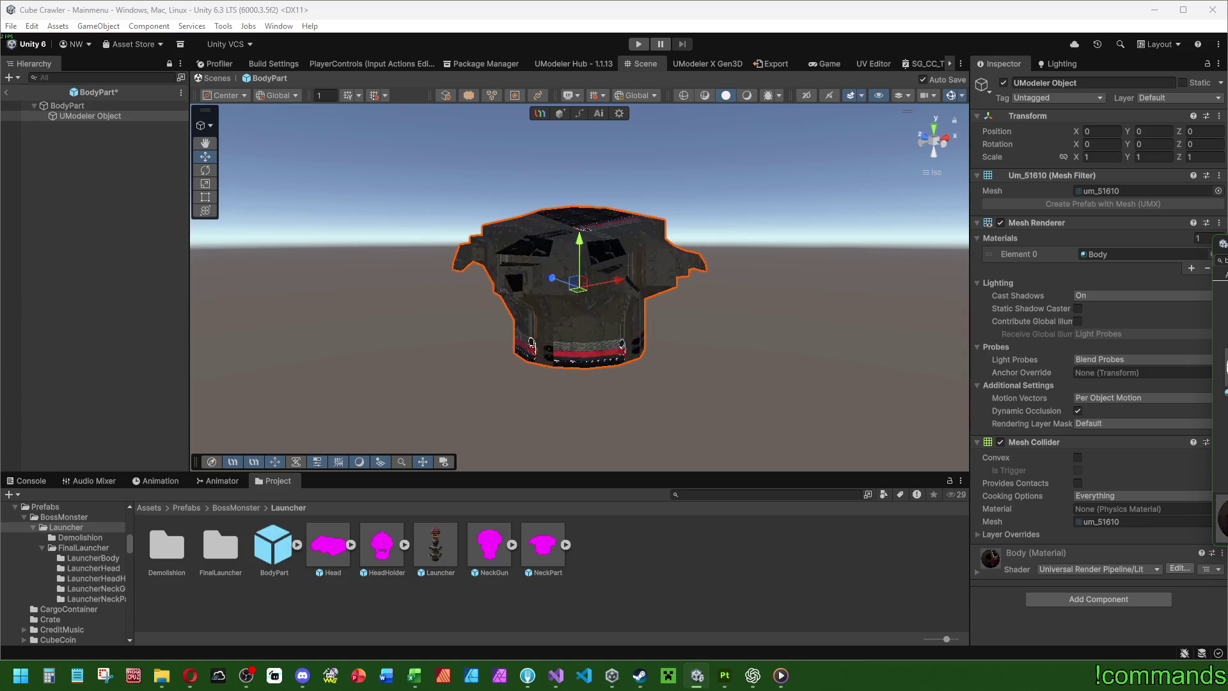
key("Down")
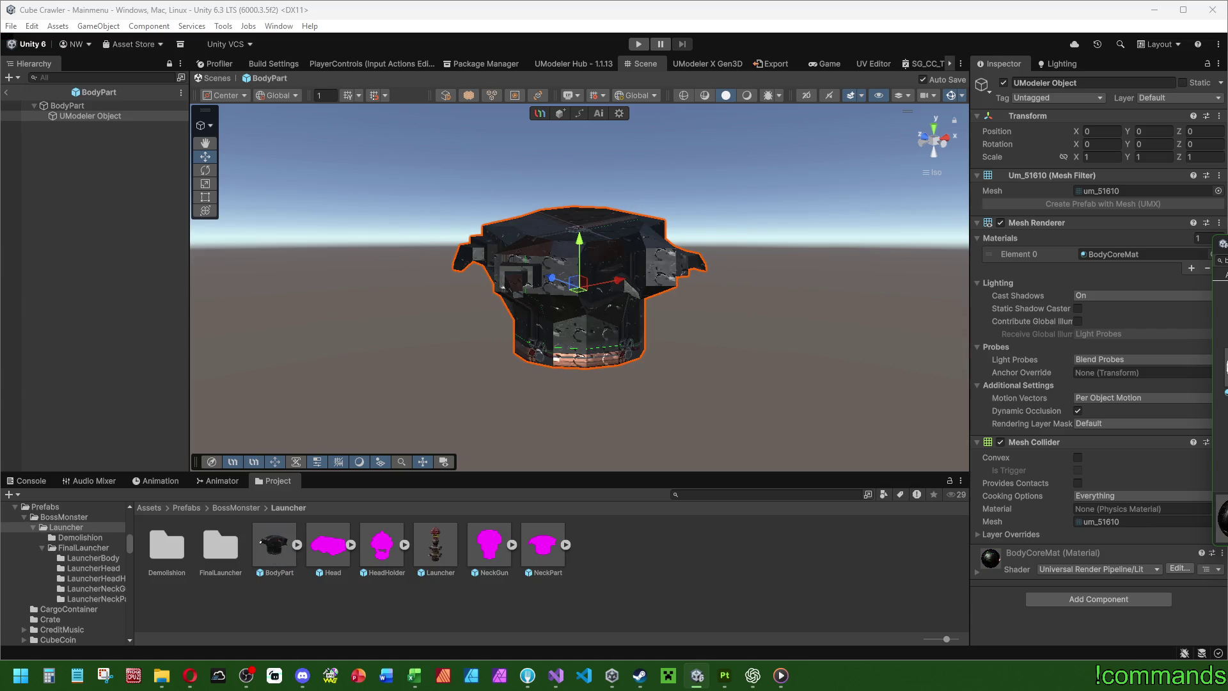
key("Down")
key("Down")
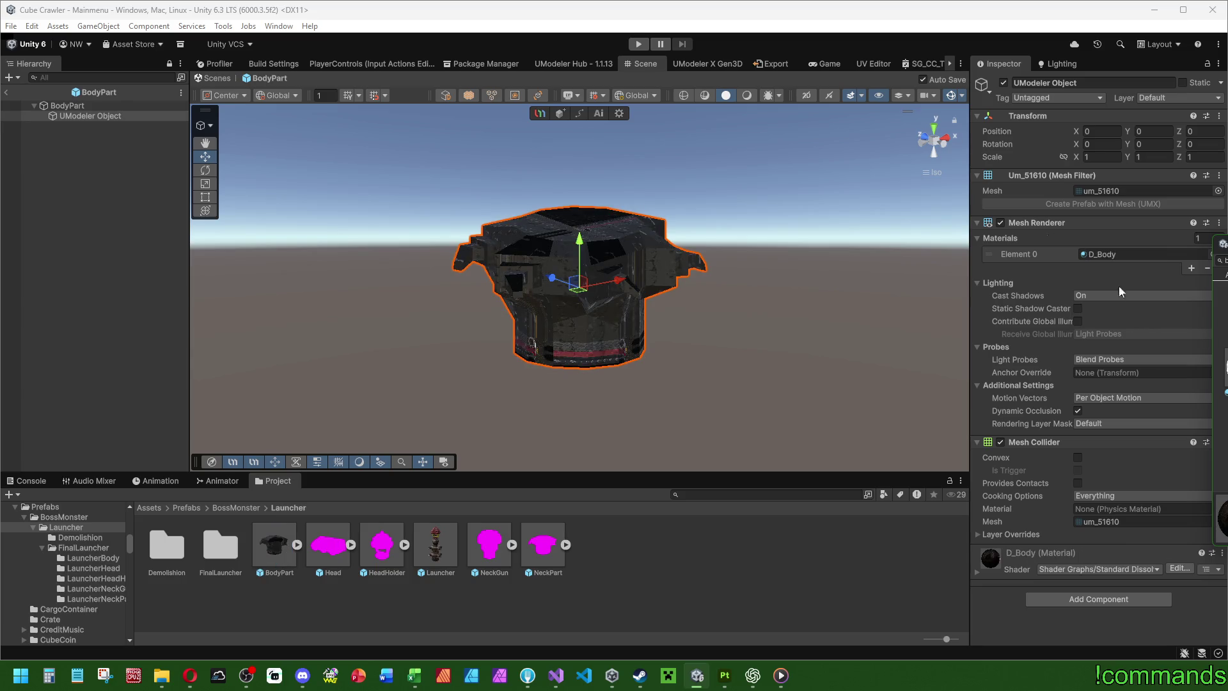
key("Down")
key("Down")
key("Up")
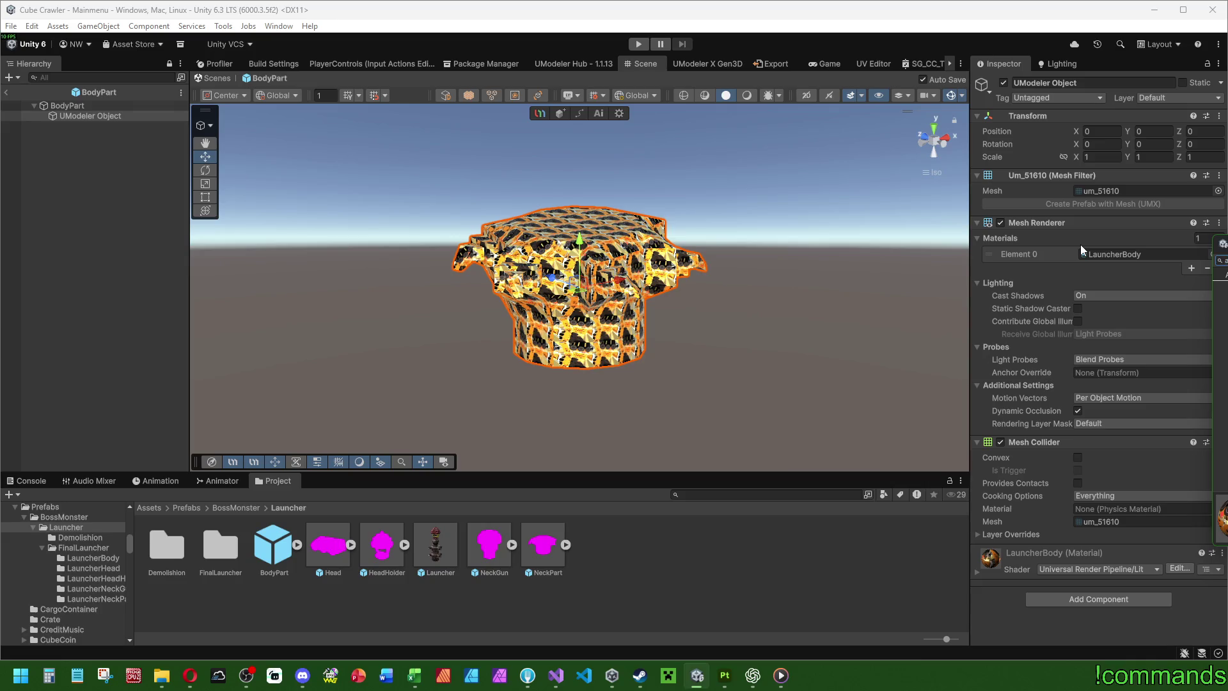
double_click(1221, 274)
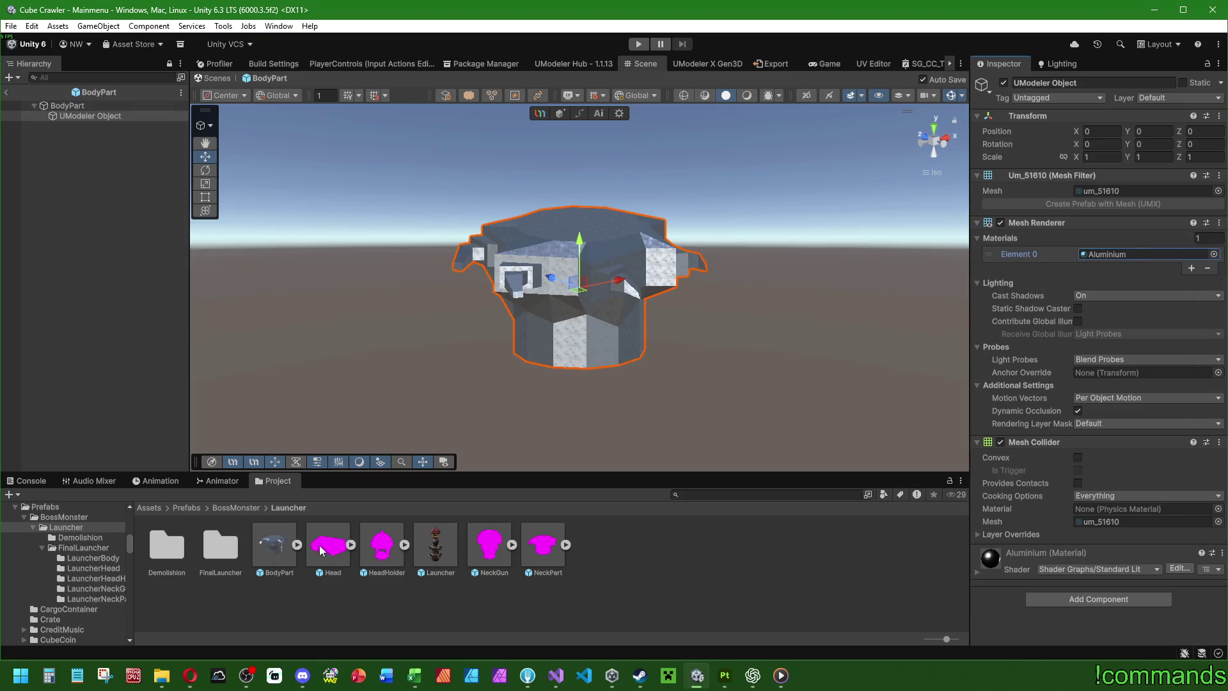
Step: Assign Aluminium to the Head and HeadHolder prefab meshes
left_click(319, 552)
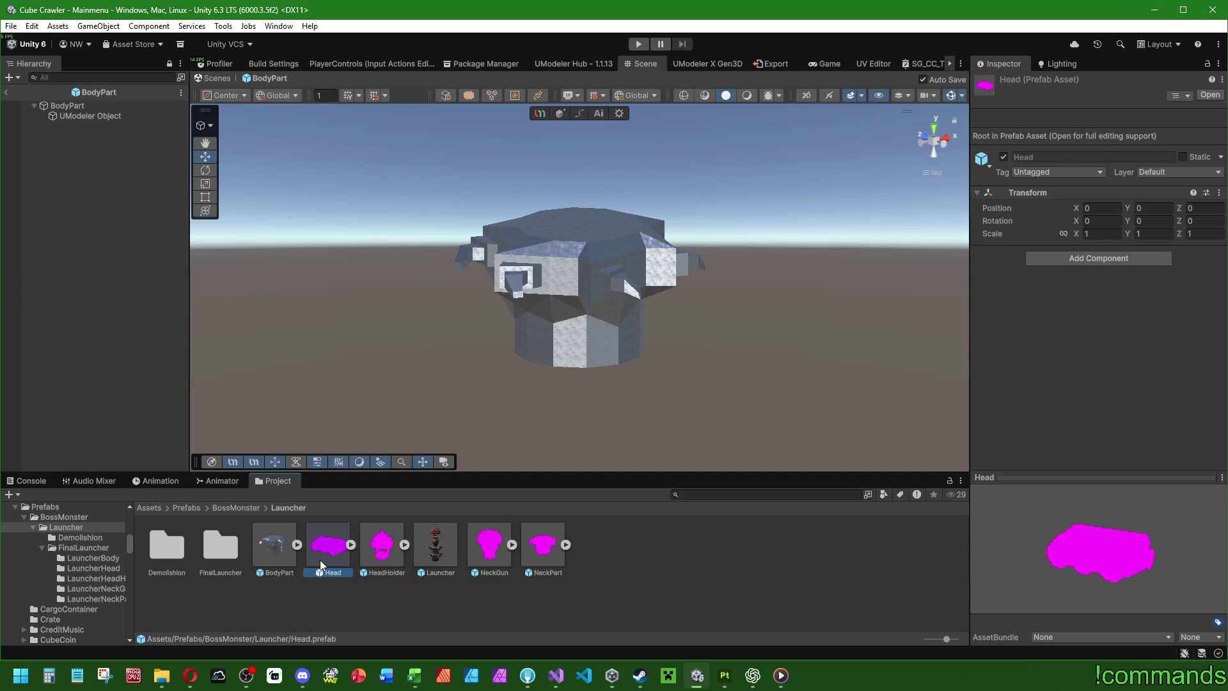
double_click(320, 561)
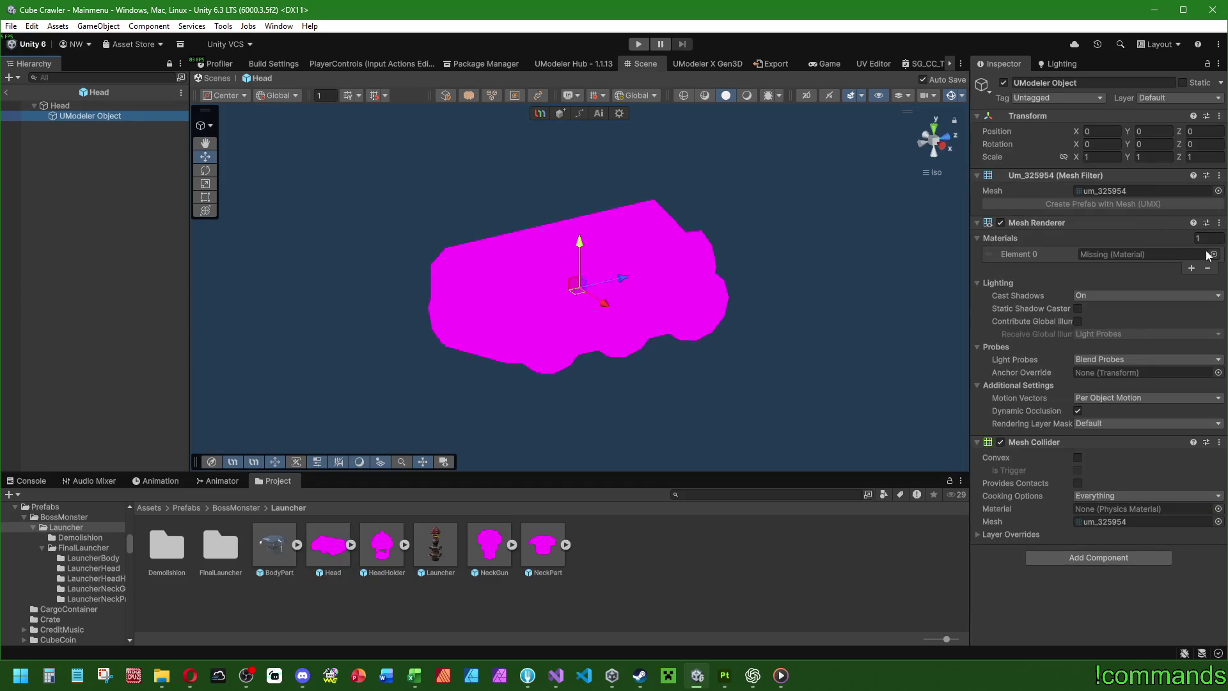
left_click(1210, 254)
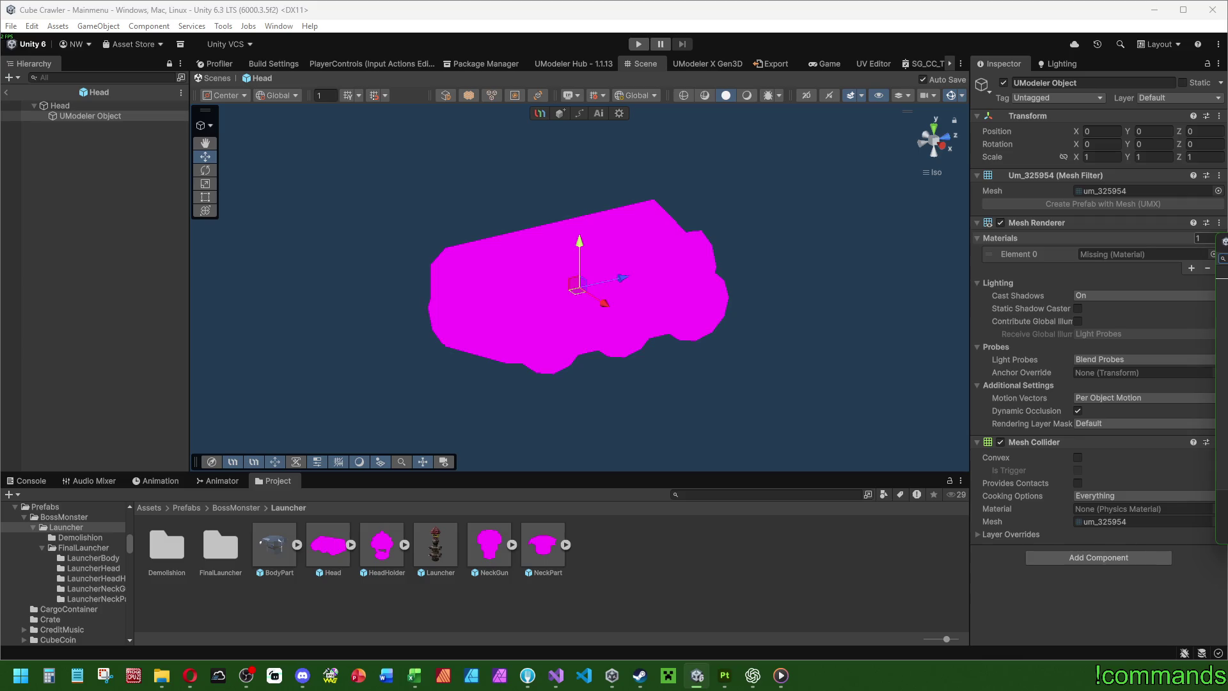
left_click(382, 546)
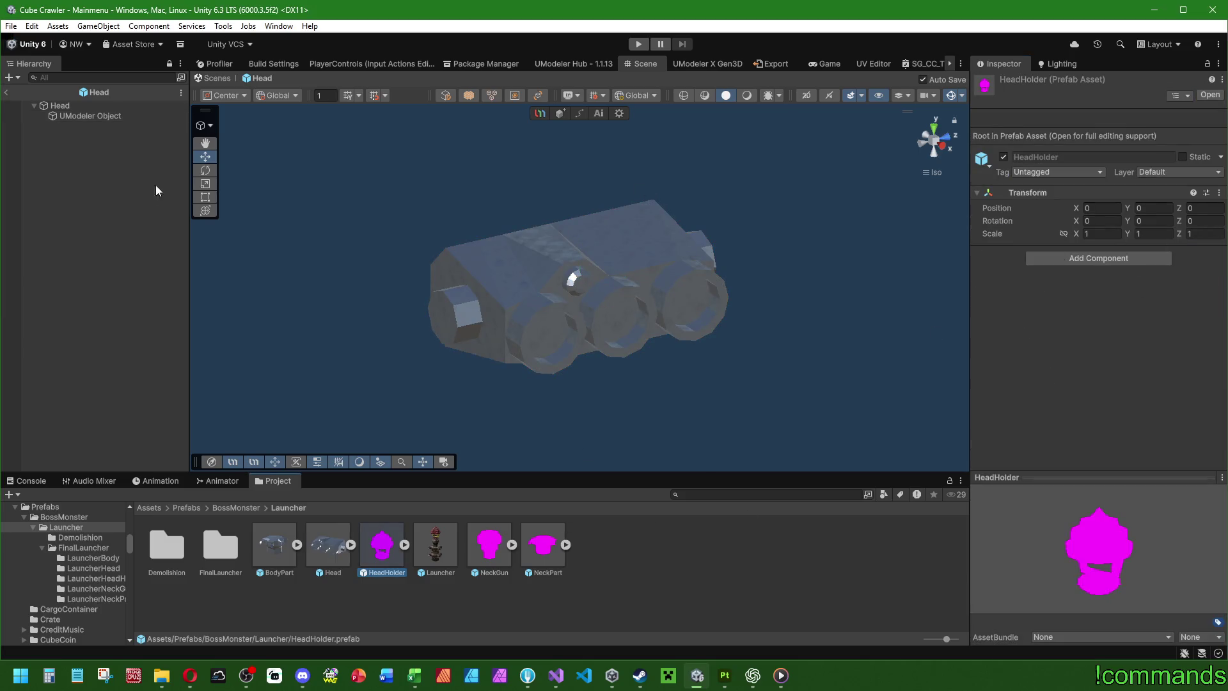
double_click(382, 547)
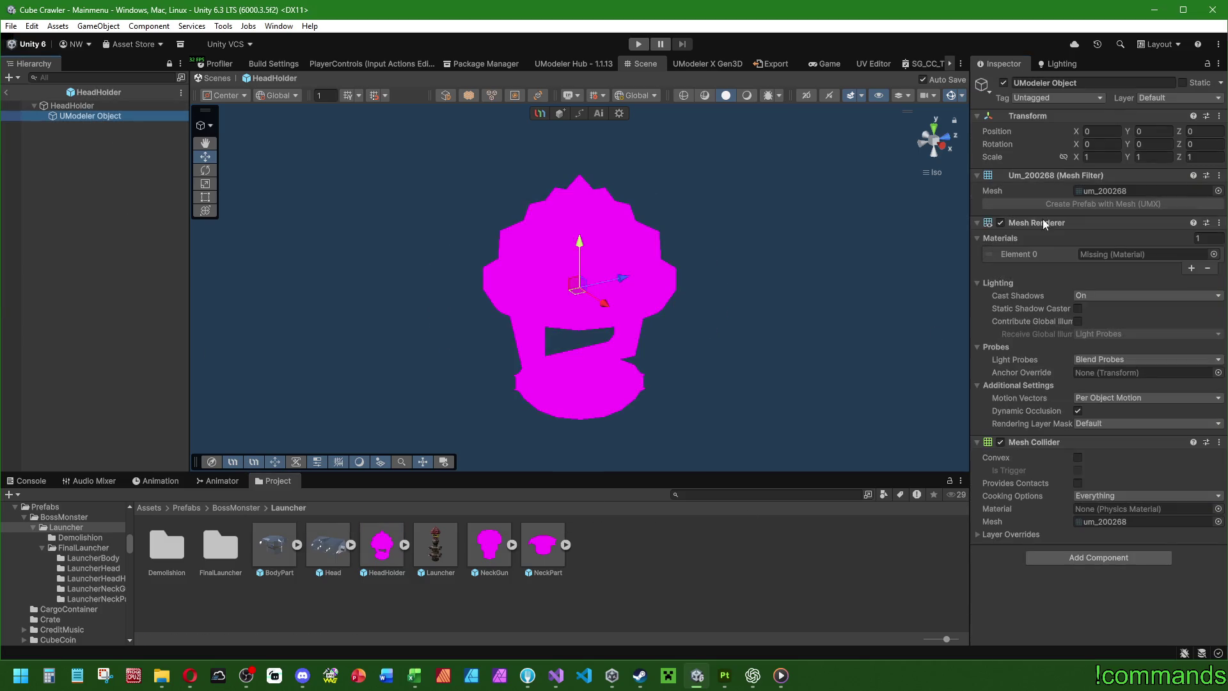
left_click(1213, 254)
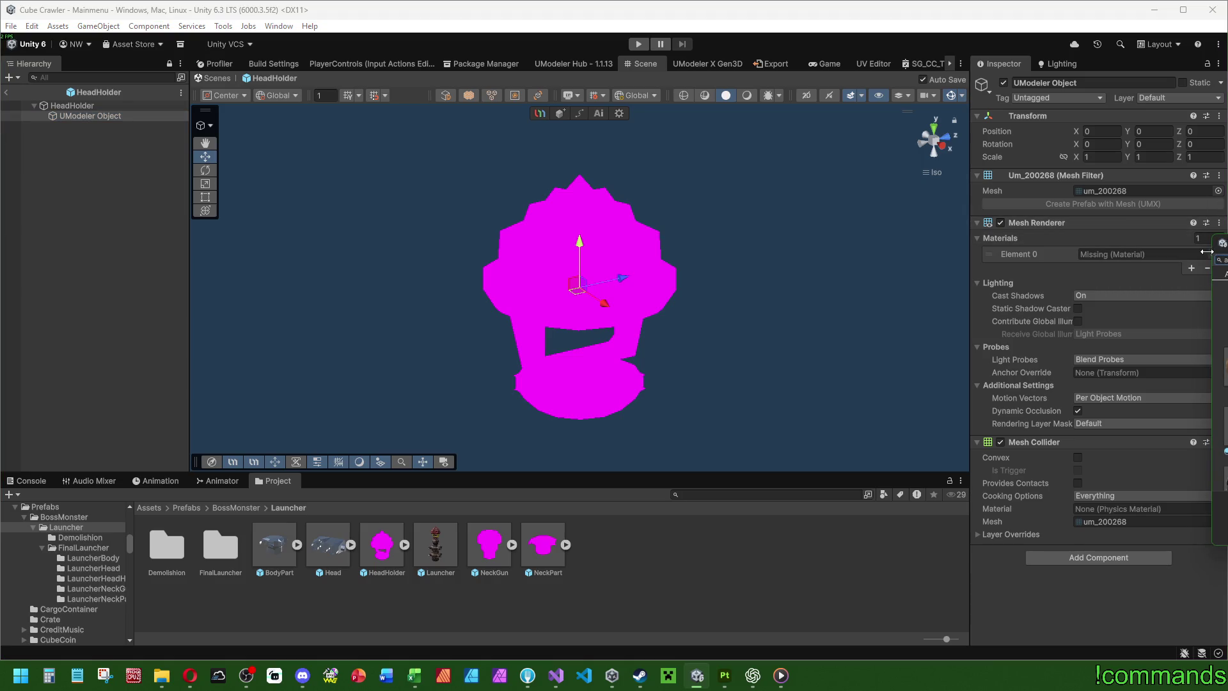
key("Return")
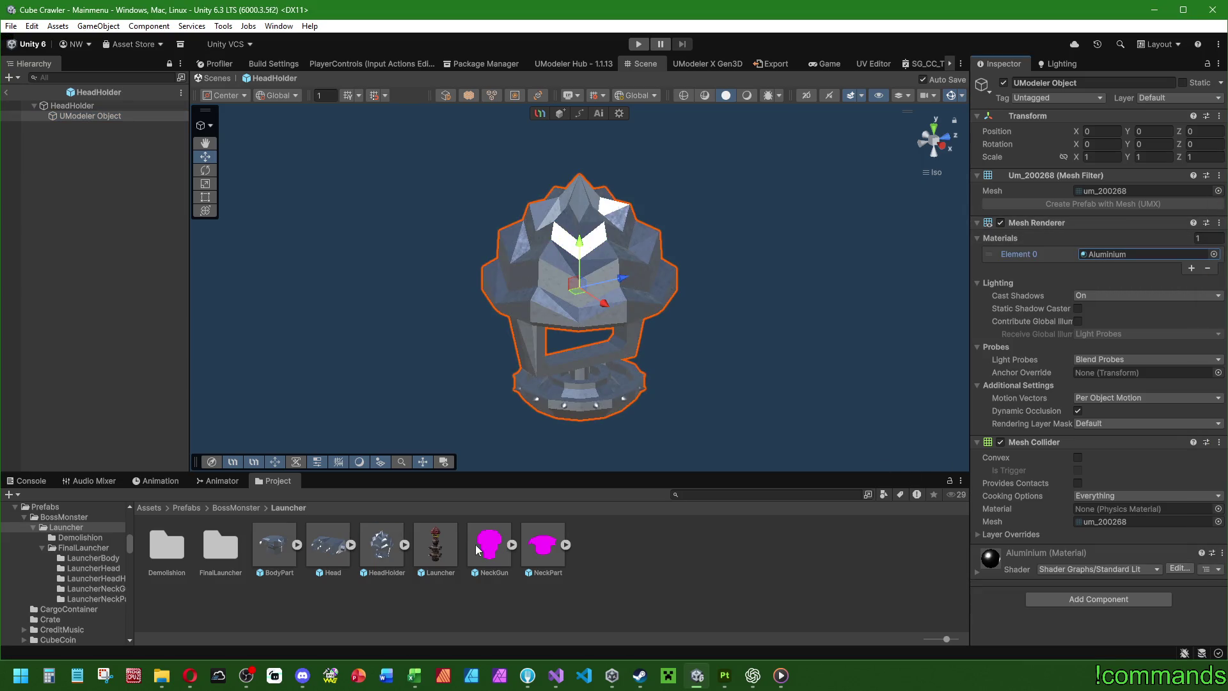
Step: Assign Aluminium to the NeckGun and NeckPart prefab meshes
left_click(478, 548)
left_click(119, 116)
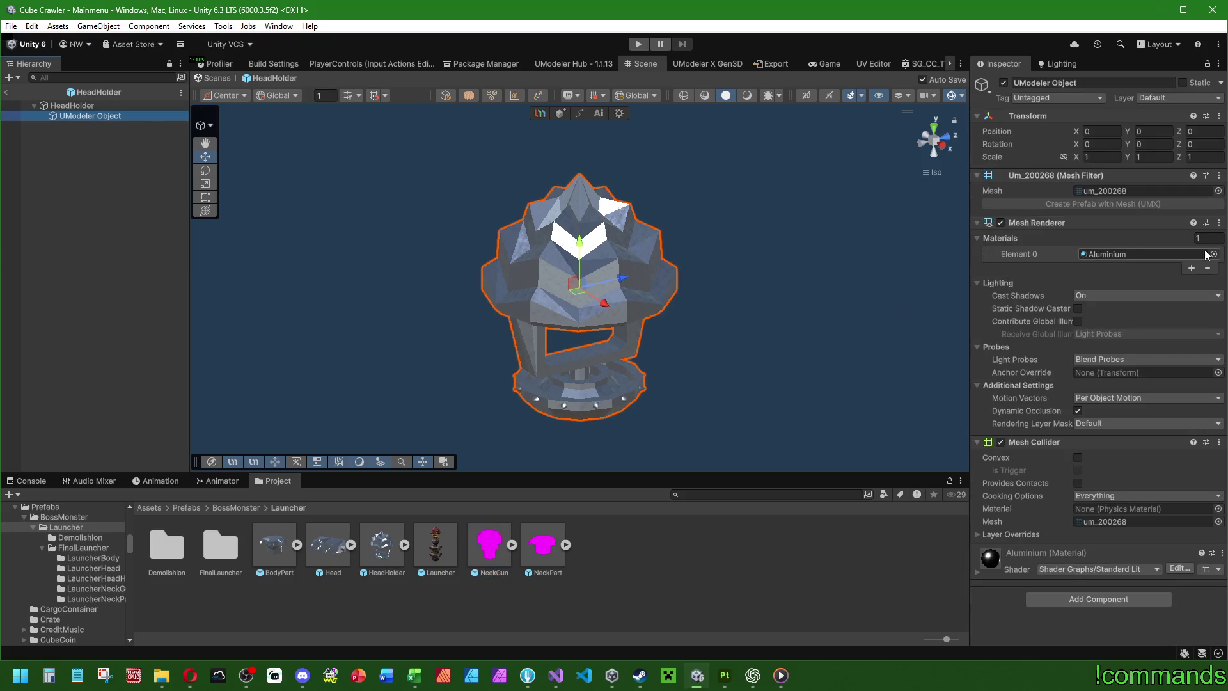
double_click(489, 545)
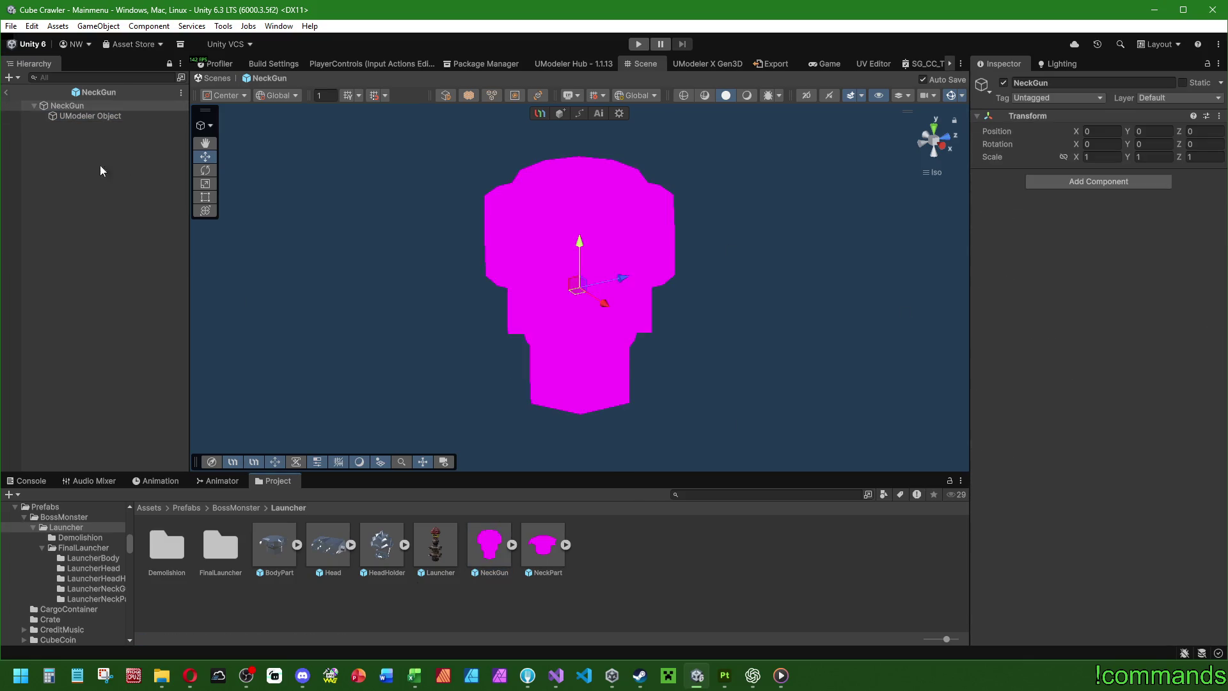
left_click(90, 115)
left_click(1213, 254)
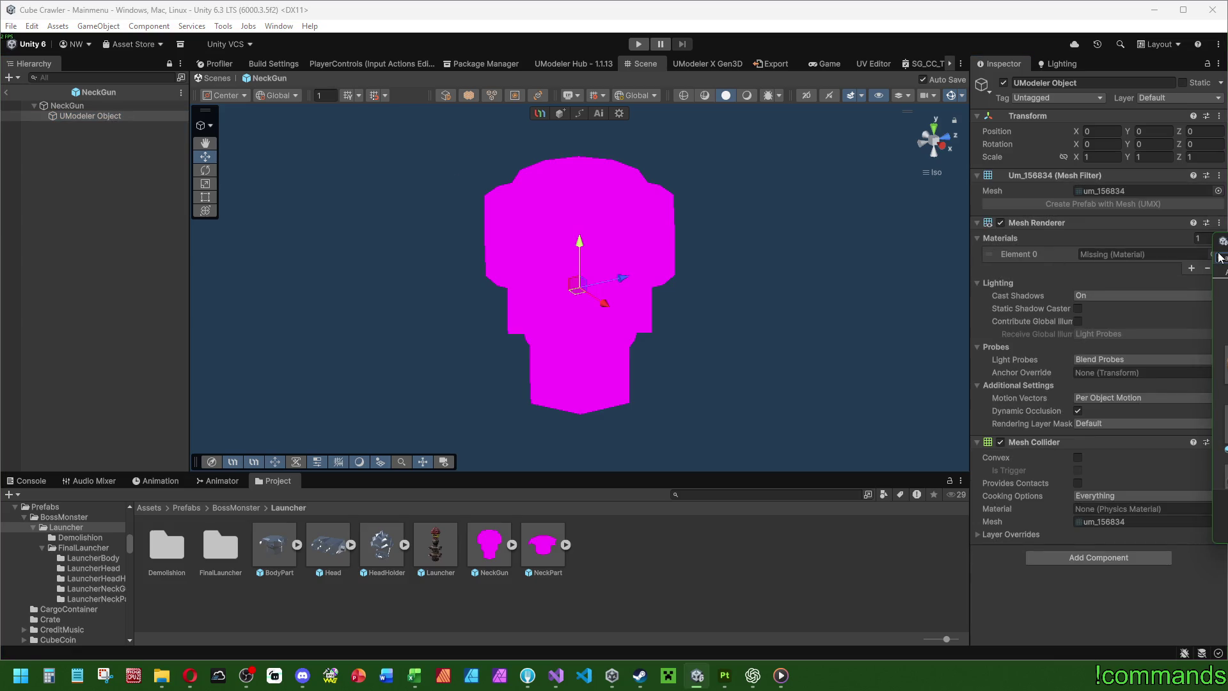
double_click(1219, 257)
left_click(555, 546)
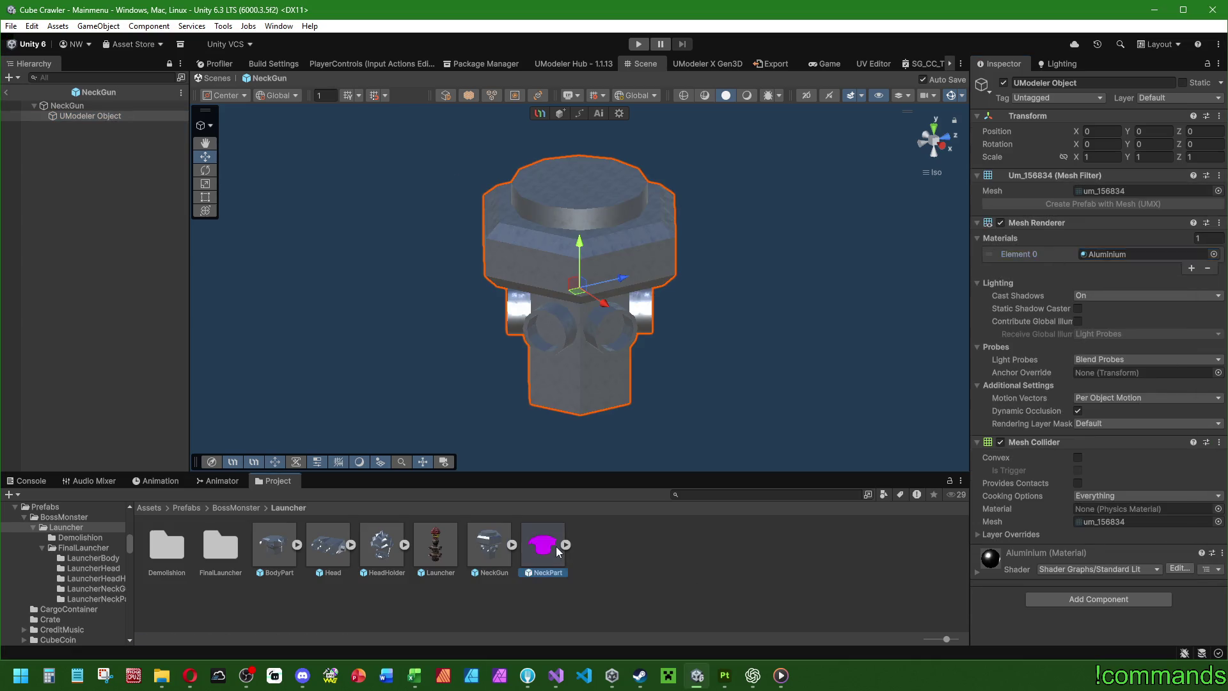
double_click(555, 546)
left_click(116, 113)
left_click(1213, 254)
double_click(1224, 259)
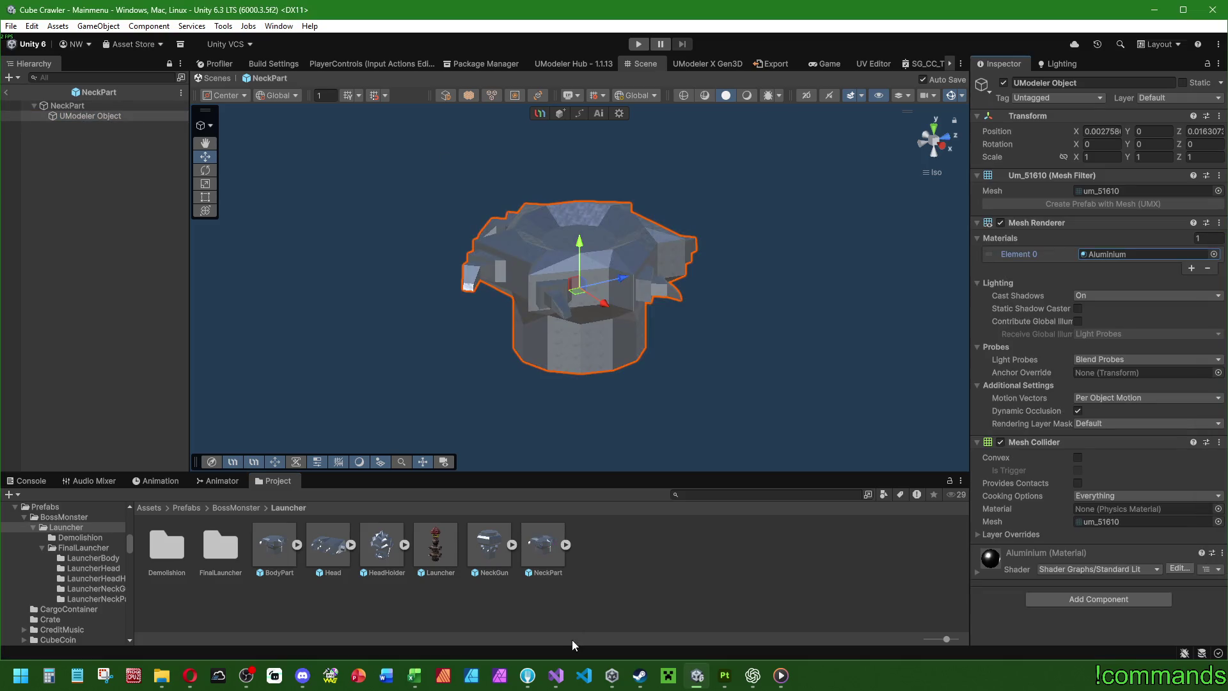
Step: Inspect the LauncherBodyPart model's import settings in FinalLauncher/LauncherBody, then leave prefab editing
double_click(220, 547)
double_click(168, 543)
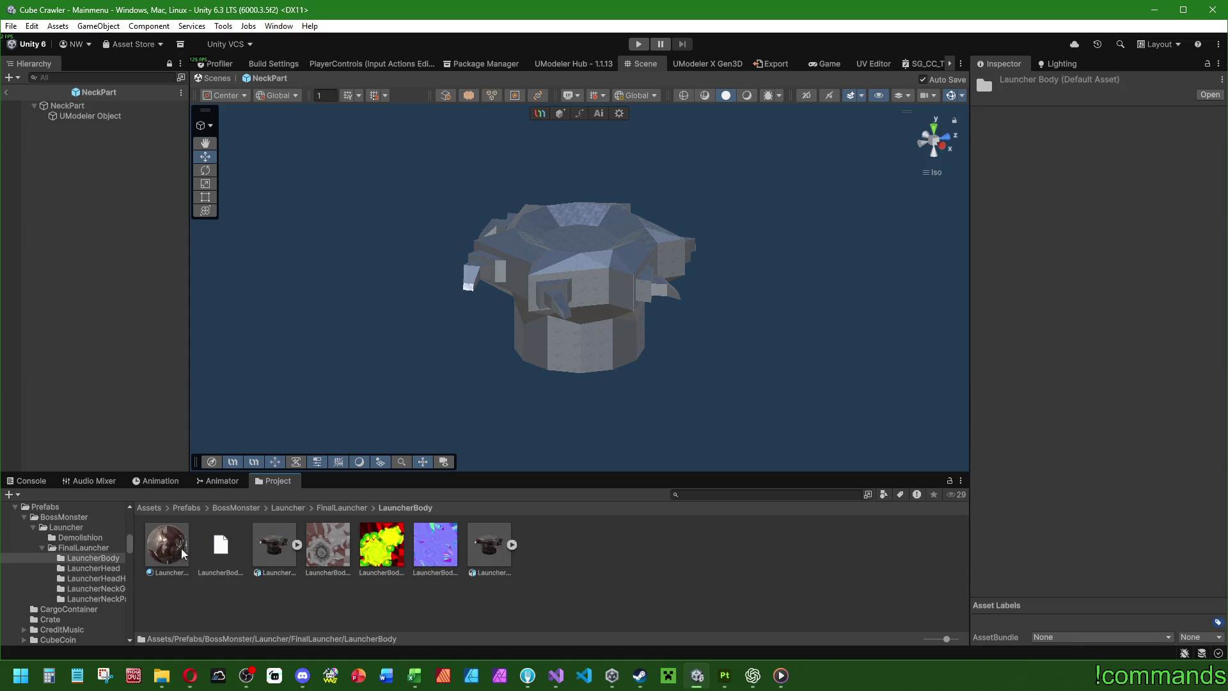
left_click(279, 542)
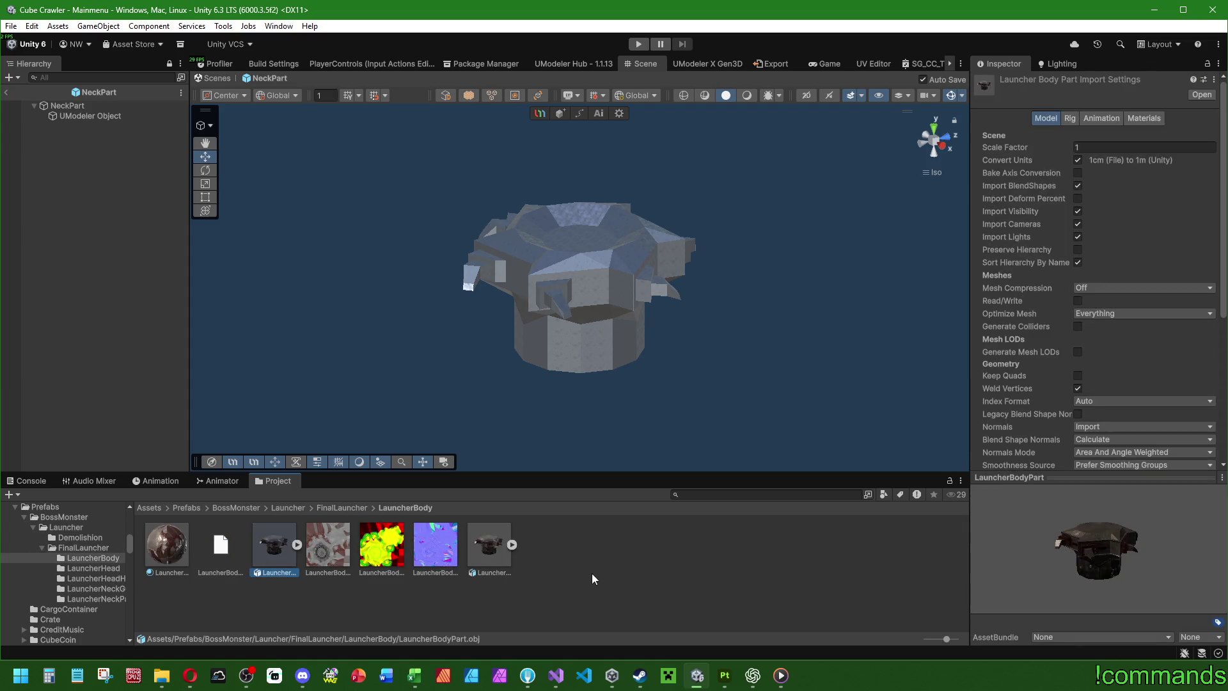
left_click(236, 224)
Step: Open the assembled Launcher prefab in FinalLauncher to check it, then return to Mainmenu
left_click(5, 92)
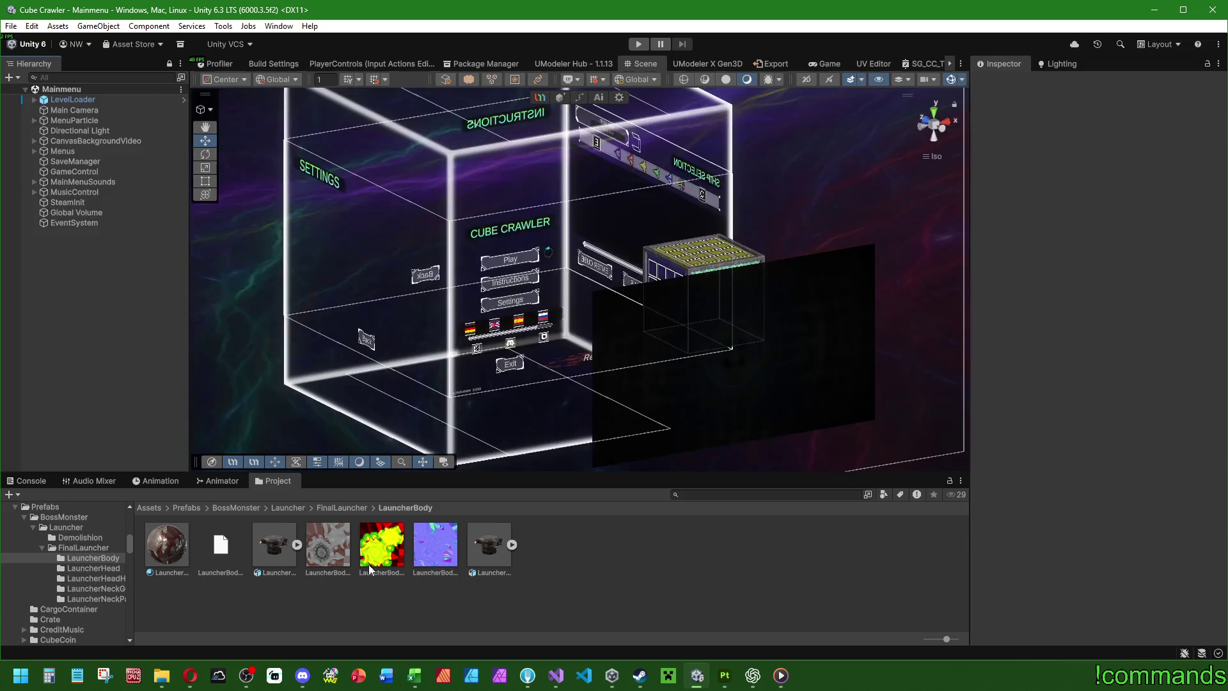
left_click(323, 508)
left_click(285, 508)
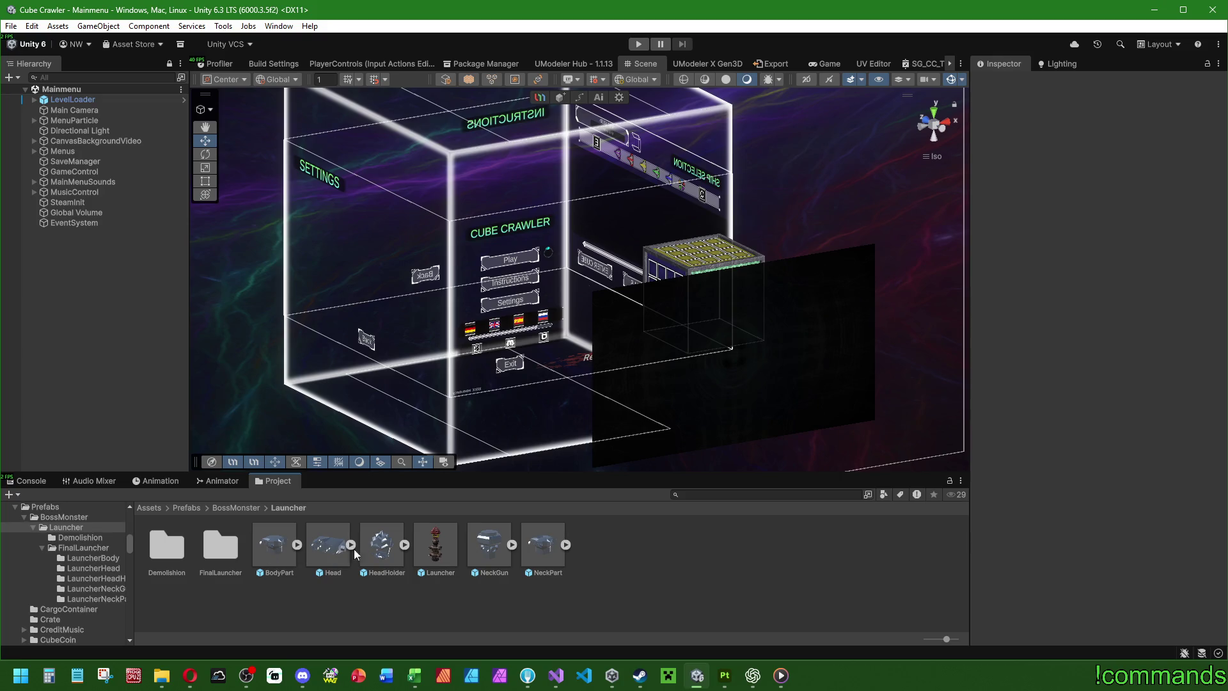
left_click(226, 546)
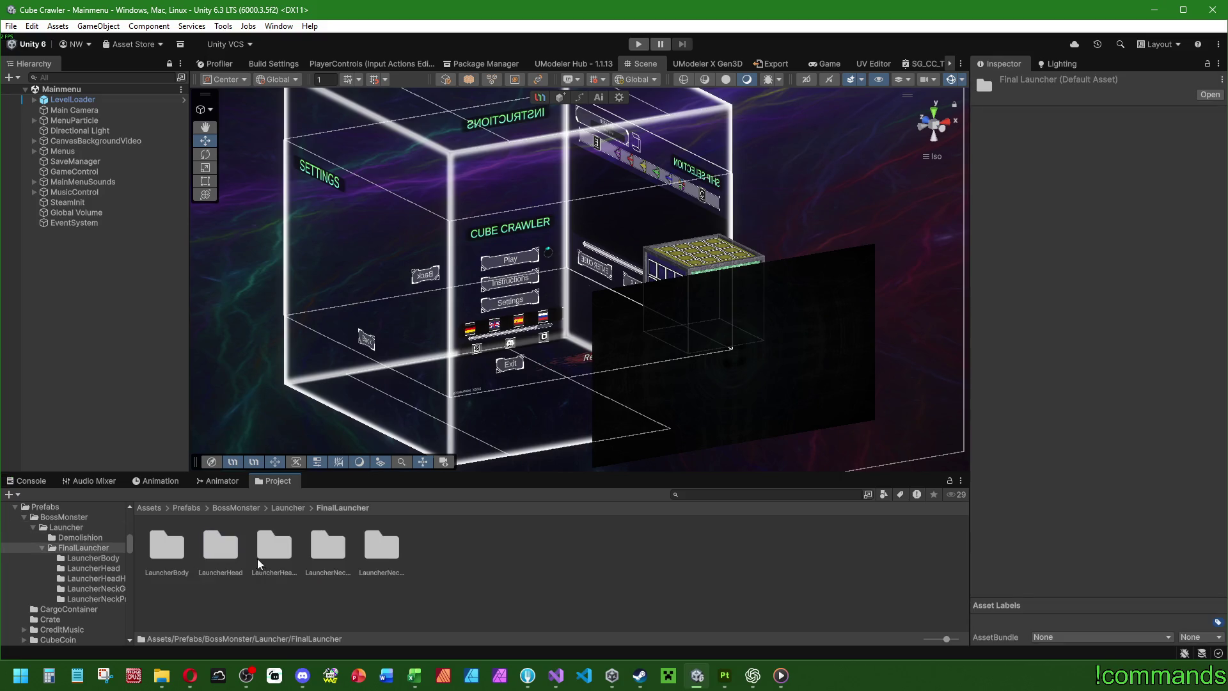
left_click(427, 558)
double_click(426, 554)
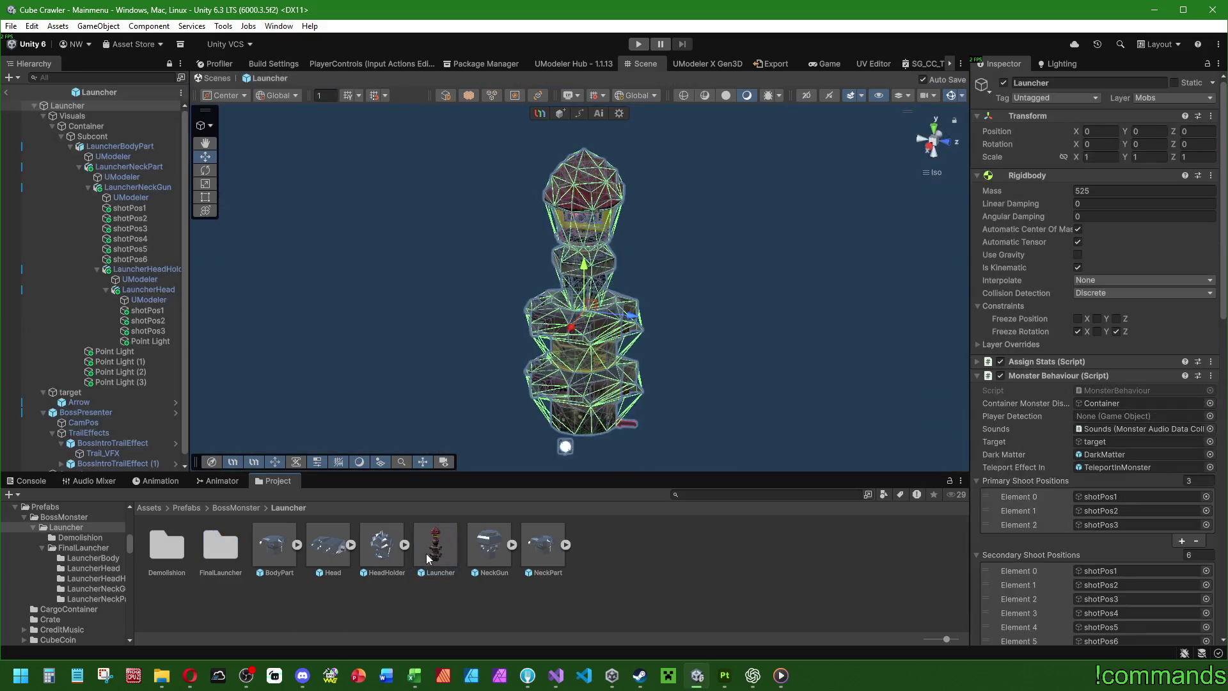
left_click(5, 90)
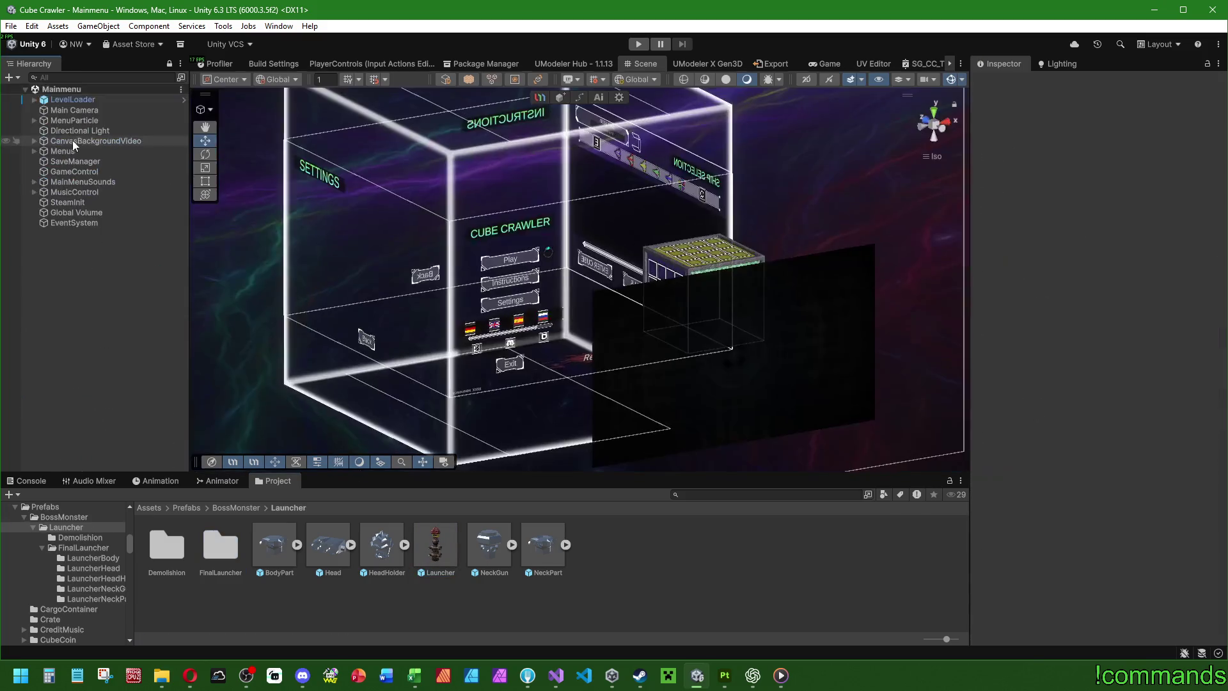
Step: Browse to Prefabs/World/Stage1_Entrance and open ExampleRoom in Prefab Mode
left_click(186, 507)
scroll(453, 566, "down", 1)
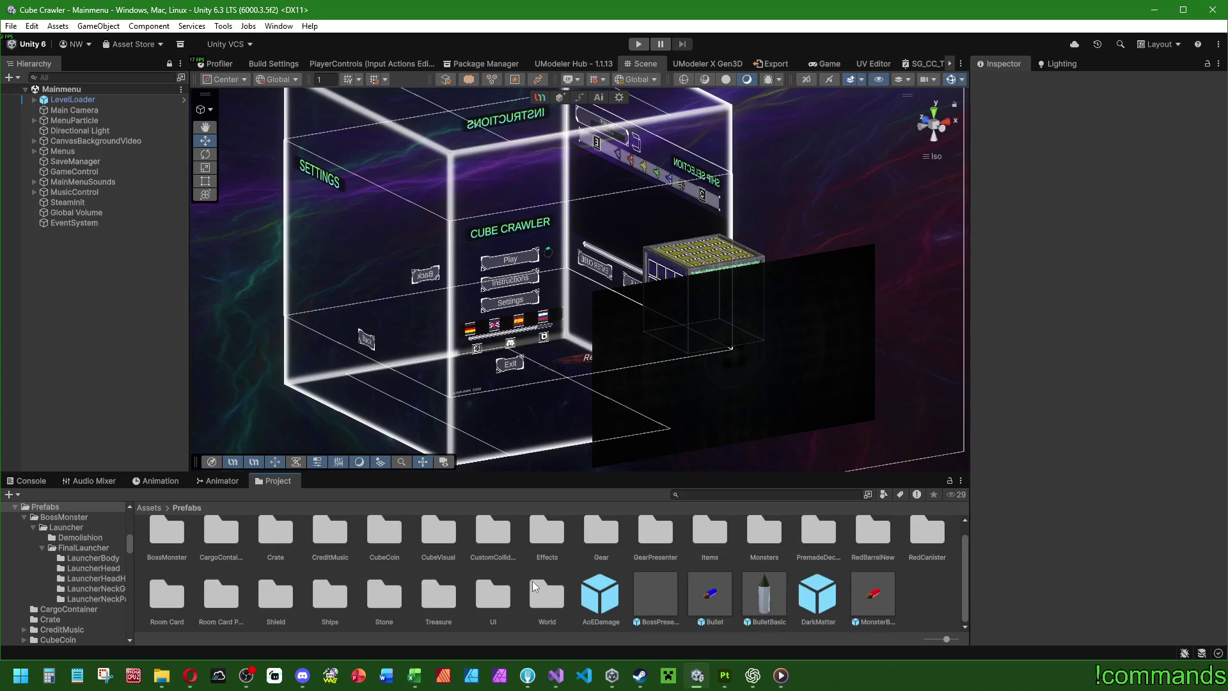
double_click(546, 592)
double_click(437, 550)
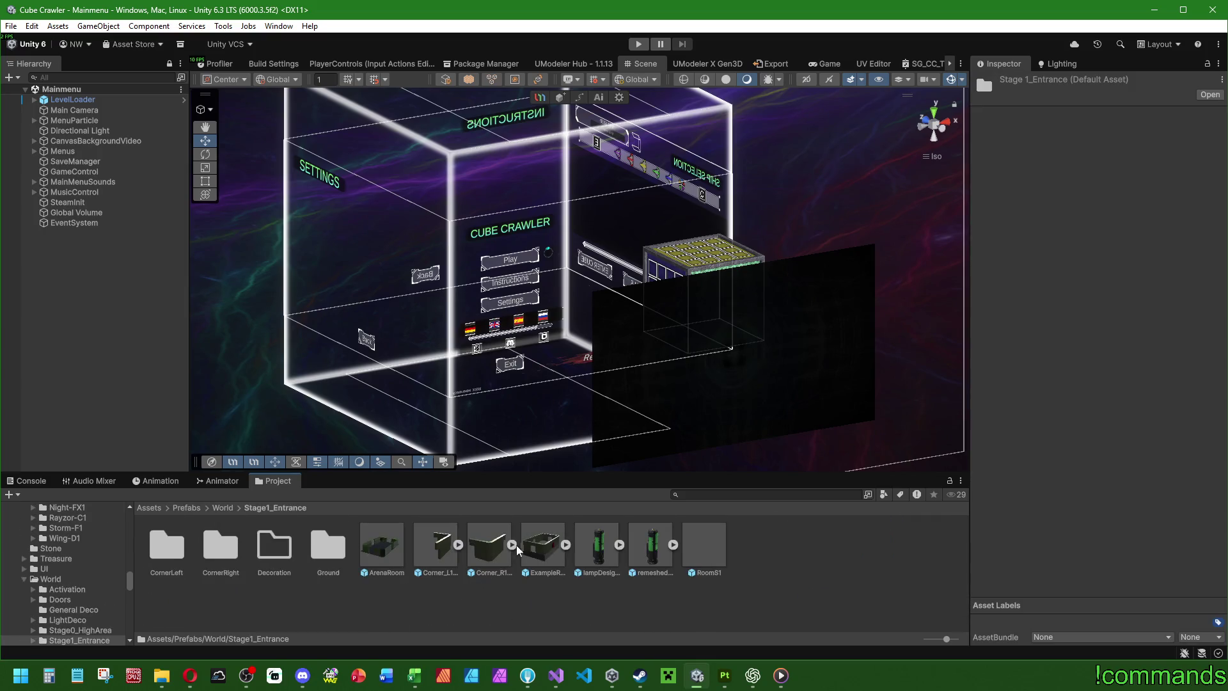
double_click(540, 546)
left_click(186, 507)
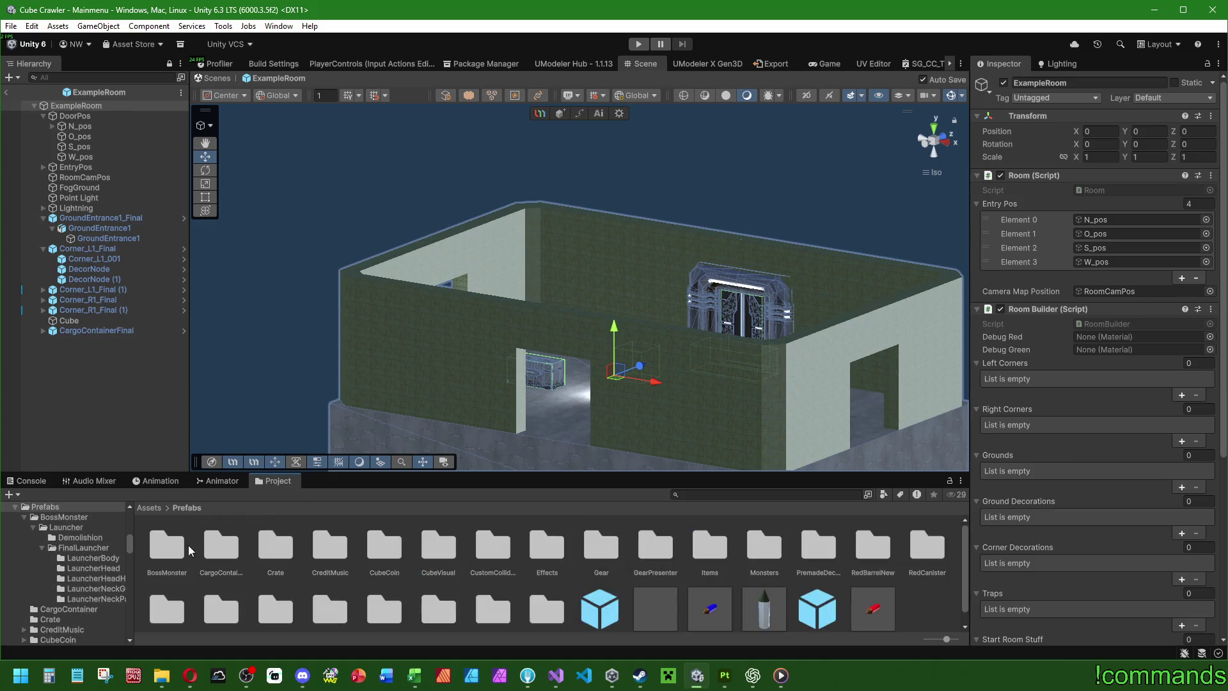
Step: Place the Launcher boss prefab in the room at position 0, 0, 0
double_click(168, 547)
double_click(168, 546)
mouse_move(435, 544)
left_mouse_down()
mouse_move(225, 420)
mouse_move(579, 301)
left_mouse_up()
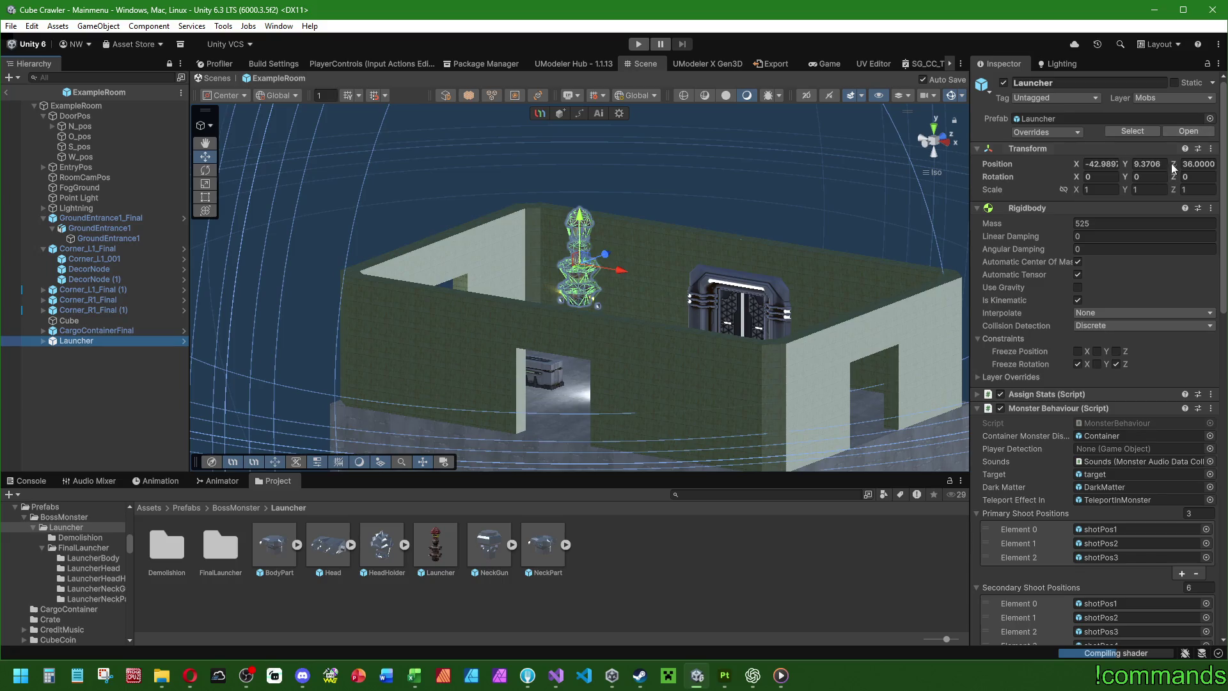
left_click(1148, 164)
type("0")
left_click(1099, 163)
type("0")
left_click(1197, 163)
type("0")
Step: Orbit around the room to judge its scale against the Launcher, then delete the Launcher
mouse_move(824, 264)
left_mouse_down()
mouse_move(566, 313)
mouse_move(579, 307)
left_mouse_up()
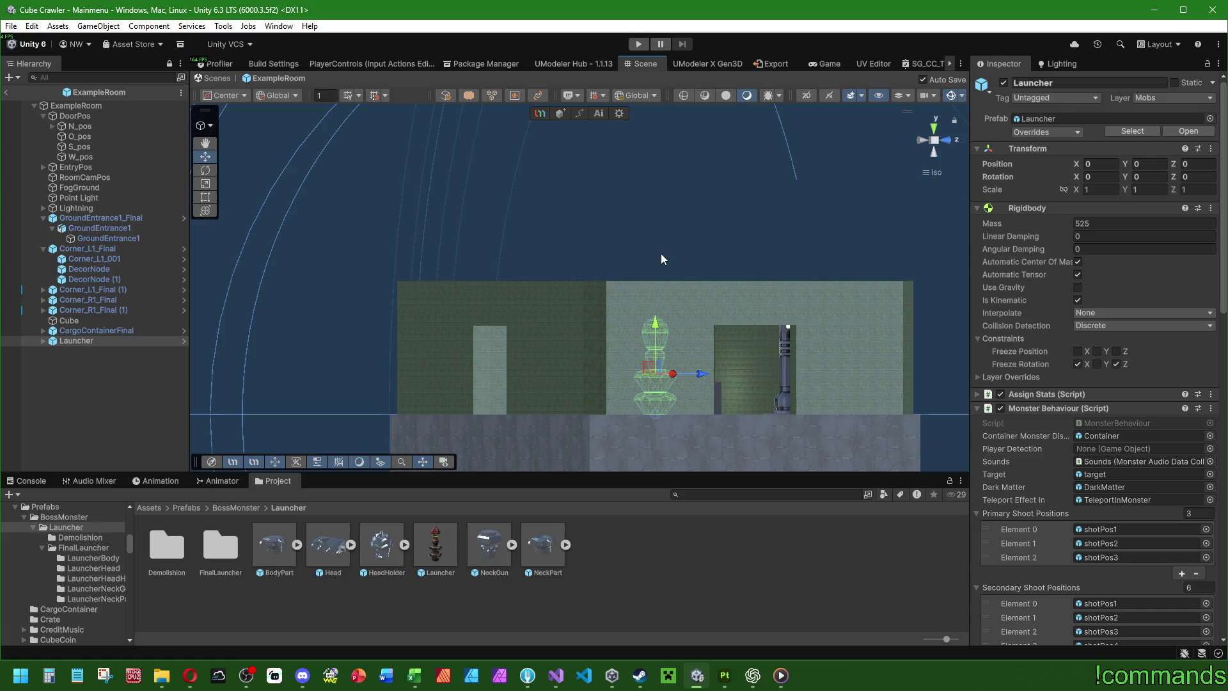
left_click_drag(655, 251, 695, 309)
left_click_drag(821, 308, 764, 356)
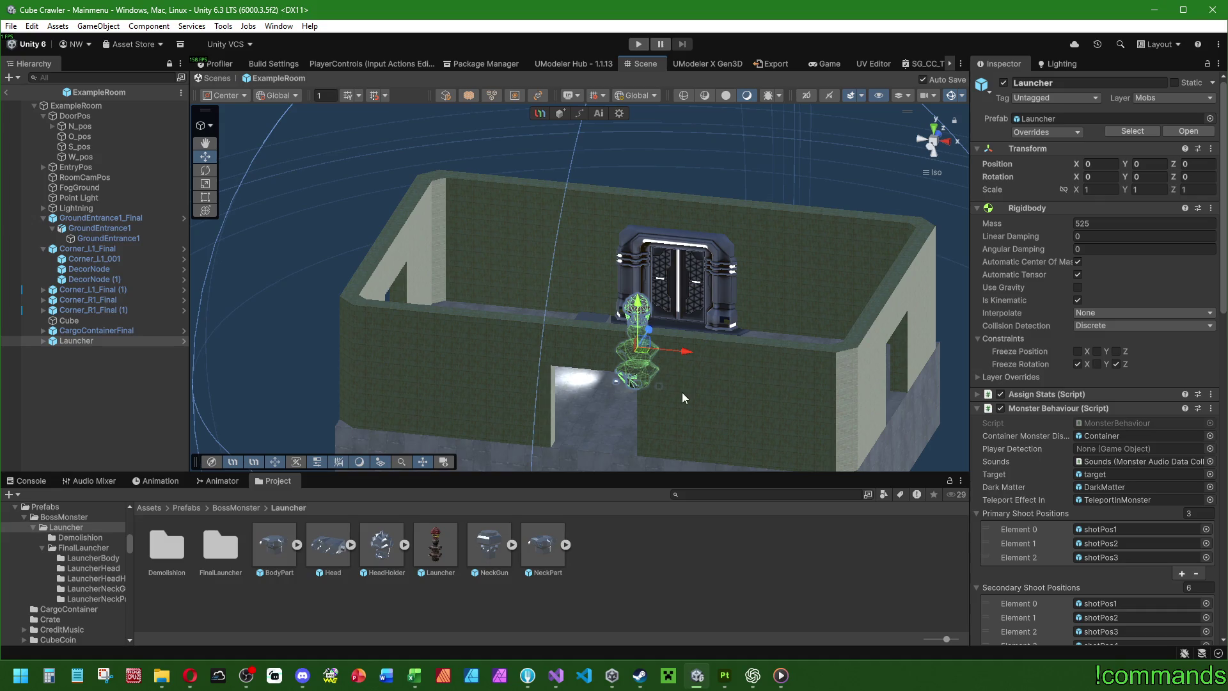
mouse_move(720, 346)
left_mouse_down()
mouse_move(554, 230)
mouse_move(596, 266)
left_mouse_up()
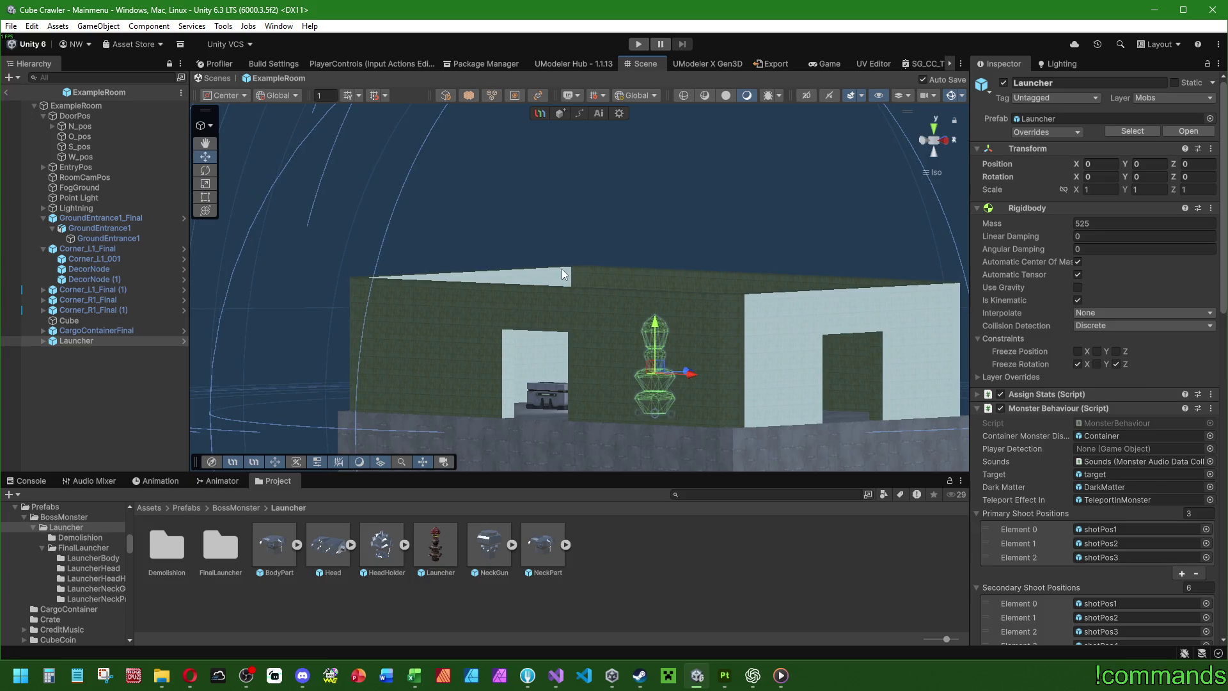
mouse_move(562, 227)
left_mouse_down()
mouse_move(562, 266)
mouse_move(610, 258)
left_mouse_up()
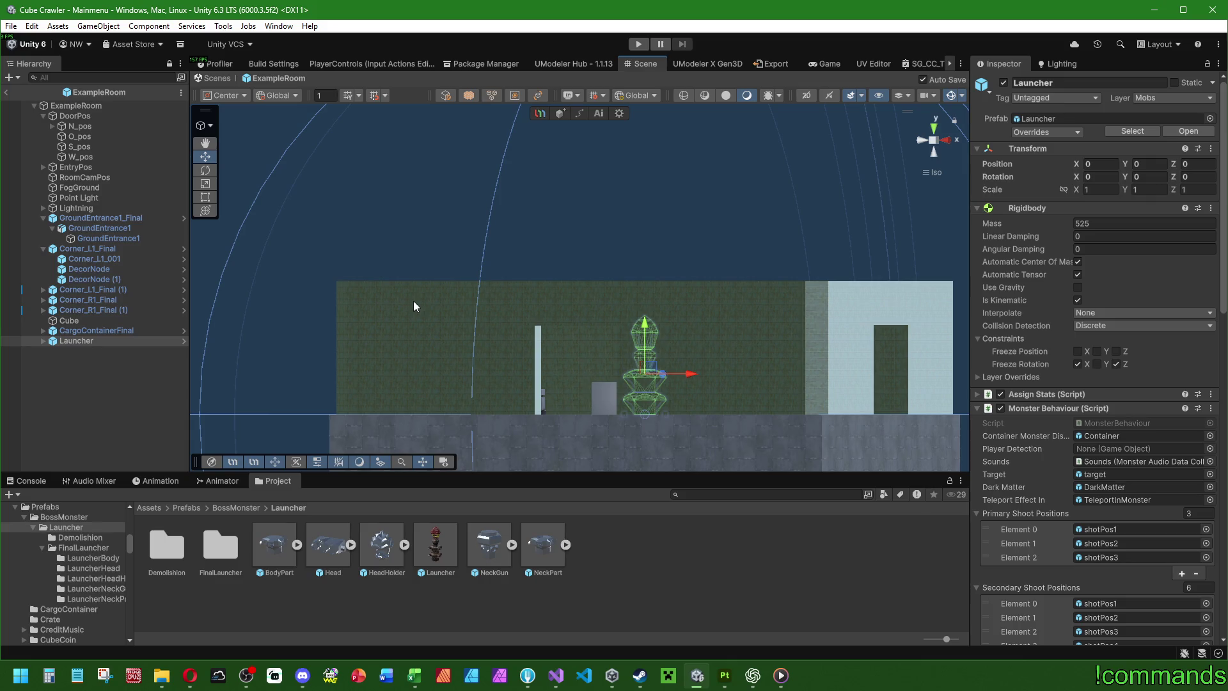
mouse_move(414, 306)
left_mouse_down()
mouse_move(559, 397)
mouse_move(286, 213)
mouse_move(603, 265)
left_mouse_up()
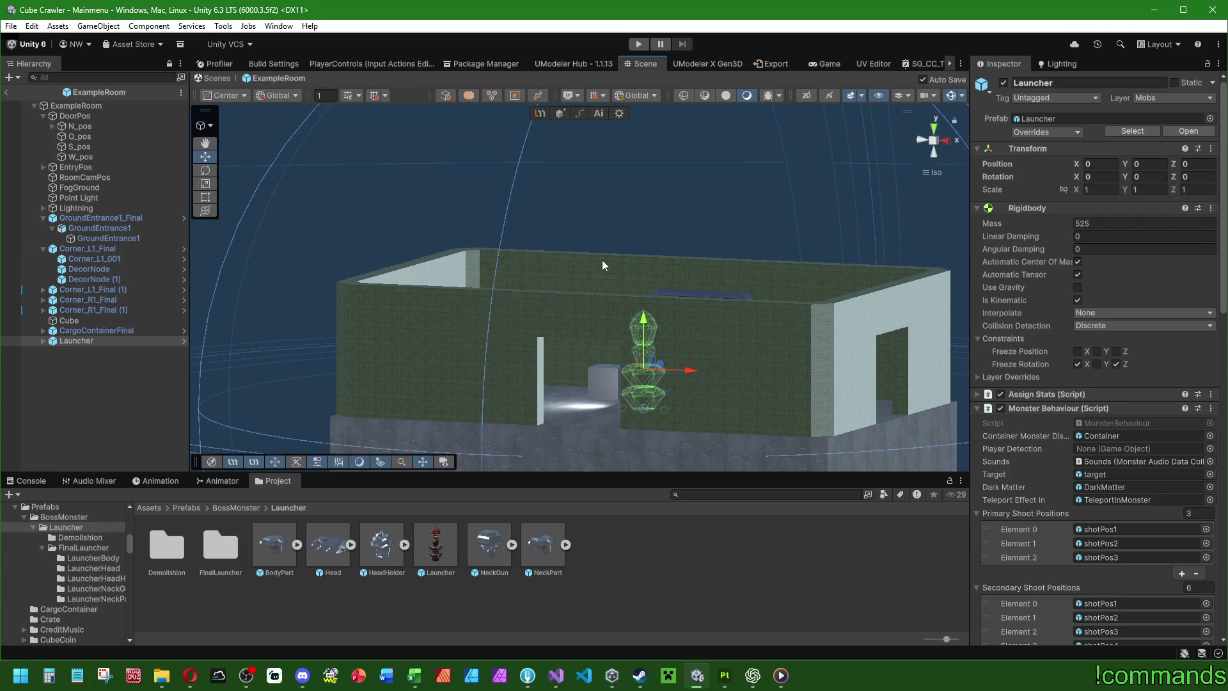
mouse_move(578, 305)
left_mouse_down()
mouse_move(479, 451)
mouse_move(587, 386)
left_mouse_up()
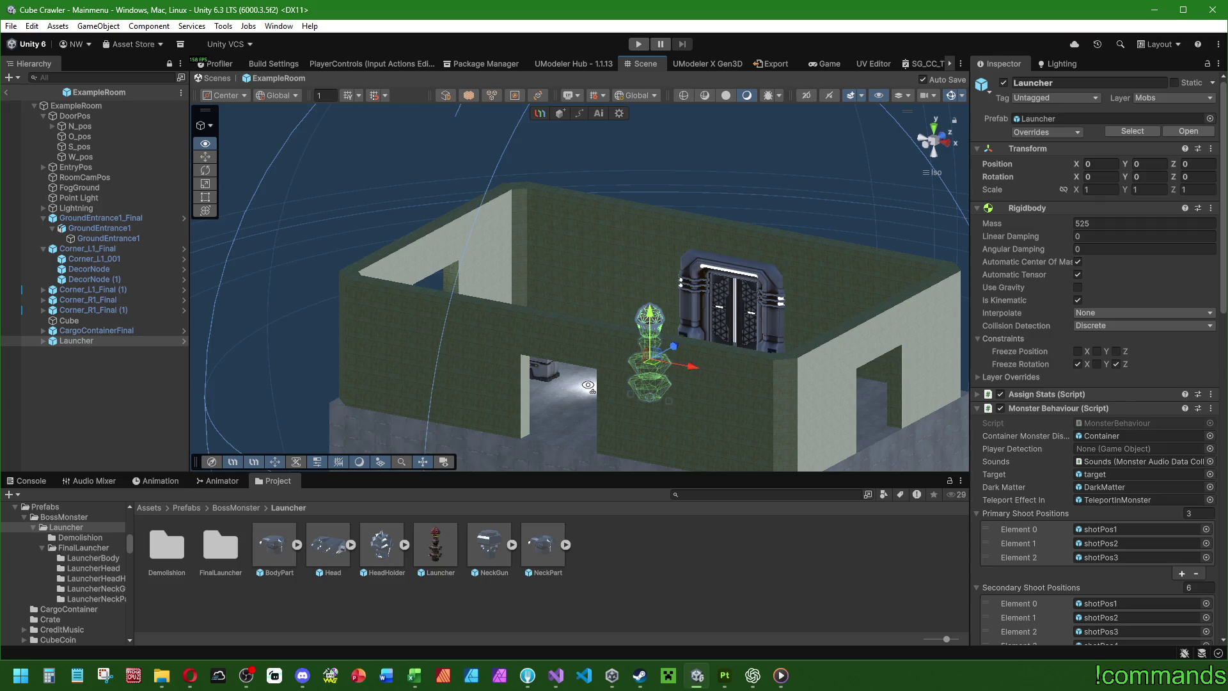
mouse_move(588, 387)
left_mouse_down()
mouse_move(685, 316)
mouse_move(459, 422)
left_mouse_up()
key("Delete")
key("ctrl+z")
key("Delete")
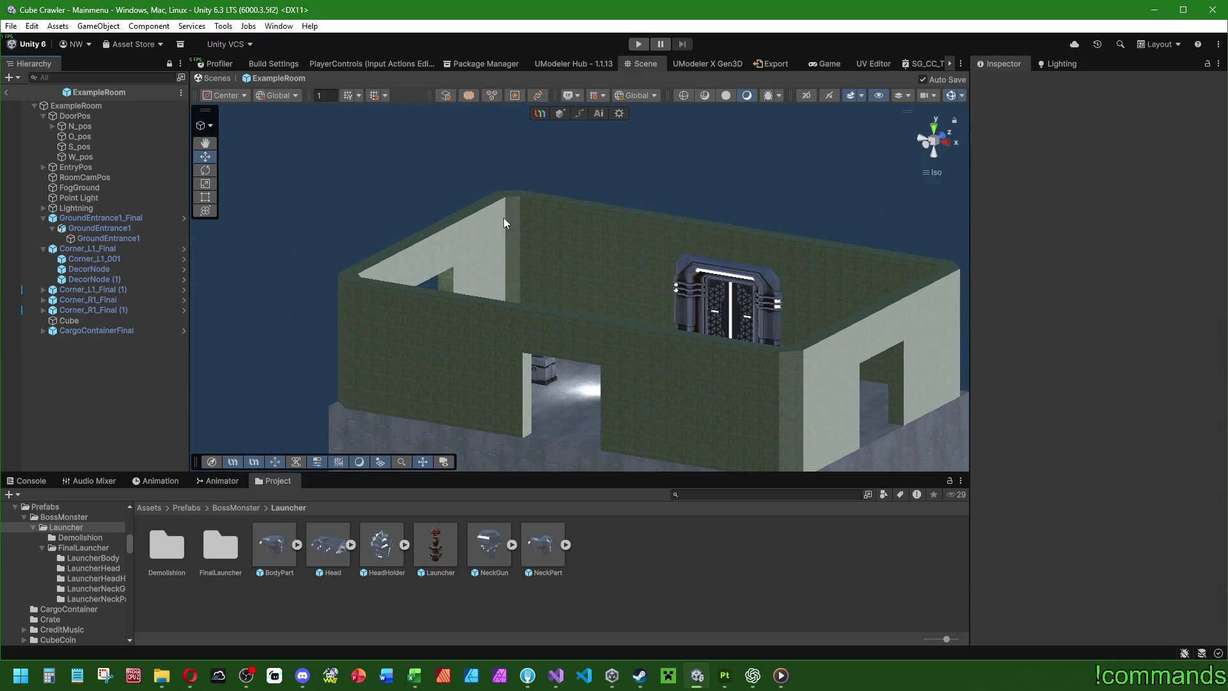
left_click(932, 132)
left_click_drag(595, 372, 596, 305)
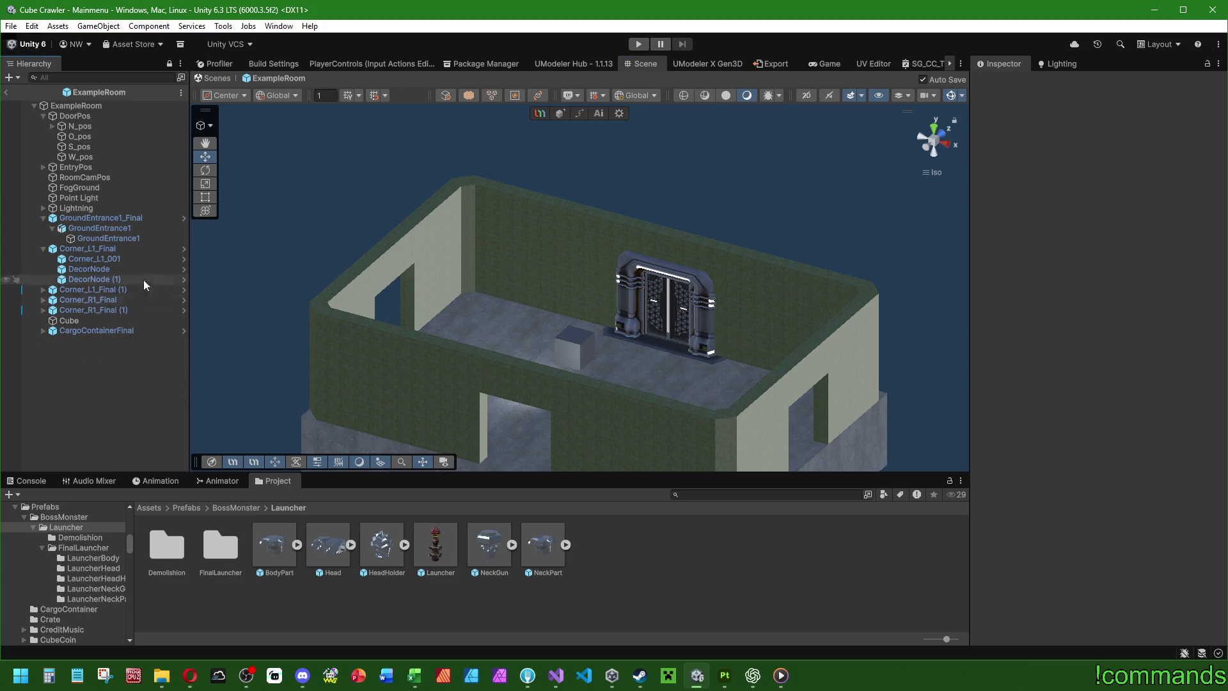
right_click(116, 383)
Step: Create a UModeler X object and draw a box spanning the whole room from the top view
mouse_move(179, 470)
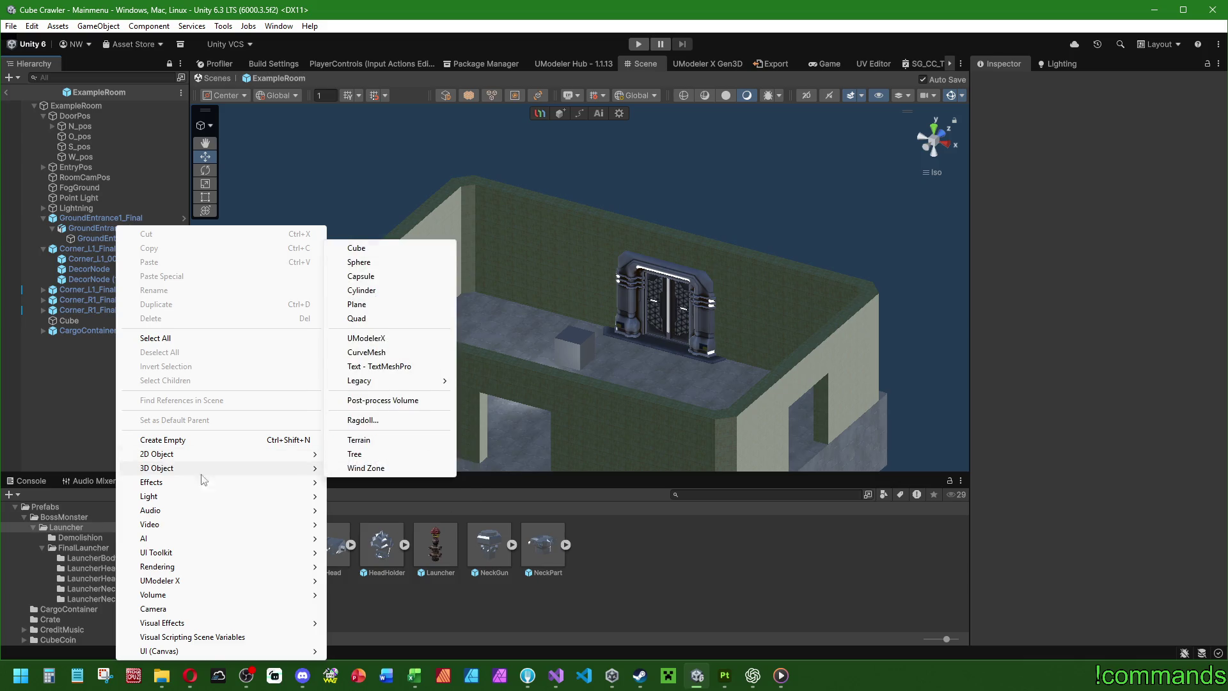
left_click(366, 338)
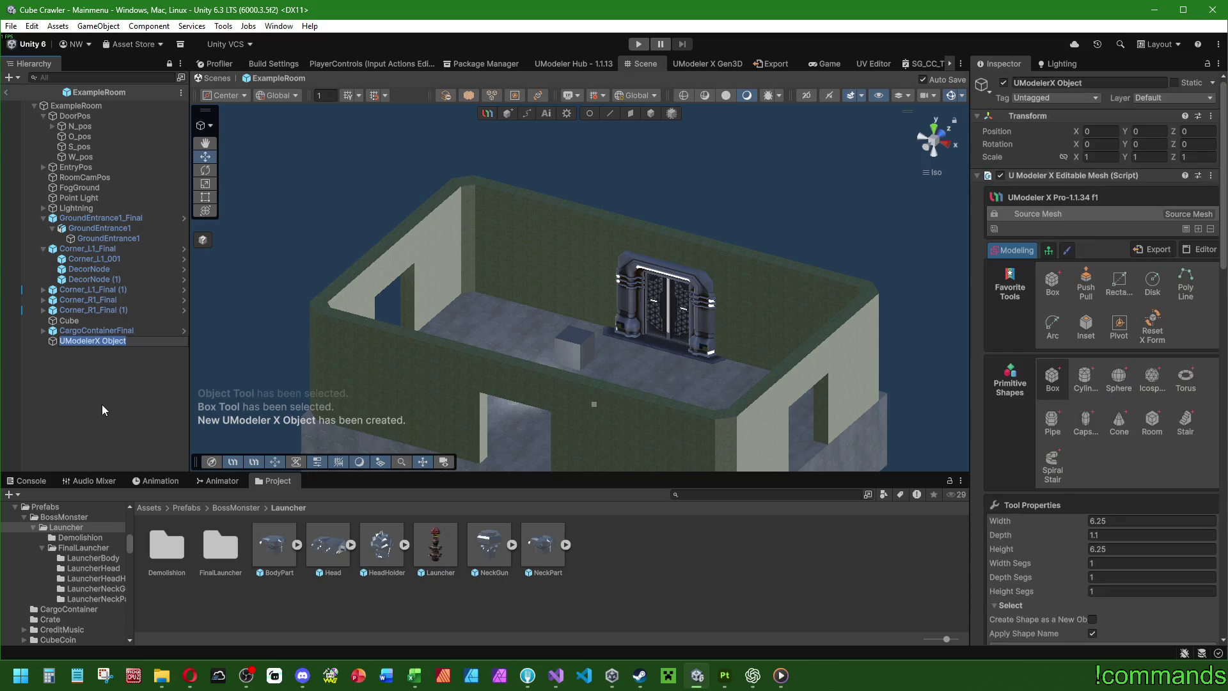
left_click(102, 404)
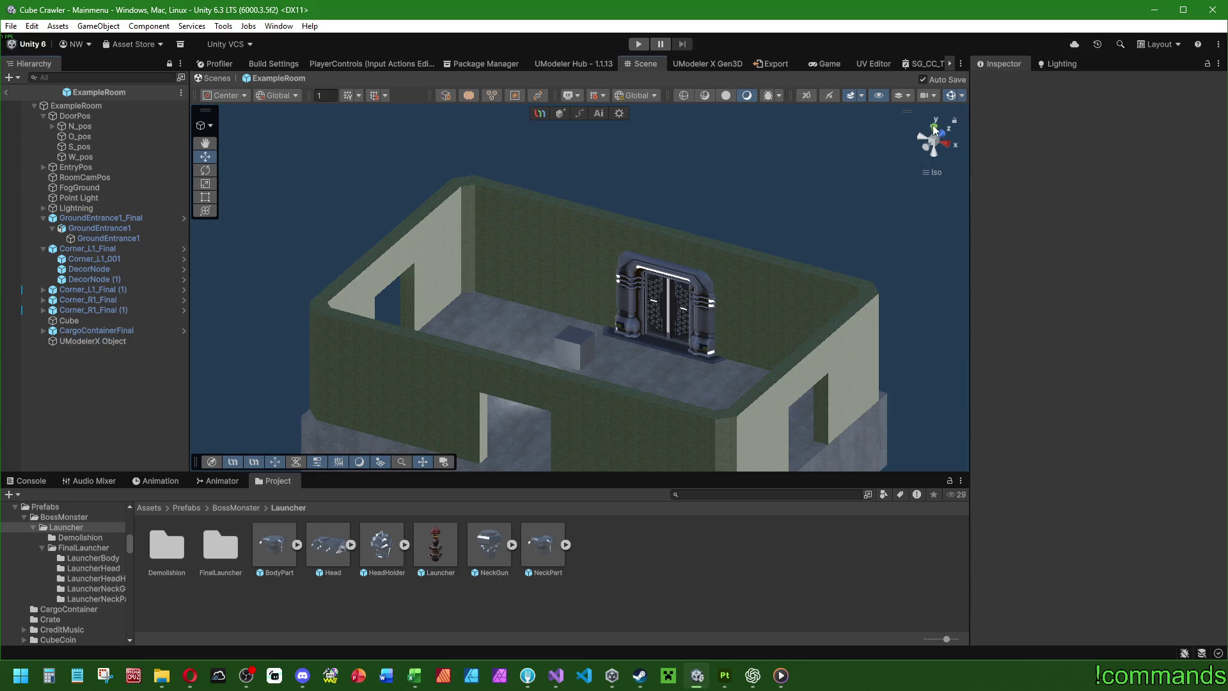
left_click(934, 128)
left_click(93, 341)
left_click(1052, 282)
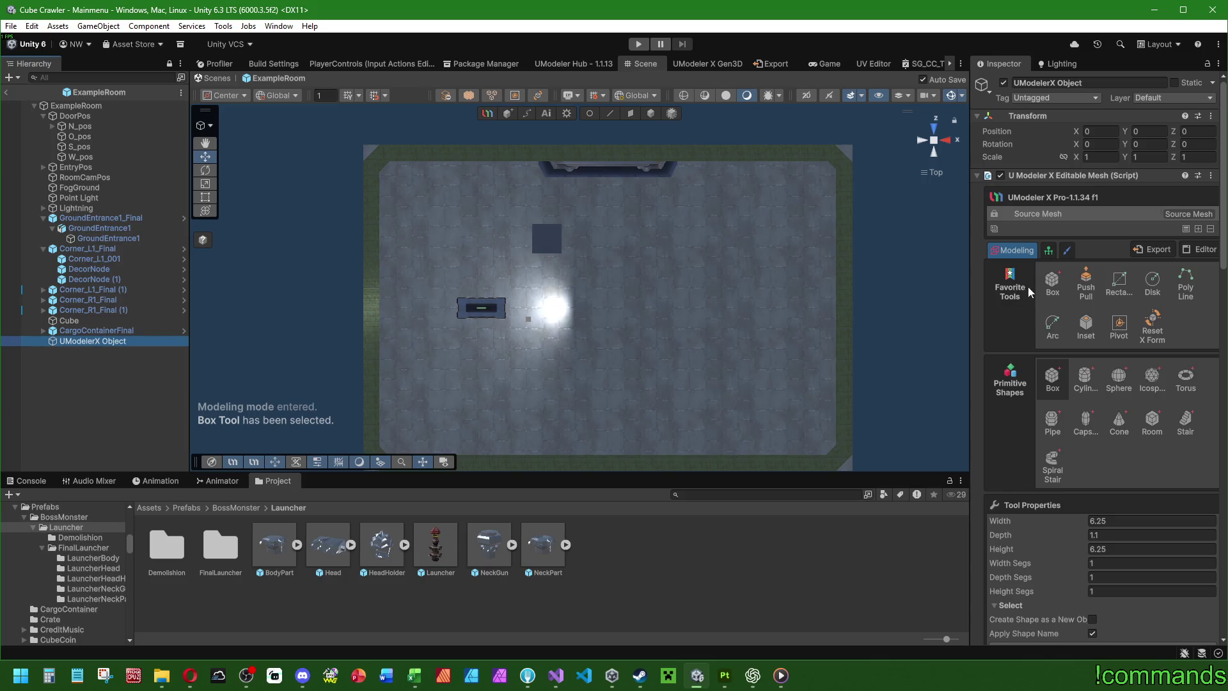
mouse_move(453, 141)
left_mouse_down()
mouse_move(477, 183)
mouse_move(446, 176)
left_mouse_up()
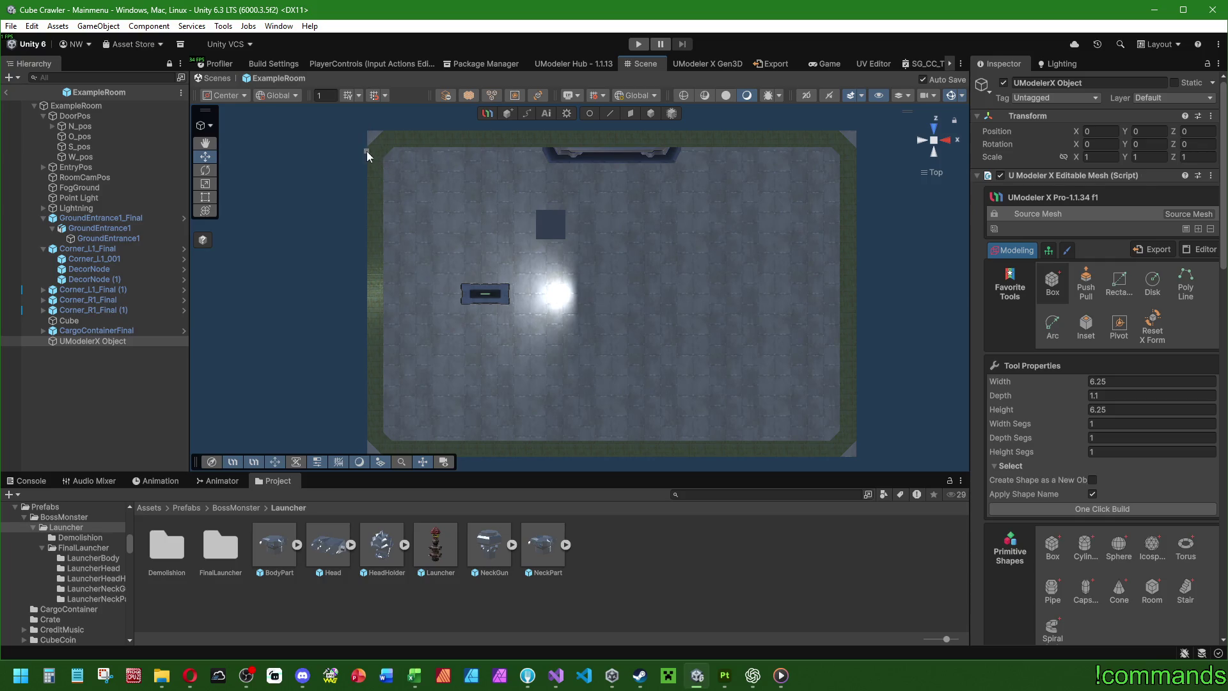
left_click_drag(368, 132, 853, 454)
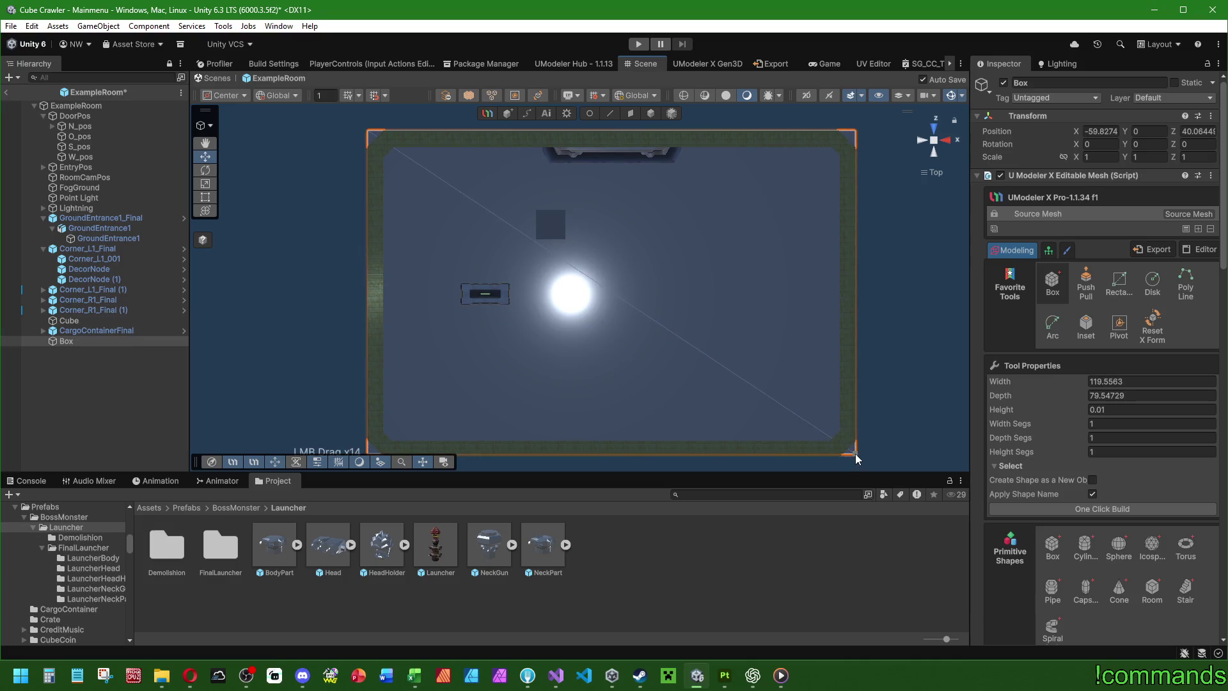
right_click(910, 427)
mouse_move(911, 427)
left_mouse_down()
mouse_move(448, 288)
mouse_move(196, 162)
left_mouse_up()
left_click(680, 328)
mouse_move(681, 328)
left_mouse_down()
mouse_move(754, 383)
mouse_move(707, 241)
mouse_move(725, 224)
left_mouse_up()
Step: Size the box to width 120, depth 80, height 6, save, and reset its position to 0, 0, 0
left_click(854, 277)
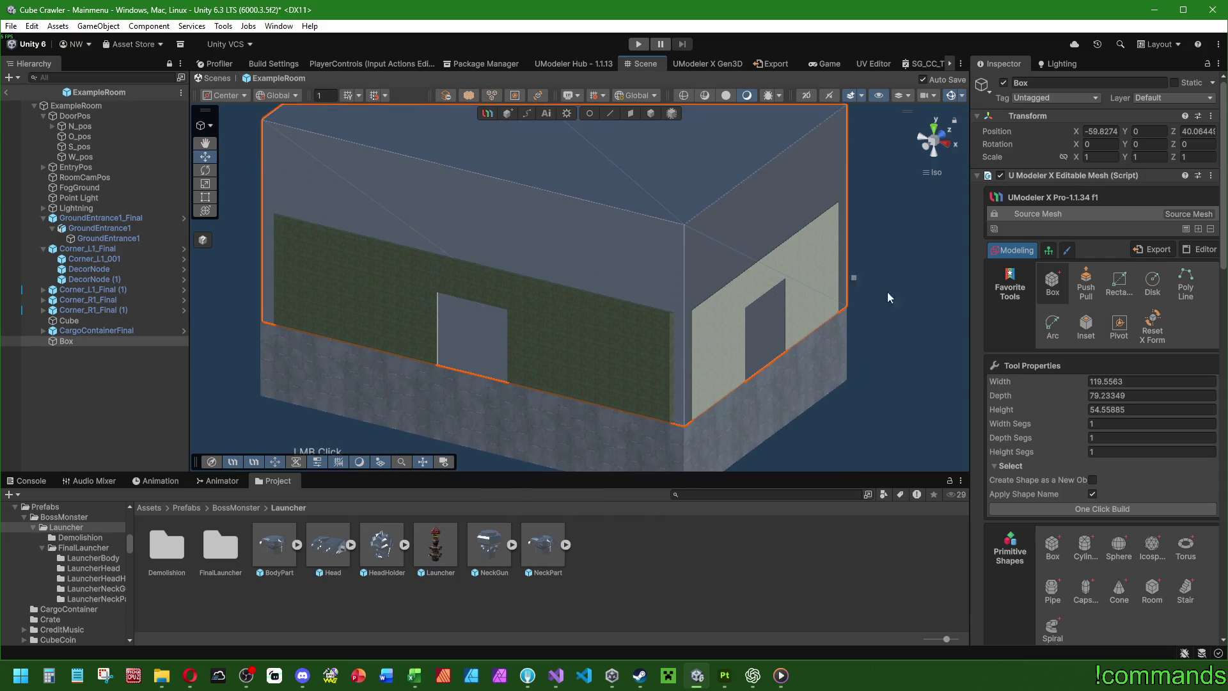
type("120")
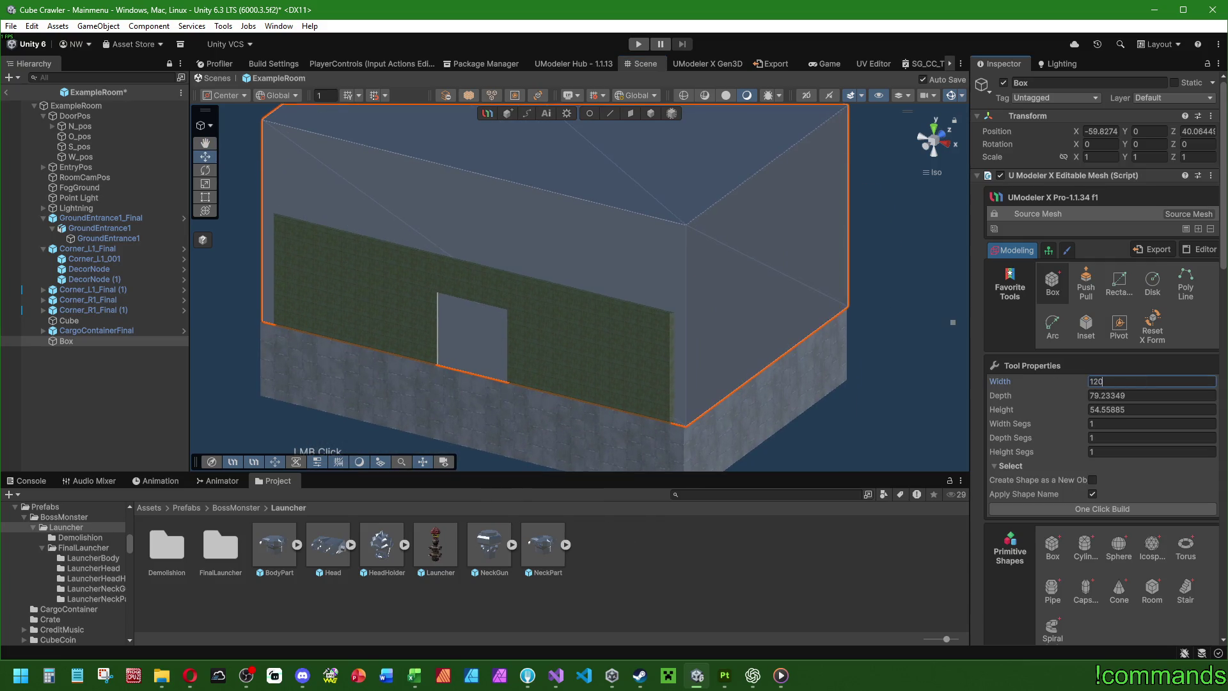
left_click(1144, 396)
type("80")
left_click(1144, 407)
type("2")
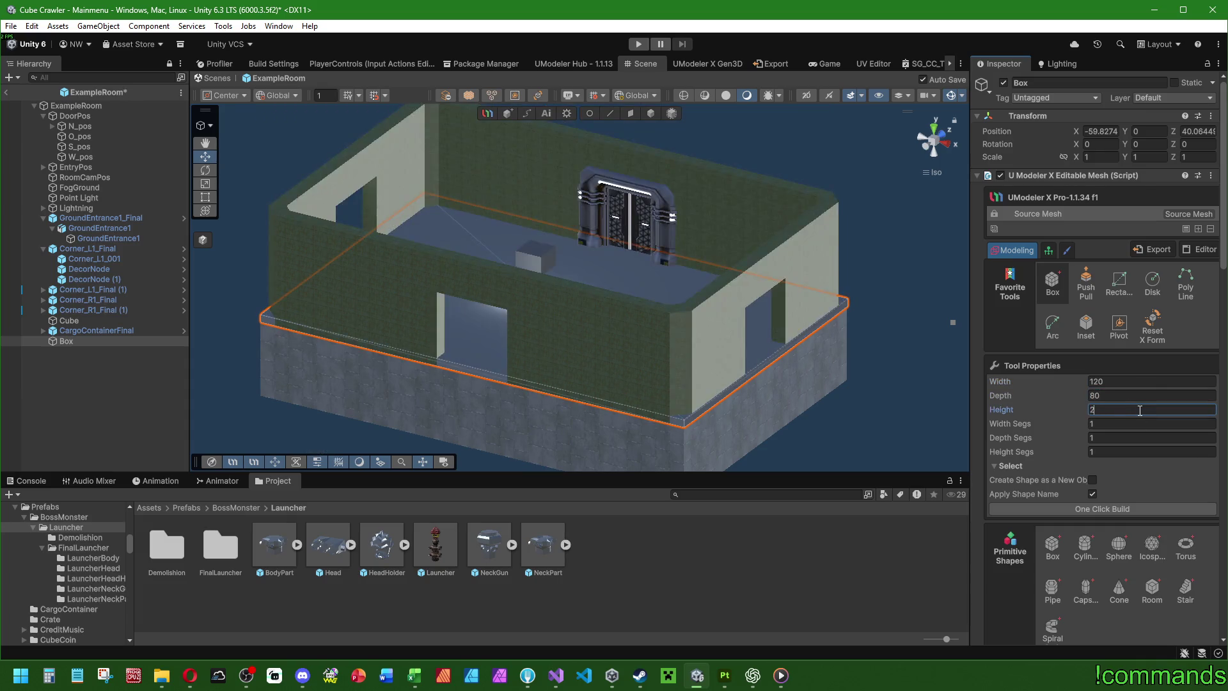
key("ctrl+s")
type("5")
key("BackSpace")
type("6")
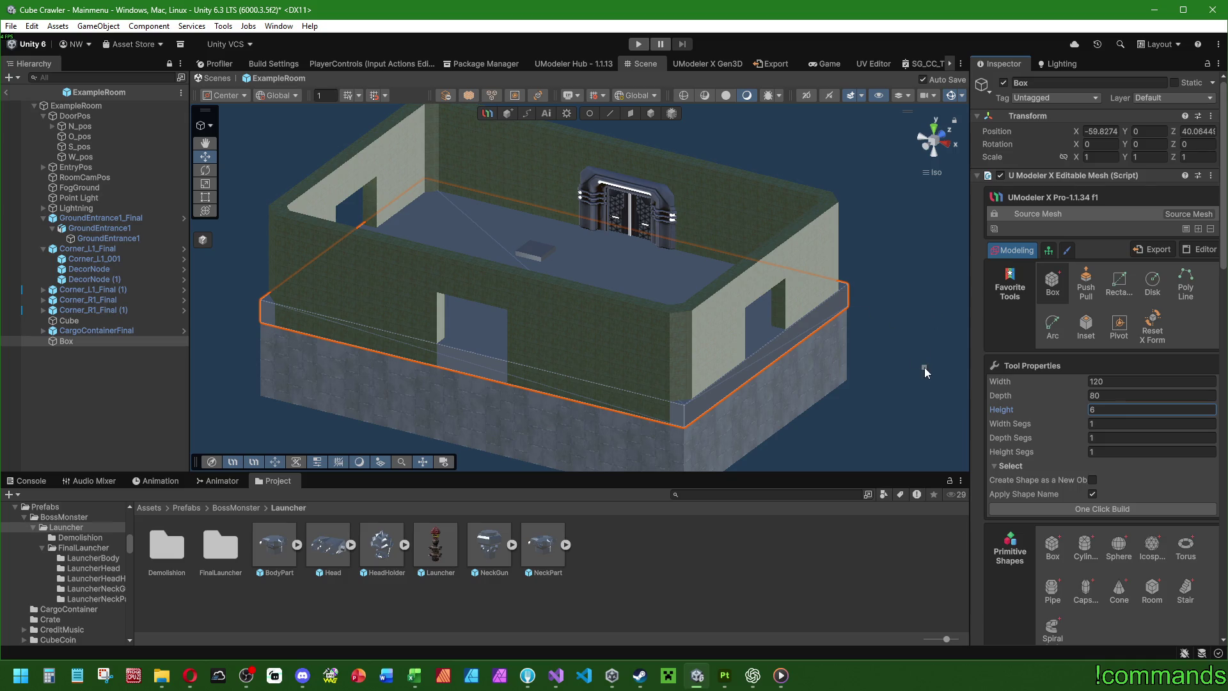
right_click(1030, 117)
left_click(1047, 126)
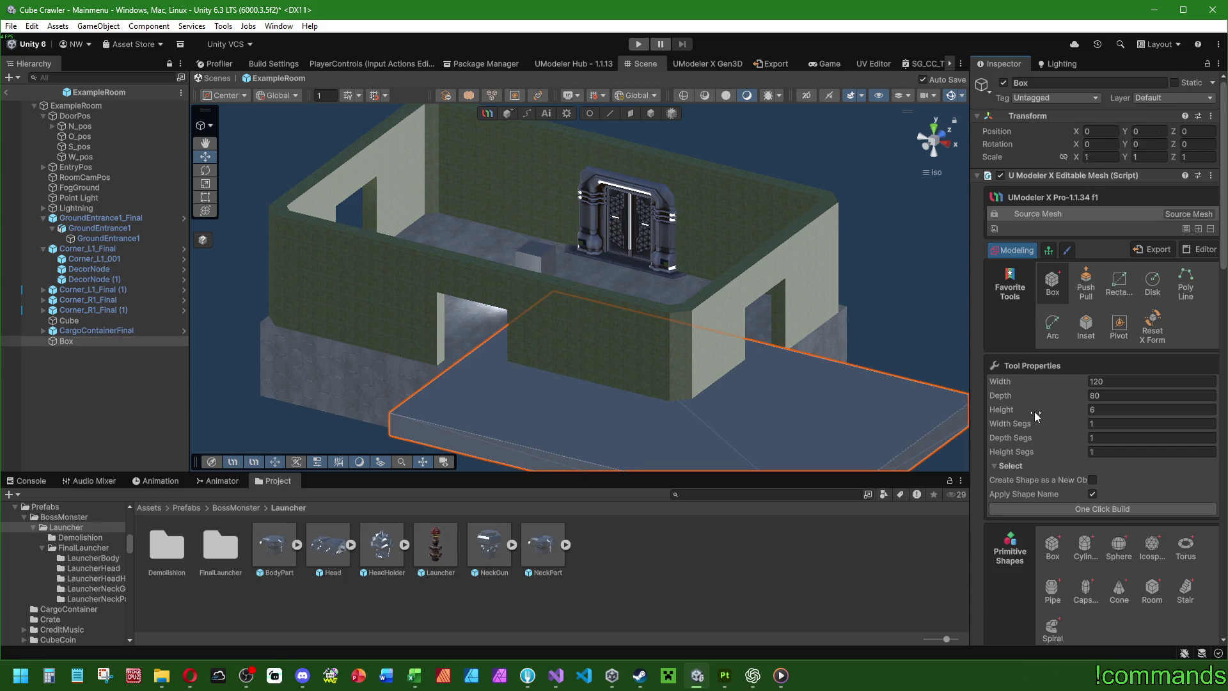
Step: Move the box's pivot to its bottom centre and reset its transform
scroll(1026, 378, "down", 10)
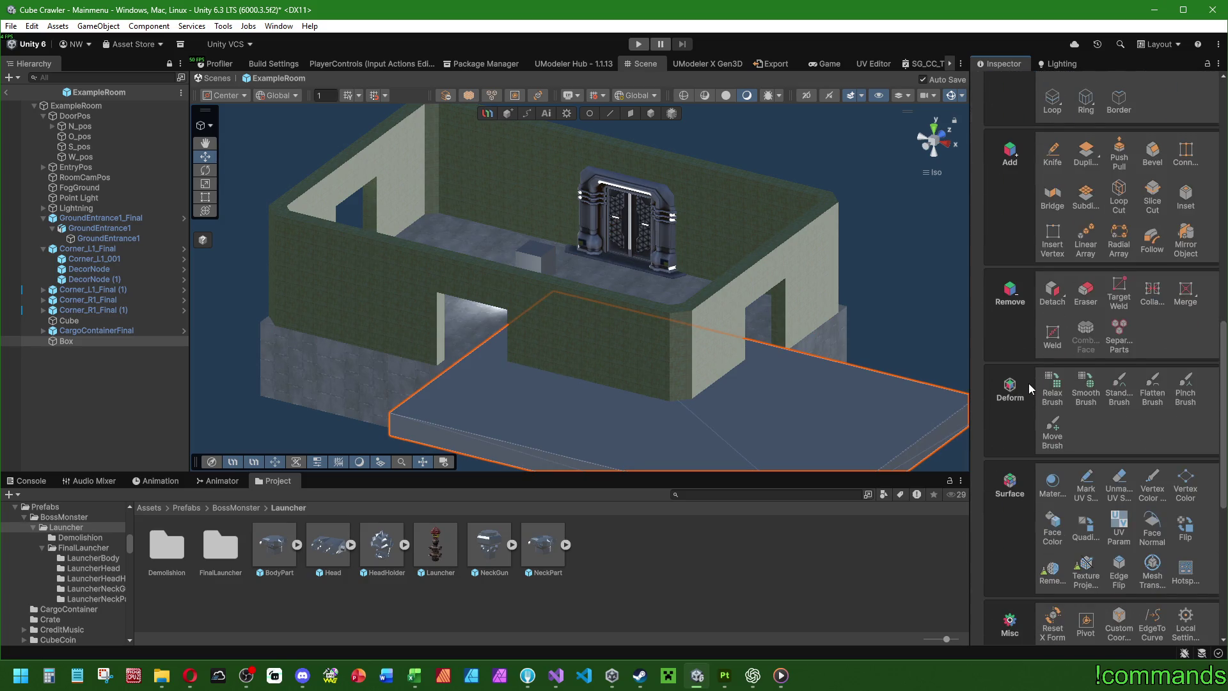
scroll(1029, 385, "down", 1)
left_click(1088, 451)
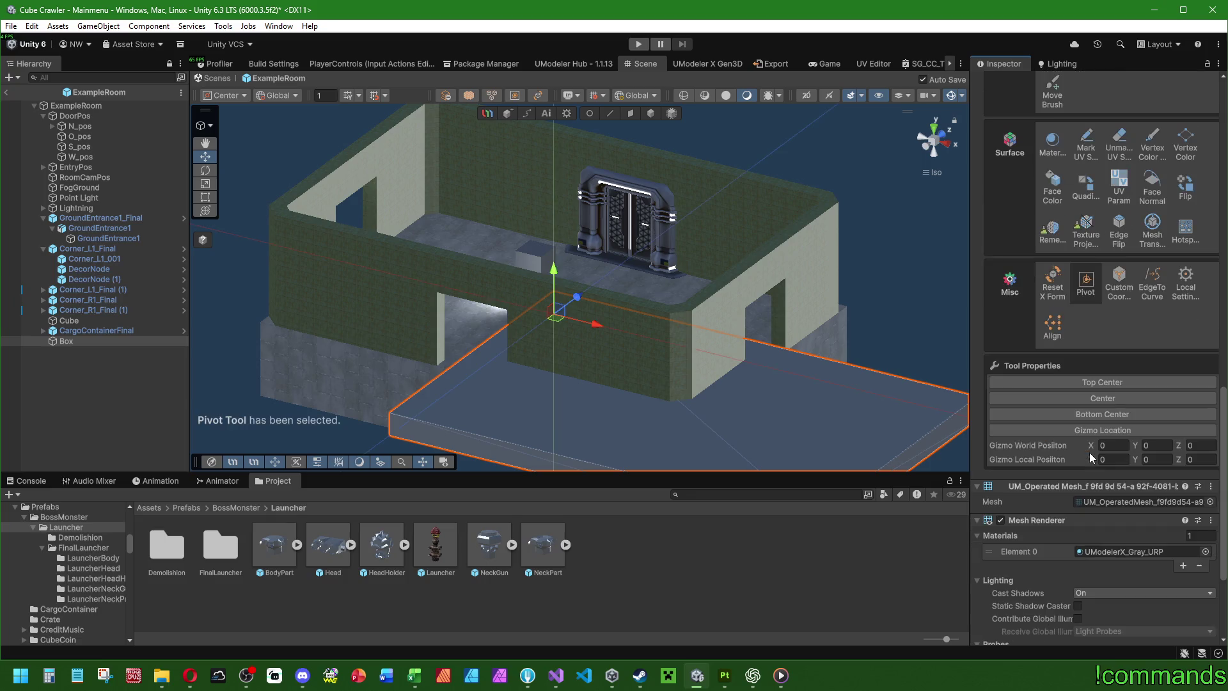
left_click(1096, 415)
scroll(1036, 192, "up", 10)
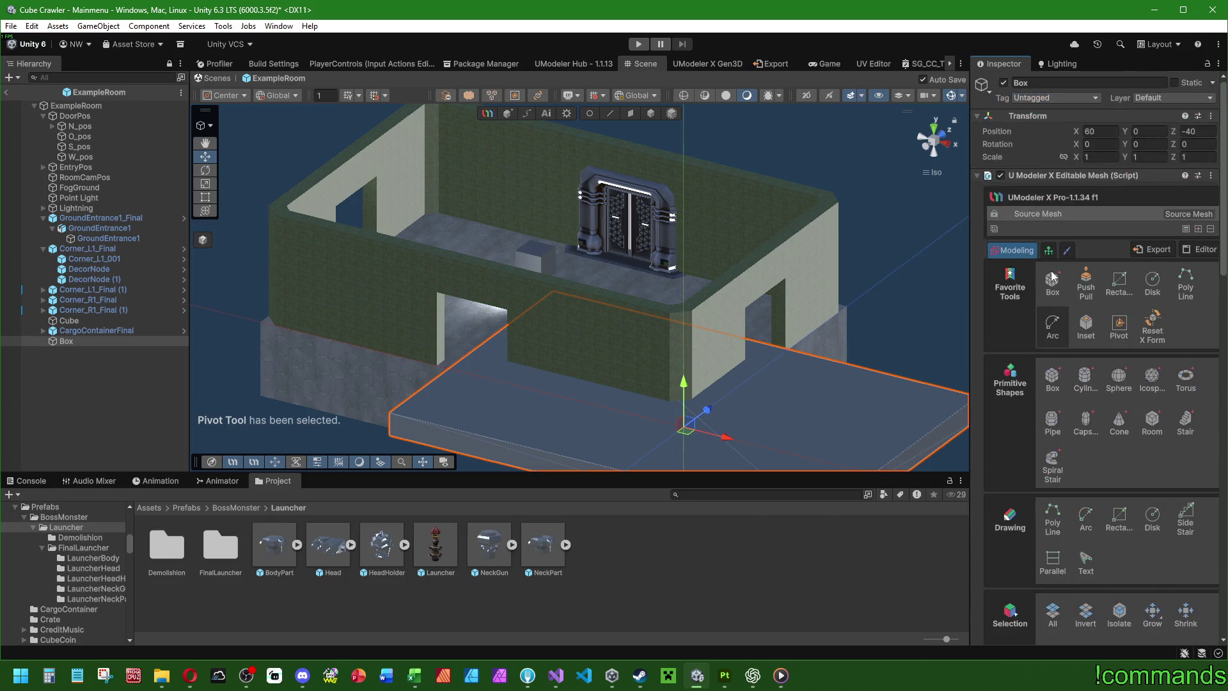
right_click(1032, 116)
left_click(1055, 124)
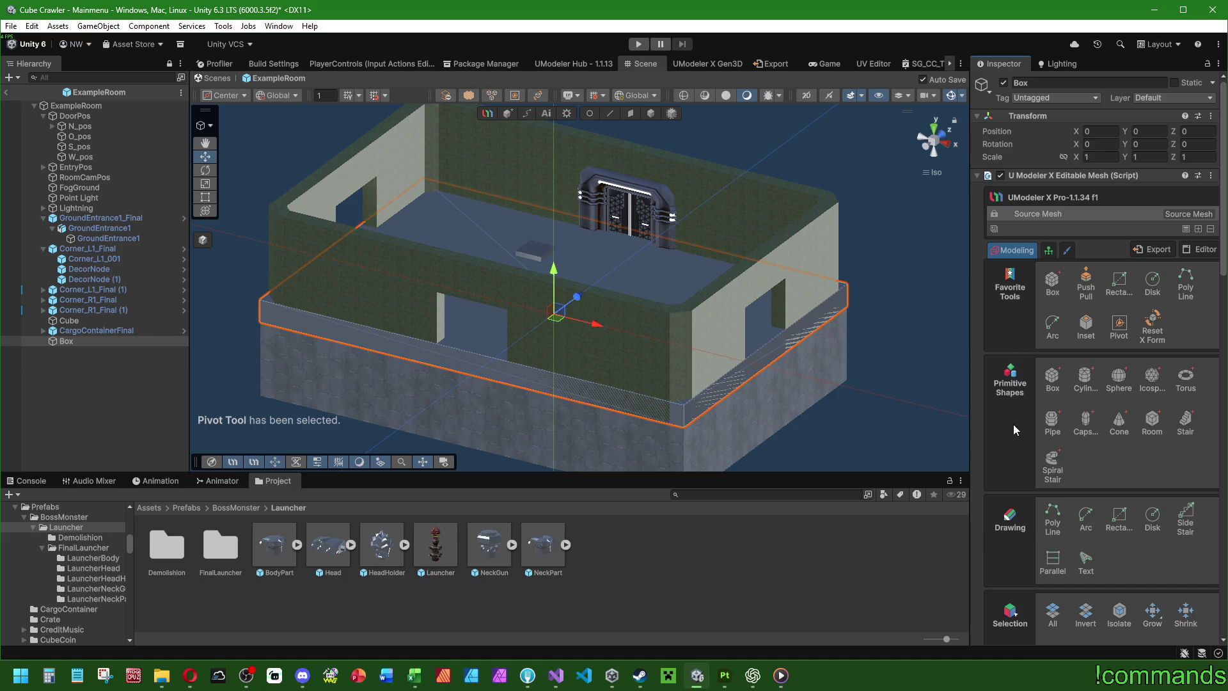
Step: View the room from the back and set the pivot's world Y position to 0
left_click_drag(620, 326, 689, 370)
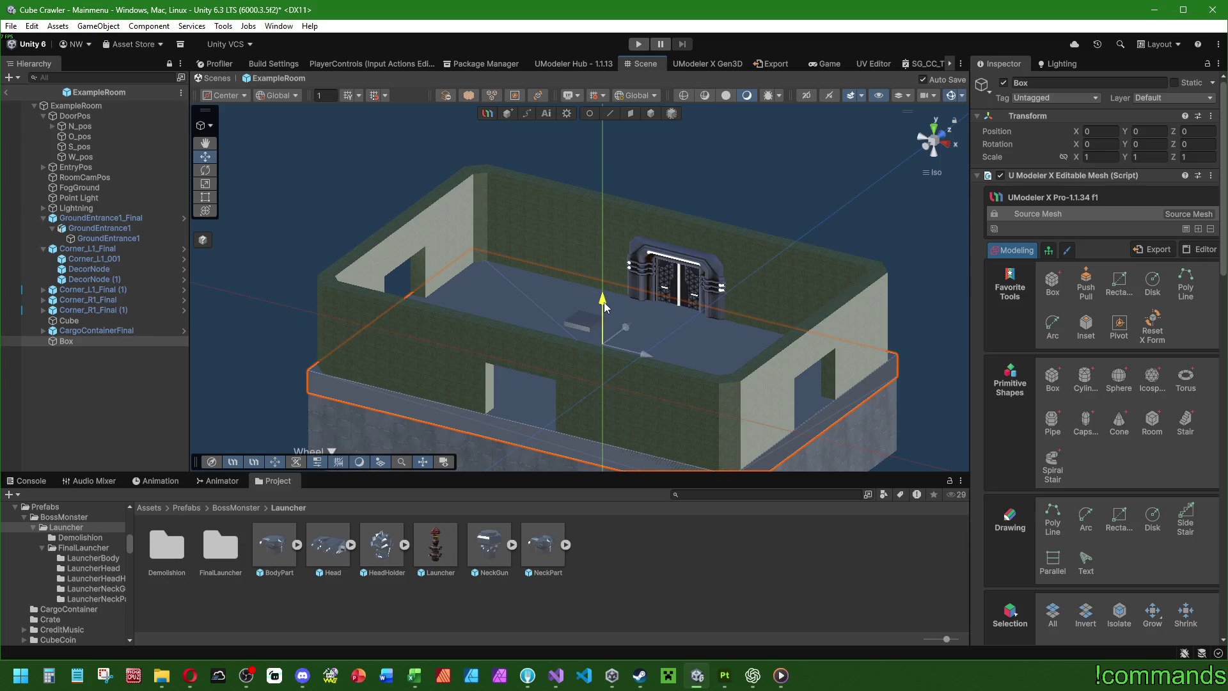
key("ctrl")
key("ctrl")
key("ctrl")
left_click(942, 133)
key("ctrl")
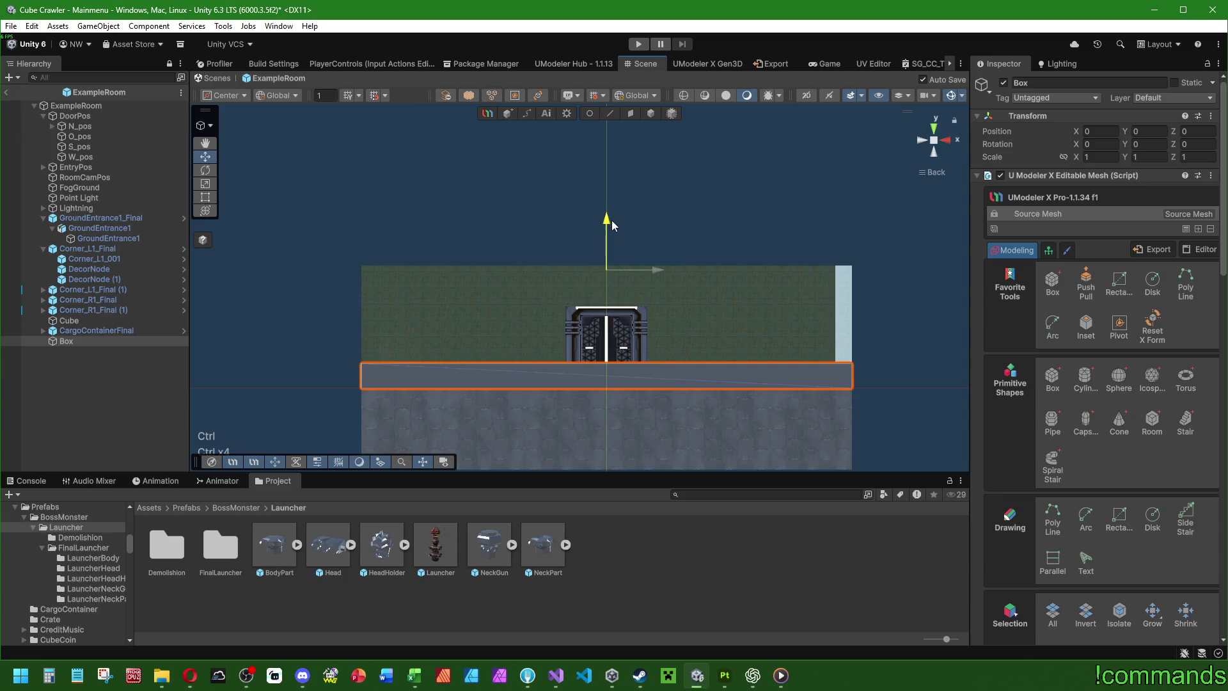
key("ctrl")
key("ctrl")
key("ctrl")
scroll(1096, 443, "down", 10)
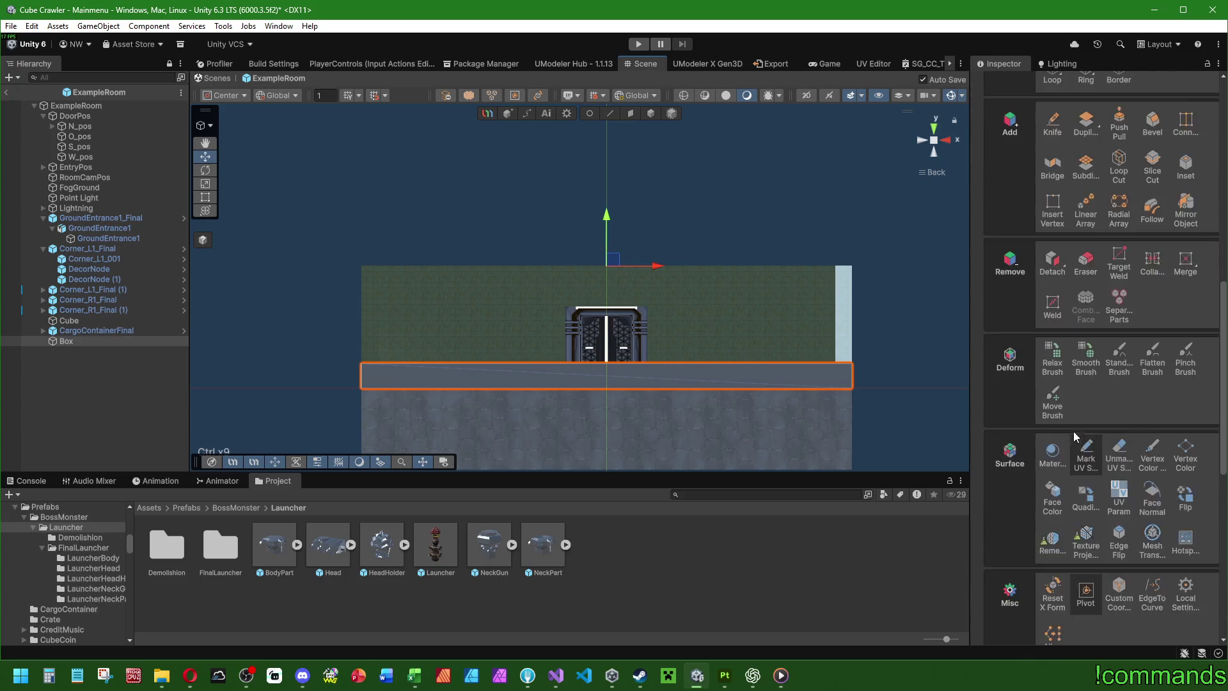
scroll(1075, 438, "down", 3)
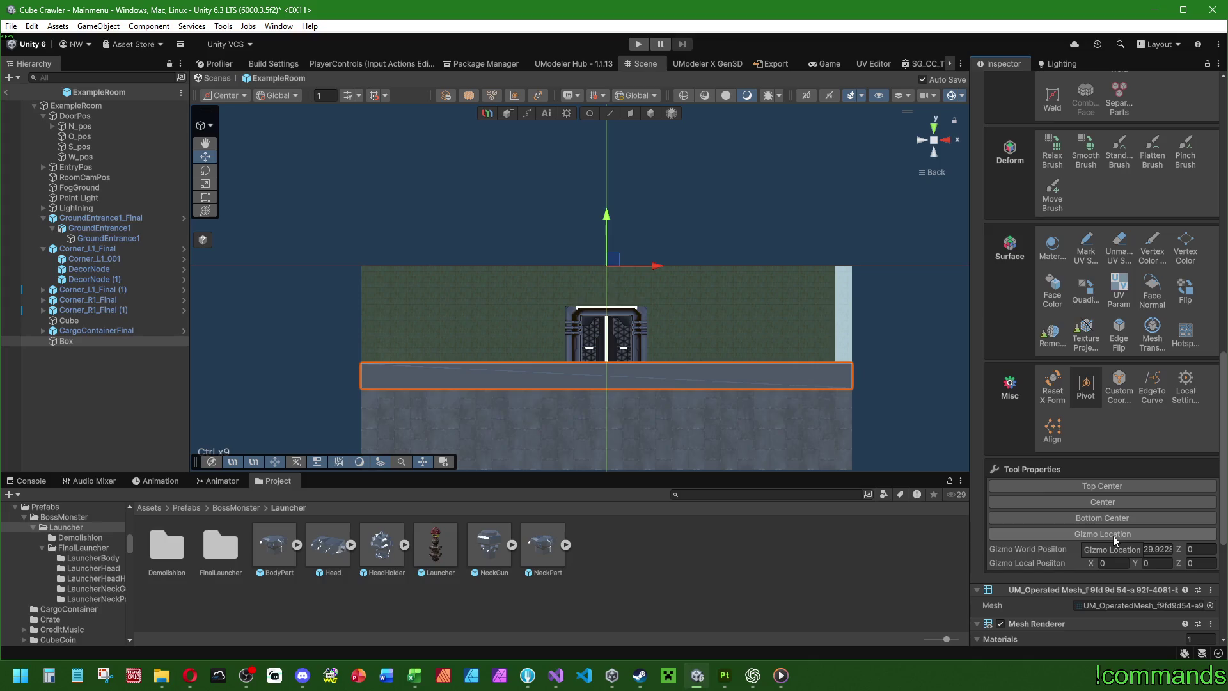
left_click(1162, 549)
type("0")
key("Return")
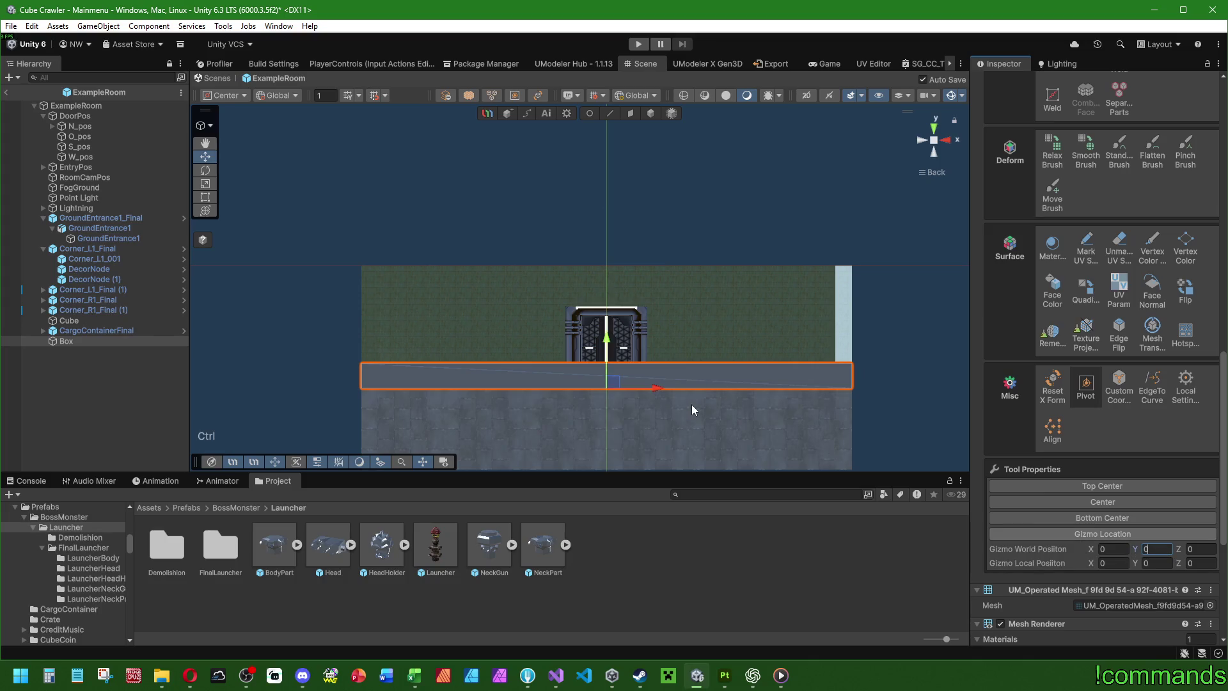
key("ctrl+z")
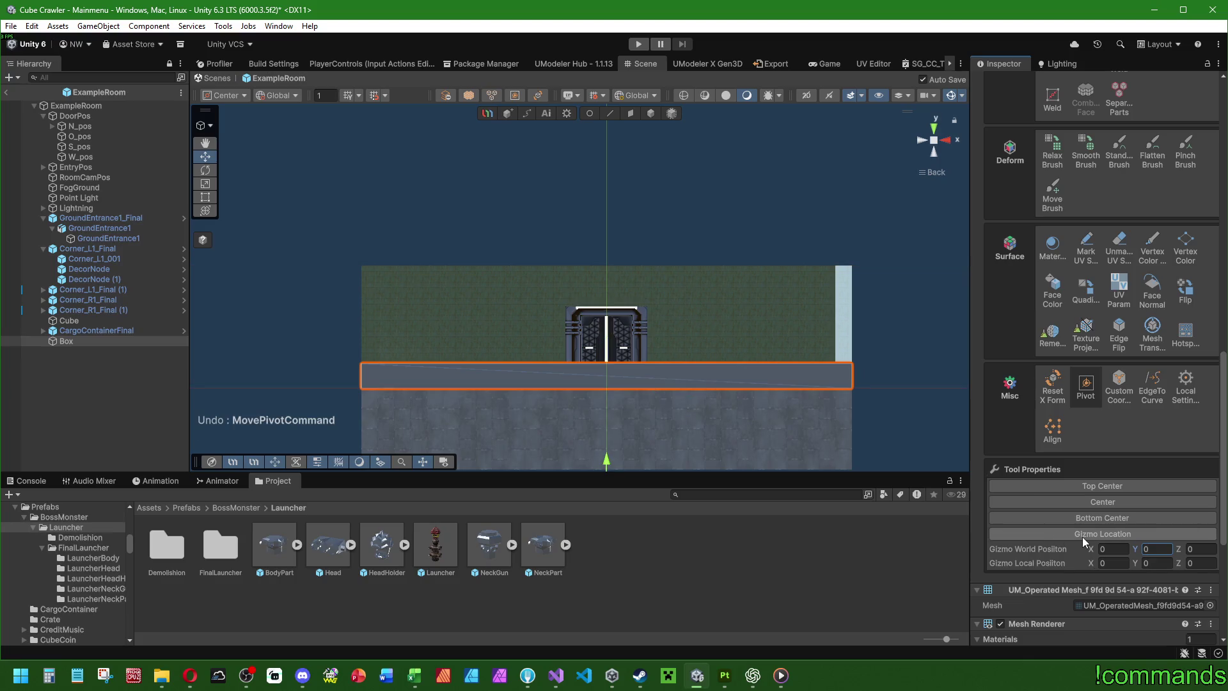
scroll(1023, 385, "up", 5)
scroll(1022, 385, "up", 5)
Step: Reset the Box's transform so the 6-high slab rests on top of the walls
right_click(1030, 114)
left_click(1035, 122)
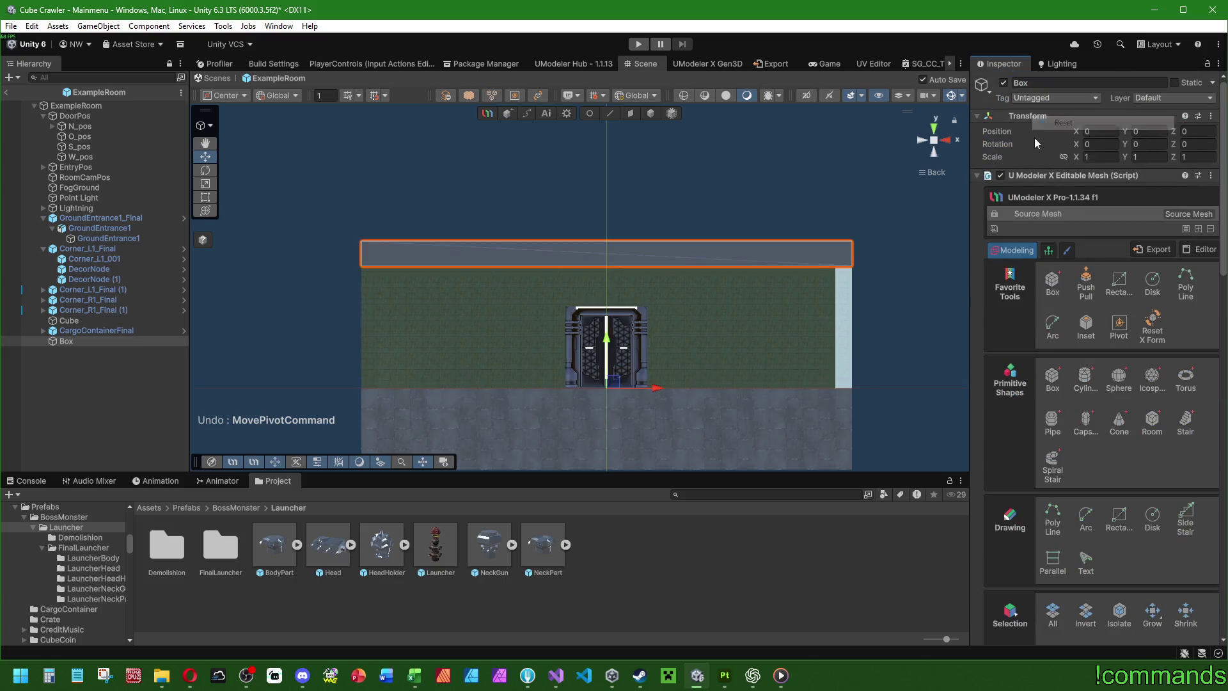
mouse_move(635, 221)
left_mouse_down()
mouse_move(562, 271)
mouse_move(567, 249)
mouse_move(471, 243)
mouse_move(563, 283)
left_mouse_up()
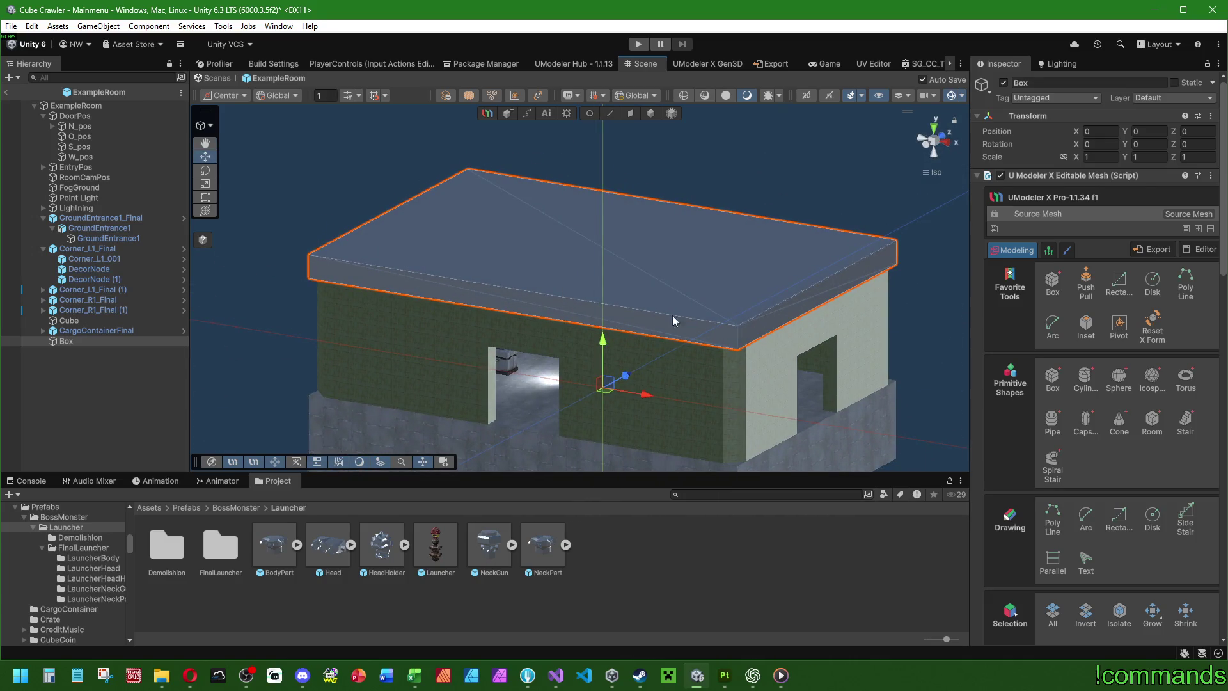
left_click_drag(661, 310, 638, 275)
scroll(665, 317, "up", 4)
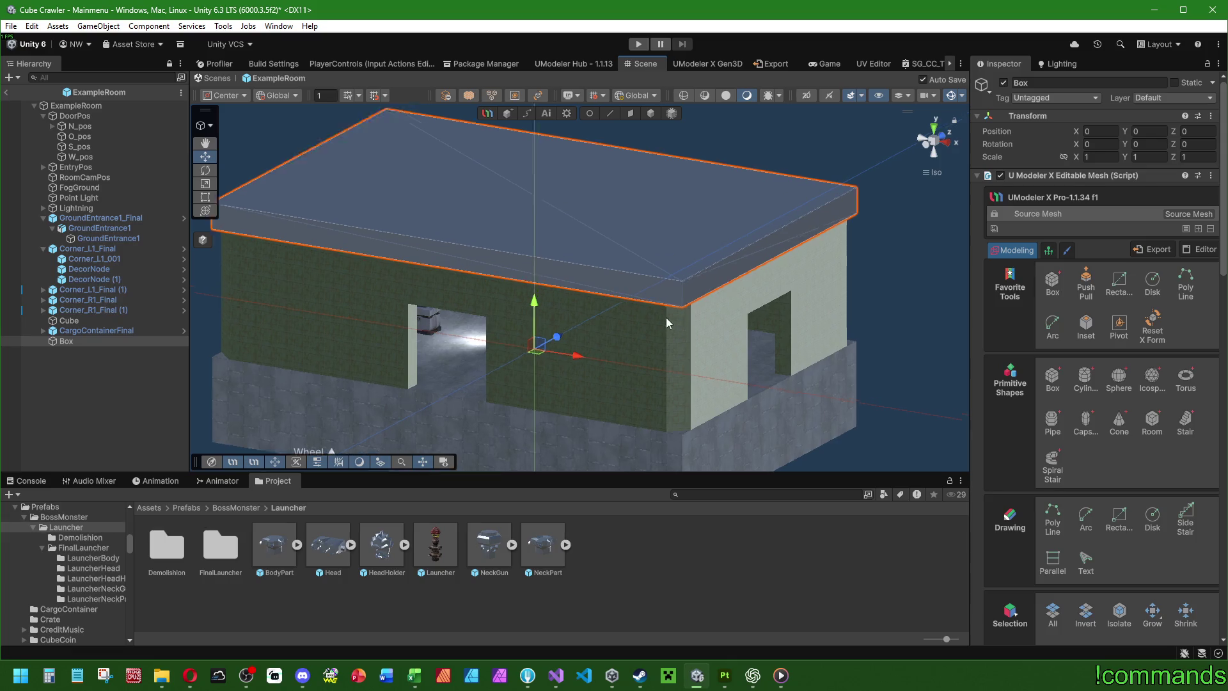
scroll(633, 332, "down", 2)
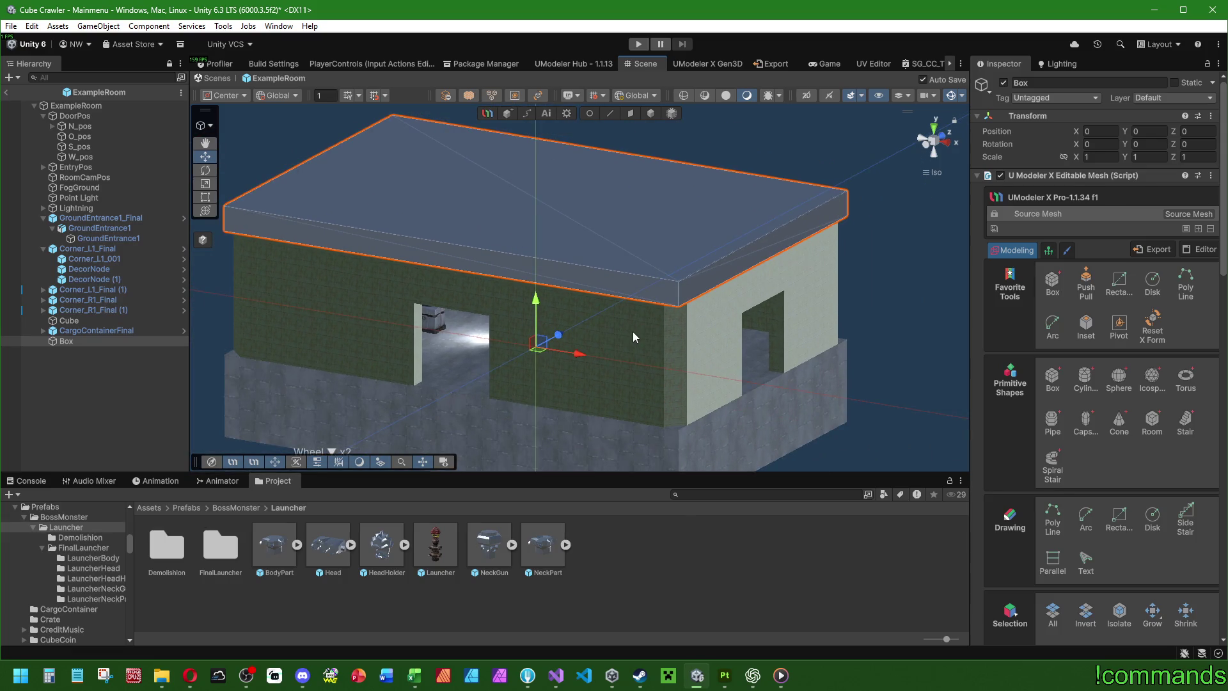
scroll(617, 309, "up", 2)
scroll(651, 336, "down", 2)
Step: Untick the active checkbox on GroundEntrance1_Final, Cube and CargoContainerFinal
left_click(139, 219)
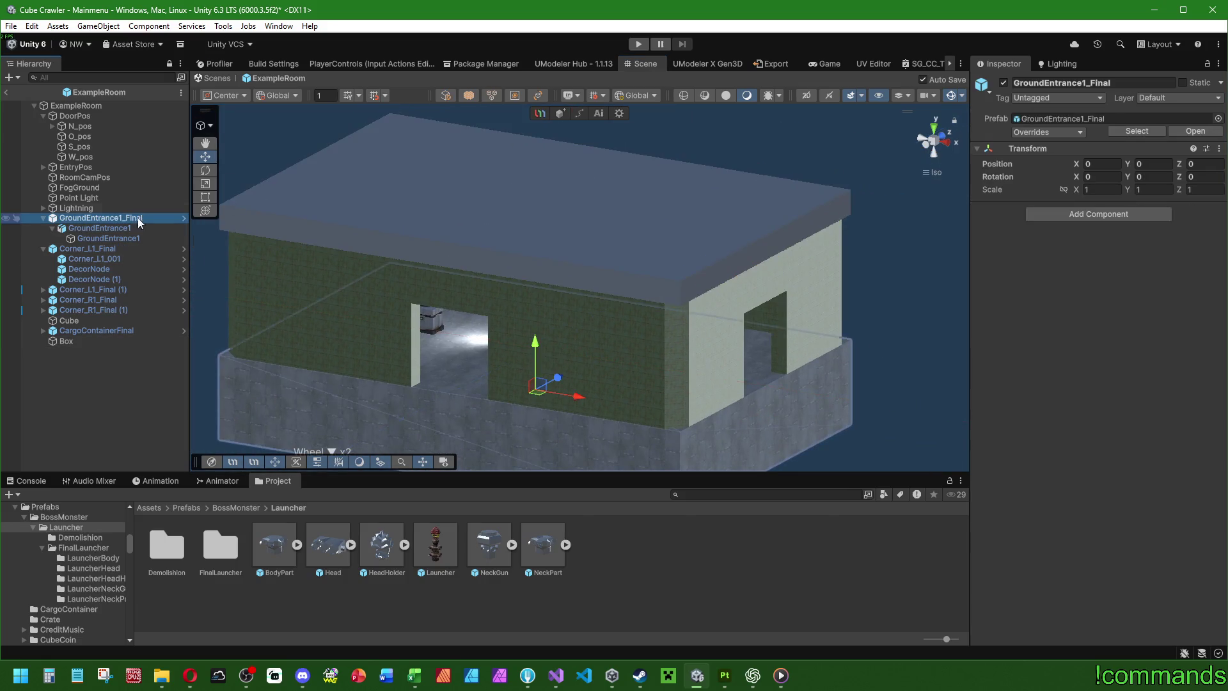
left_click(1004, 83)
mouse_move(550, 358)
left_mouse_down()
mouse_move(588, 174)
mouse_move(401, 302)
mouse_move(489, 193)
mouse_move(420, 251)
mouse_move(480, 310)
left_mouse_up()
left_click(42, 218)
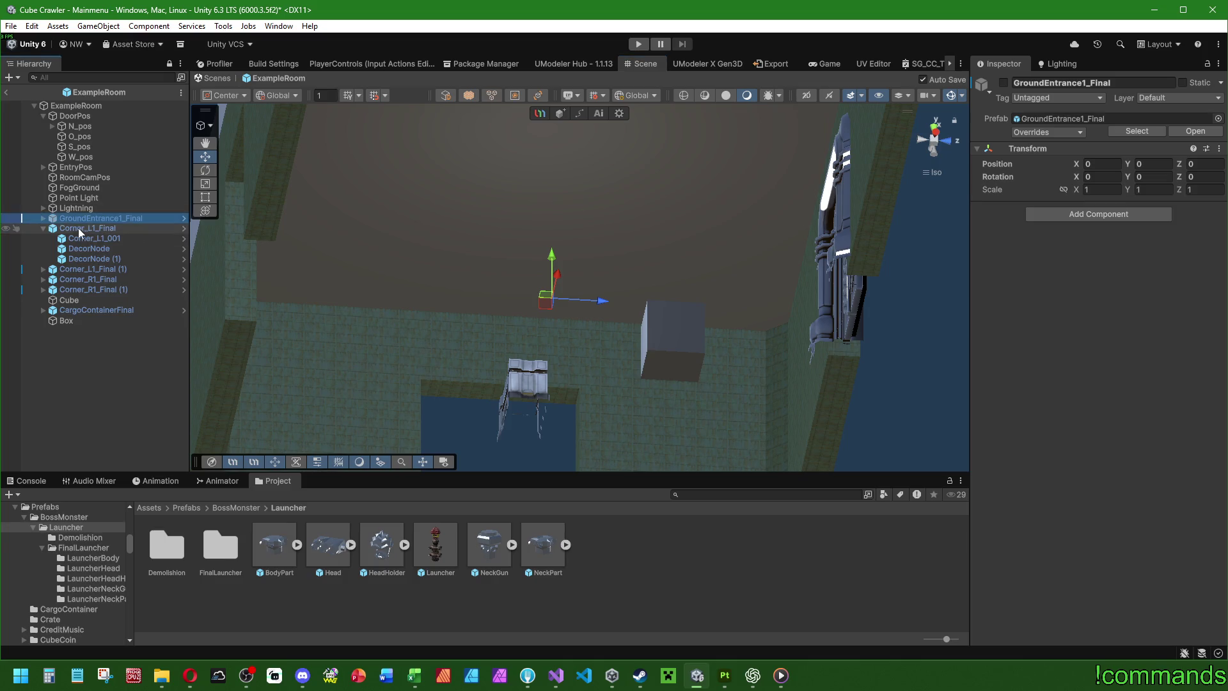
left_click(87, 229)
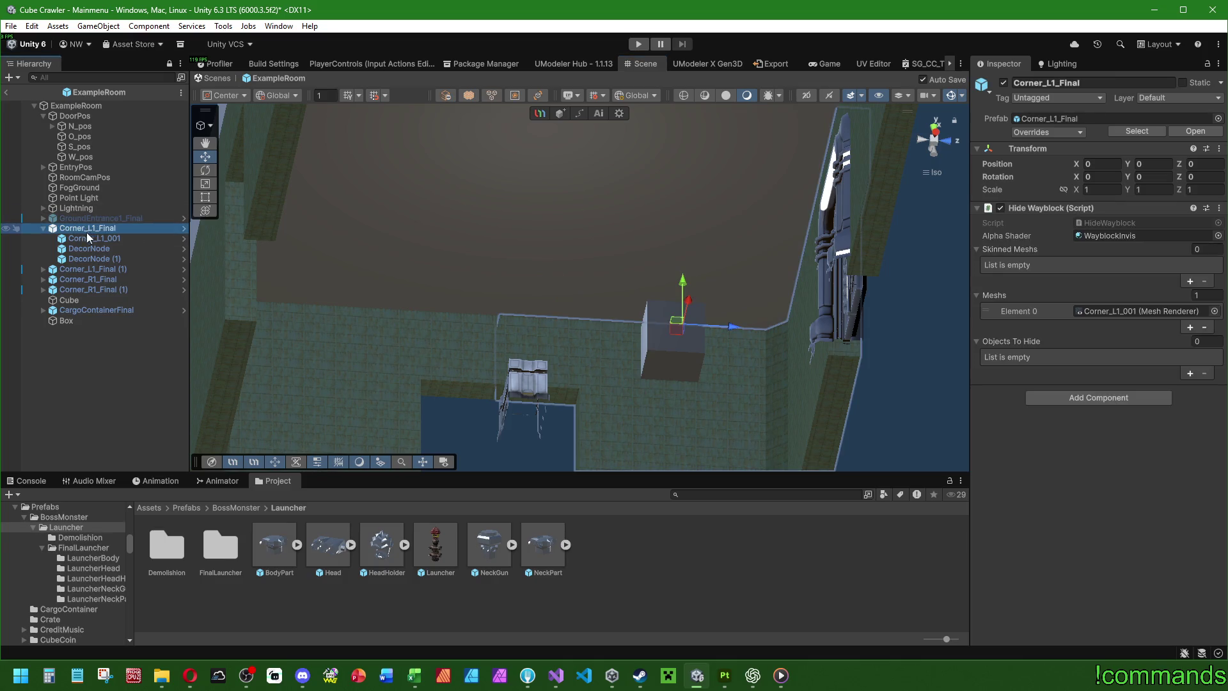
left_click(89, 299)
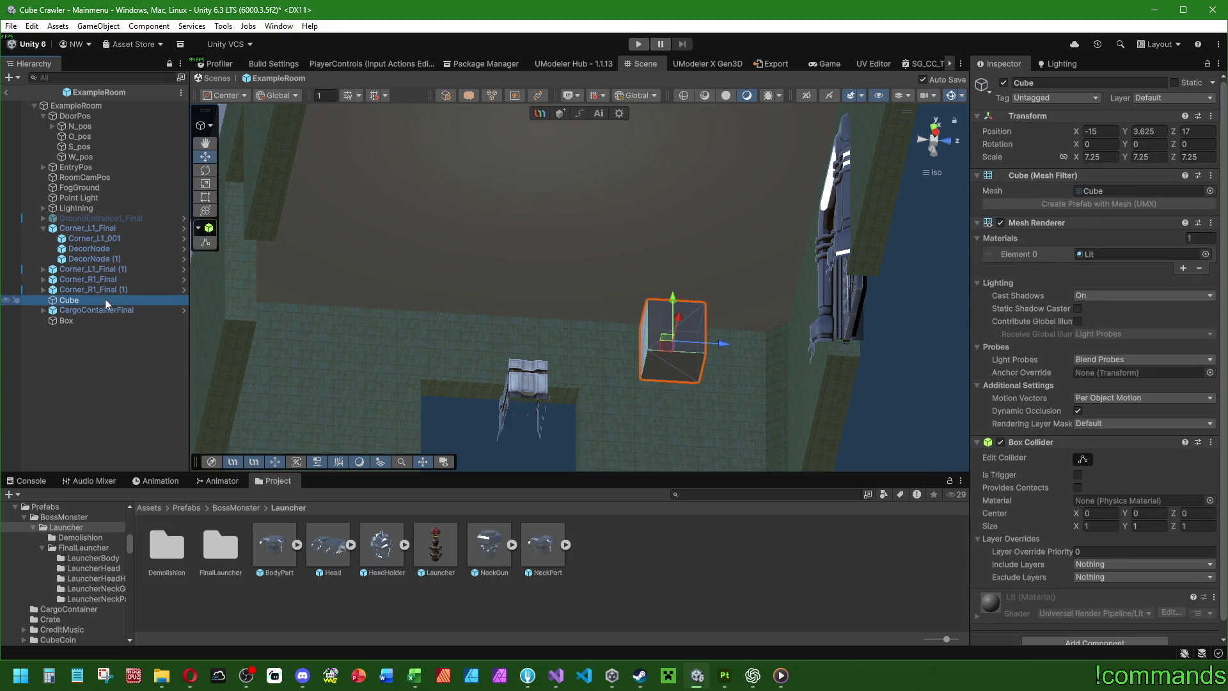
left_click(1002, 83)
left_click(110, 310)
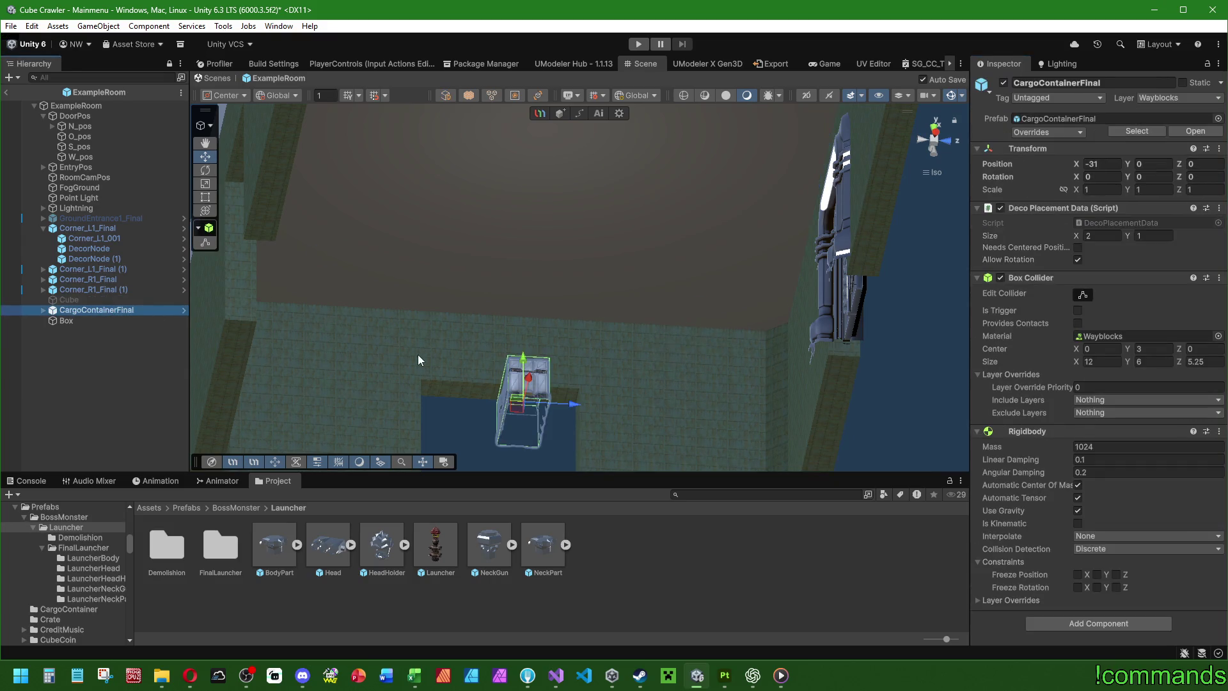
left_click(1002, 83)
Step: Check DoorFrameFinal under N_pos, then select and frame the Box
scroll(424, 362, "down", 2)
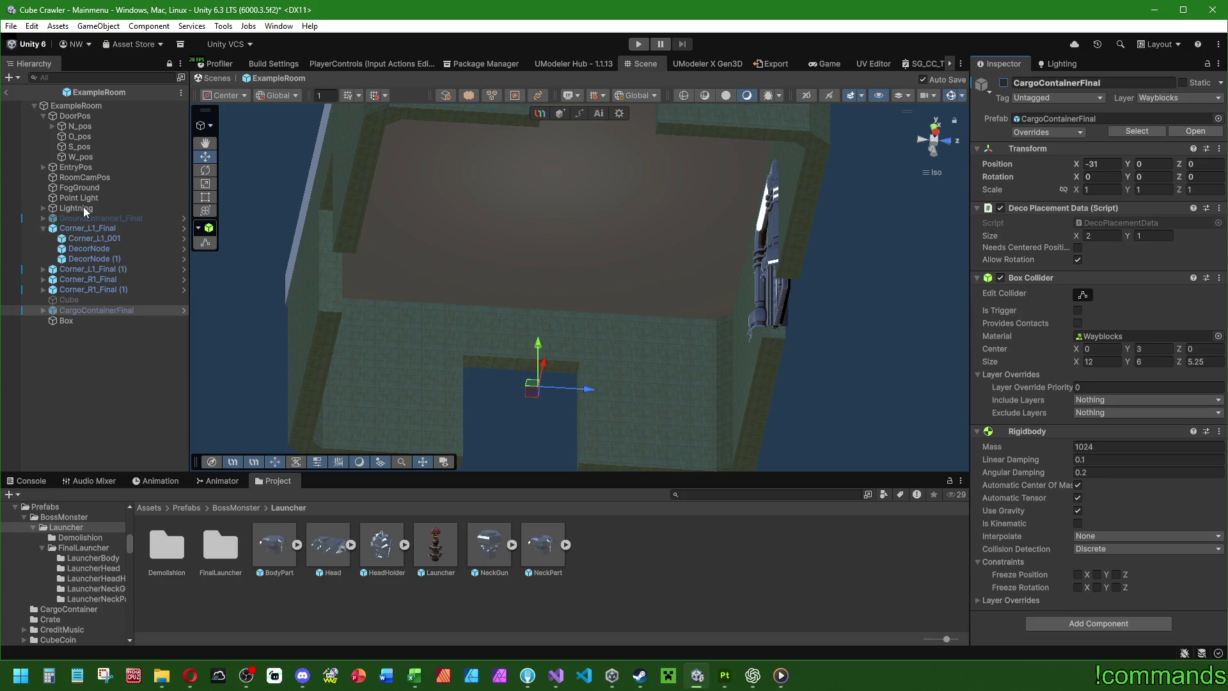
left_click(51, 126)
left_click(105, 135)
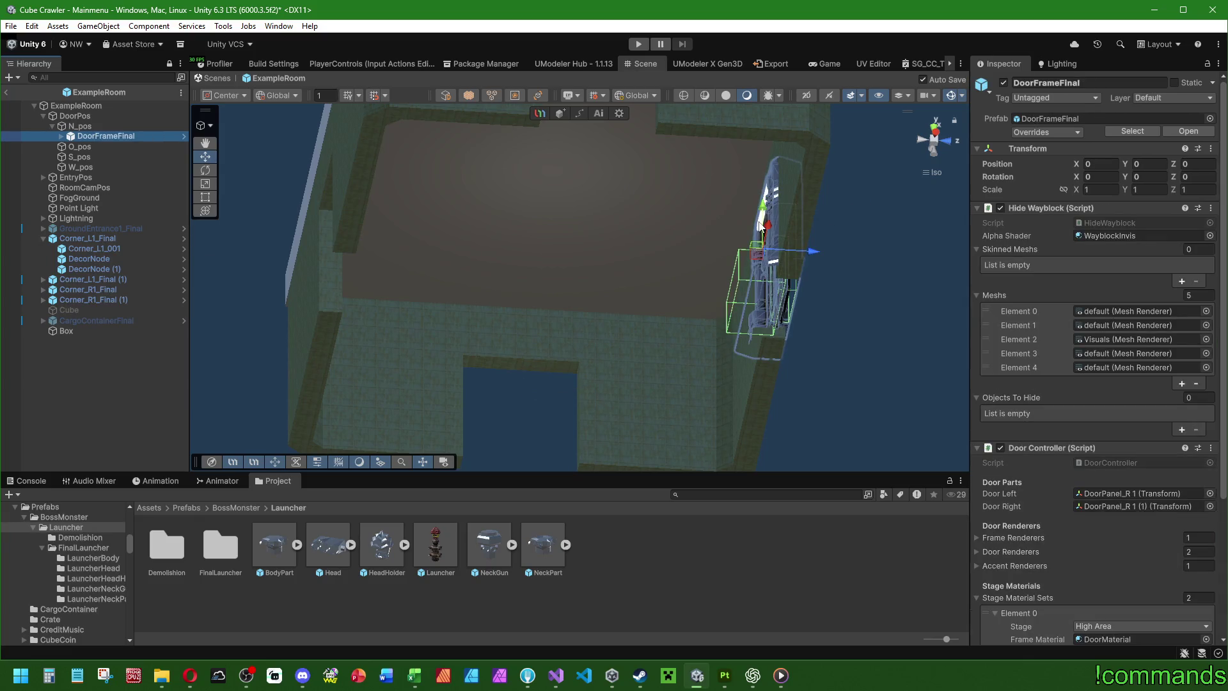
left_click(111, 389)
left_click_drag(664, 244, 665, 210)
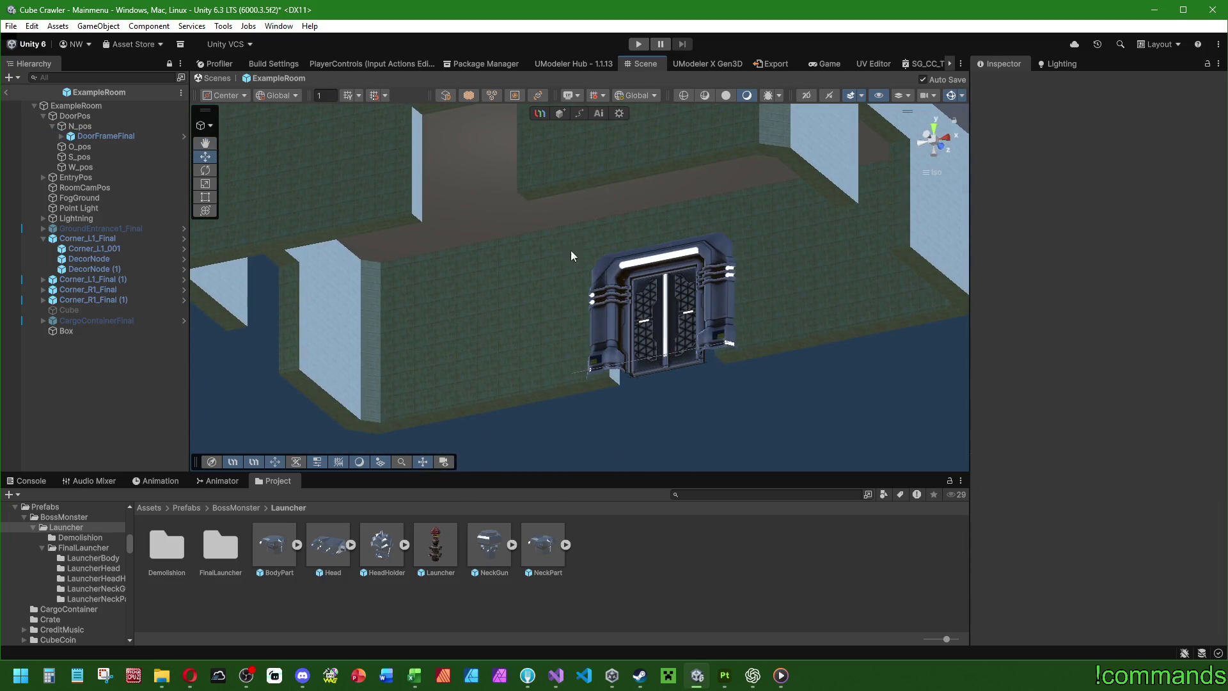
double_click(91, 332)
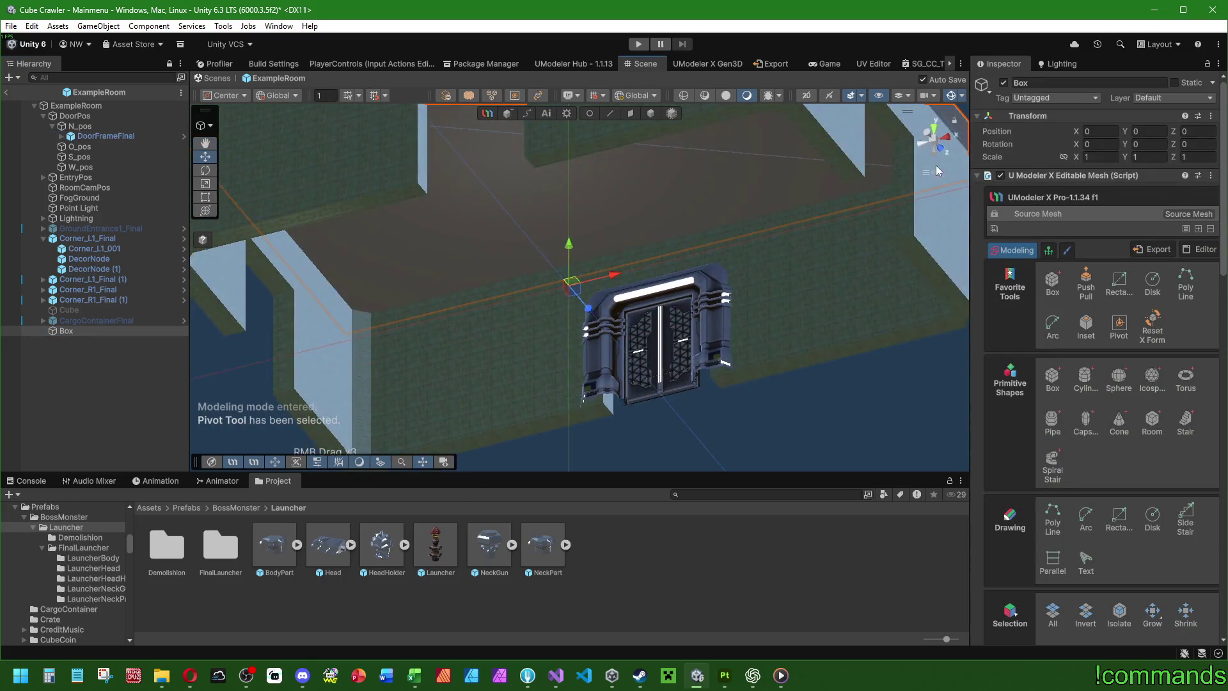
Step: From the bottom view, inset the Box's face to a thickness of about -3.6
left_click(931, 159)
scroll(610, 328, "down", 3)
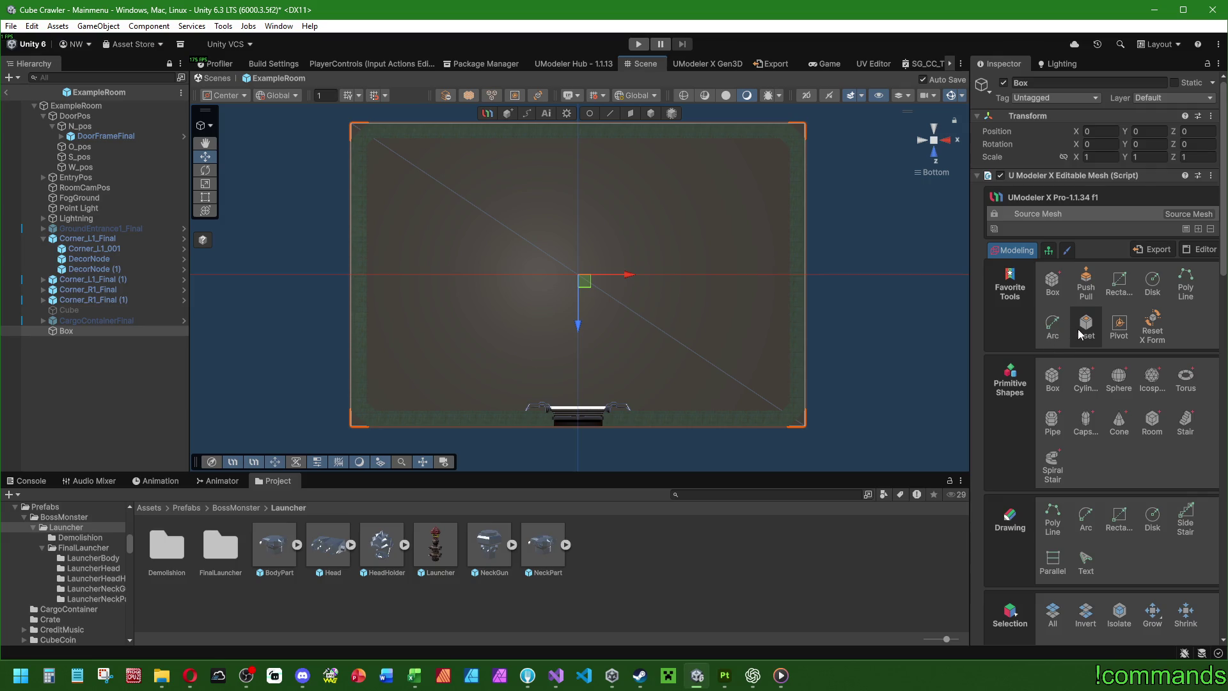
left_click(1077, 329)
left_click_drag(796, 132, 789, 144)
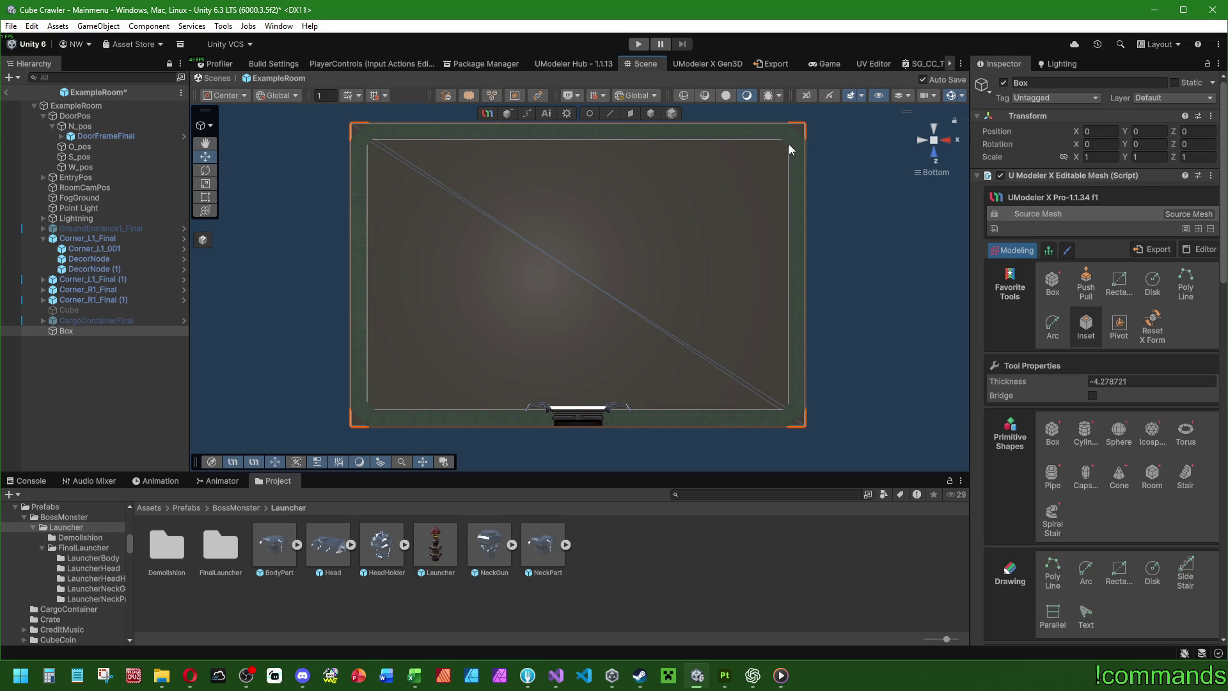
left_click_drag(788, 144, 792, 143)
scroll(549, 260, "up", 2)
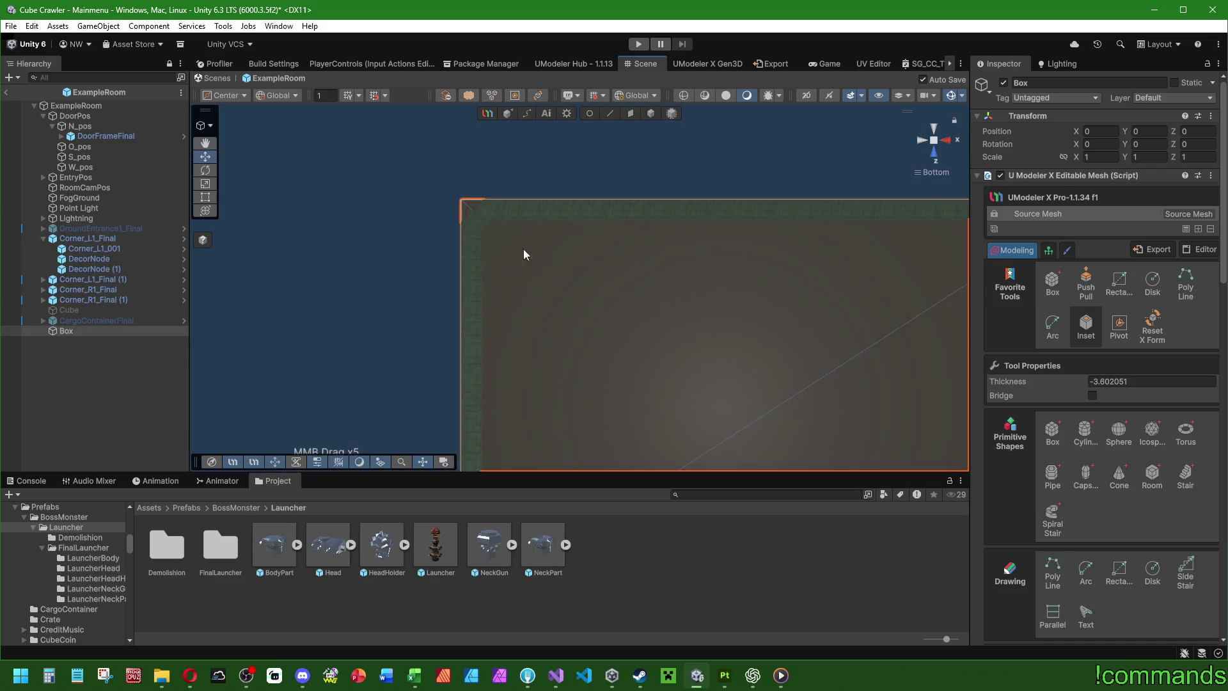
scroll(547, 294, "up", 3)
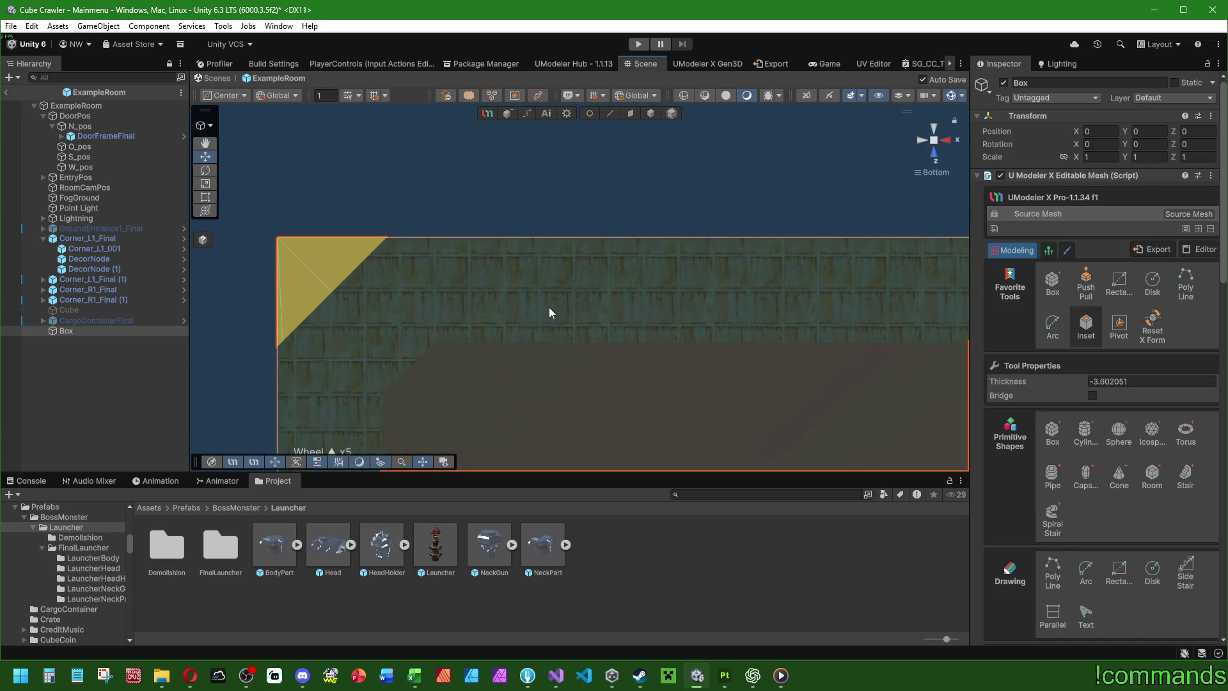
scroll(548, 308, "down", 4)
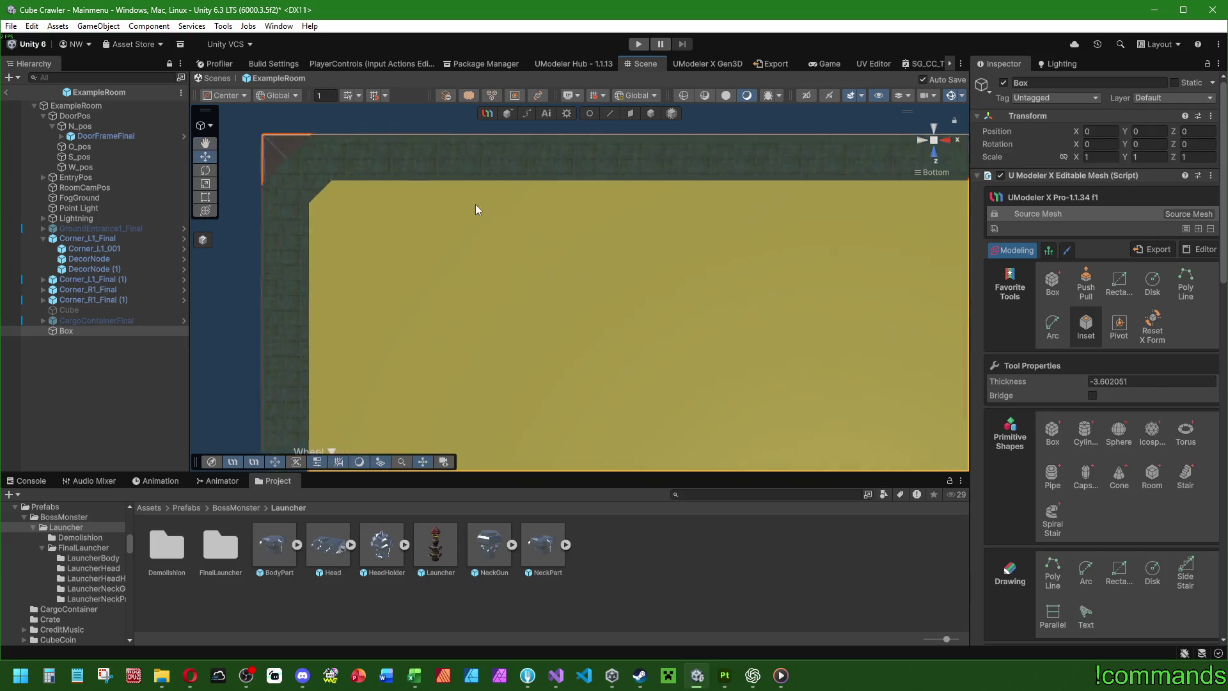
Step: Select the inner inset face and orbit around the room to check the rim
mouse_move(595, 331)
left_mouse_down()
mouse_move(707, 356)
mouse_move(488, 190)
mouse_move(375, 282)
mouse_move(473, 270)
mouse_move(711, 140)
left_mouse_up()
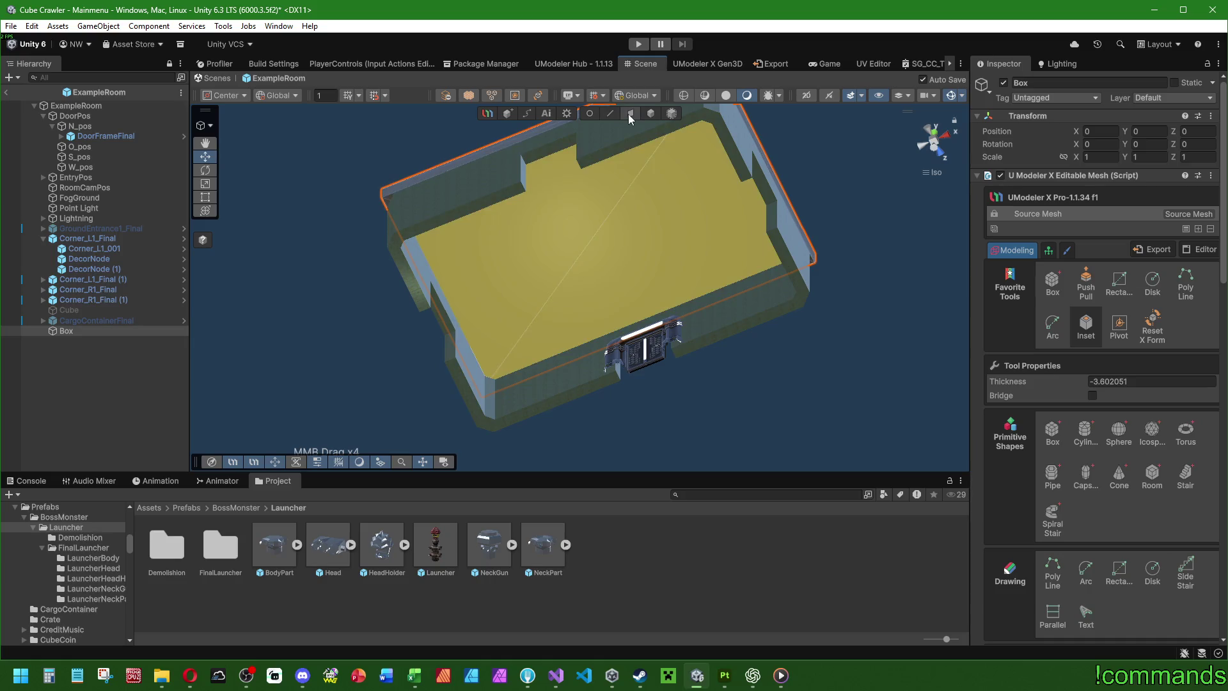
left_click(630, 113)
left_click(548, 262)
mouse_move(548, 262)
left_mouse_down()
mouse_move(451, 360)
mouse_move(512, 224)
mouse_move(436, 374)
left_mouse_up()
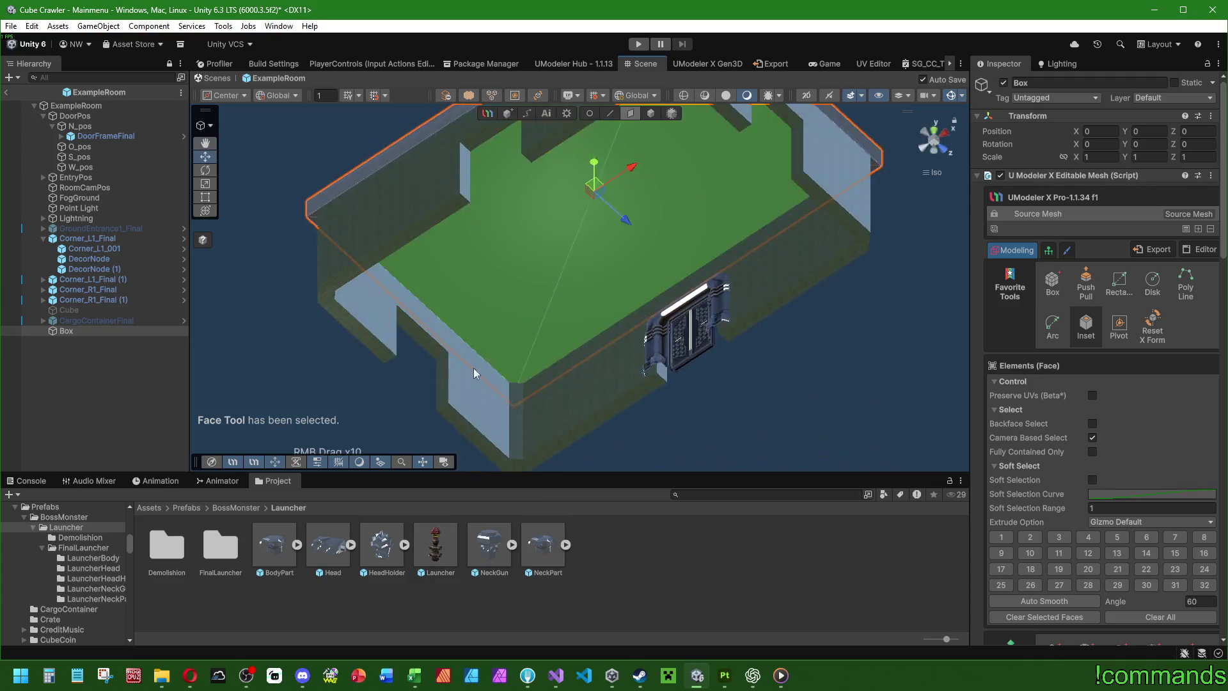
scroll(578, 251, "up", 4)
scroll(577, 245, "down", 3)
mouse_move(561, 193)
left_mouse_down()
mouse_move(478, 273)
mouse_move(627, 325)
mouse_move(608, 348)
left_mouse_up()
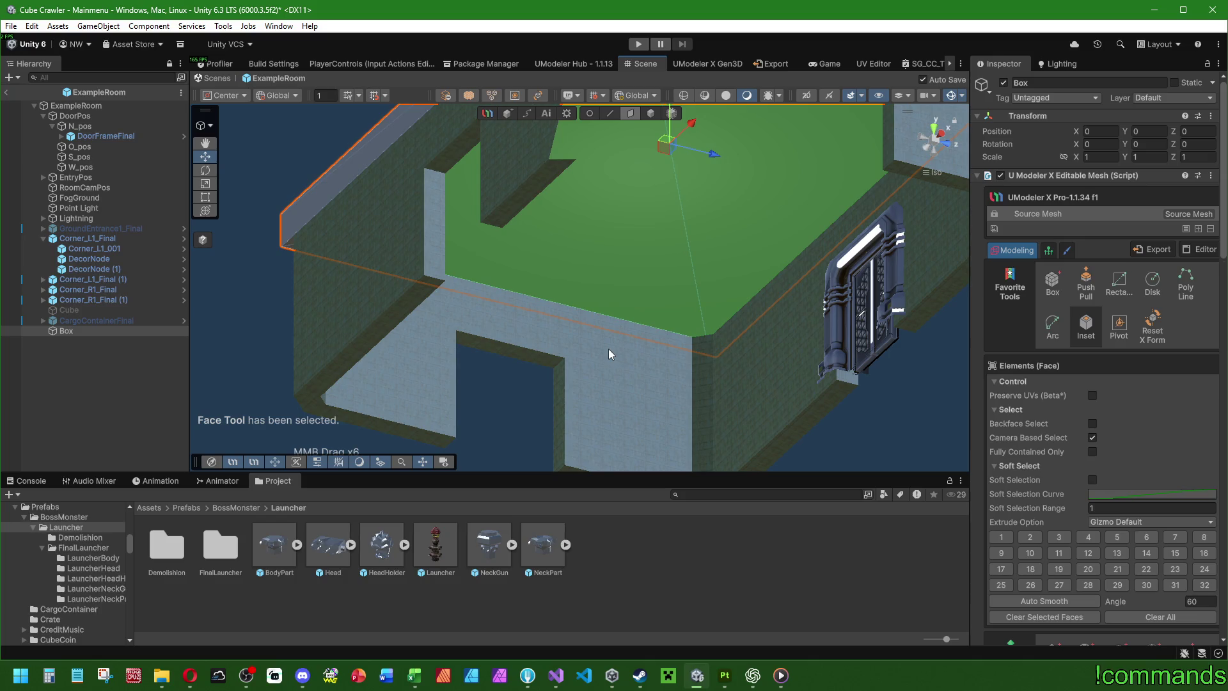
mouse_move(508, 310)
left_mouse_down()
mouse_move(438, 348)
mouse_move(767, 361)
left_mouse_up()
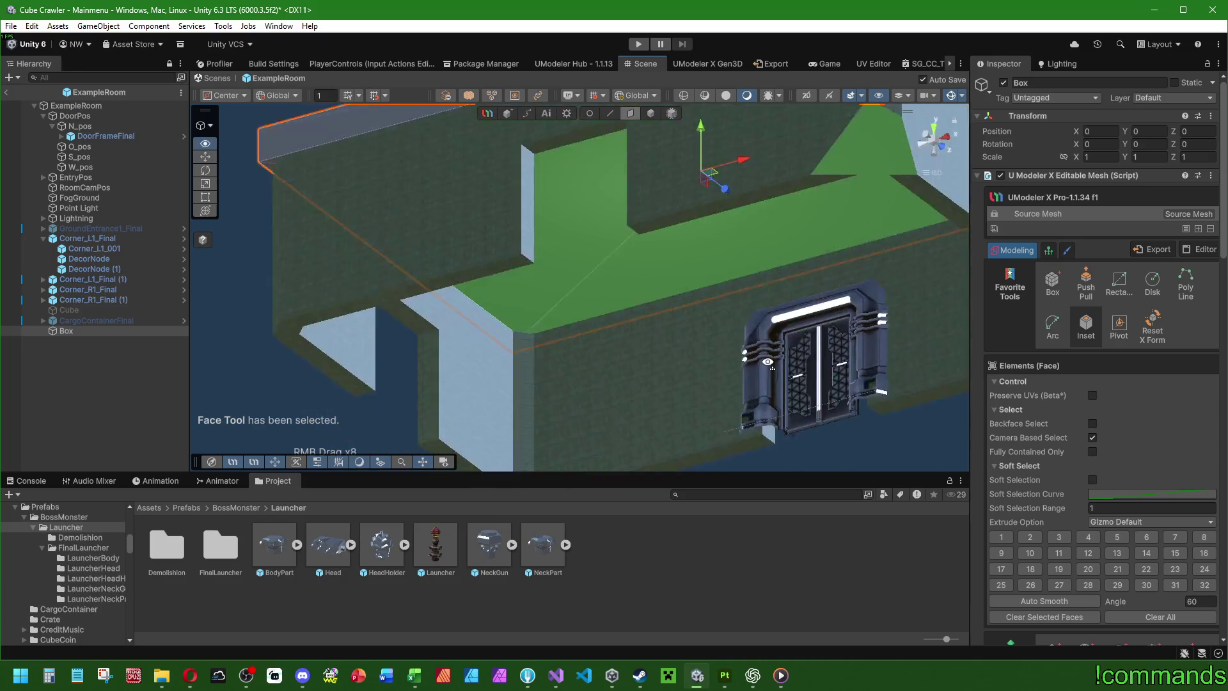